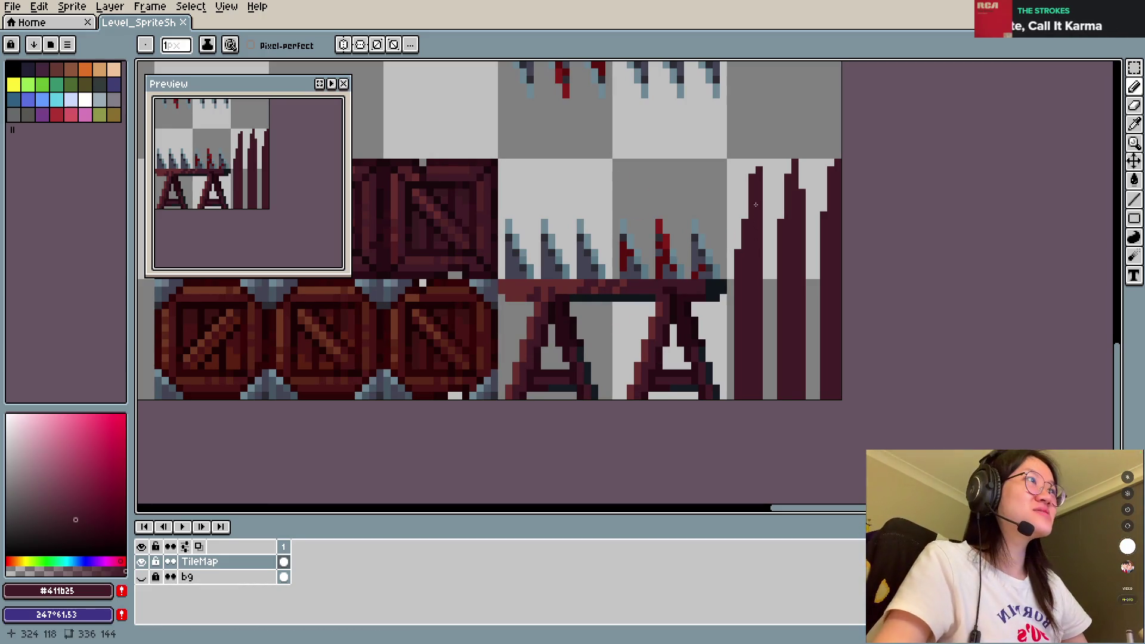
Step: Paint dark-red pixels on the left bar's edge and erase a few pixels at the right bar's tip
left_click_drag(750, 218, 745, 206)
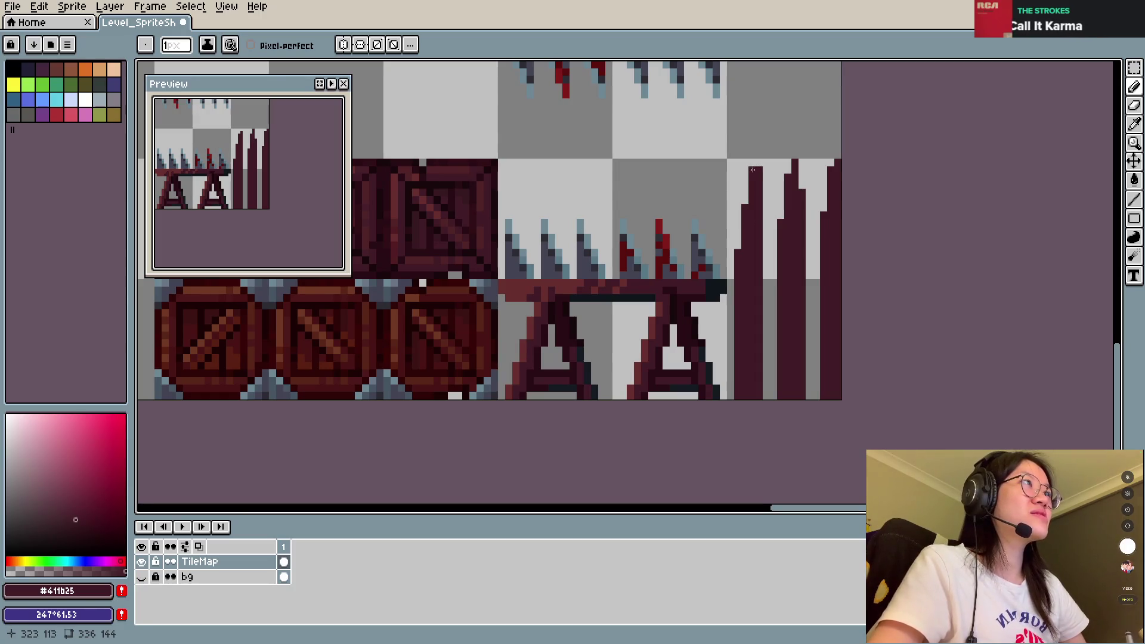
key("e")
left_click_drag(830, 171, 831, 180)
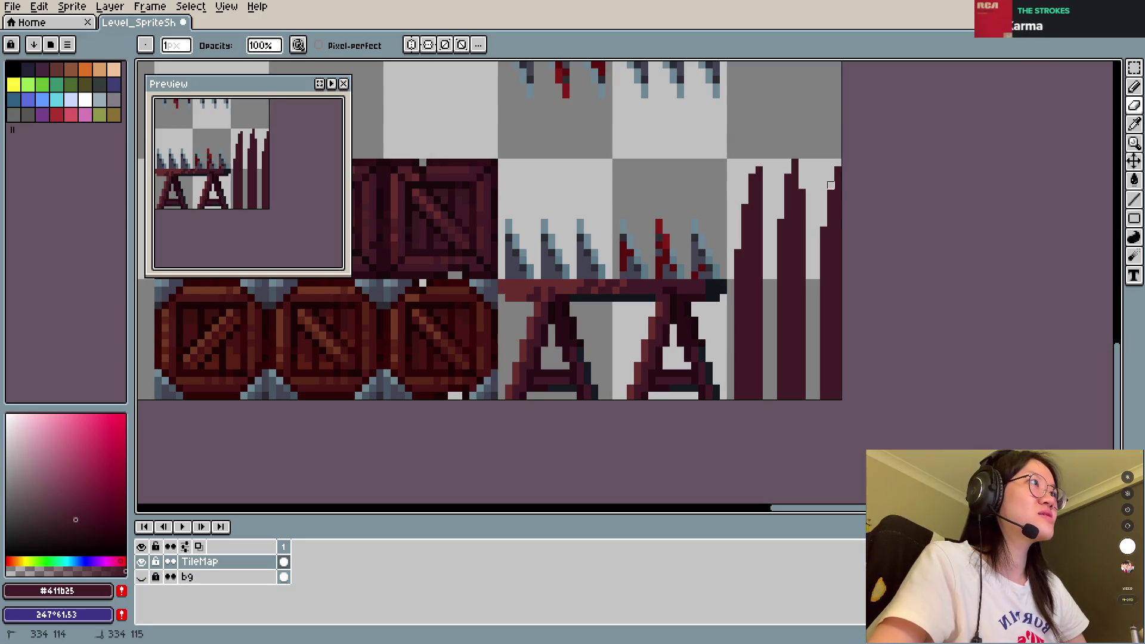
key("b")
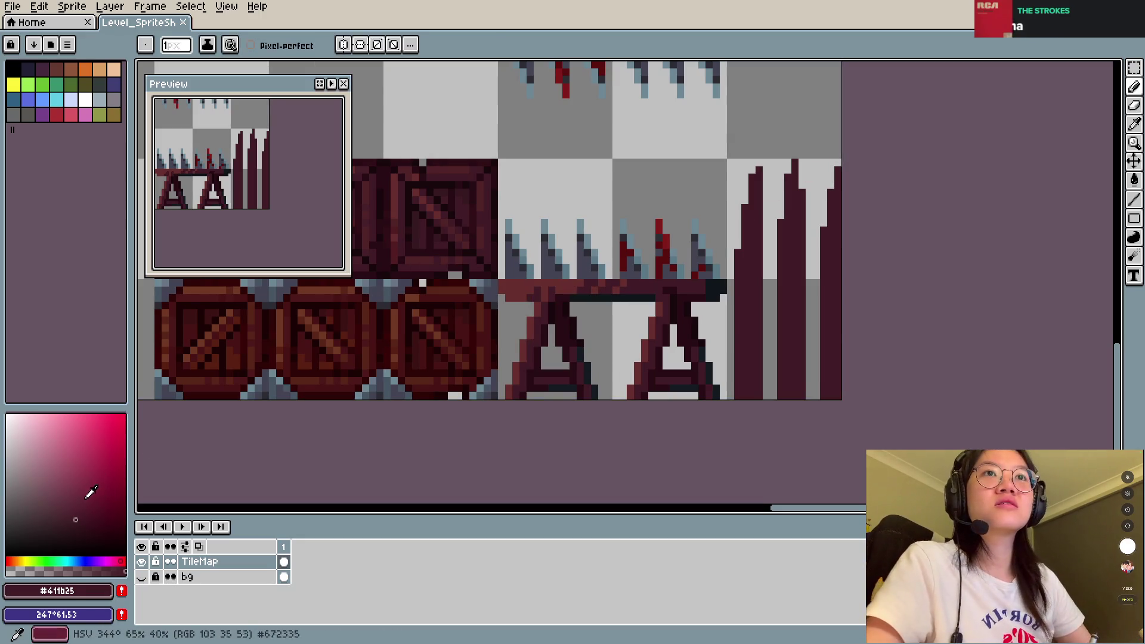
Step: Try several brush colours, settle on an orange-red hue, and save the sheet
left_click(76, 492)
left_click(107, 562)
left_click(16, 568)
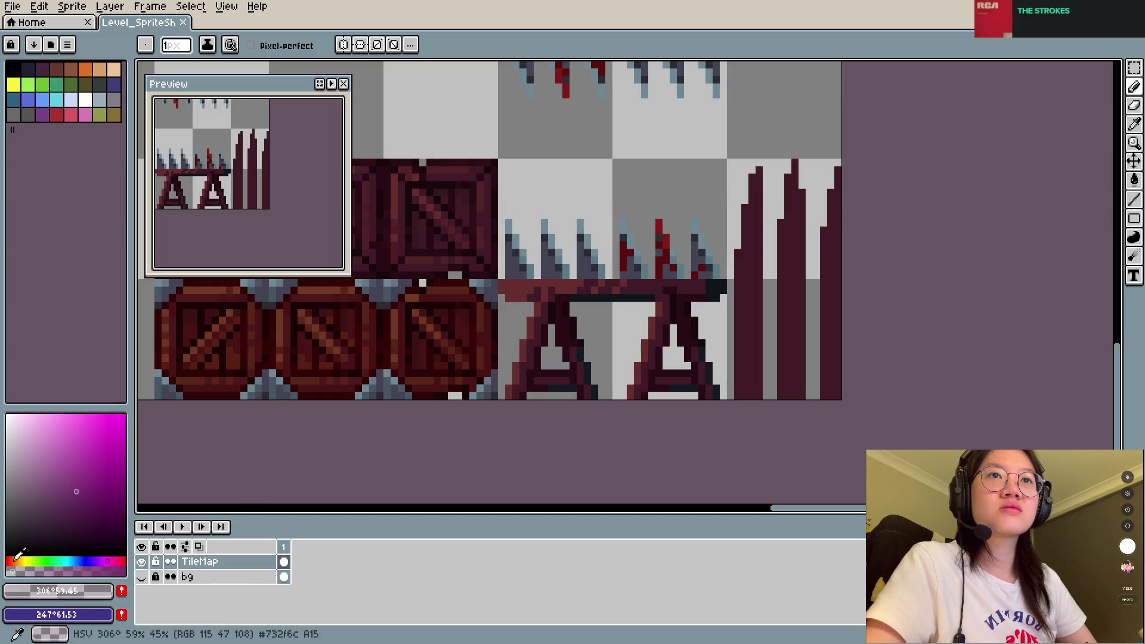
left_click(22, 561)
left_click(124, 571)
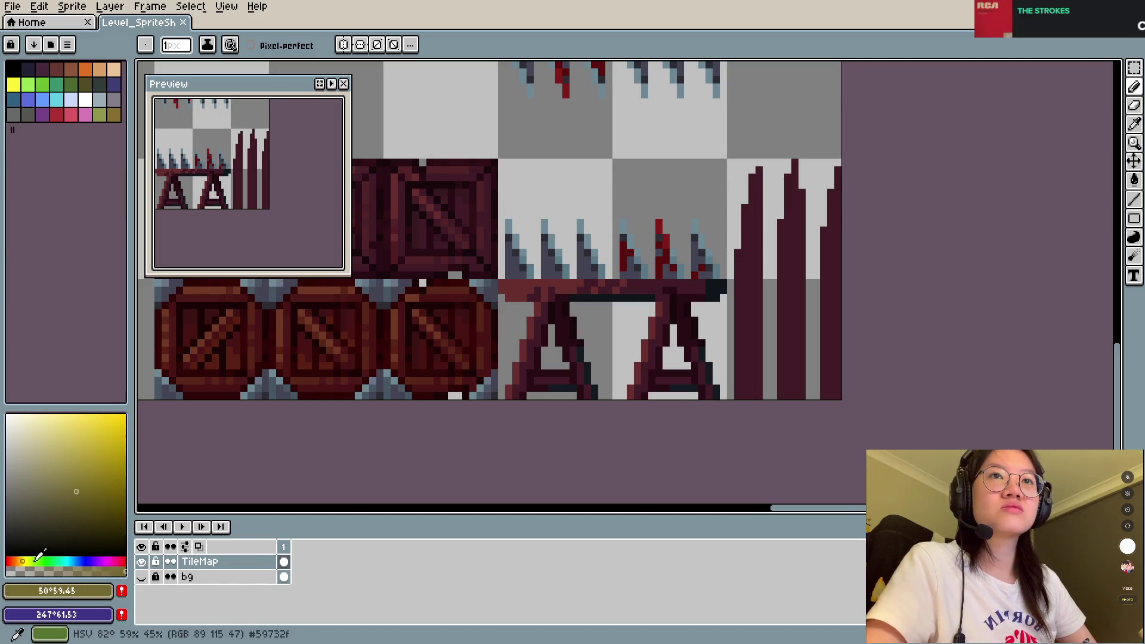
left_click(11, 562)
key("ctrl+s")
Step: Draw a #672f2c reddish highlight line down the left bar's edge and save
key("v")
key("b")
left_click_drag(753, 173, 752, 331)
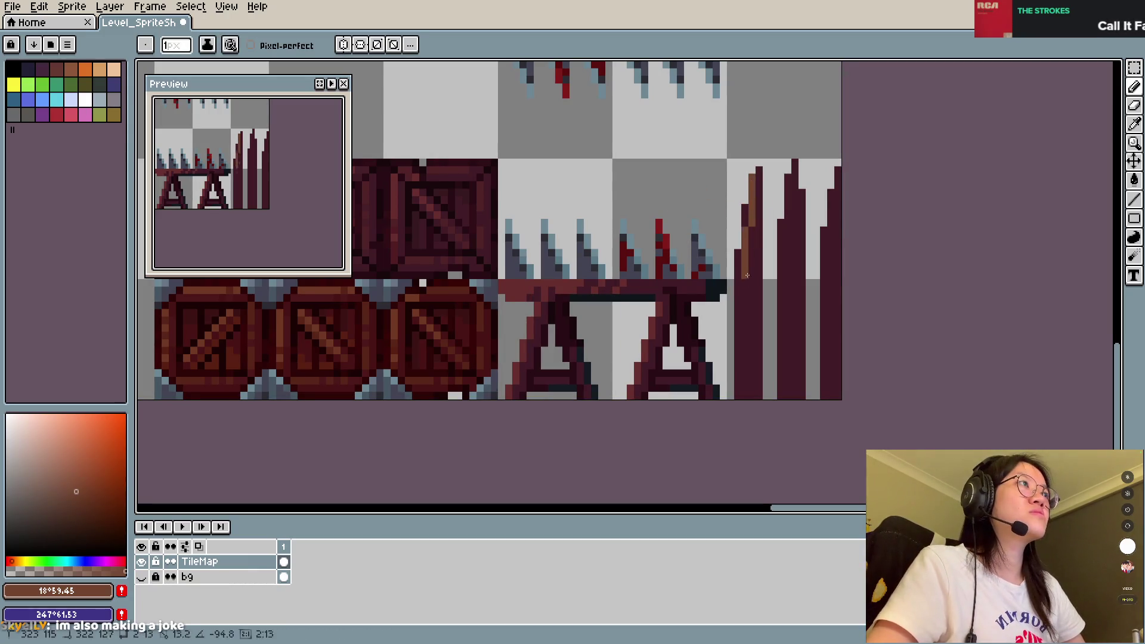
key("ctrl+z")
left_click(752, 352, "alt")
left_click_drag(753, 173, 751, 376)
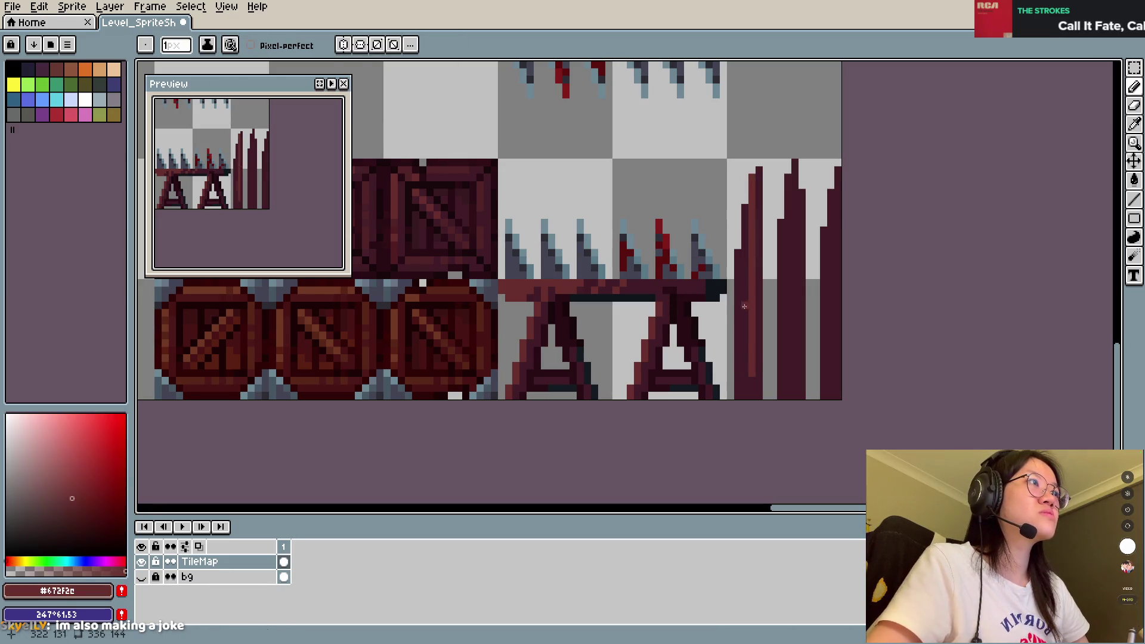
key("ctrl+s")
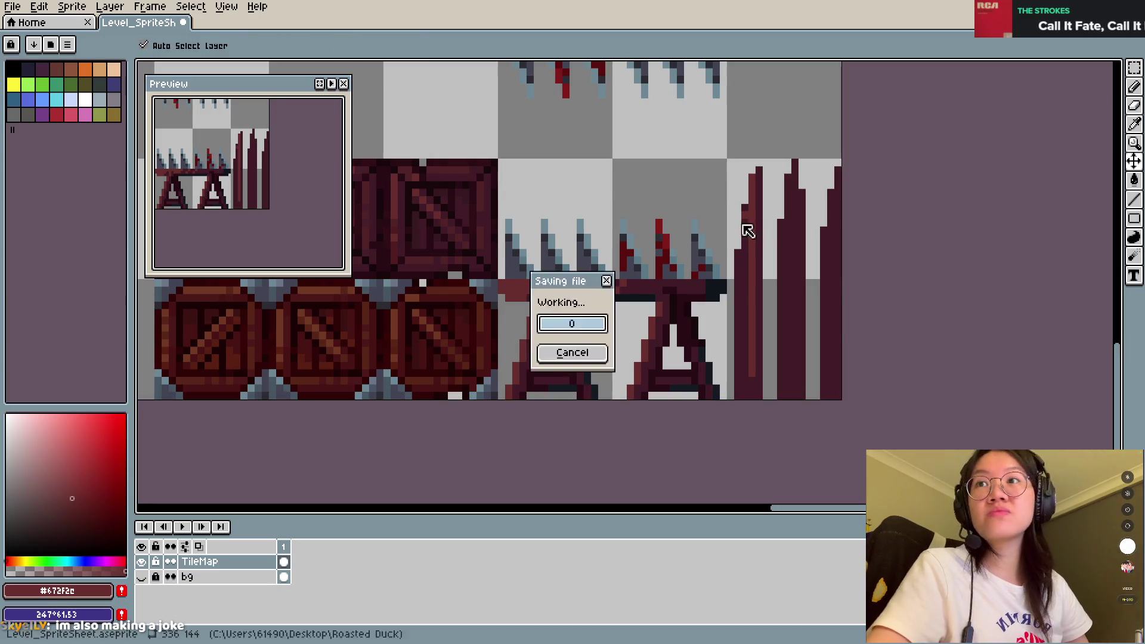
left_click_drag(743, 219, 745, 369)
Step: Paint reddish highlight strips down the left, middle and right bars, then save
key("ctrl+s")
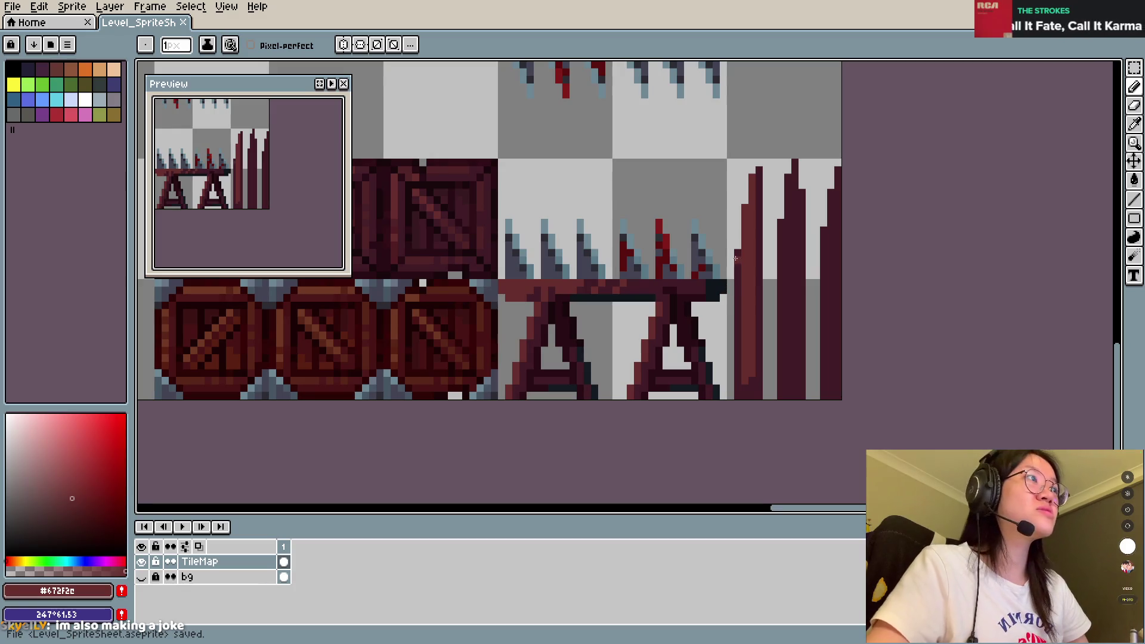
left_click_drag(738, 263, 738, 349)
mouse_move(780, 223)
left_mouse_down()
mouse_move(780, 358)
mouse_move(788, 180)
left_mouse_up()
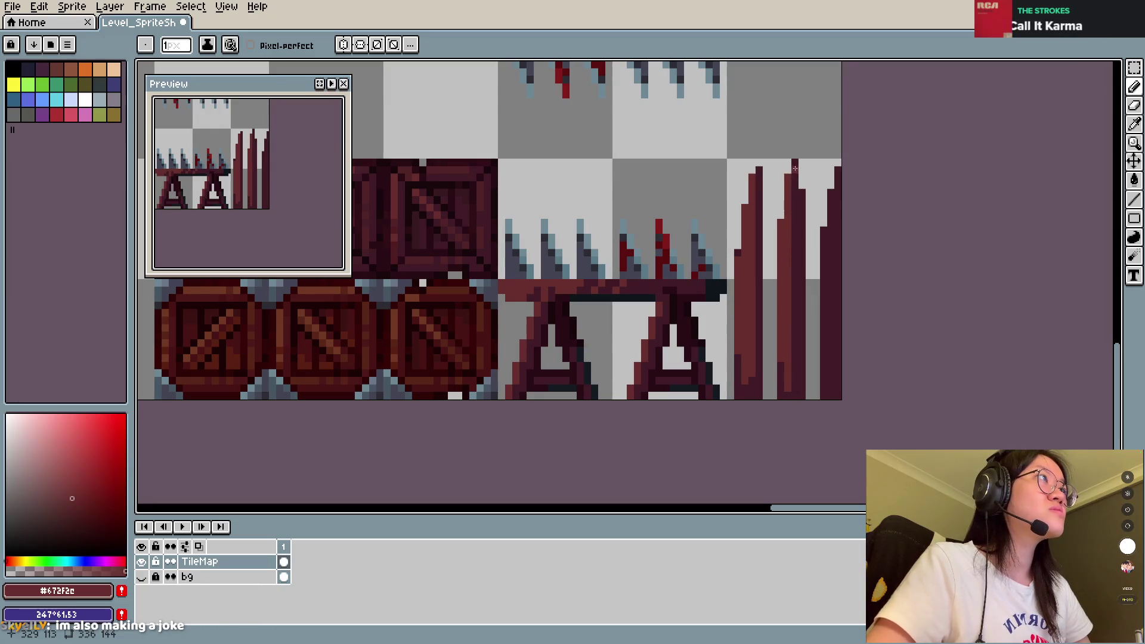
left_click_drag(794, 199, 794, 378)
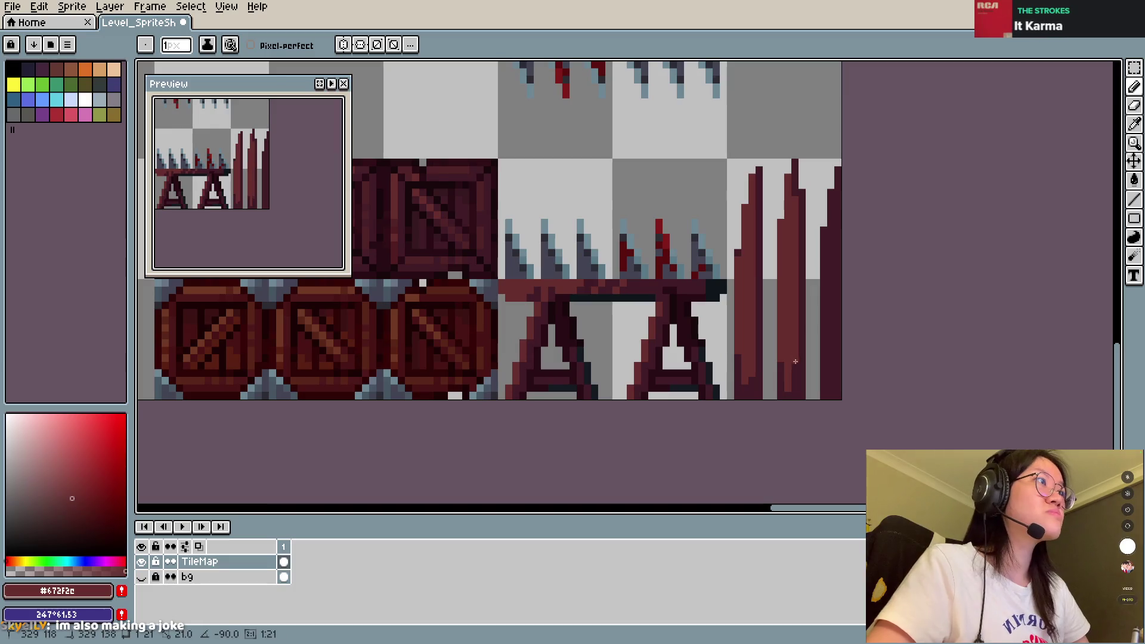
mouse_move(826, 238)
left_mouse_down()
mouse_move(834, 381)
mouse_move(835, 193)
left_mouse_up()
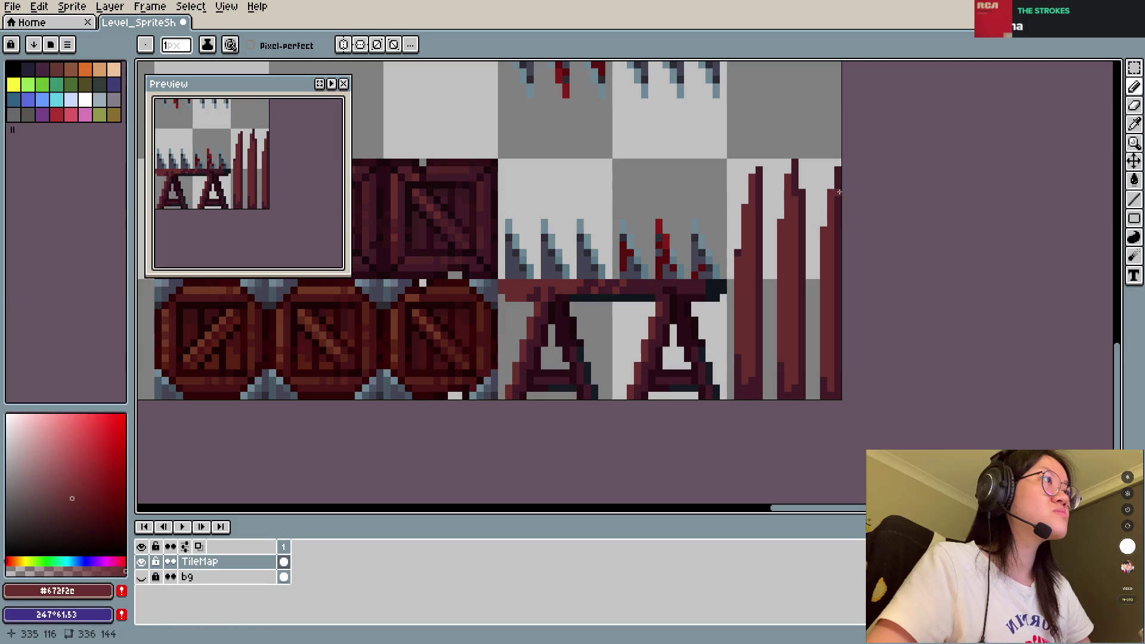
key("ctrl+s")
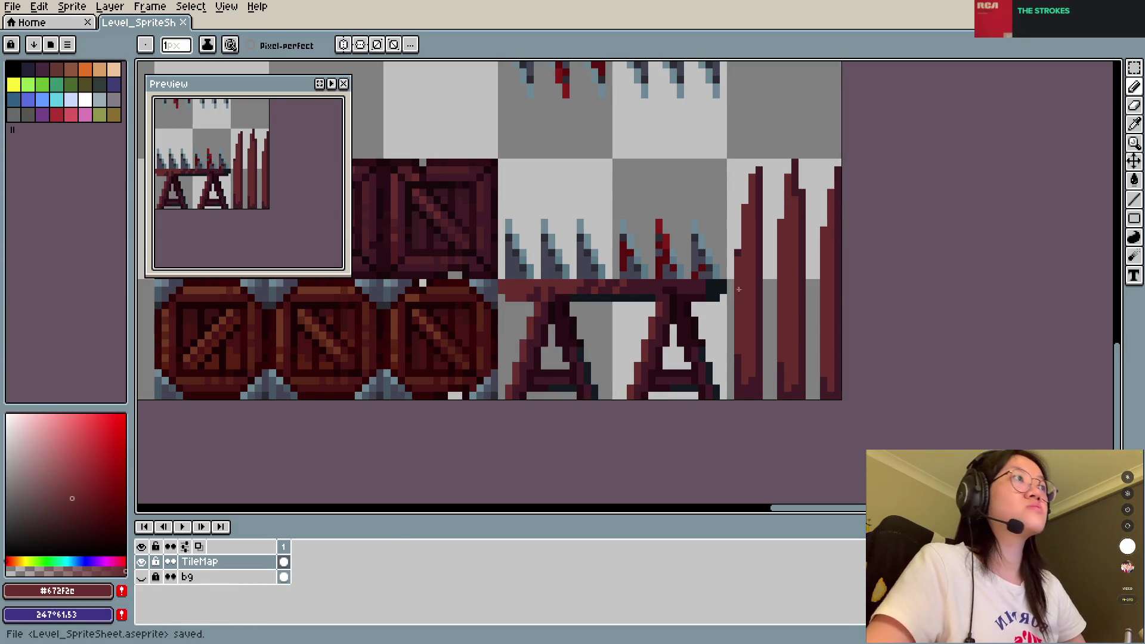
Step: Sample dark shades #290c14, #411b25 and #190b0d, then draw a dark horizontal crossbar across the tile
left_click(730, 275, "alt")
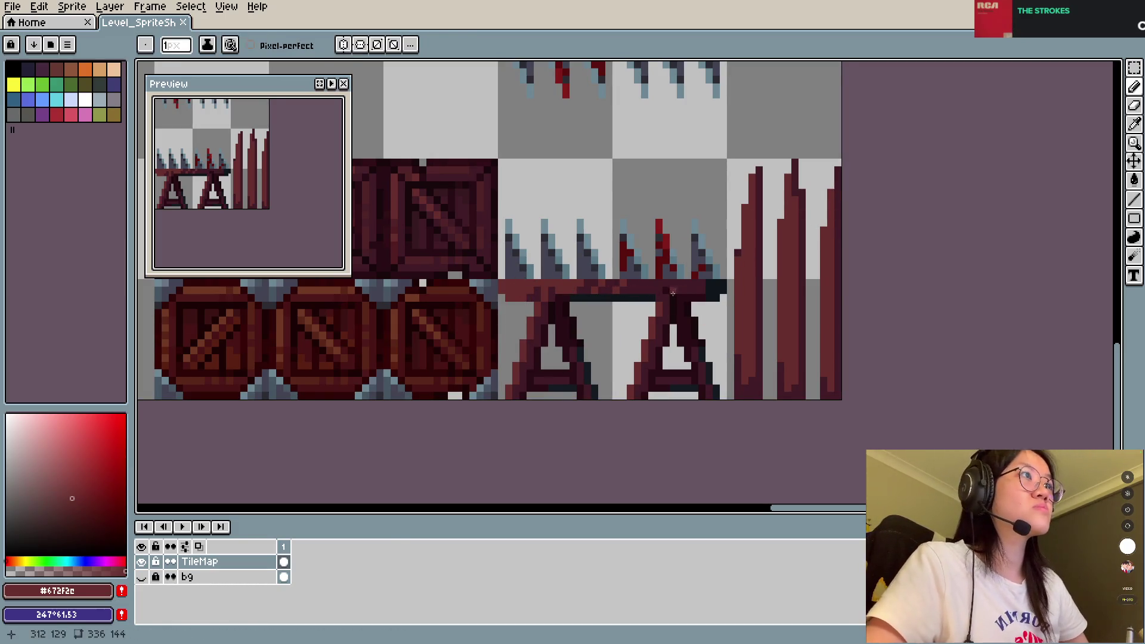
left_click(754, 214, "alt")
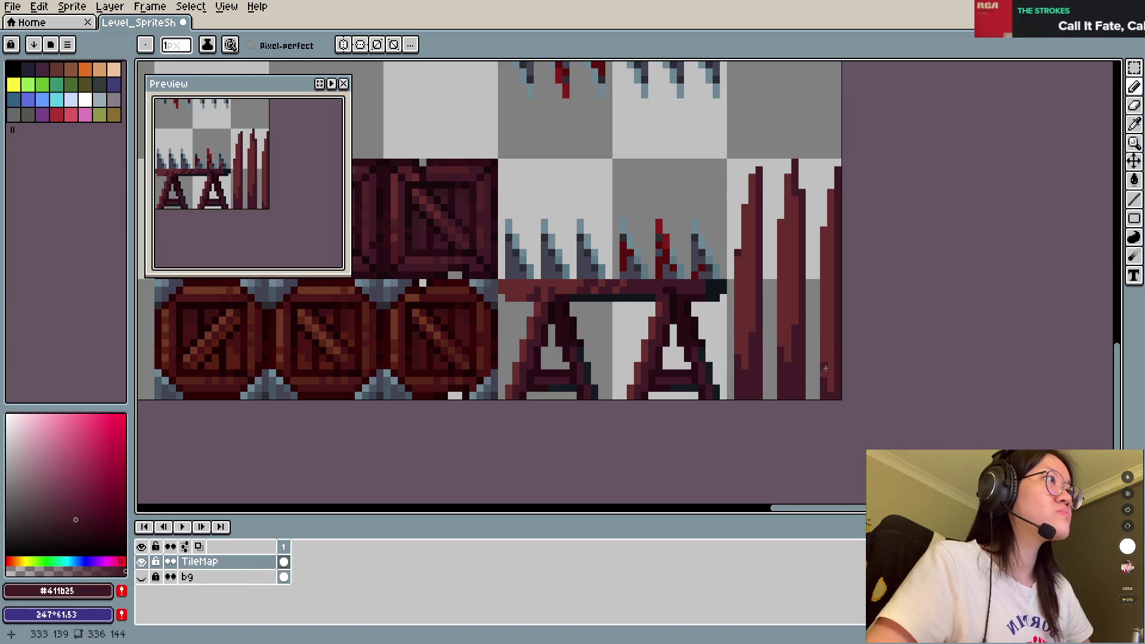
key("ctrl+s")
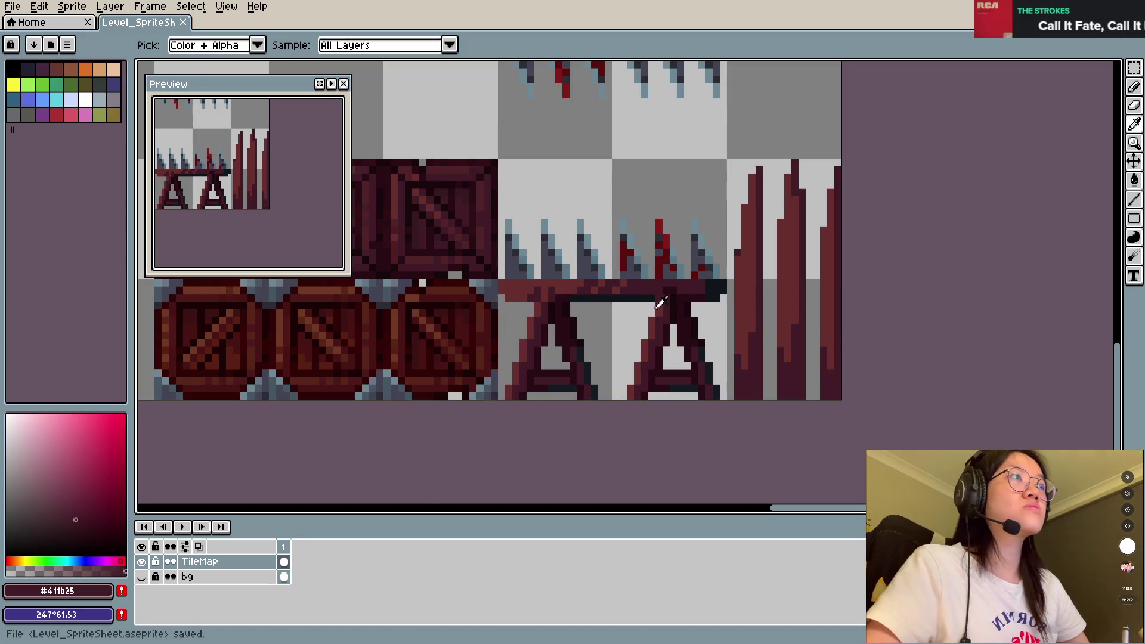
left_click(686, 305, "alt")
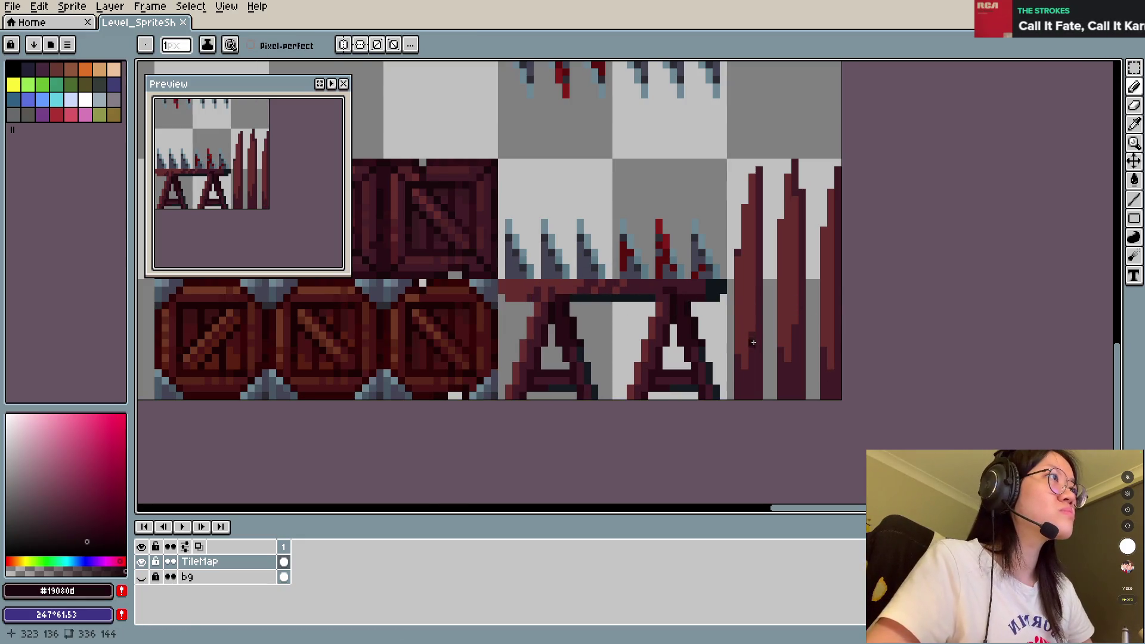
left_click(671, 352, "alt")
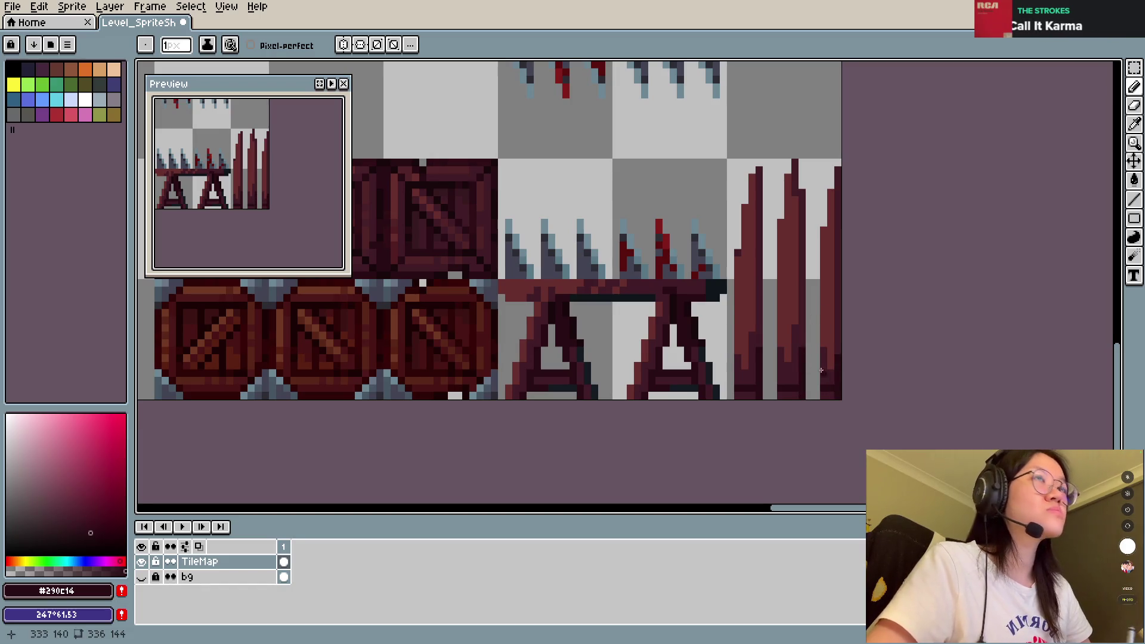
key("ctrl+s")
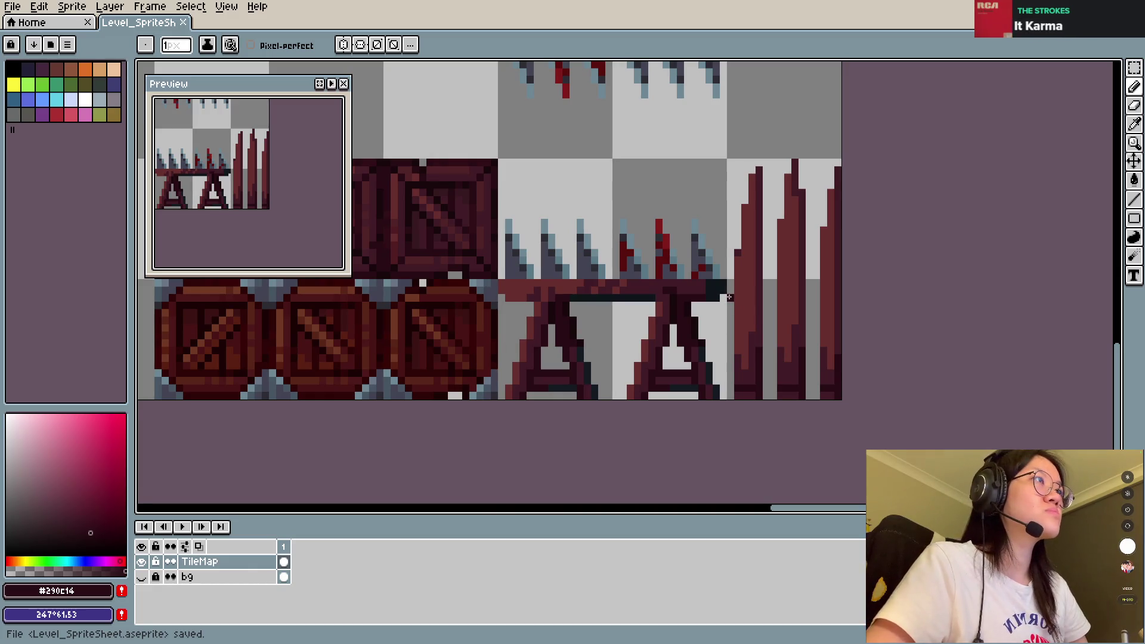
left_click_drag(729, 296, 819, 309)
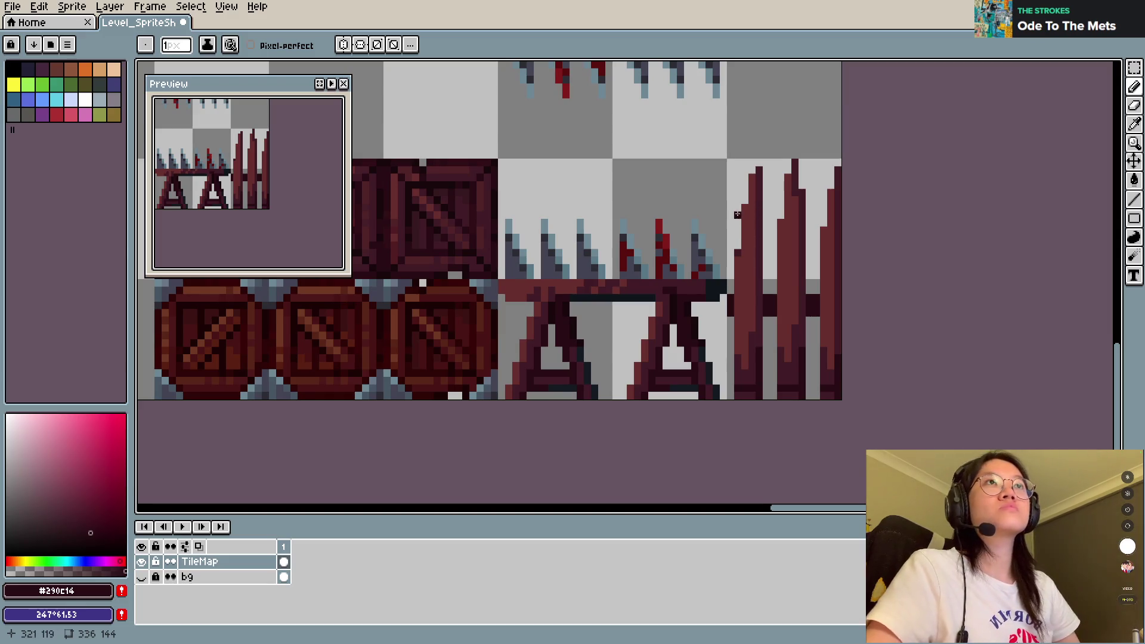
Step: Shade the rightmost bar's edges with #672f2c and #411b25 down over the crossbar
left_click(742, 232, "alt")
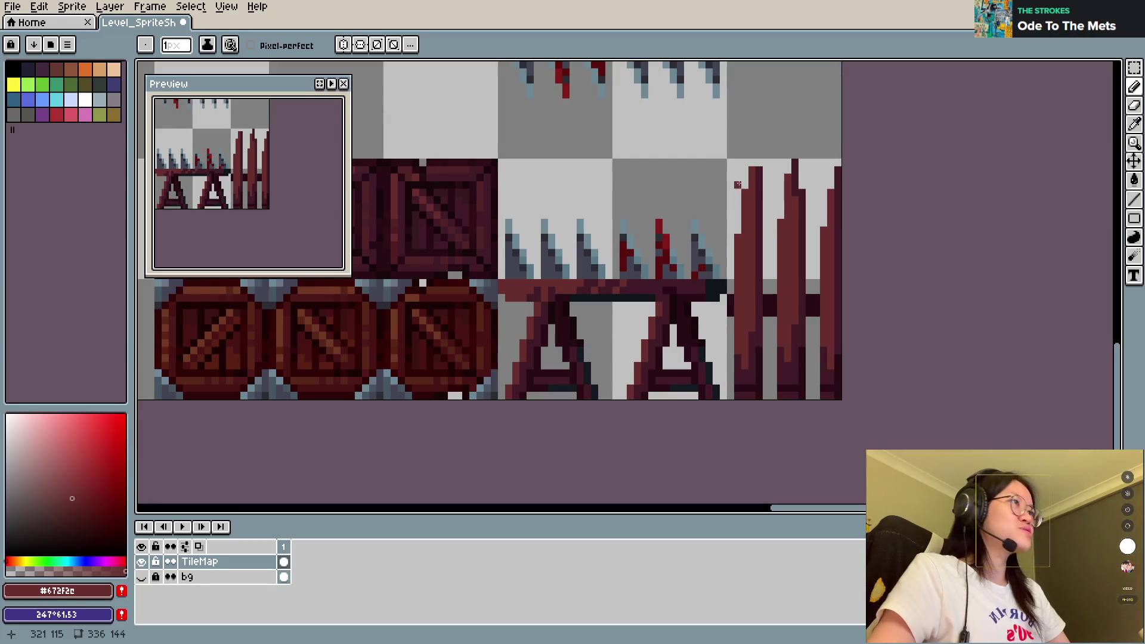
key("ctrl+s")
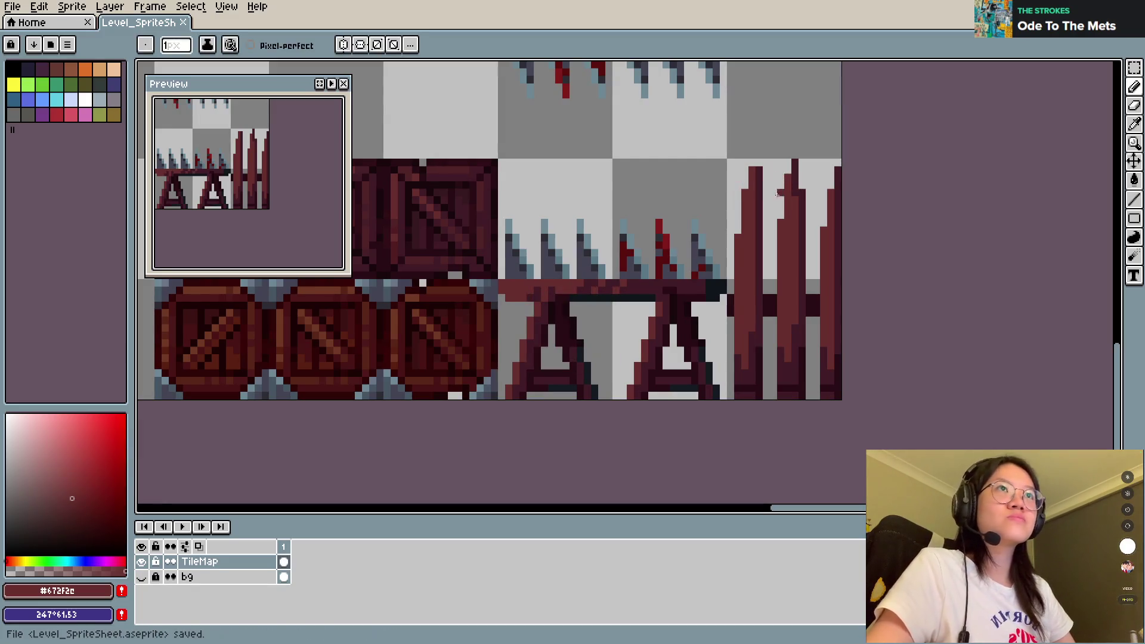
left_click_drag(817, 287, 826, 206)
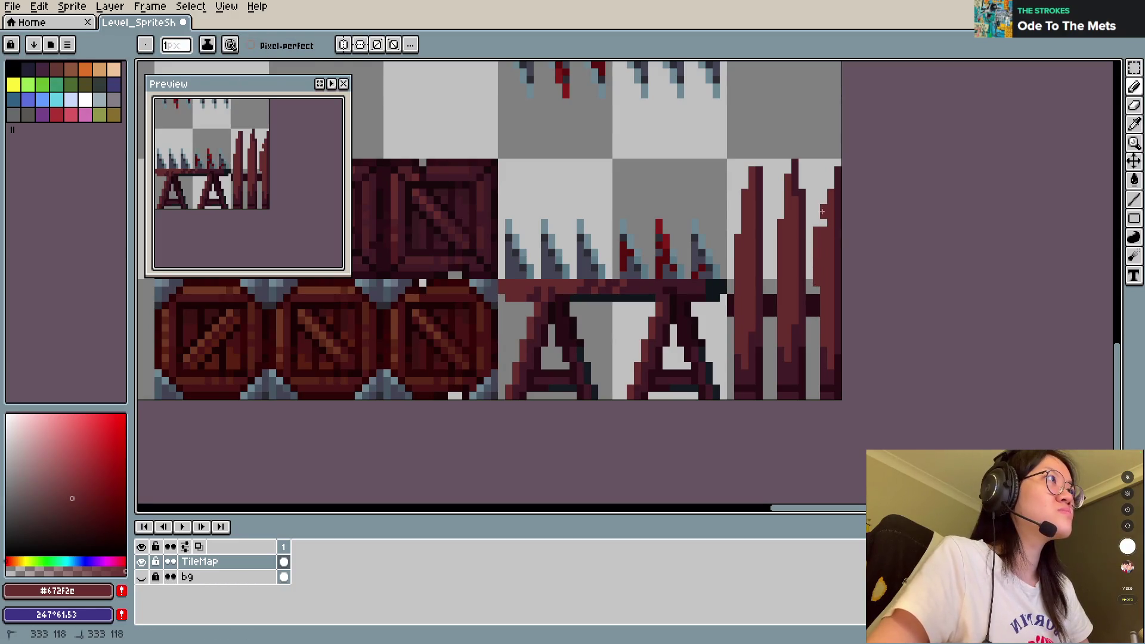
key("ctrl+z")
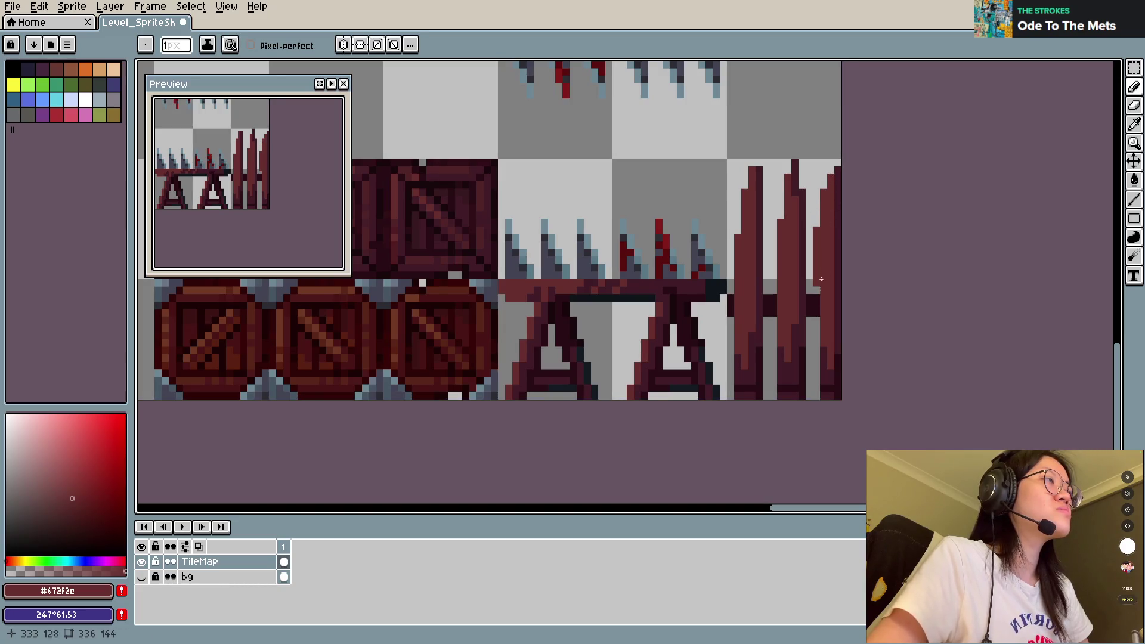
left_click_drag(818, 280, 819, 346)
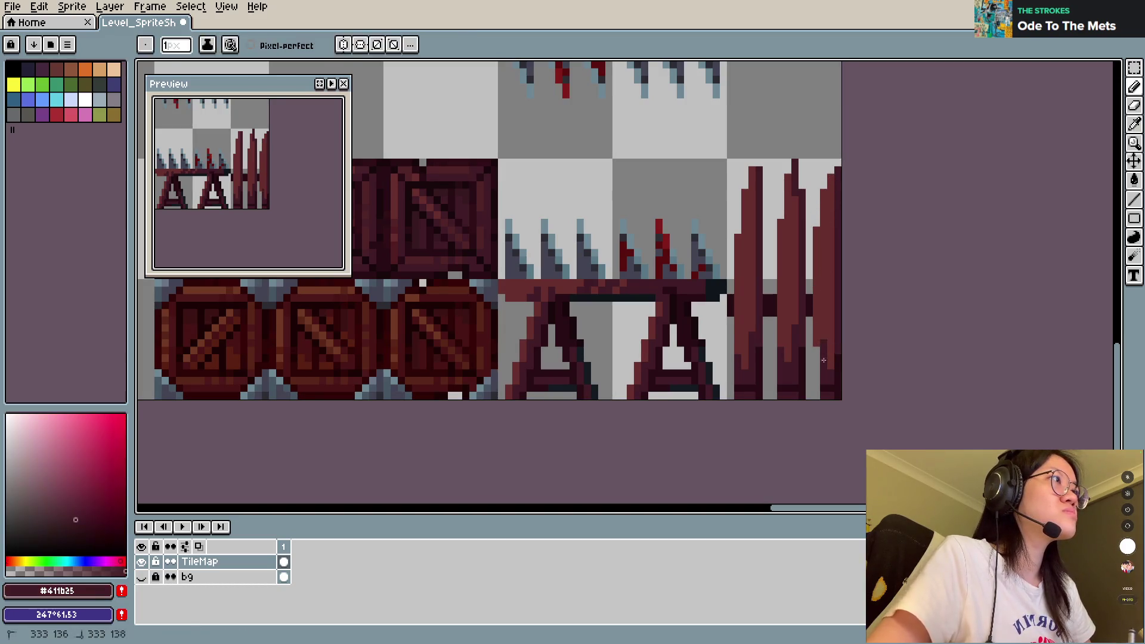
left_click(822, 358, "alt")
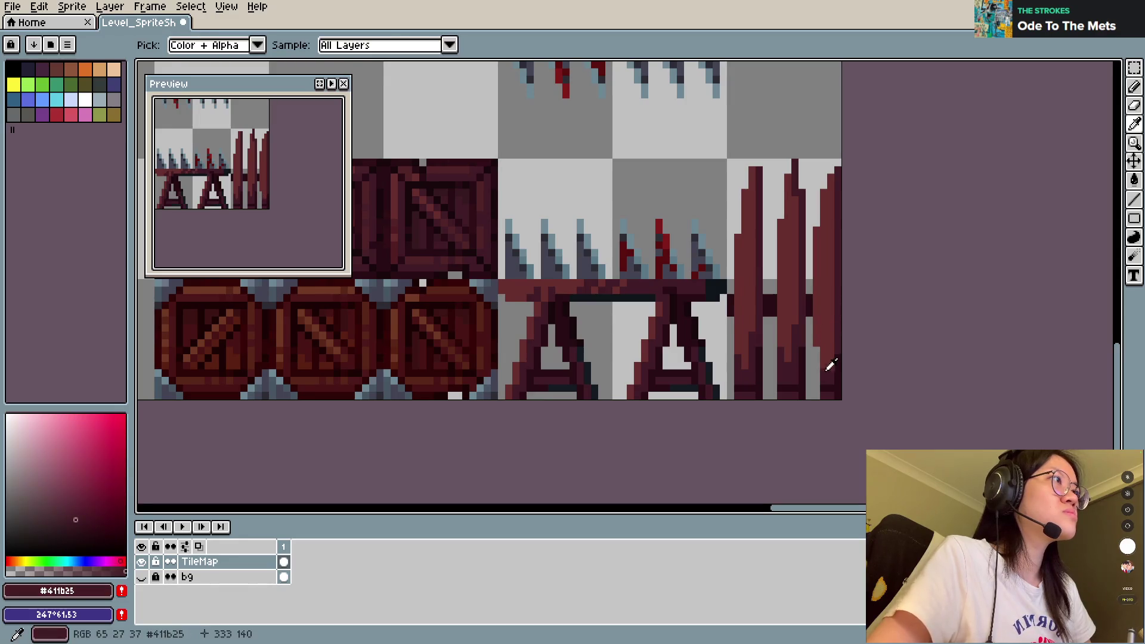
left_click_drag(818, 352, 818, 397)
Step: Draw a short #290c14 crossbar segment across the left bar and save
left_click(831, 381, "alt")
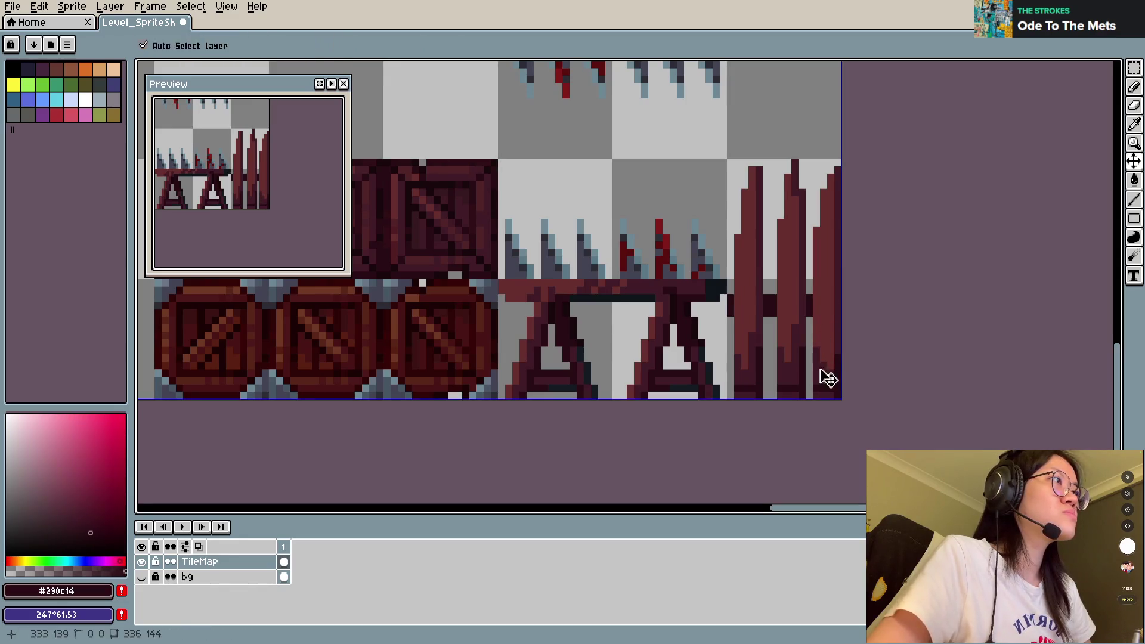
key("alt")
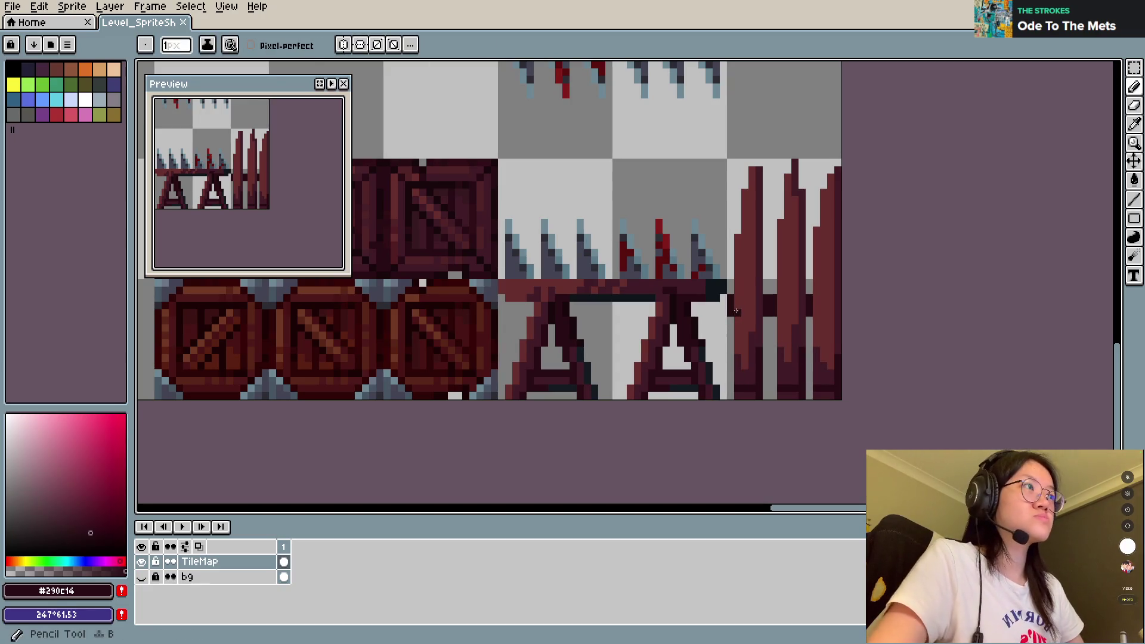
left_click_drag(742, 322, 762, 322)
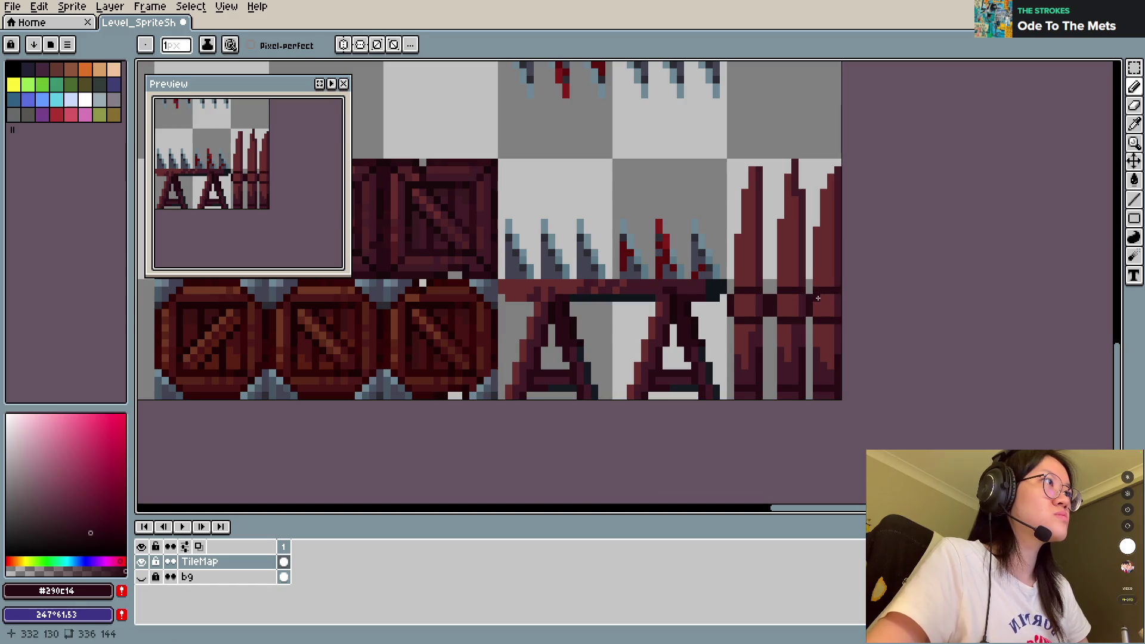
key("ctrl+s")
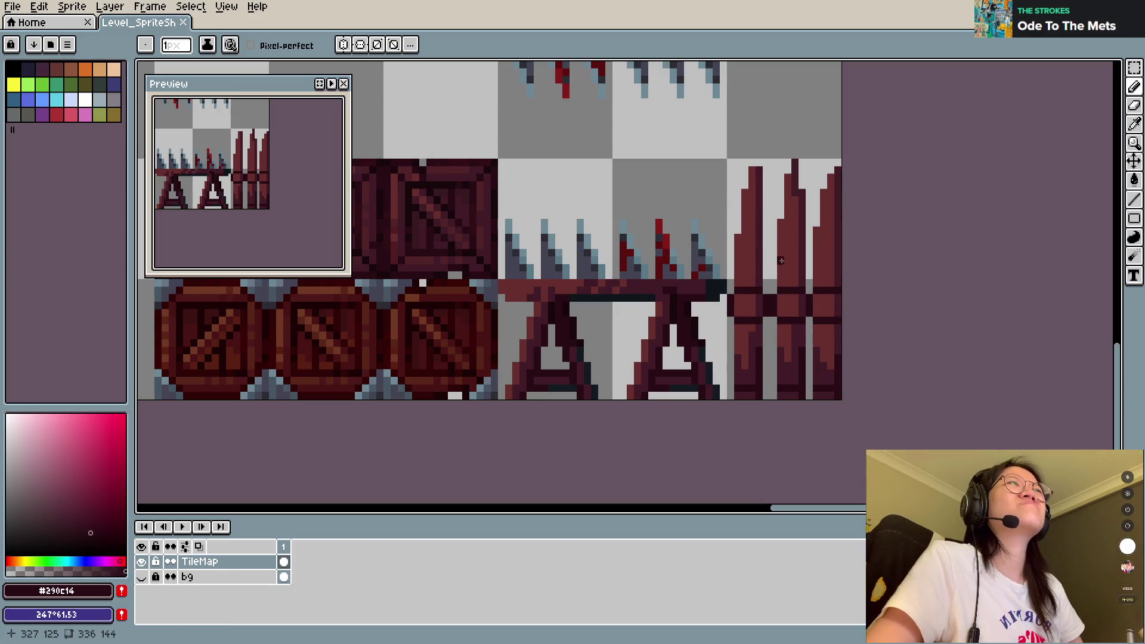
key("m")
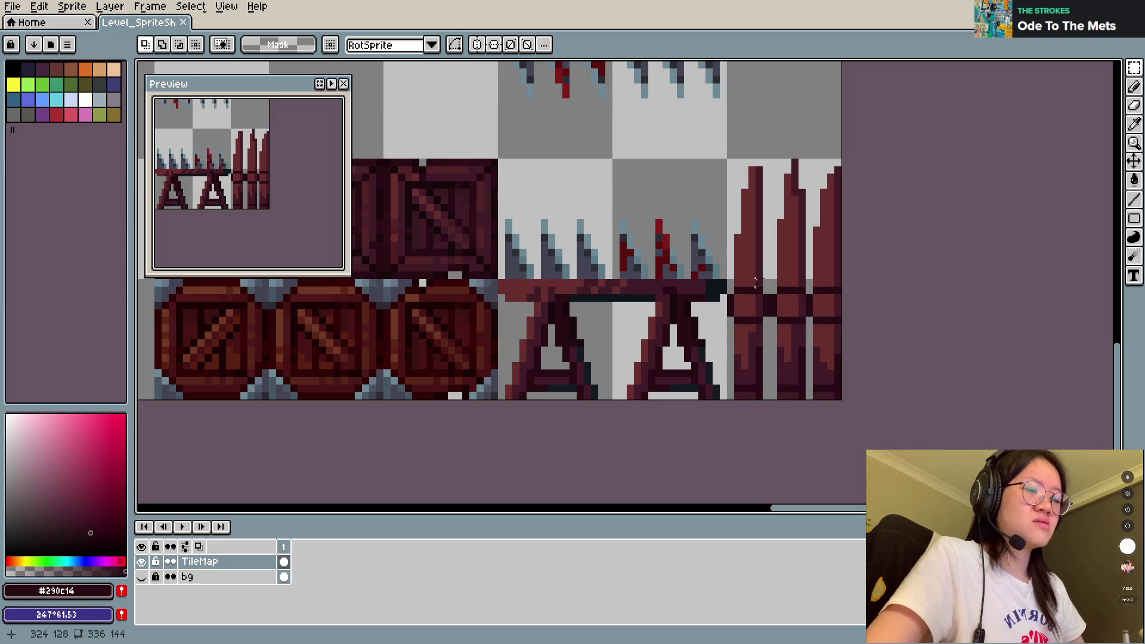
Step: Sample #411b25, save the sheet, then make and cancel a first selection of the fence tile
key("b")
left_click(739, 290, "alt")
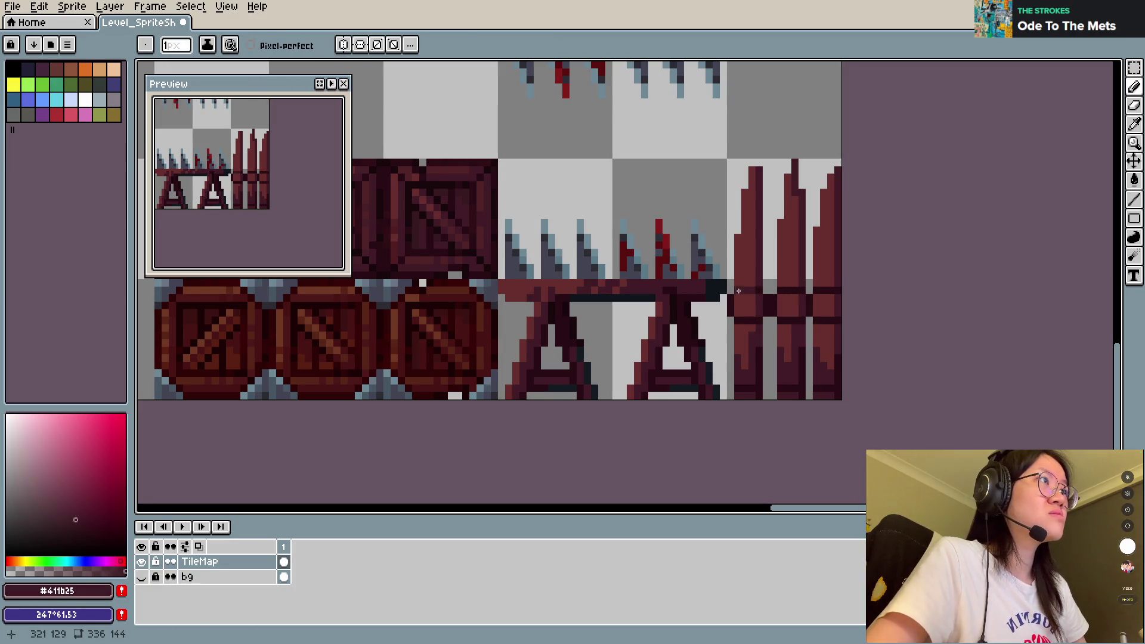
key("ctrl+s")
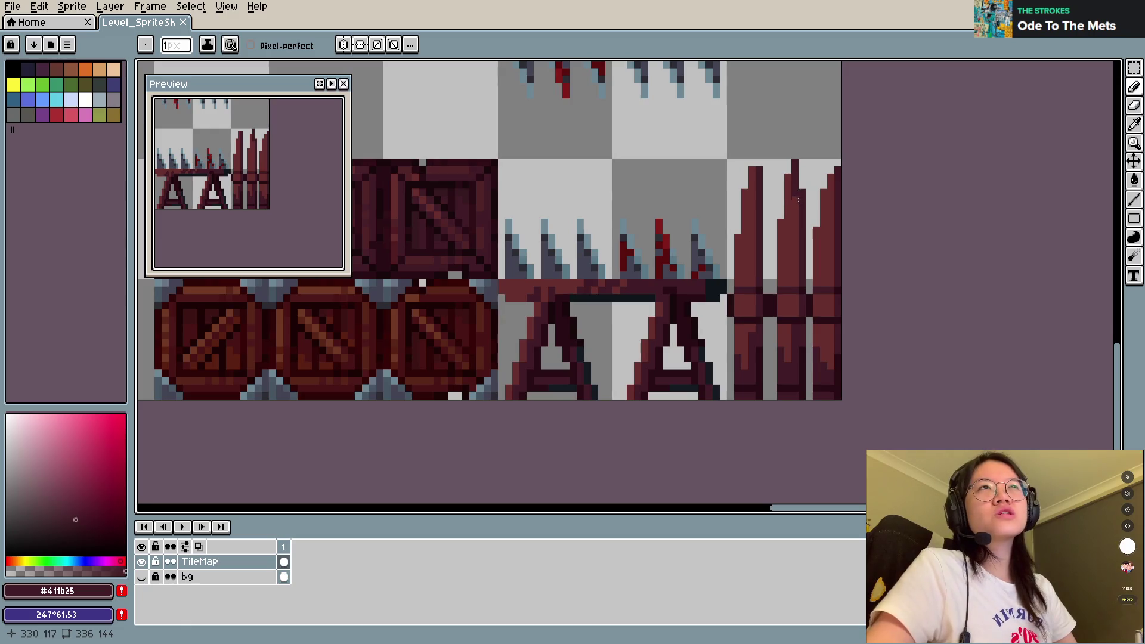
key("m")
mouse_move(729, 281)
left_mouse_down()
mouse_move(842, 399)
mouse_move(805, 165)
mouse_move(456, 163)
left_mouse_up()
scroll(798, 324, "up", 2)
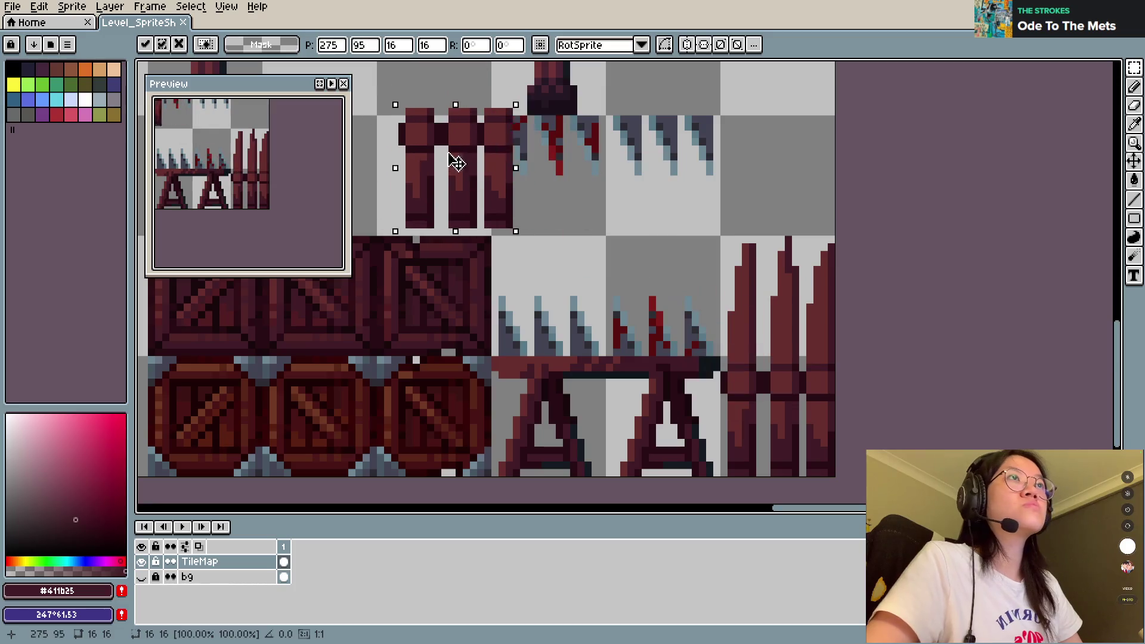
scroll(435, 171, "left", 5)
key("Escape")
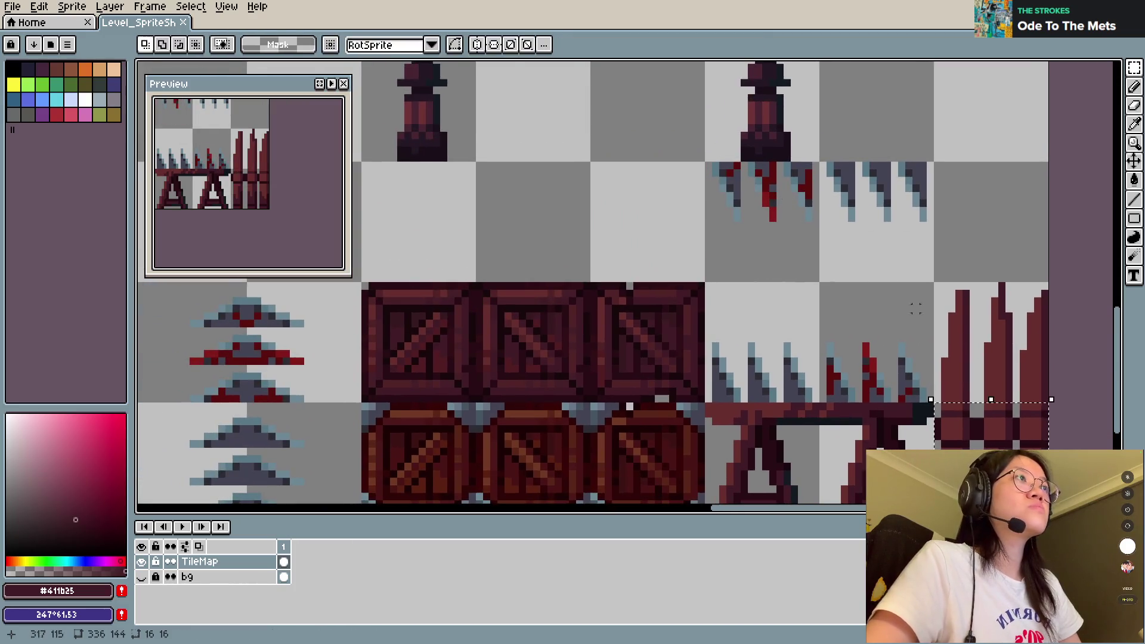
scroll(916, 309, "down", 3)
scroll(915, 308, "right", 2)
left_click(871, 336)
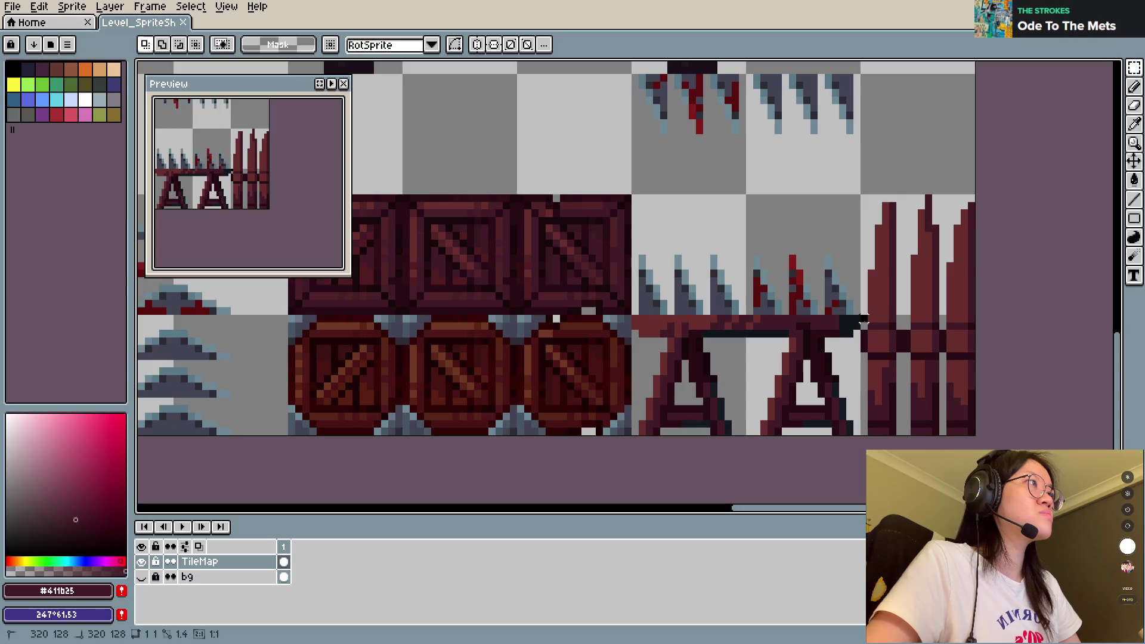
Step: Move the fence tile up above the crates as a trial, then undo the move
left_click_drag(861, 317, 973, 433)
mouse_move(946, 397)
left_mouse_down()
mouse_move(870, 310)
mouse_move(596, 153)
left_mouse_up()
scroll(597, 153, "up", 3)
scroll(597, 153, "left", 3)
mouse_move(733, 251)
left_mouse_down()
mouse_move(493, 235)
mouse_move(500, 242)
left_mouse_up()
scroll(330, 189, "down", 2)
scroll(330, 189, "up", 2)
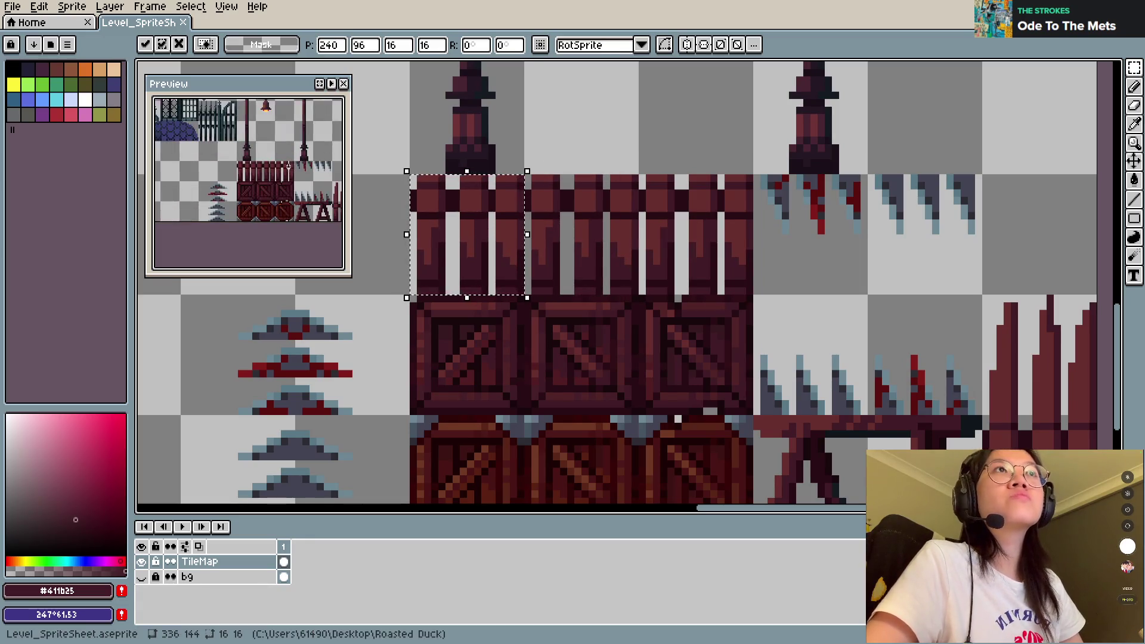
key("ctrl+z")
key("ctrl+z")
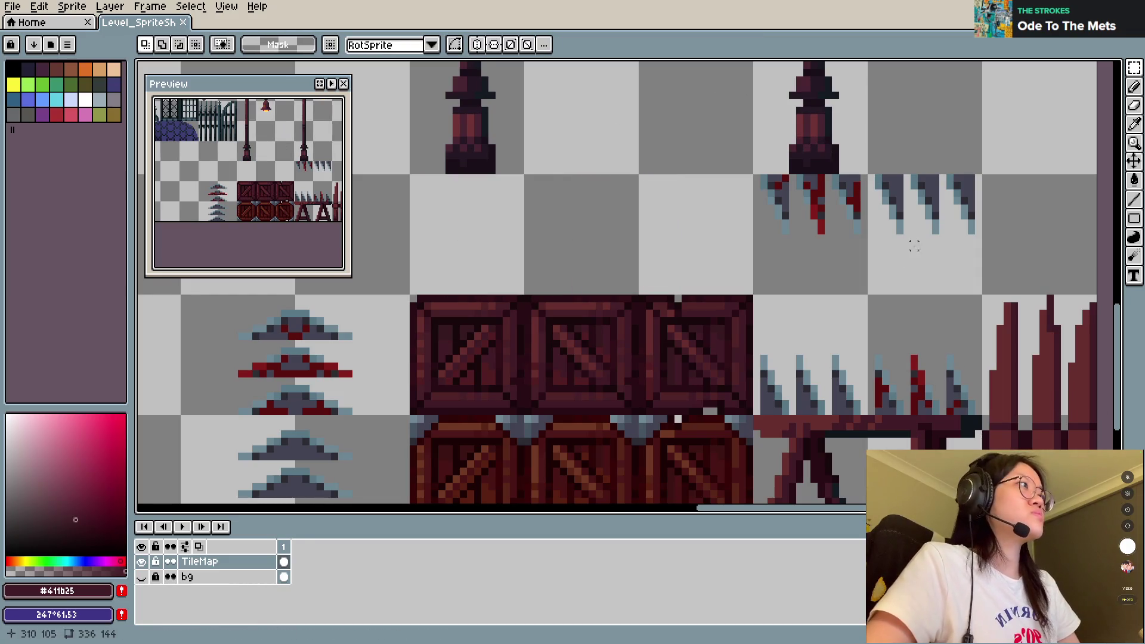
scroll(861, 238, "right", 3)
scroll(860, 237, "down", 1)
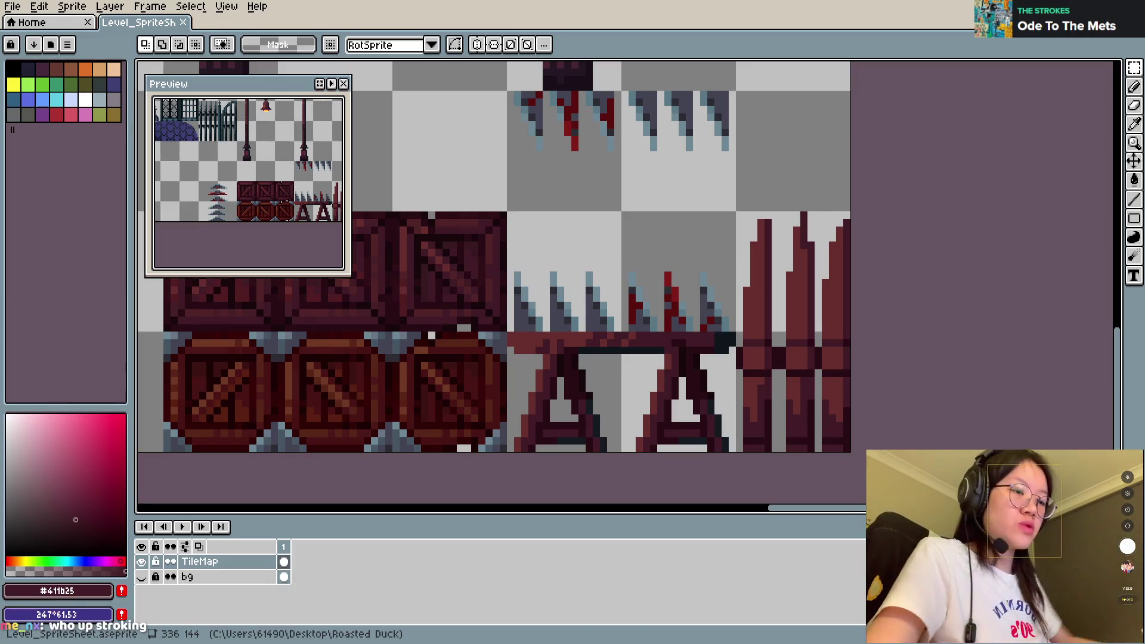
key("b")
Step: Erase the left and middle posts' left sides and redraw the left post's tip in dark red
key("e")
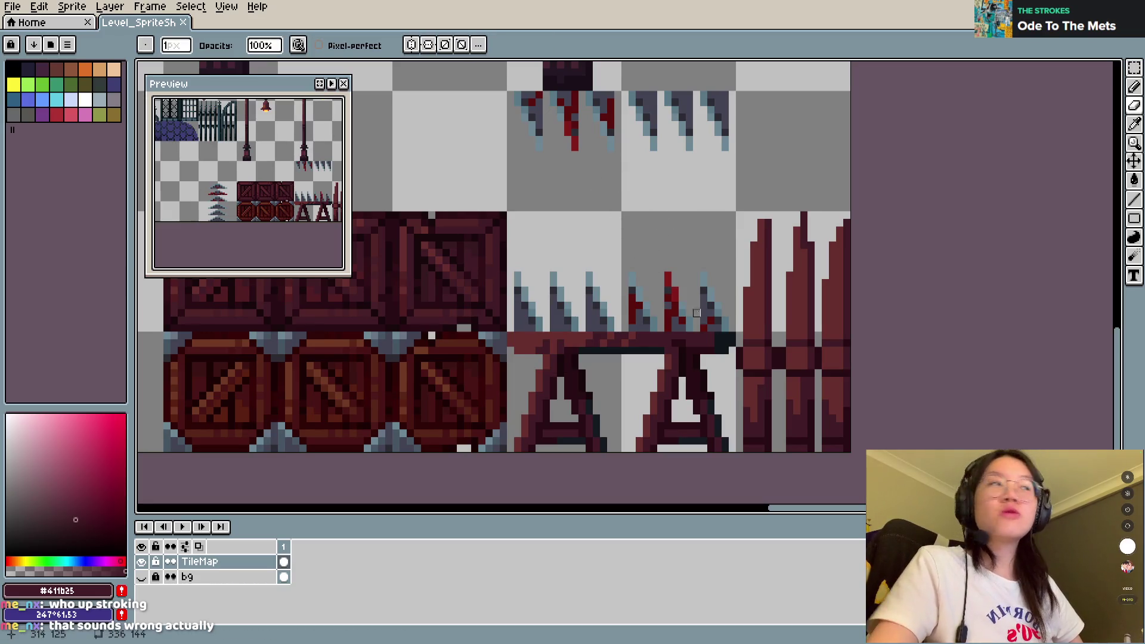
mouse_move(754, 223)
left_mouse_down()
mouse_move(761, 283)
mouse_move(769, 272)
left_mouse_up()
mouse_move(790, 215)
left_mouse_down()
mouse_move(790, 298)
mouse_move(835, 227)
left_mouse_up()
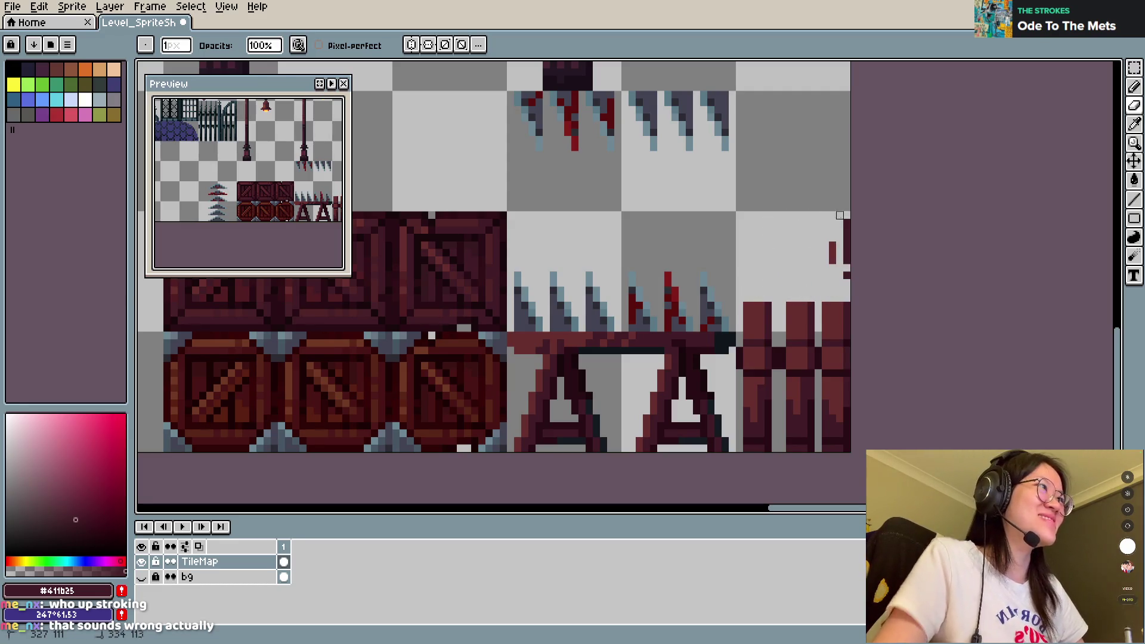
key("v")
key("b")
key("v")
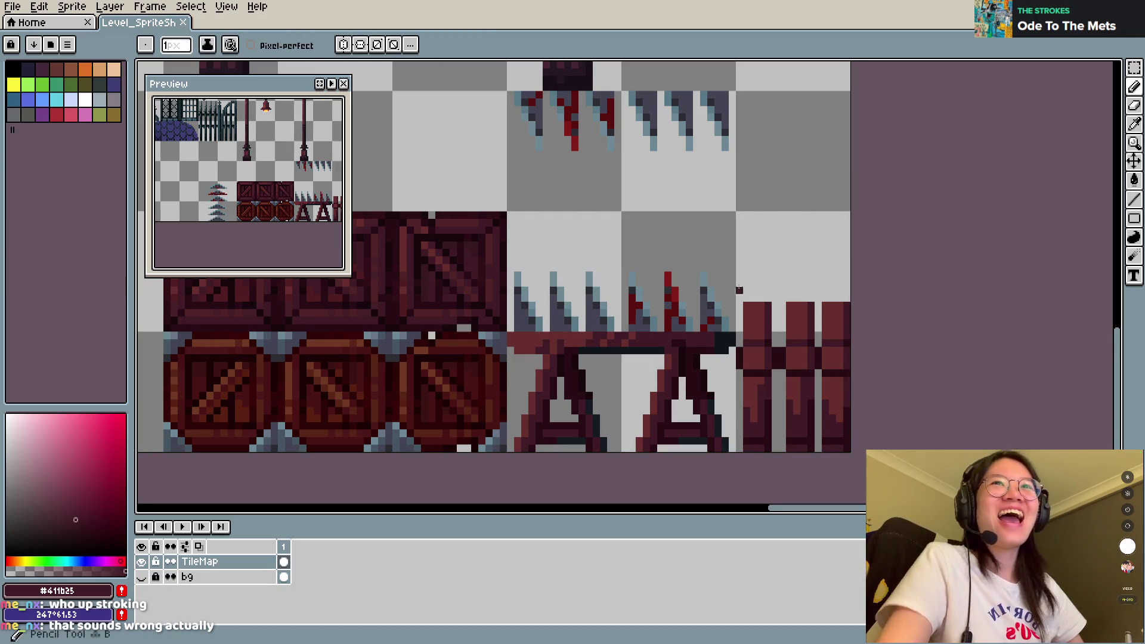
key("i")
left_click(763, 301)
key("b")
mouse_move(752, 289)
left_mouse_down()
mouse_move(759, 236)
mouse_move(748, 301)
left_mouse_up()
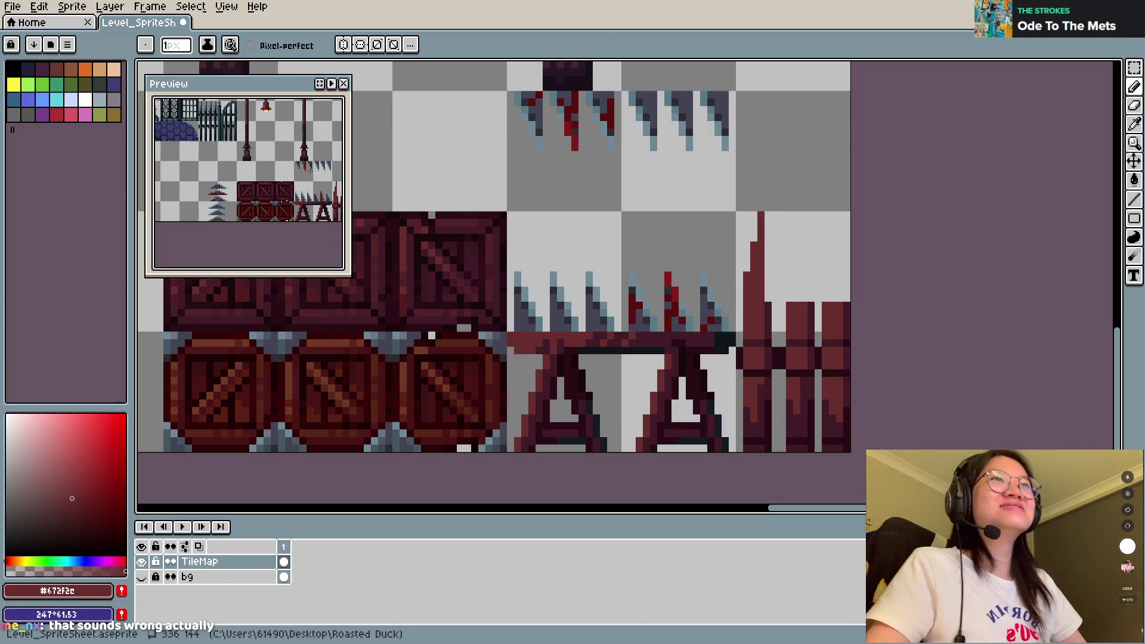
Step: Draw a tall spike post in the middle and a stroke down the right spike
scroll(334, 158, "up", 2)
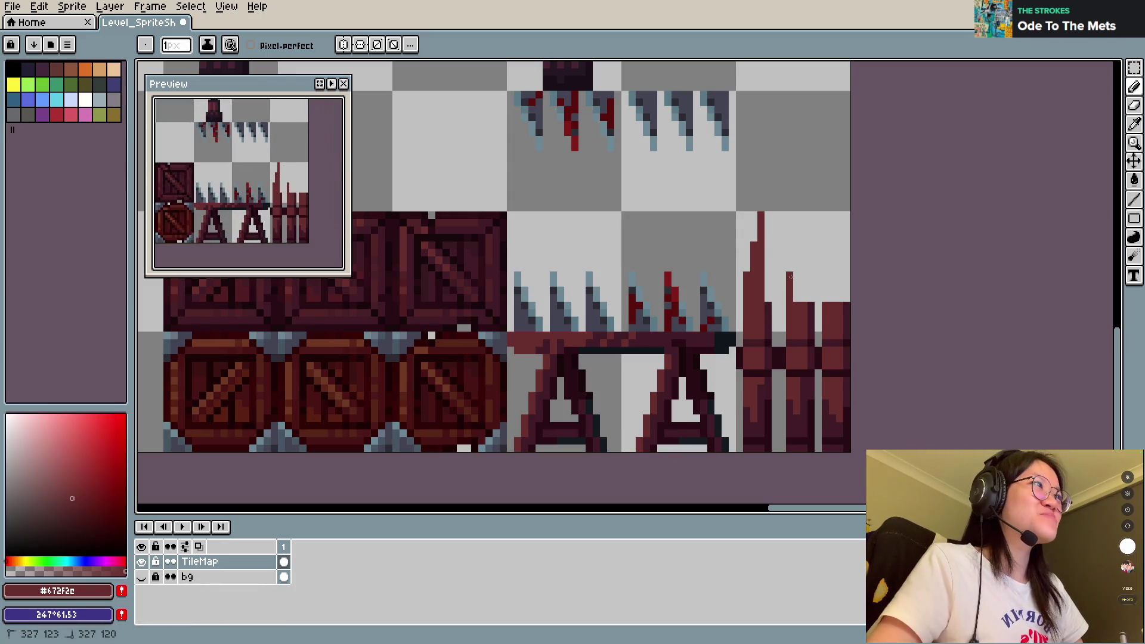
left_click_drag(796, 245, 796, 305)
left_click_drag(804, 215, 804, 301)
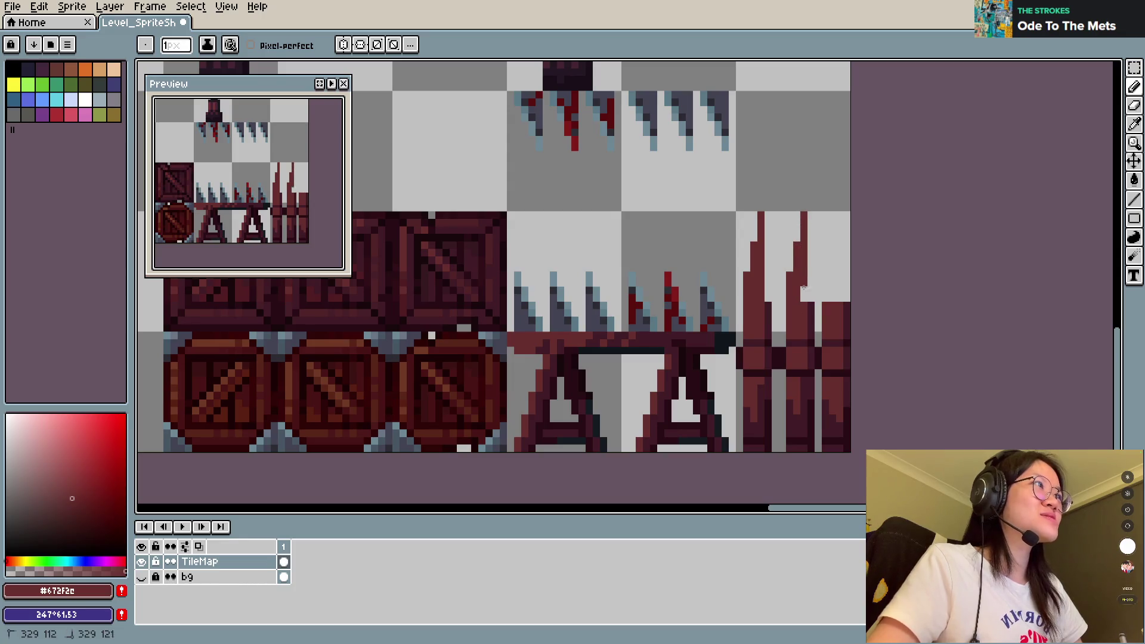
mouse_move(833, 246)
left_mouse_down()
mouse_move(834, 257)
mouse_move(840, 212)
mouse_move(846, 305)
left_mouse_up()
Step: Shade the middle and left spikes' right edges with the darkest red, touch up, and save
left_click(850, 305, "alt")
left_click_drag(808, 244, 808, 333)
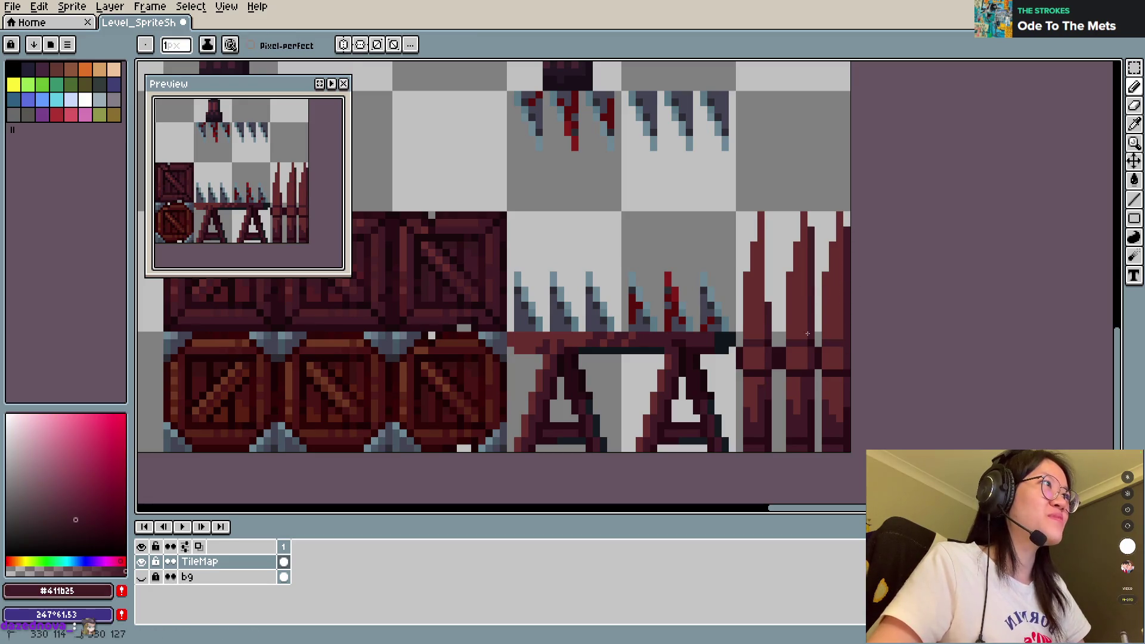
left_click_drag(775, 237, 767, 317)
key("ctrl+s")
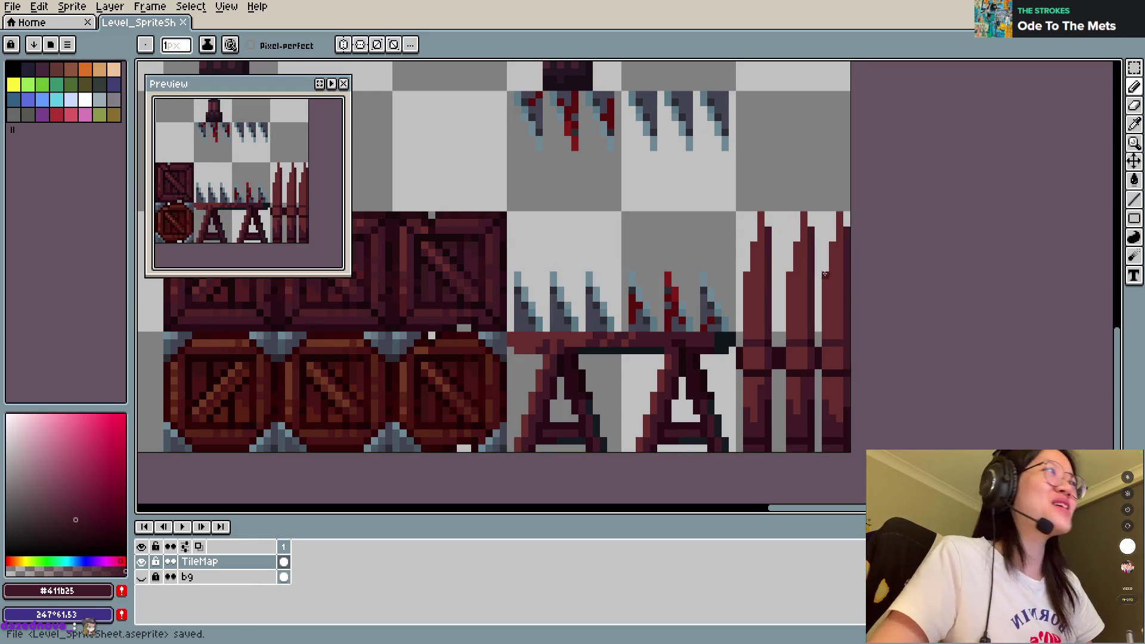
left_click_drag(767, 221, 768, 236)
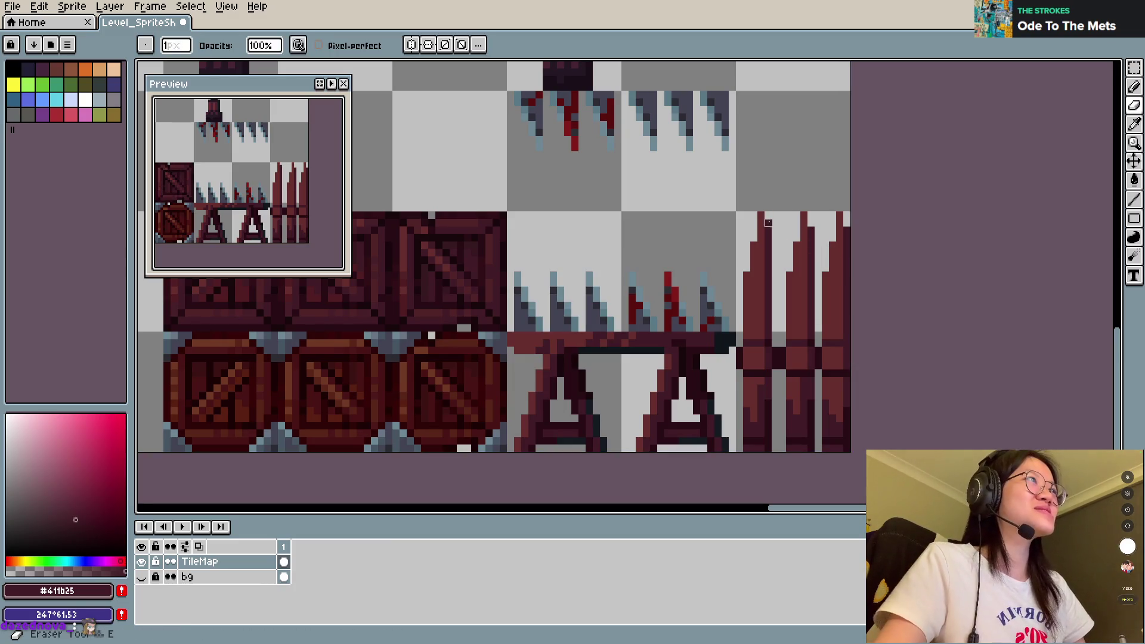
key("ctrl+s")
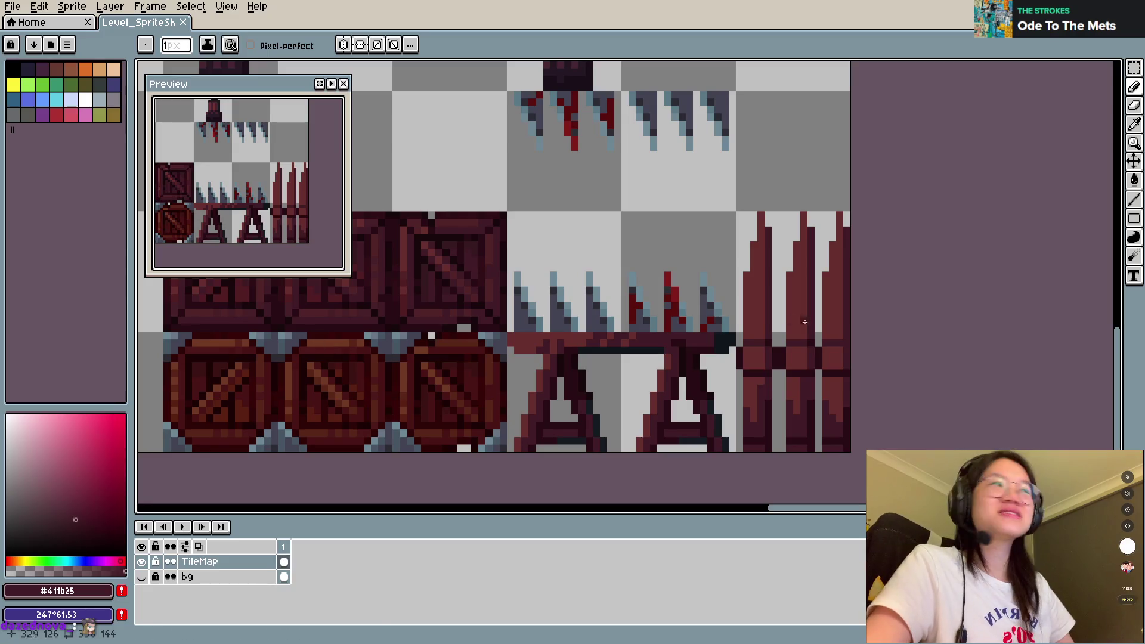
Step: Pick the spike's red #672f2e, erase a strip from the middle spike, and save
left_click(745, 302, "alt")
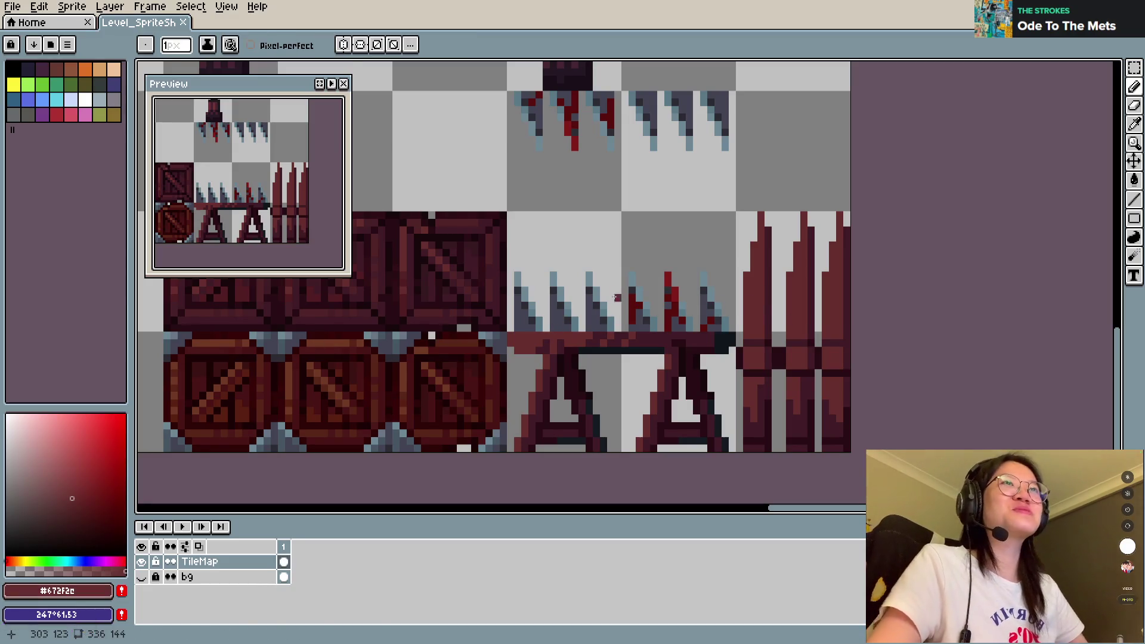
key("e")
left_click_drag(812, 228, 811, 254)
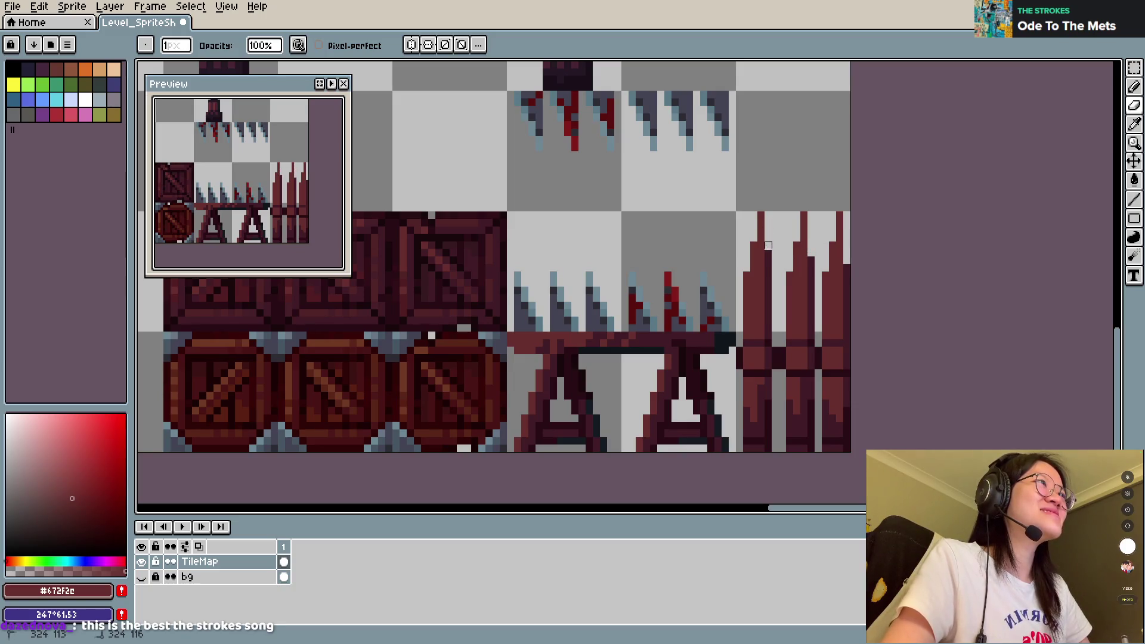
key("v")
key("e")
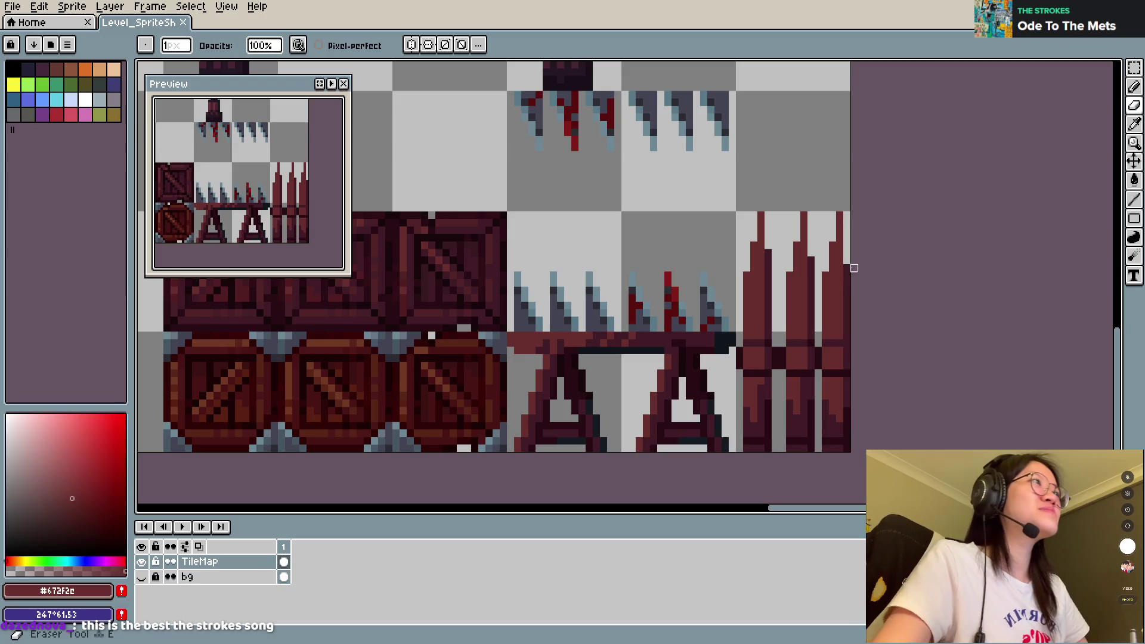
key("v")
key("ctrl+s")
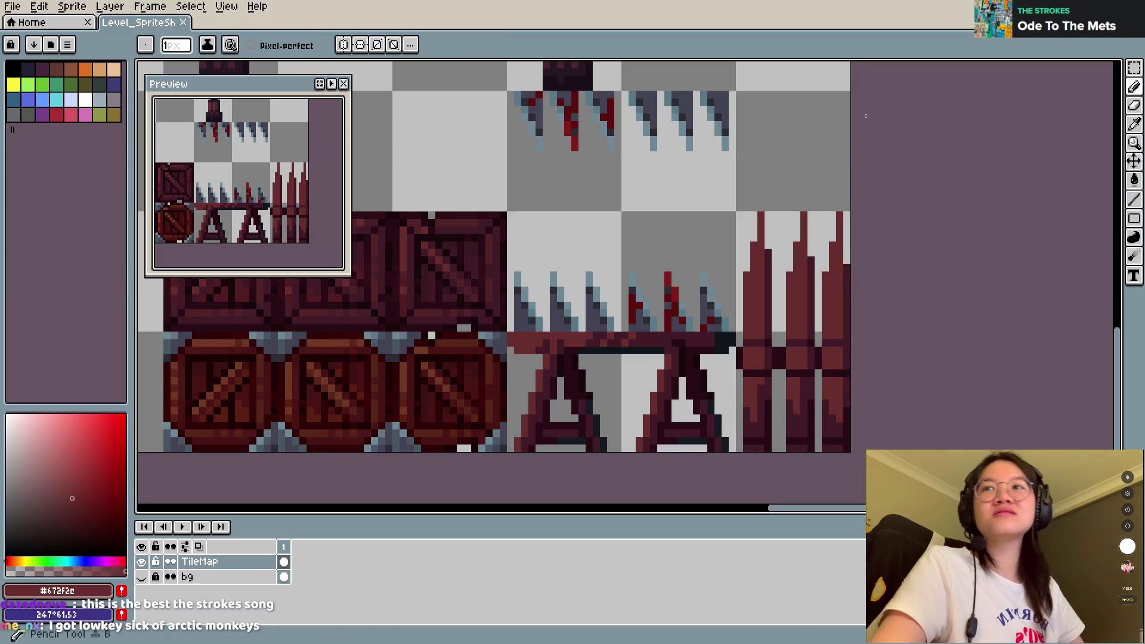
key("b")
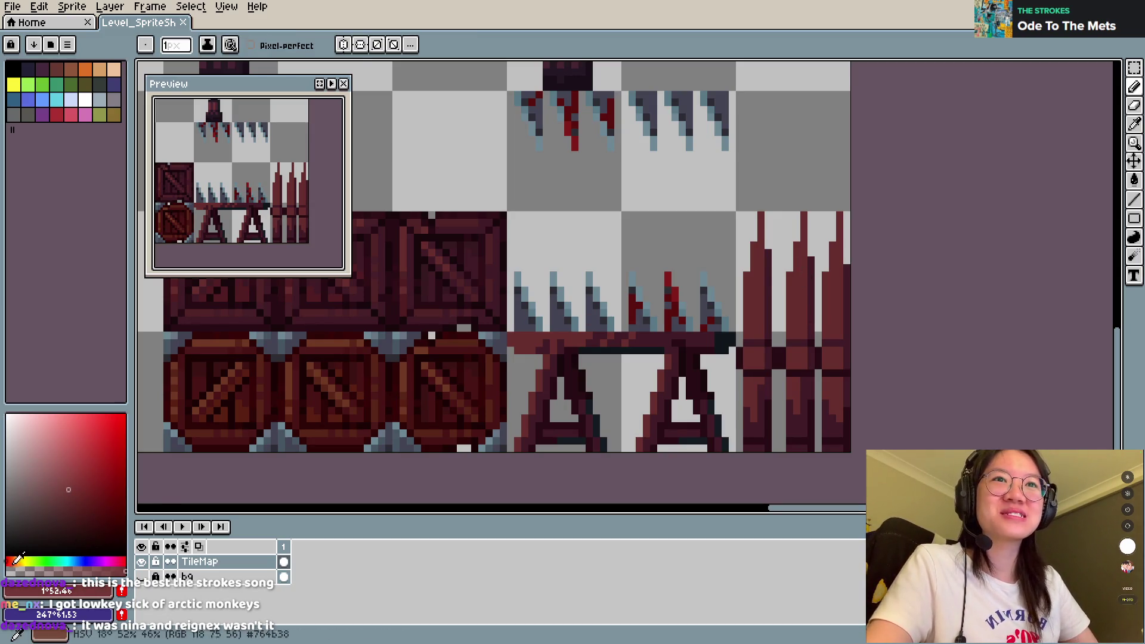
Step: Shift the brush colour to a brighter orange and save
left_click(16, 560)
key("v")
key("b")
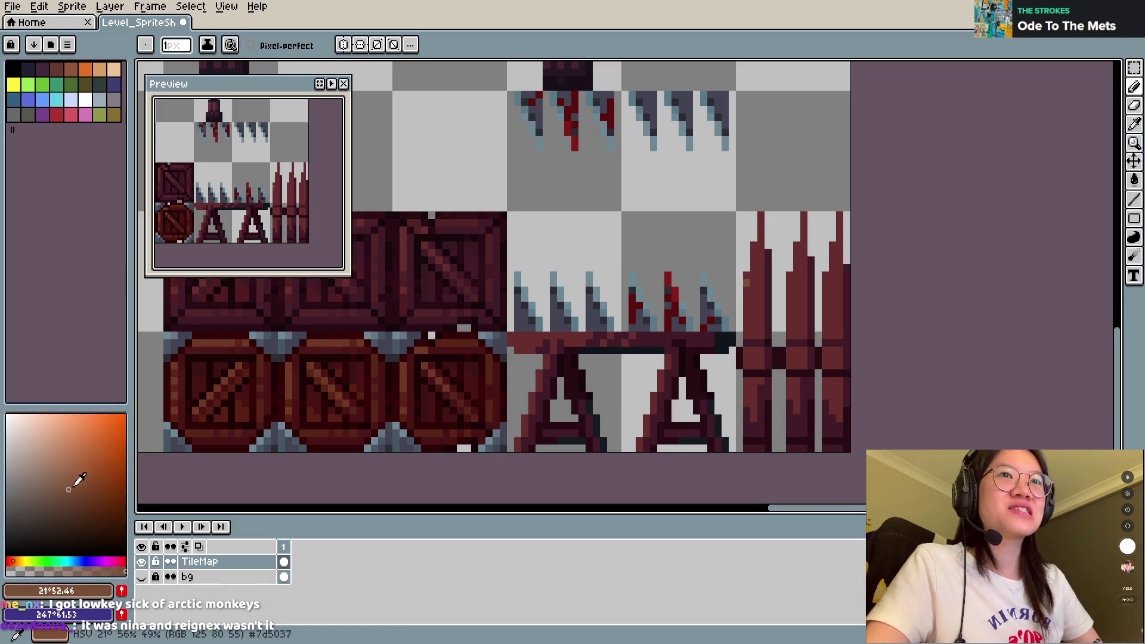
left_click(96, 489)
left_click(94, 501)
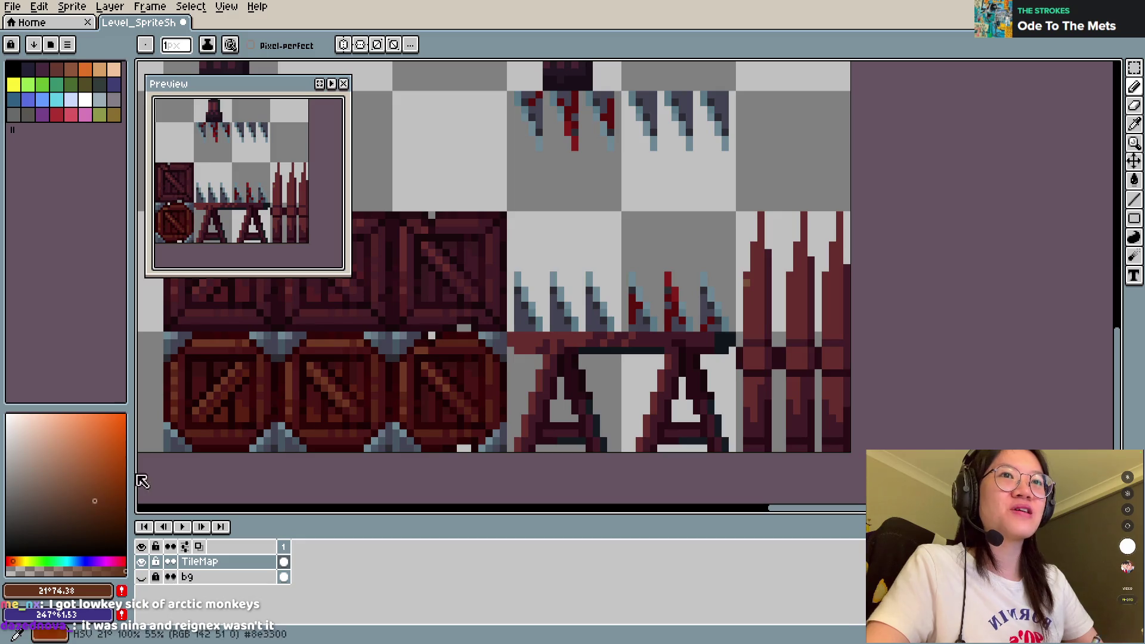
key("ctrl+s")
Step: Add a lighter red-orange highlight down the left spike and save
left_click(752, 286, "alt")
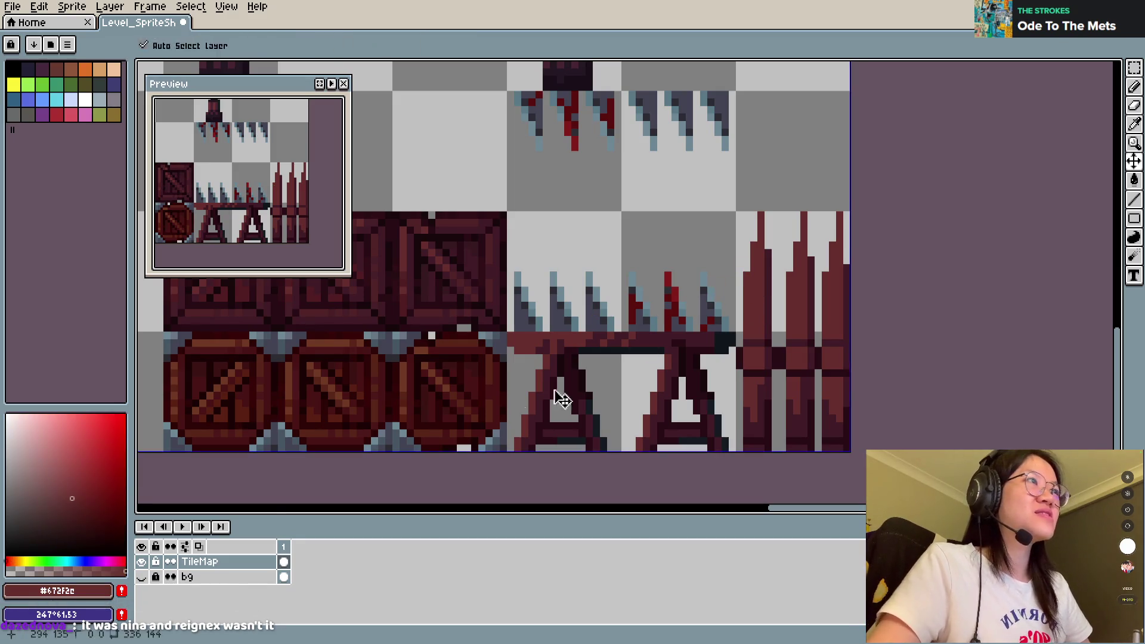
left_click(12, 561)
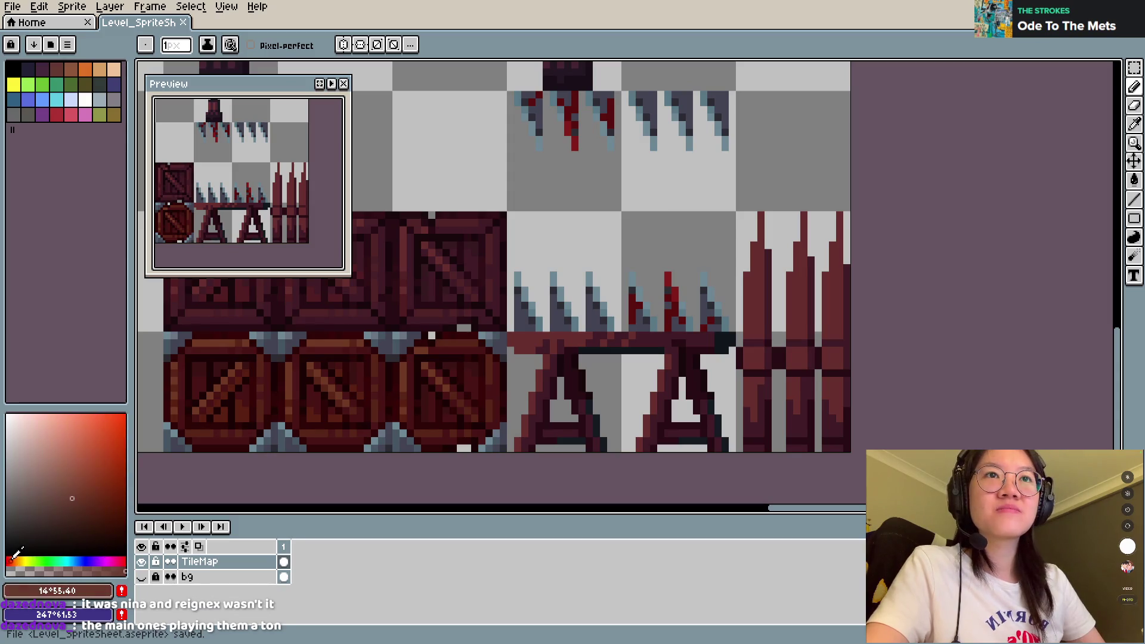
left_click(77, 491)
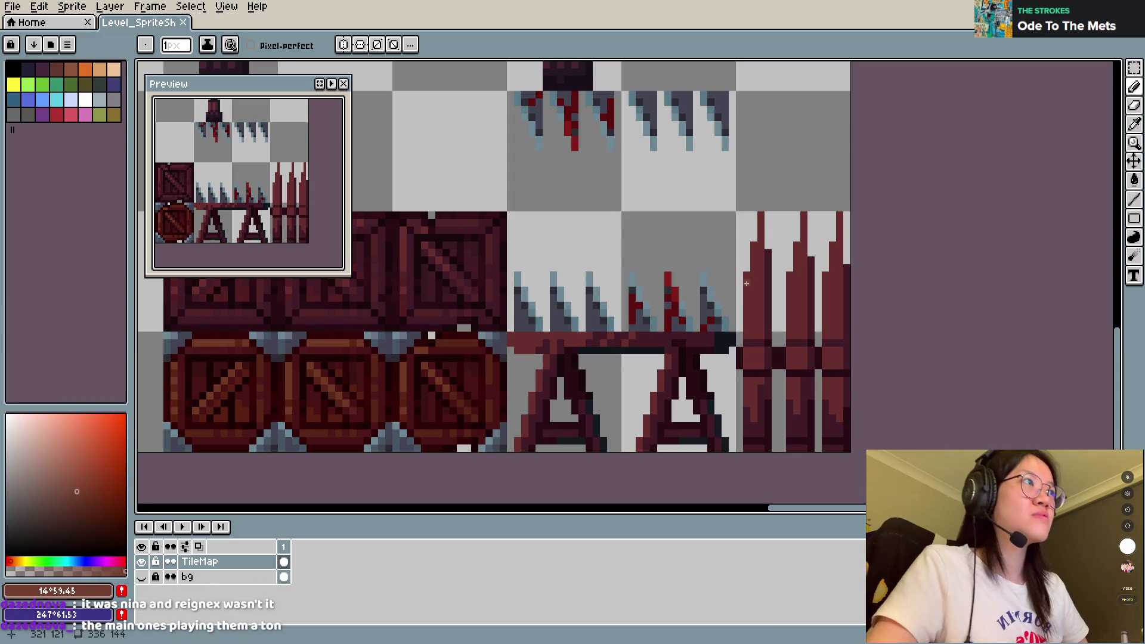
left_click_drag(747, 282, 748, 315)
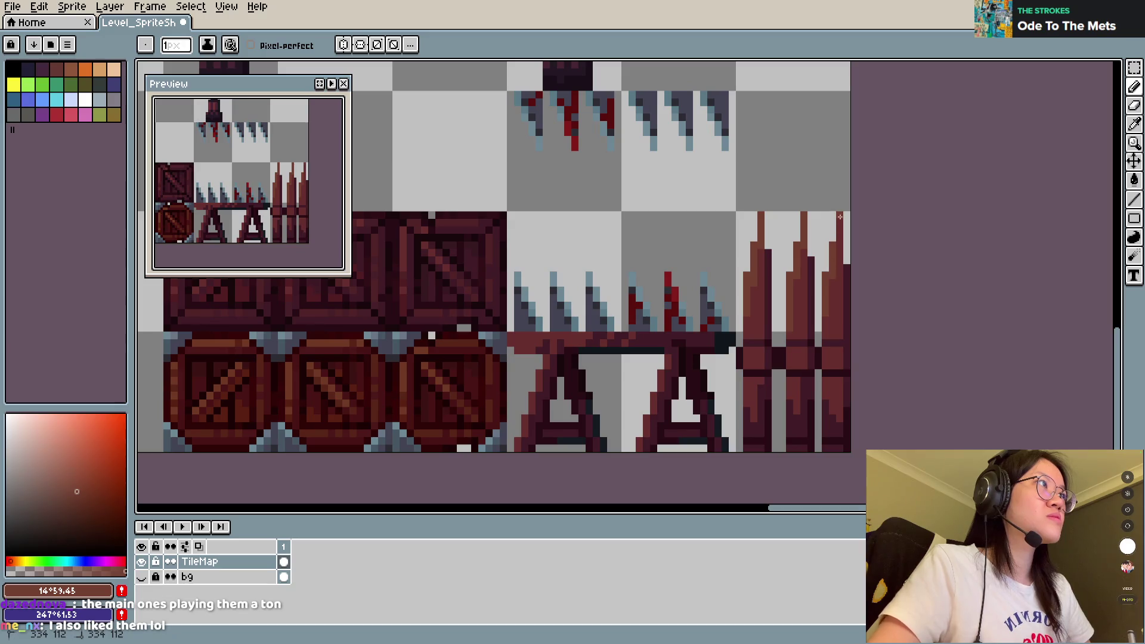
key("ctrl+s")
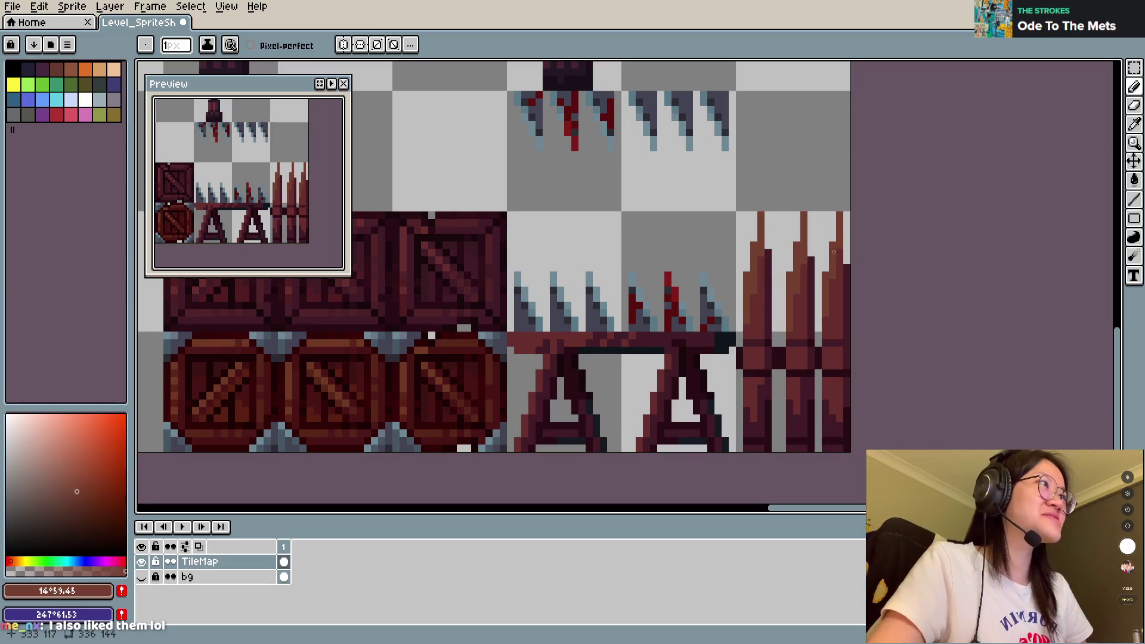
Step: Fill parts of three spikes with a slightly brighter red-orange and save
key("v")
key("b")
left_click(88, 476)
key("g")
left_click(754, 280)
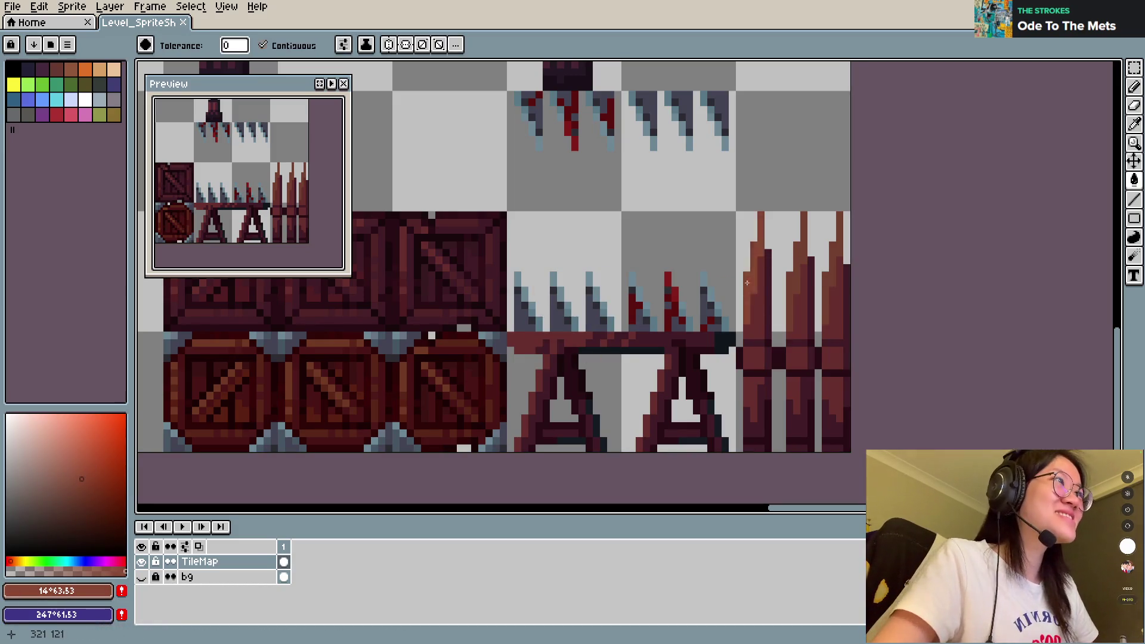
left_click(791, 295)
left_click(827, 251)
key("ctrl+s")
Step: Sample the dark maroon from the artwork and save the sprite sheet
key("b")
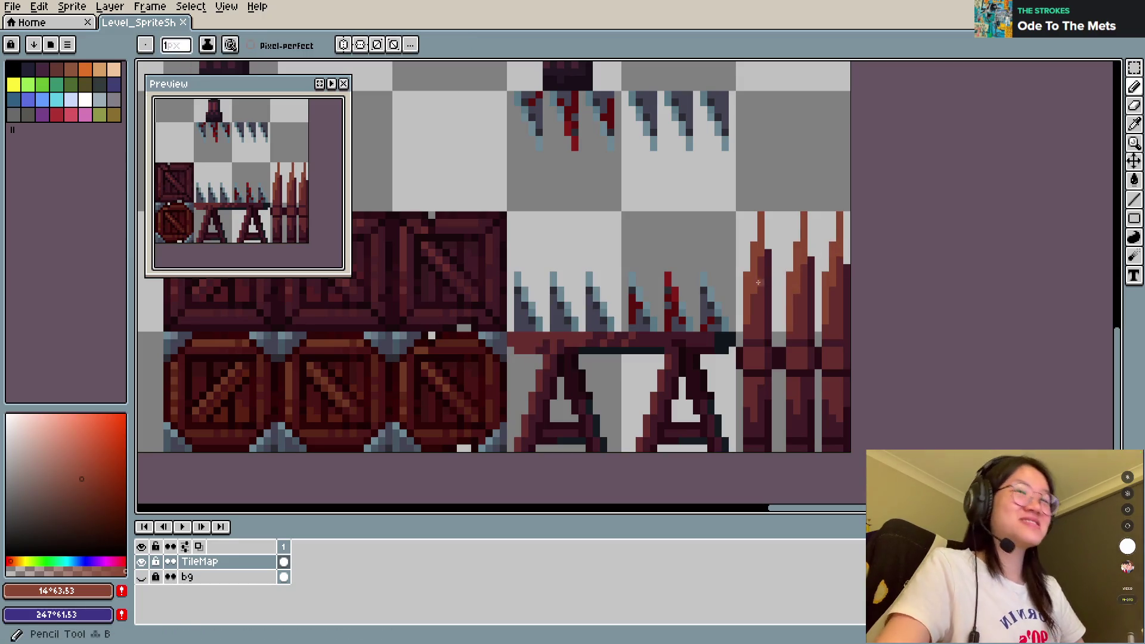
key("ctrl+s")
key("ctrl+s")
key("Return")
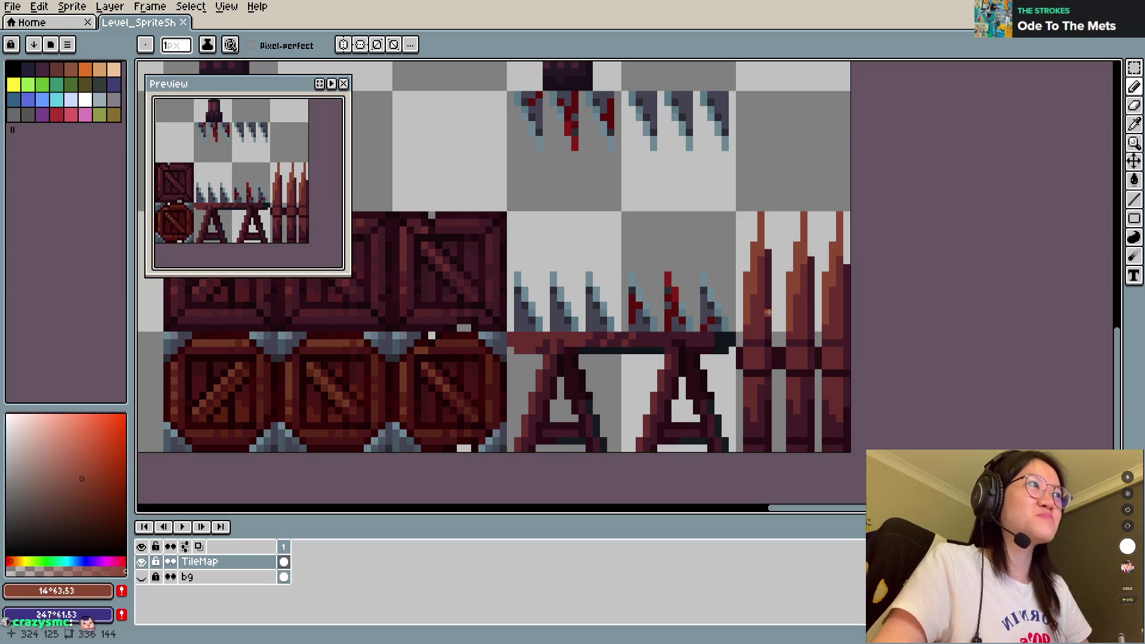
key("ctrl+s")
left_click(848, 271, "alt")
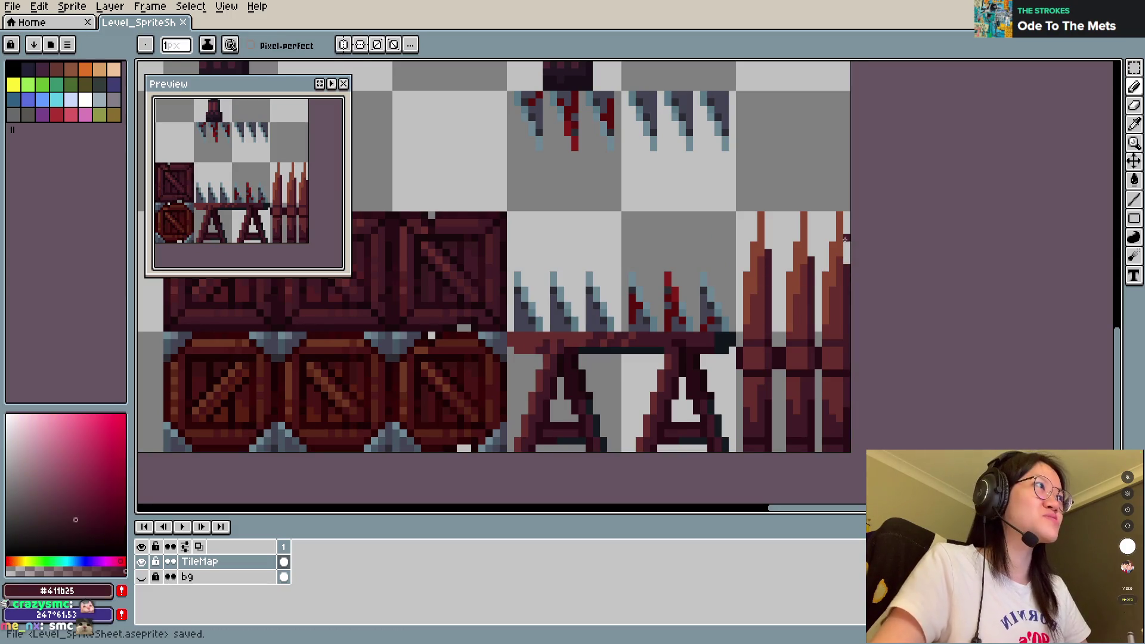
key("ctrl+s")
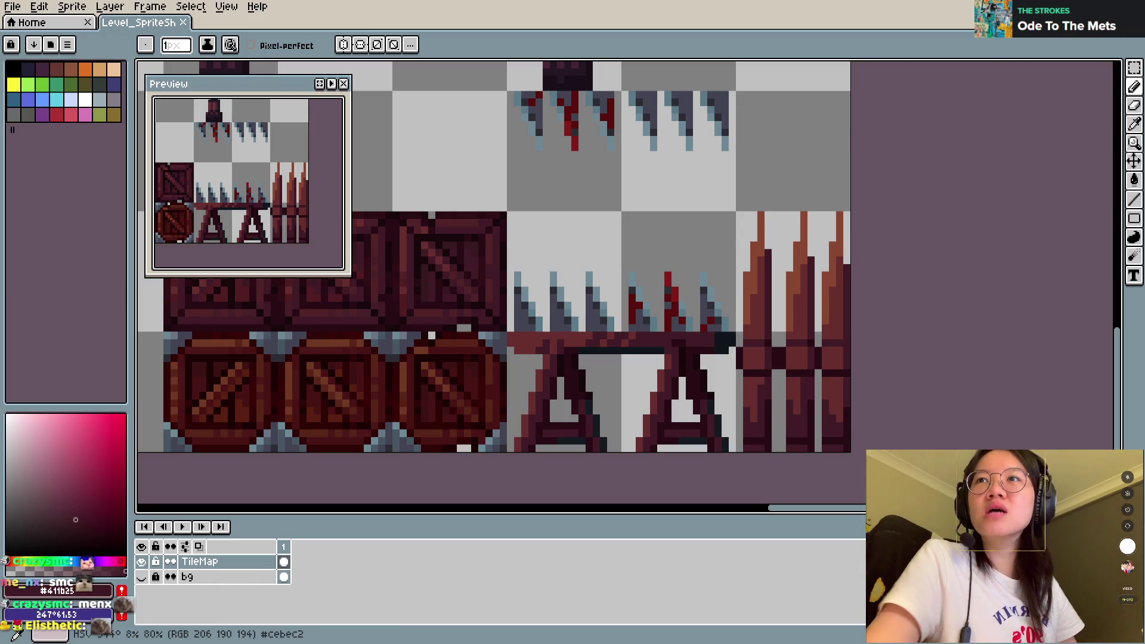
Step: Draw dark red-brown pixels along the stakes' crossbar band, pick a warm brown, and save
left_click(758, 357, "alt")
left_click(758, 357)
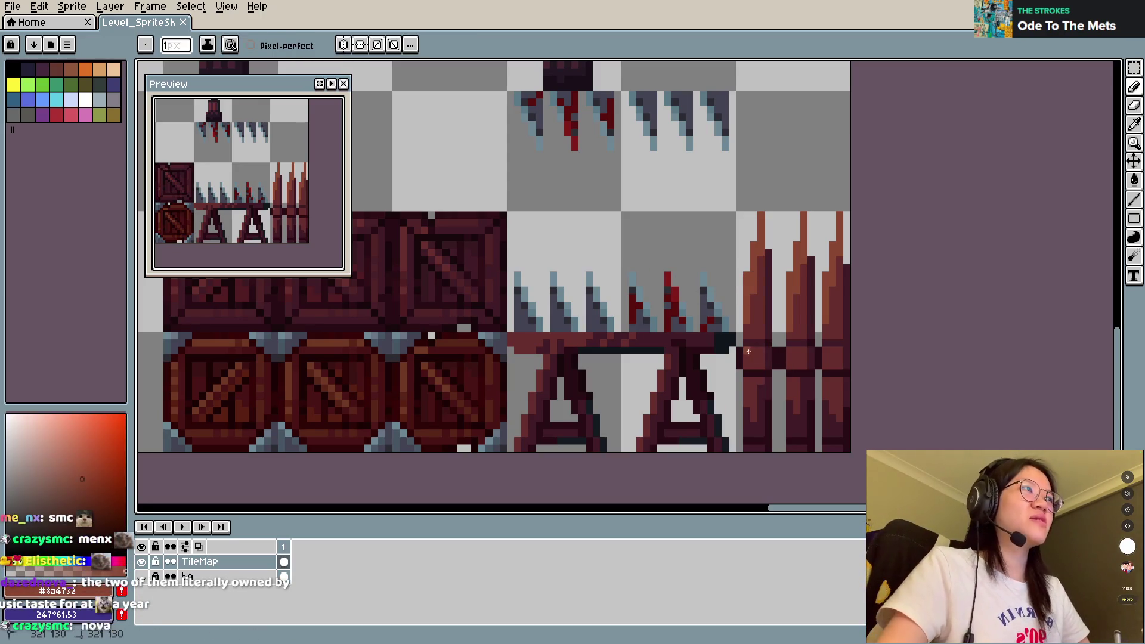
key("ctrl+s")
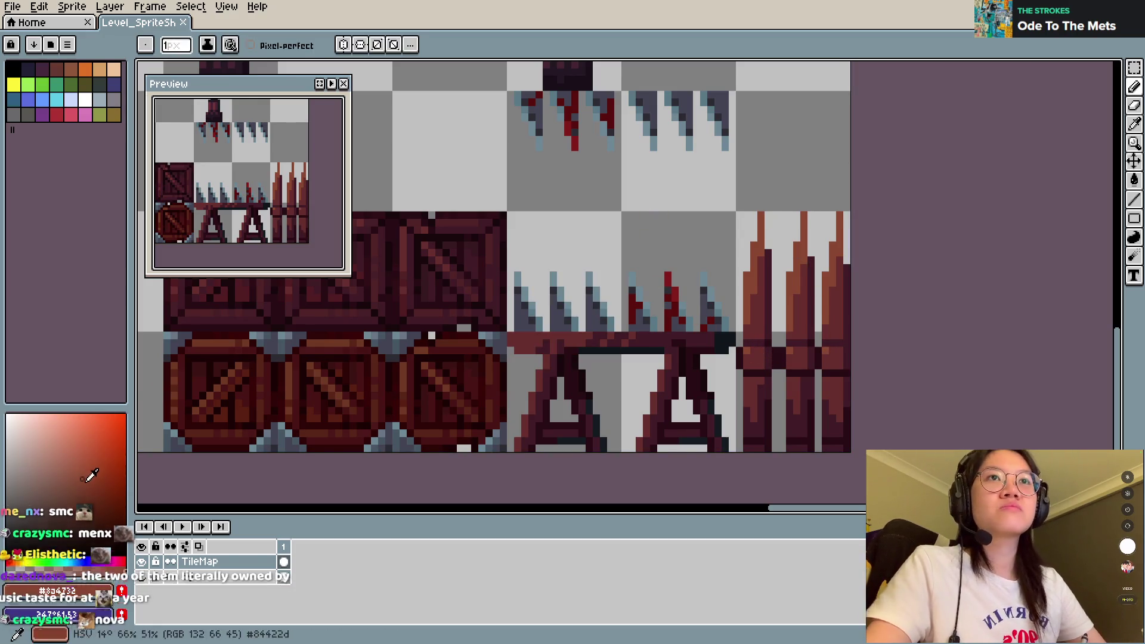
left_click(101, 474)
key("ctrl+s")
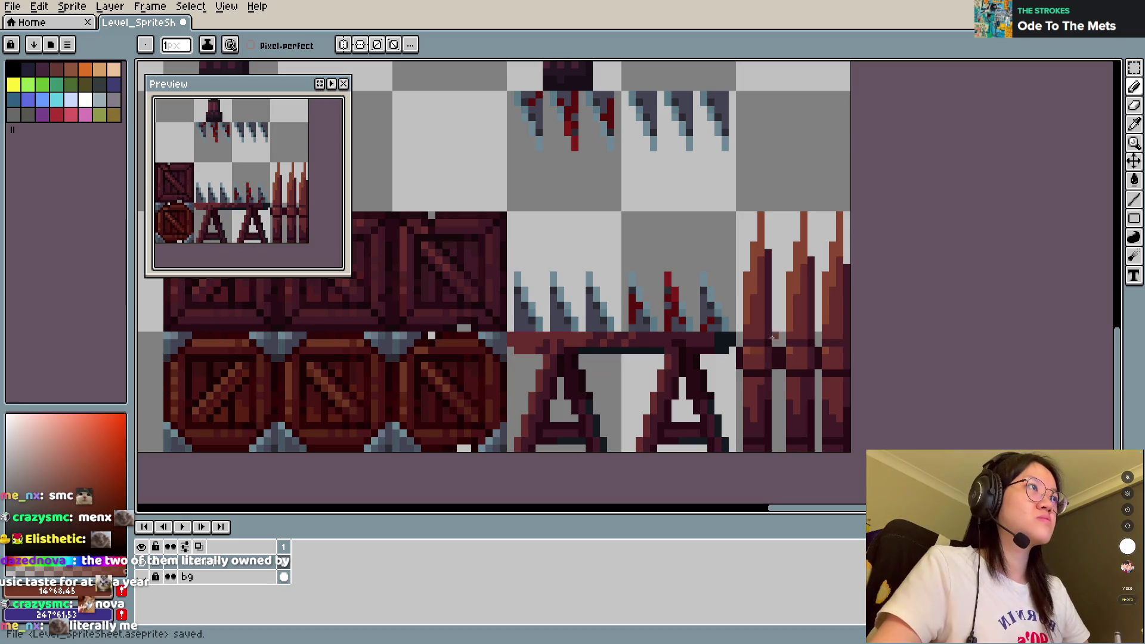
key("ctrl+s")
Step: Paint red #672f2e and darker red pixels onto the stakes, then save the sheet
key("b")
left_click(766, 356, "alt")
left_click(768, 358)
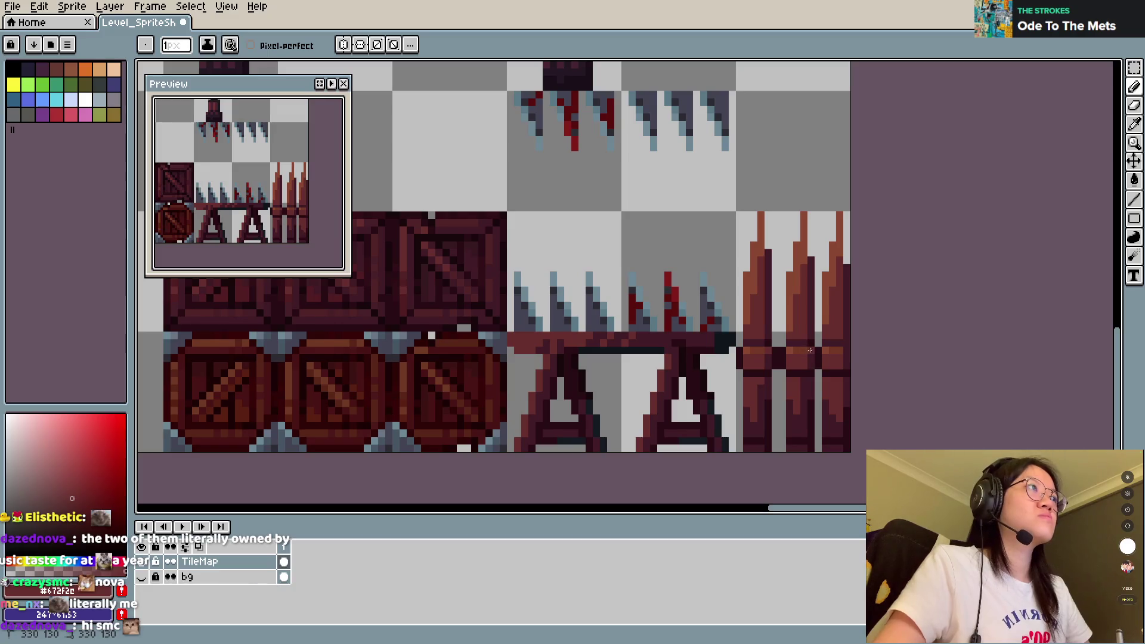
key("ctrl+s")
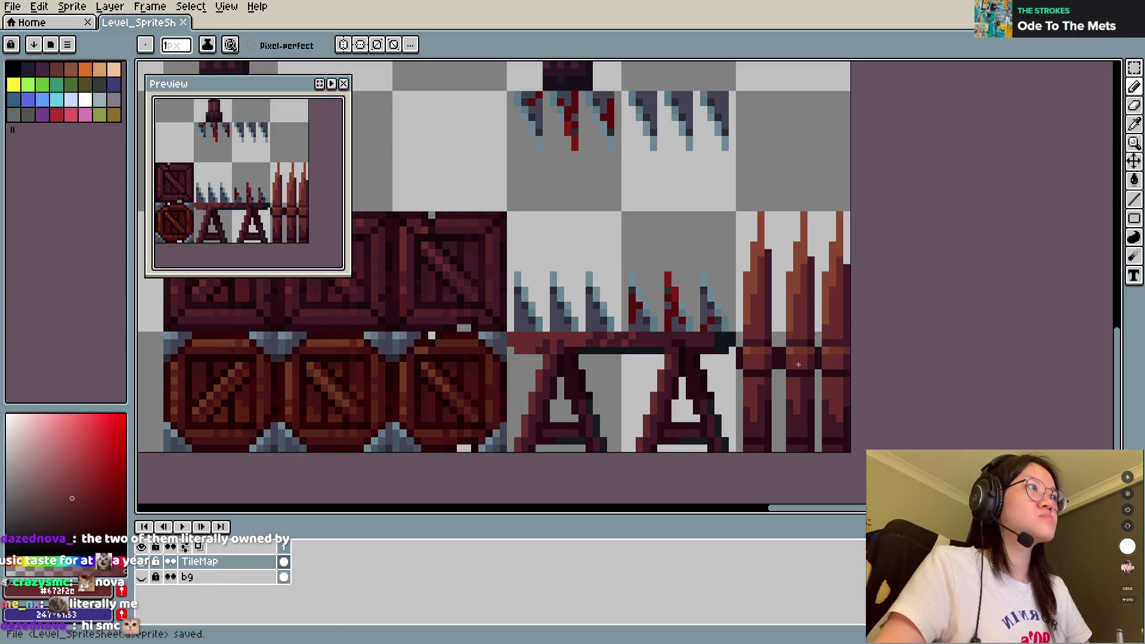
left_click(814, 357, "alt")
left_click(805, 365)
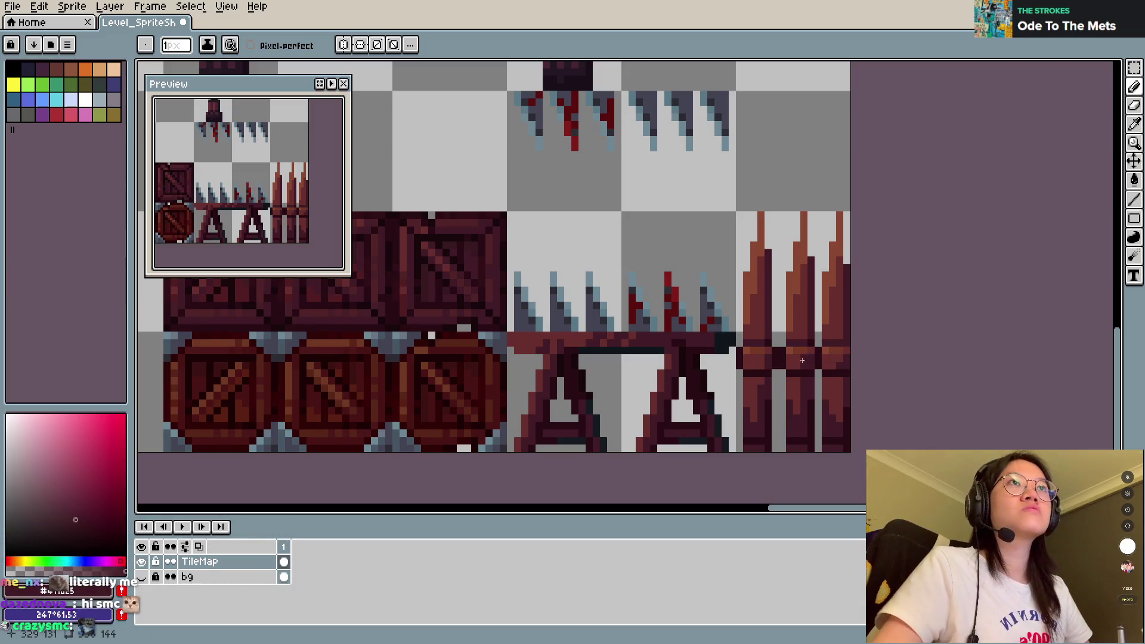
key("v")
key("ctrl+s")
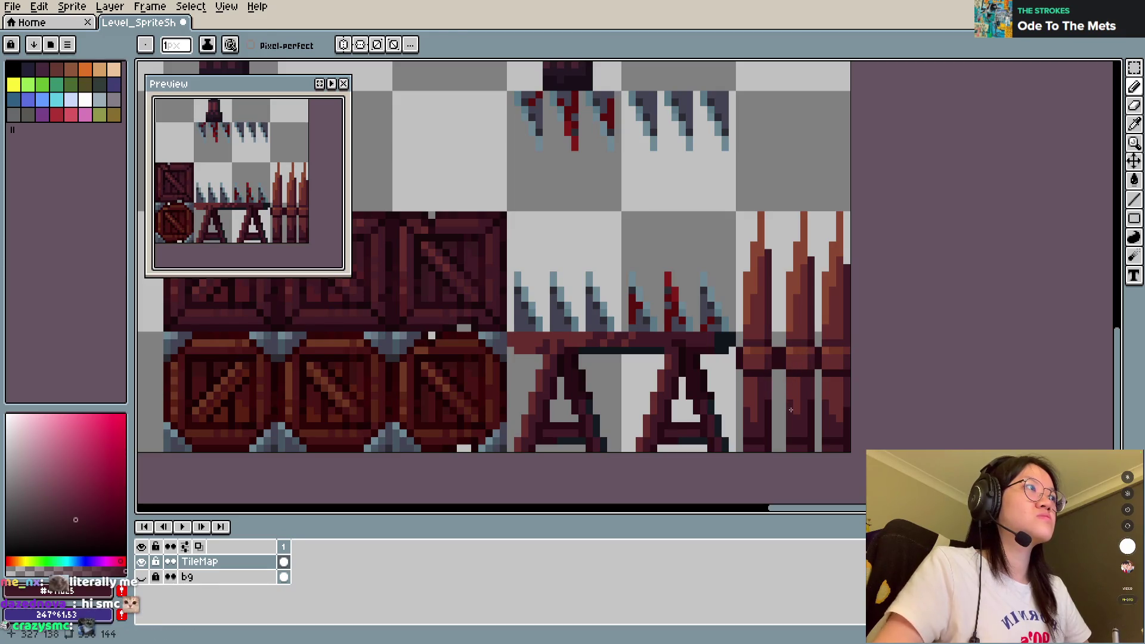
Step: Draw a darkest-shade #290c14 pixel on the stakes, then sample maroon #411b25 and save
left_click(772, 391, "alt")
left_click(775, 387)
key("v")
key("b")
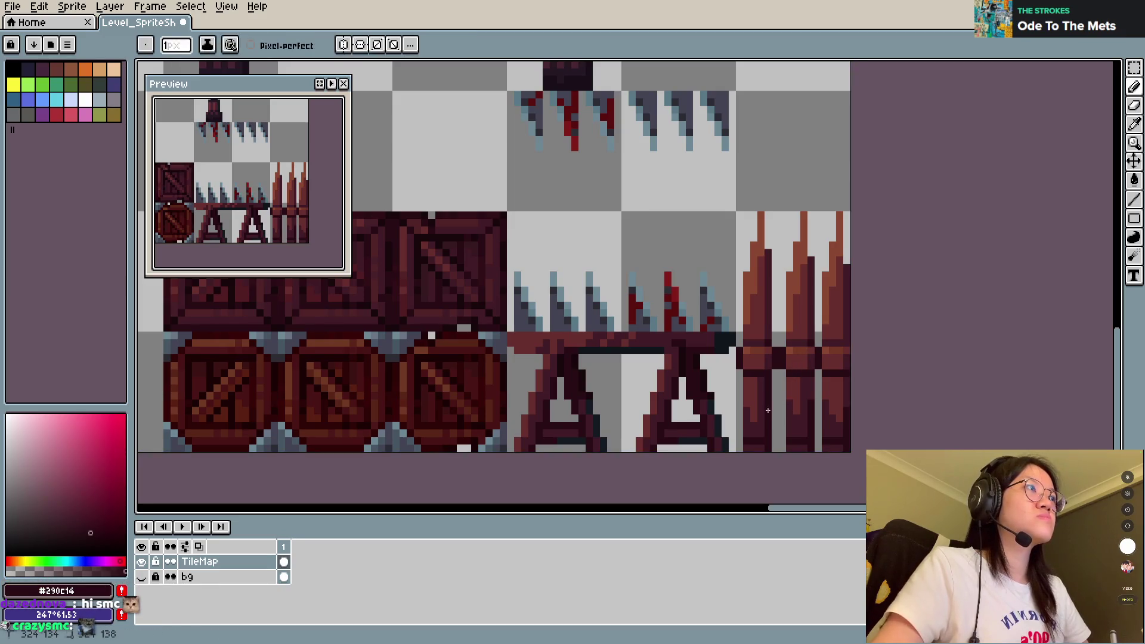
key("ctrl+s")
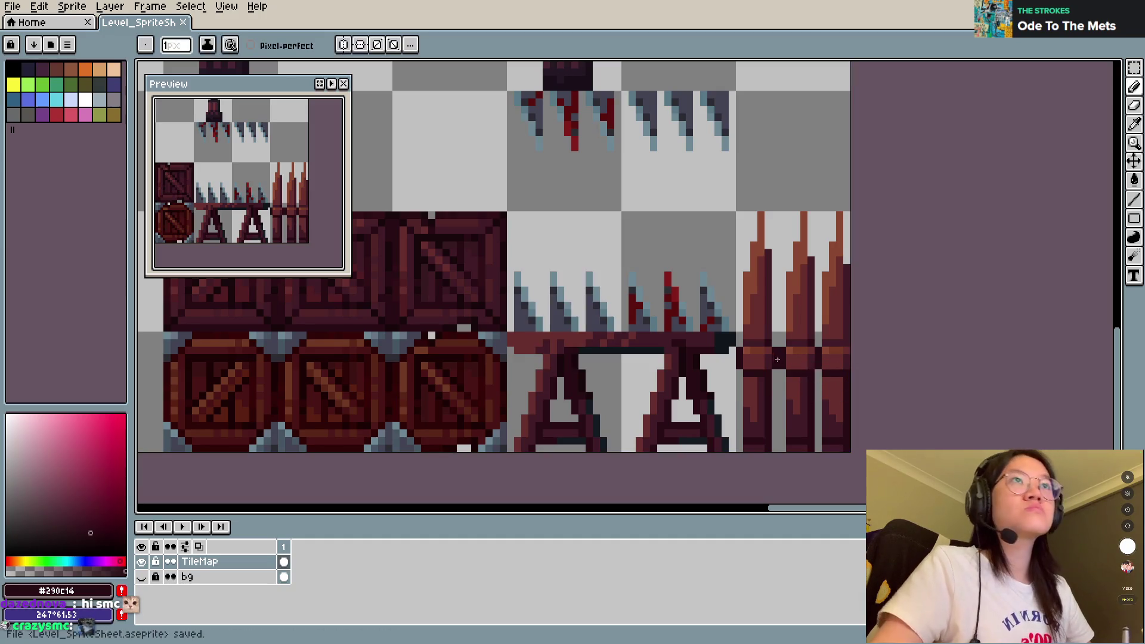
left_click(772, 325, "alt")
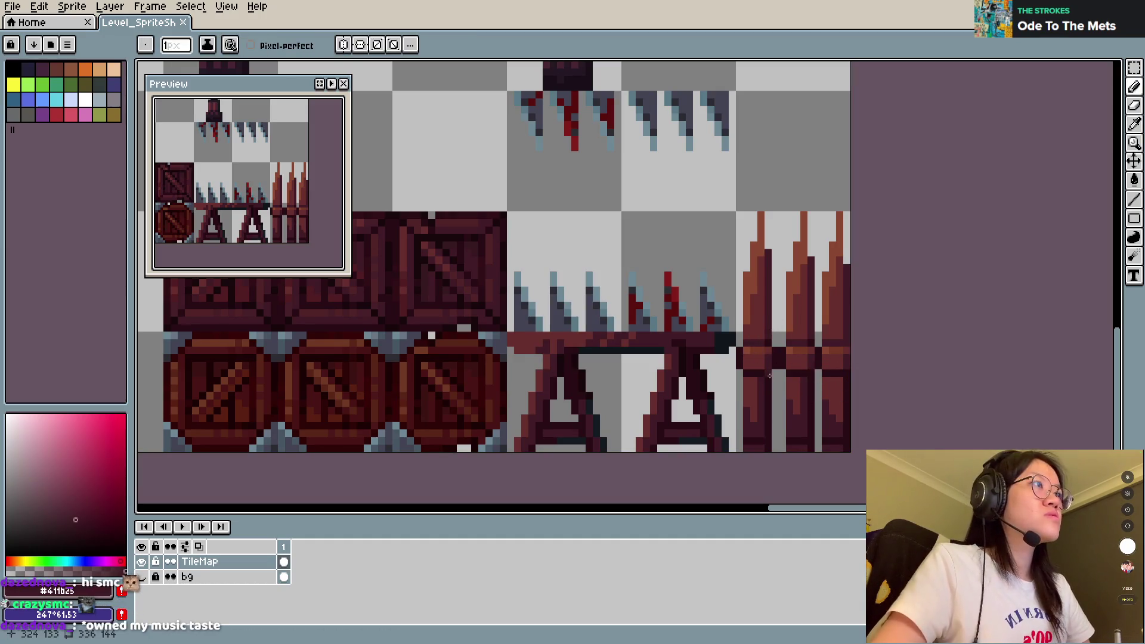
key("ctrl+s")
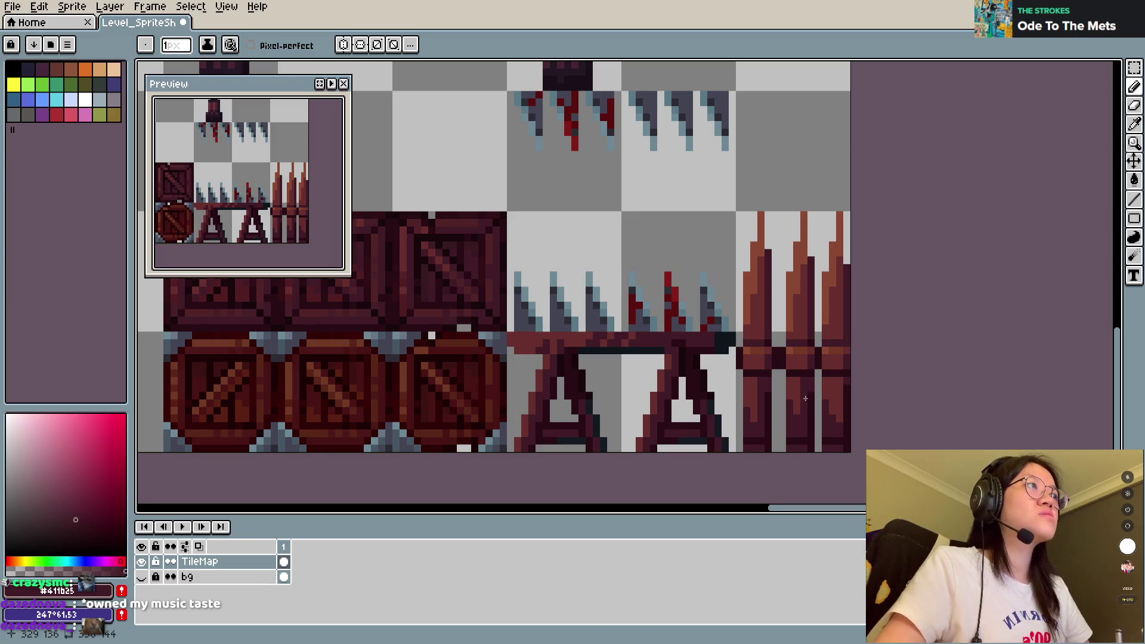
key("ctrl+s")
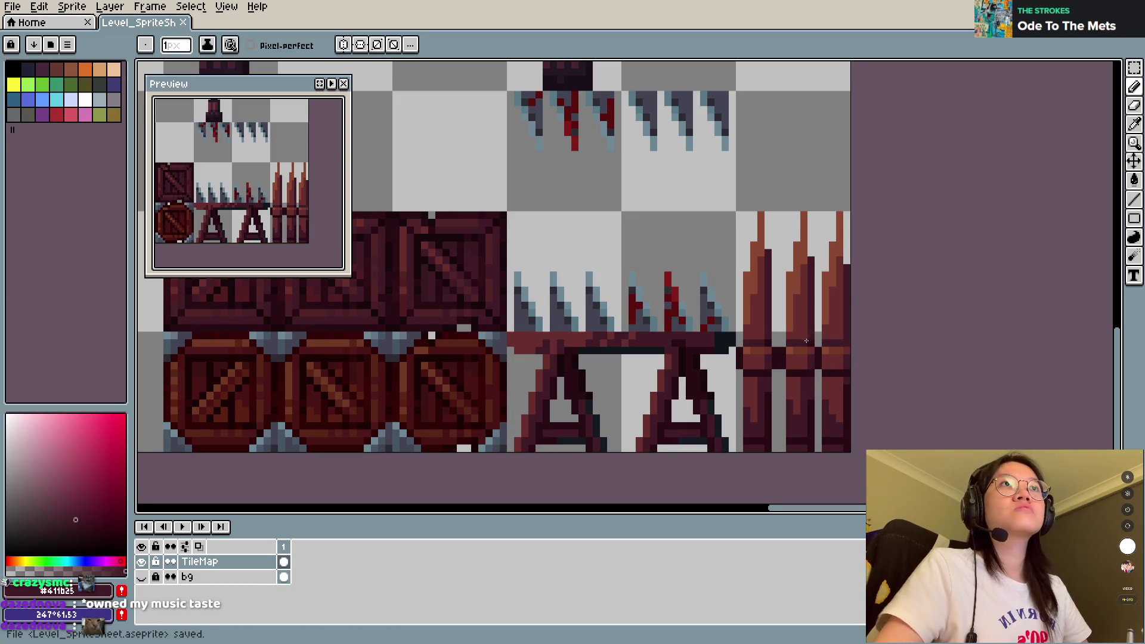
Step: Undo the last pixel edit, add a pixel at the post's left edge, and pick #290c14
key("alt")
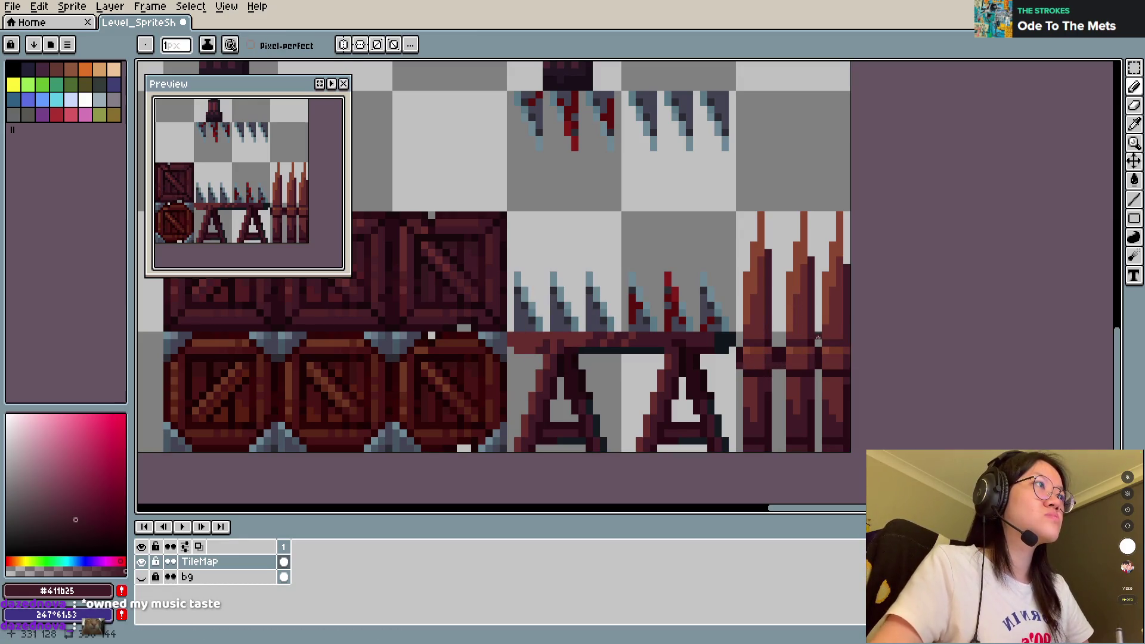
key("ctrl+s")
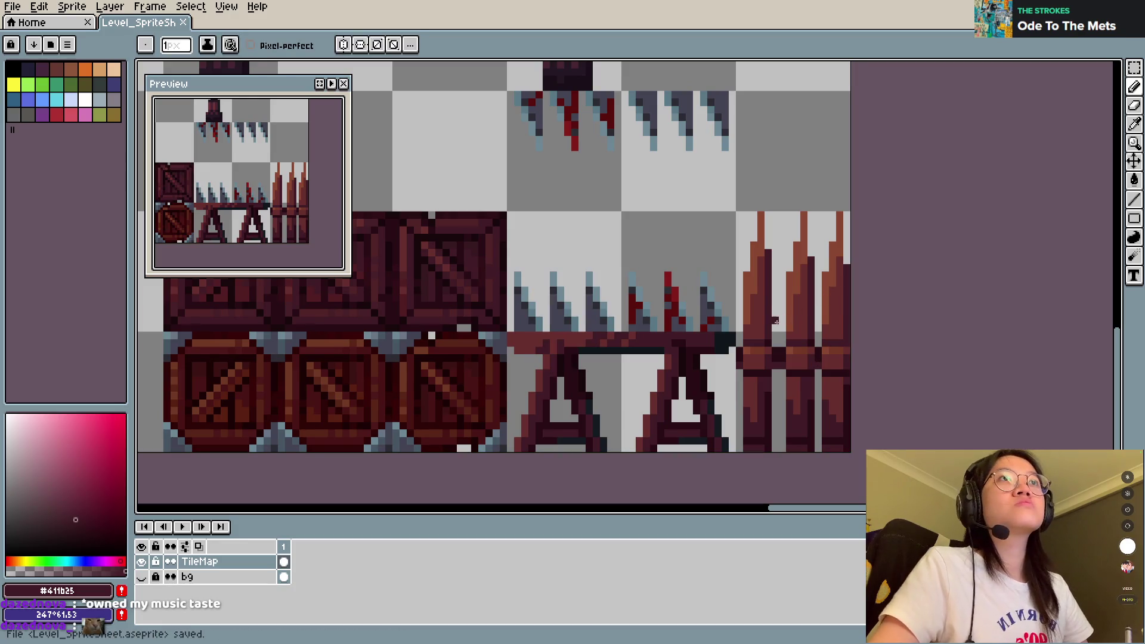
key("ctrl+z")
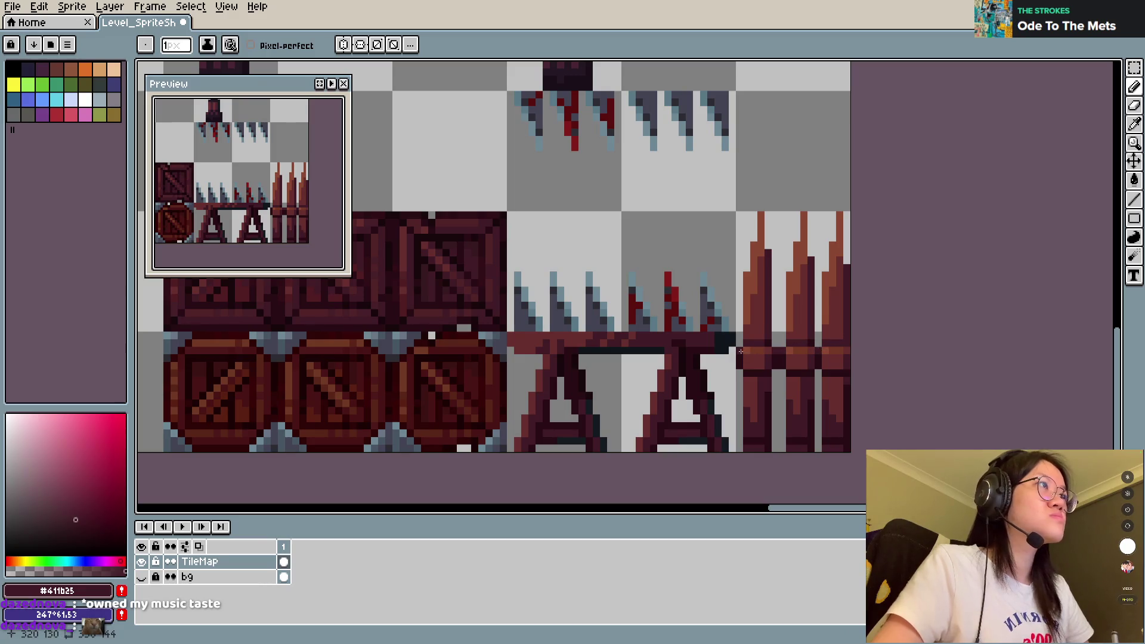
key("ctrl+s")
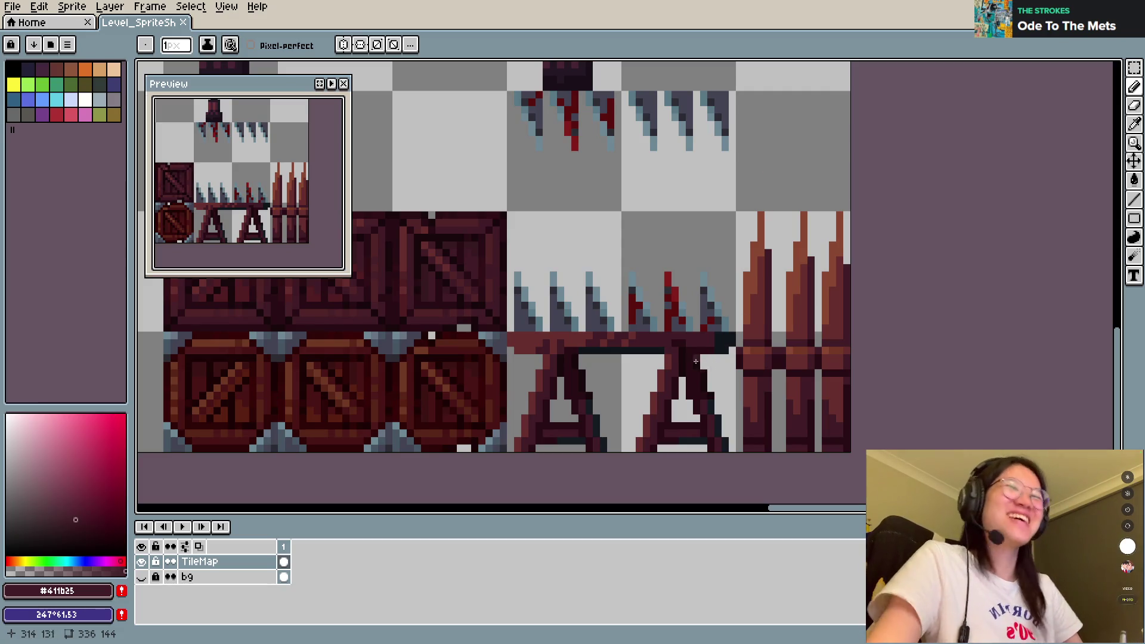
left_click(739, 359)
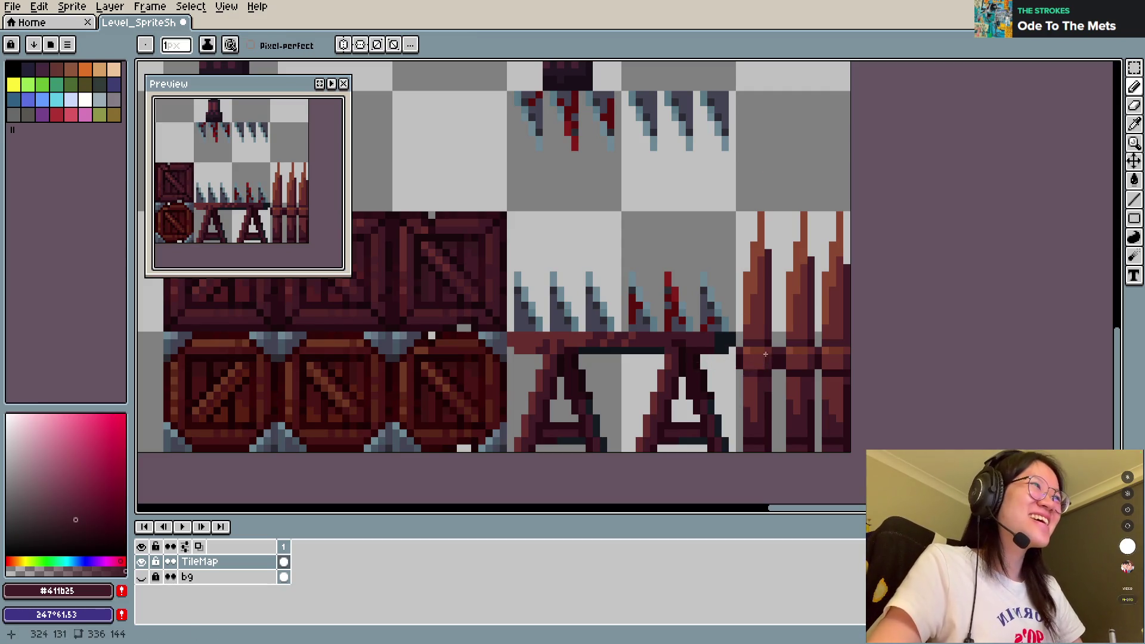
left_click(844, 361, "alt")
key("ctrl+s")
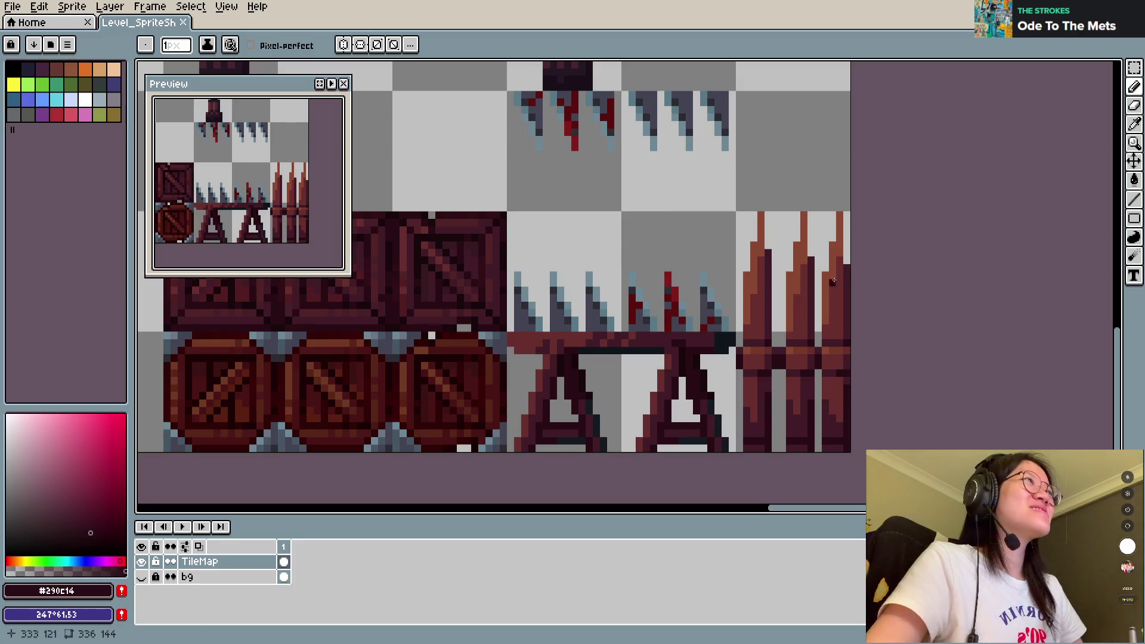
Step: Sample the fence browns and paint a brown #8a4732 highlight on a stake
scroll(789, 240, "down", 2)
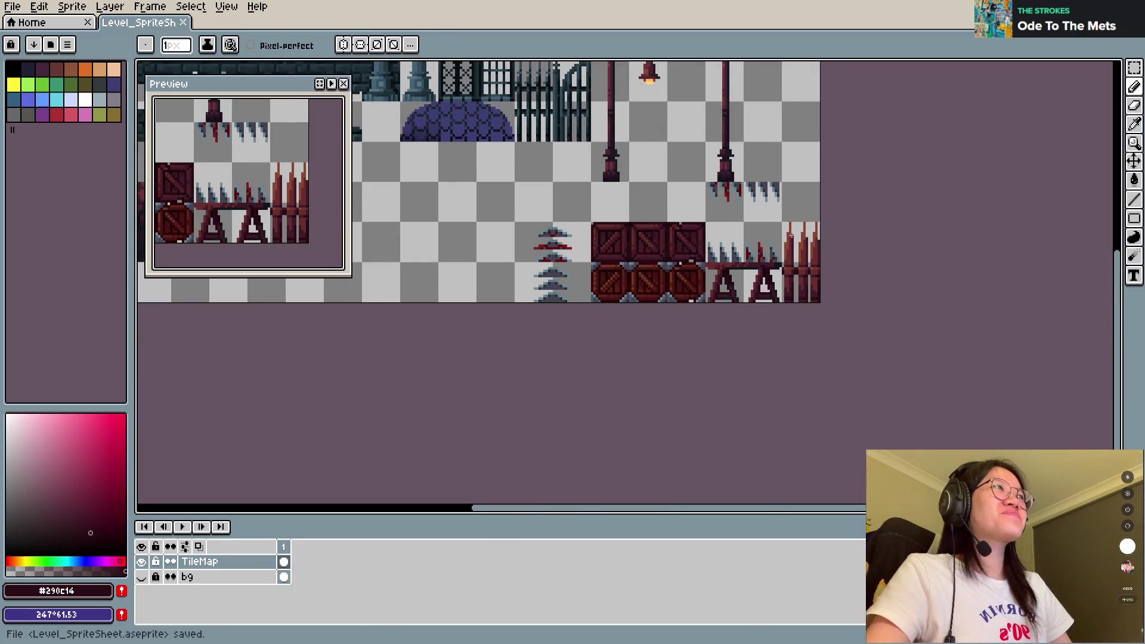
scroll(823, 260, "down", 1)
scroll(823, 259, "down", 1)
scroll(823, 264, "up", 1)
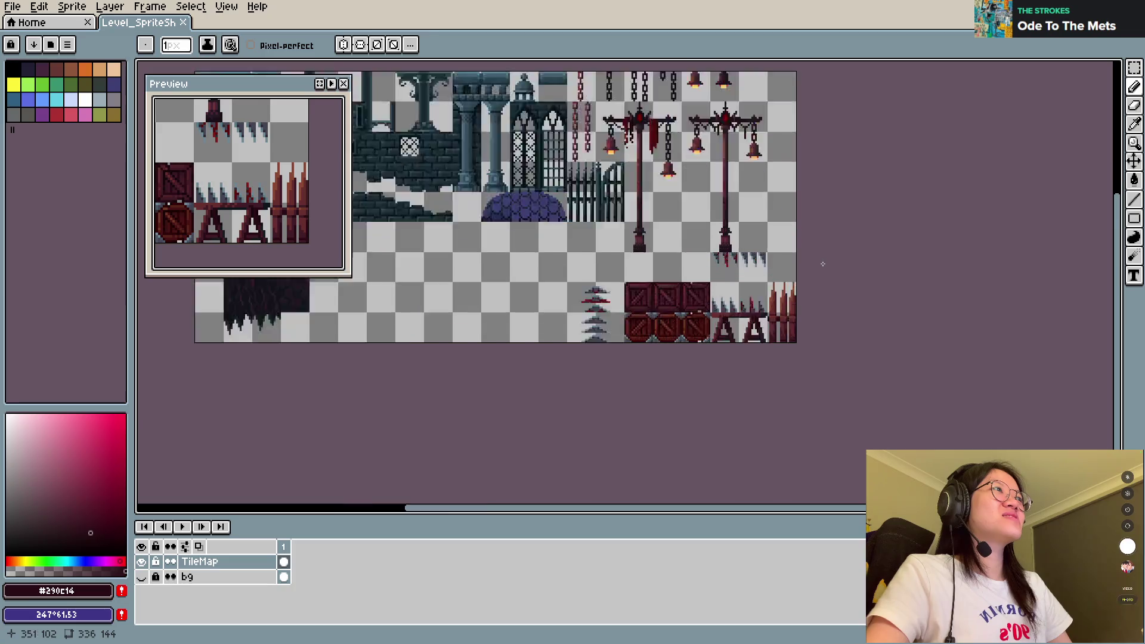
scroll(823, 263, "up", 1)
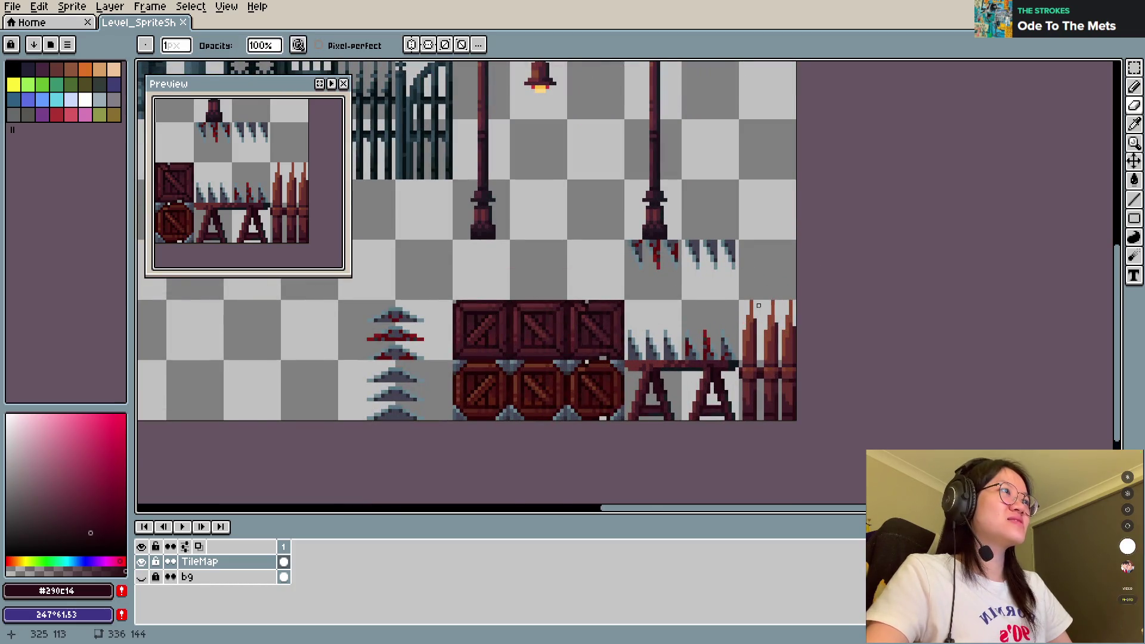
scroll(759, 305, "up", 1)
scroll(764, 298, "up", 1)
key("i")
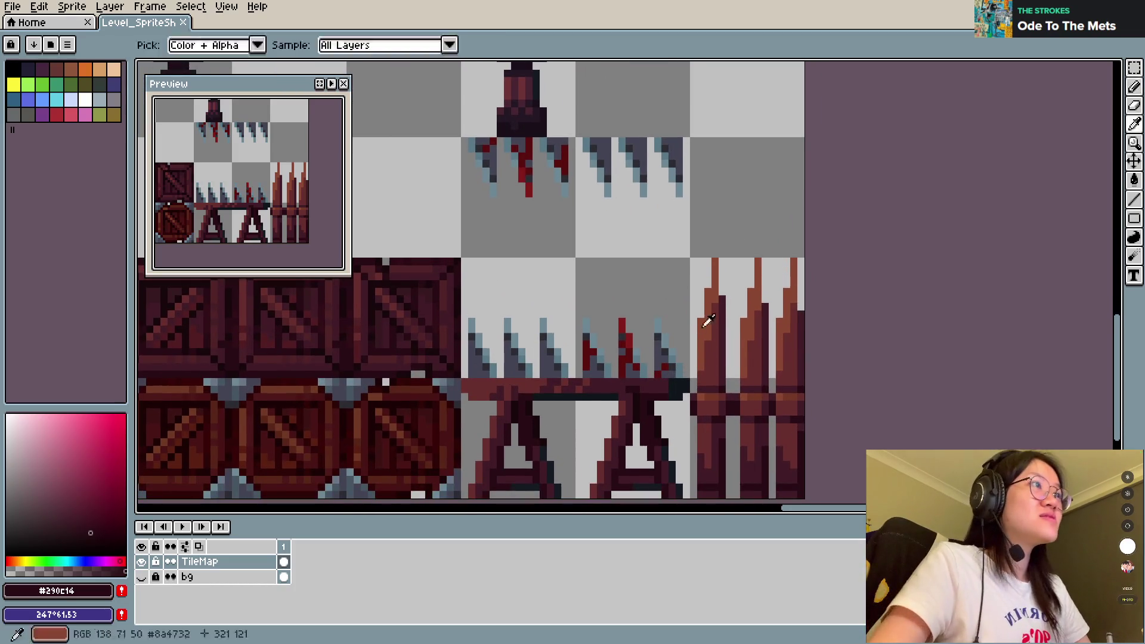
left_click(708, 320, "alt")
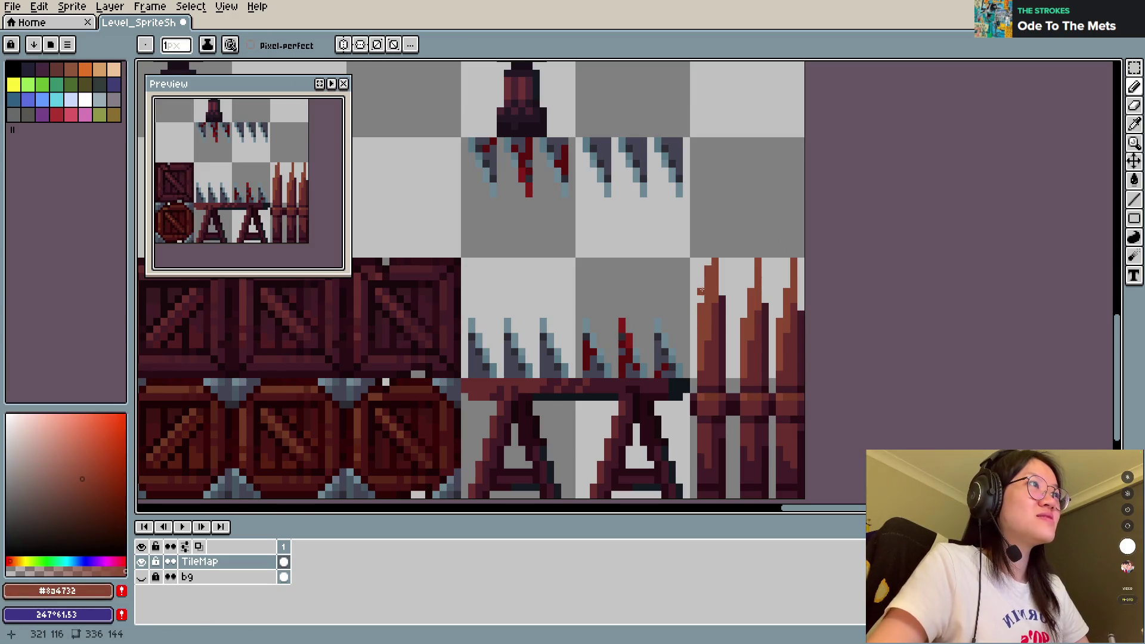
left_click(720, 291, "alt")
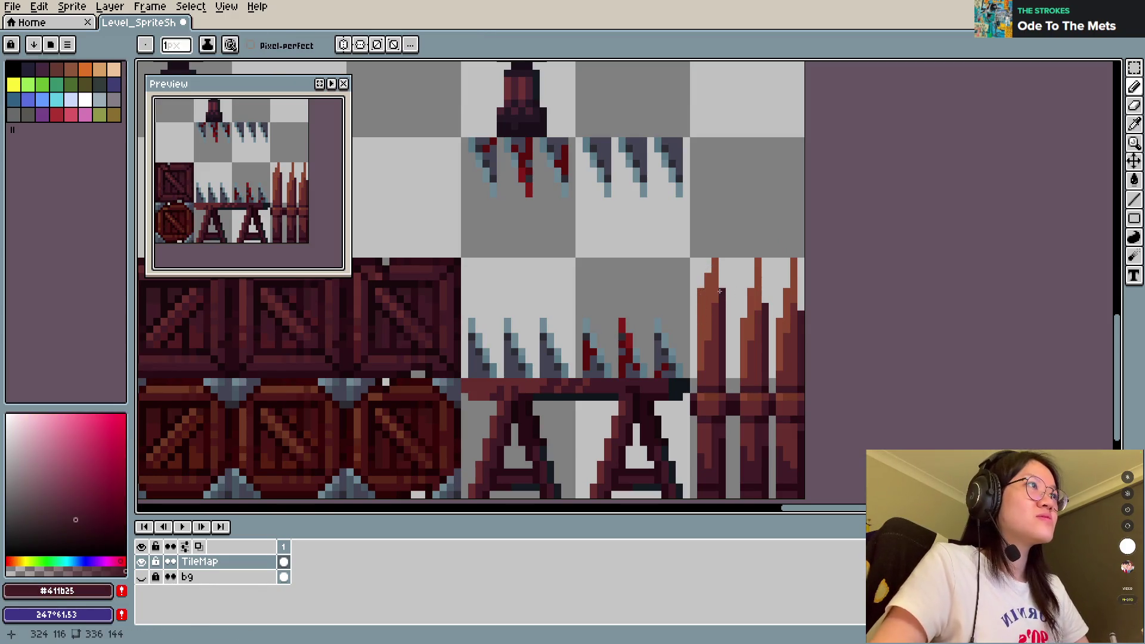
left_click(751, 270, "alt")
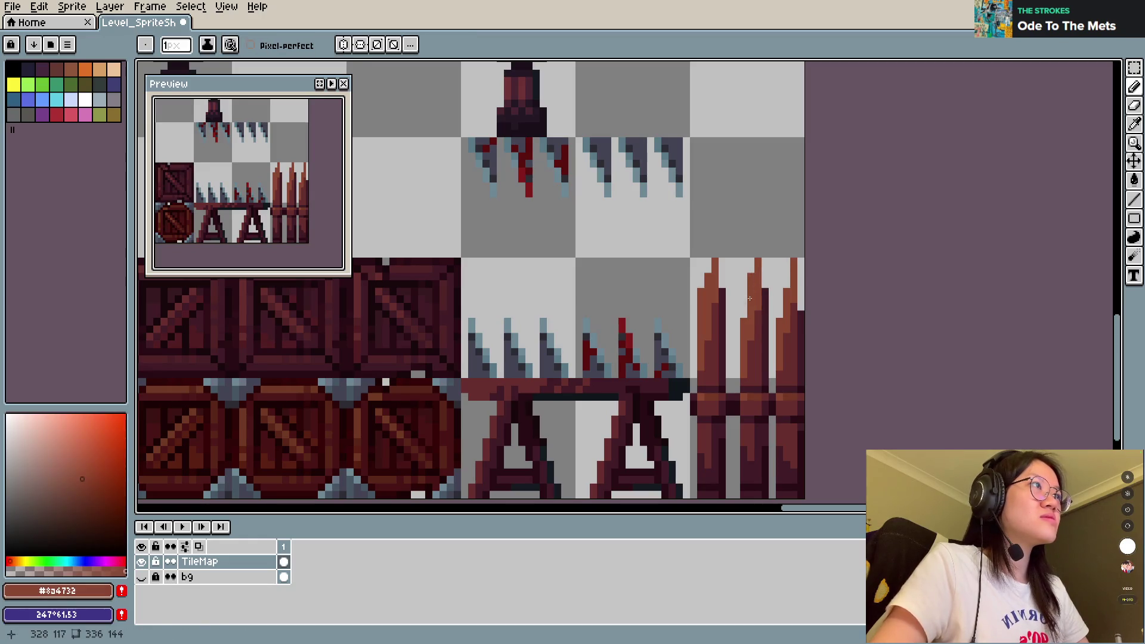
left_click(749, 295, "alt")
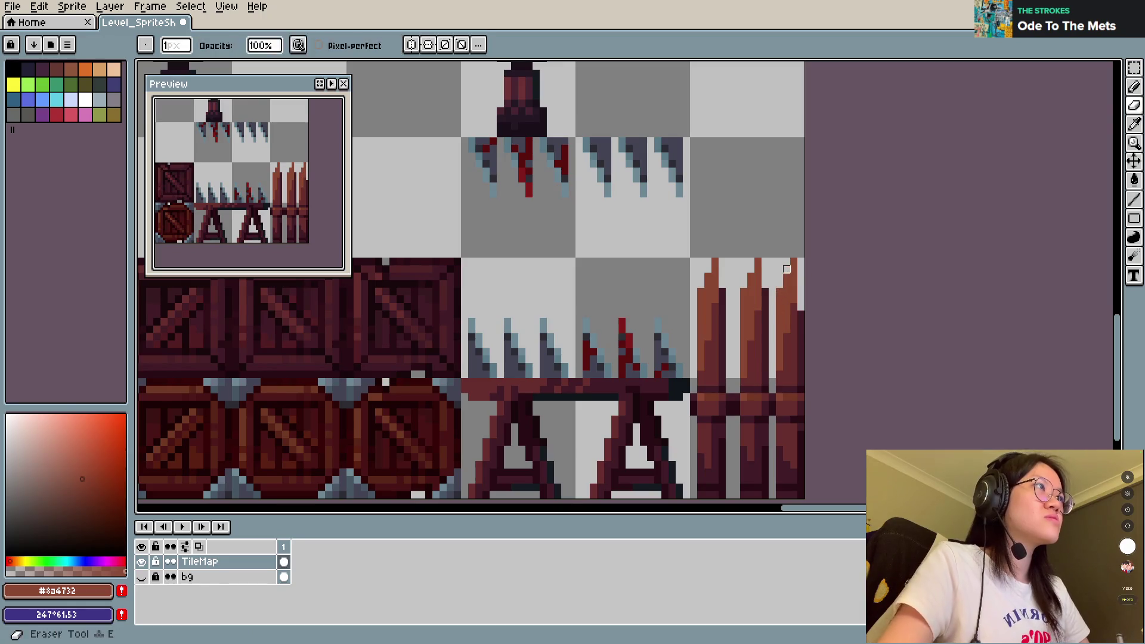
Step: Sample the maroon #411b25 and darkest #290c14 fence shades, saving the sheet
left_click(802, 305, "alt")
key("ctrl+s")
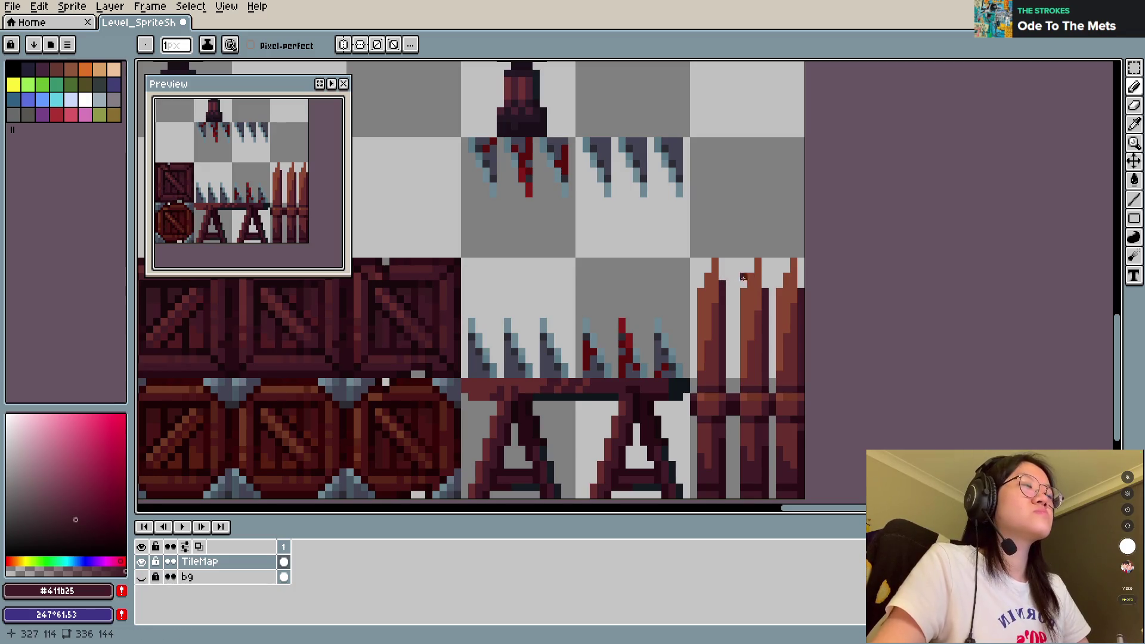
key("ctrl+s")
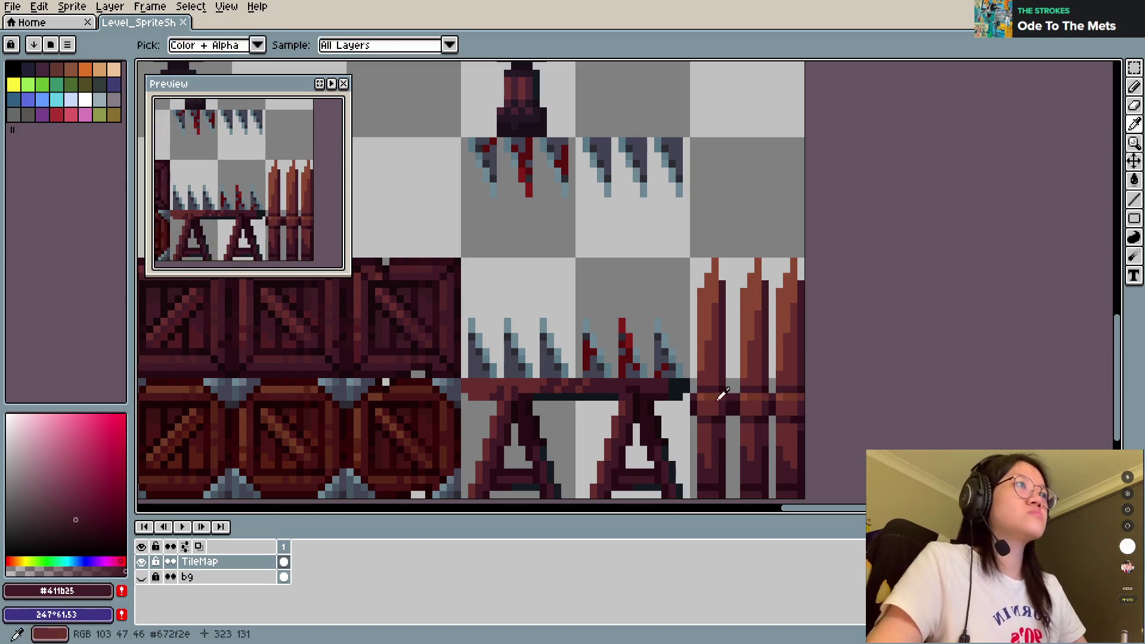
left_click(690, 396, "alt")
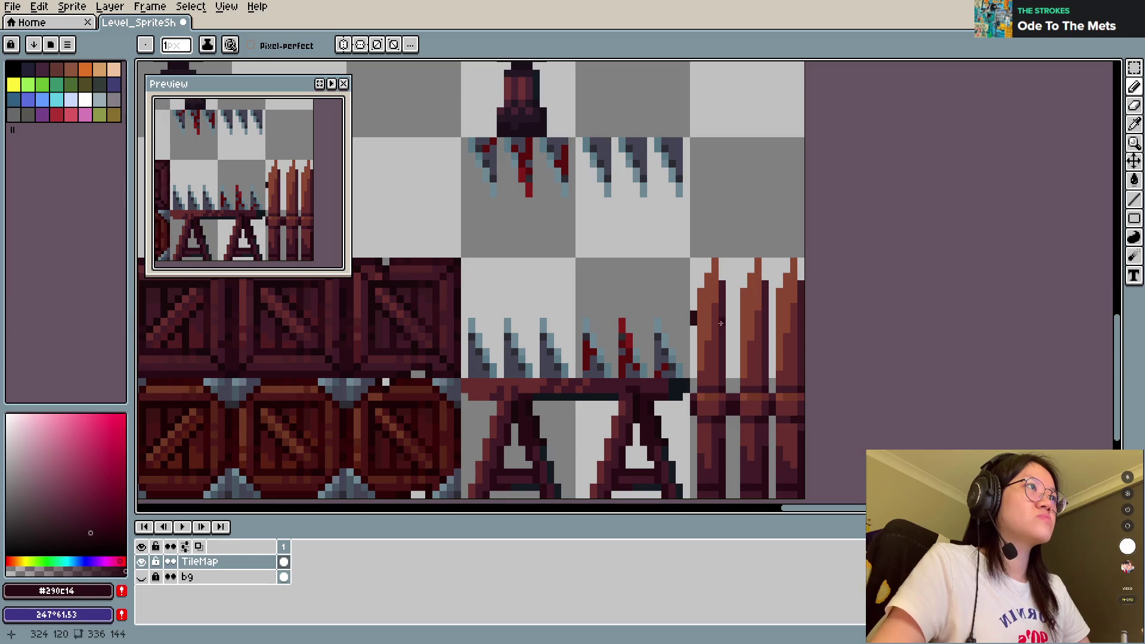
left_click(775, 389, "alt")
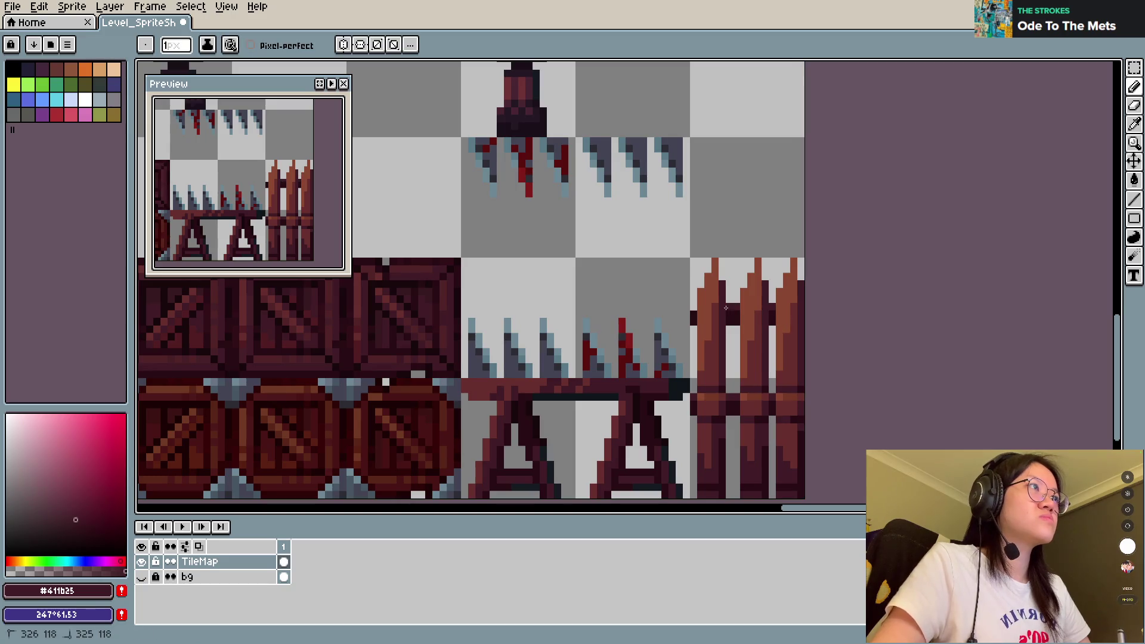
key("ctrl+s")
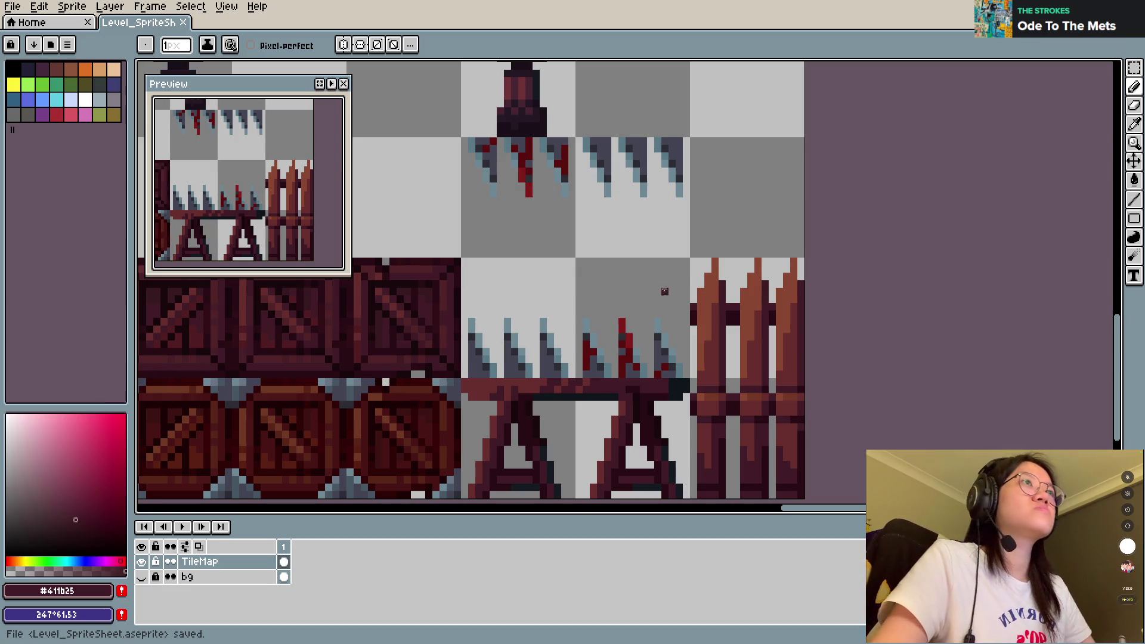
key("alt")
left_click(723, 323, "alt")
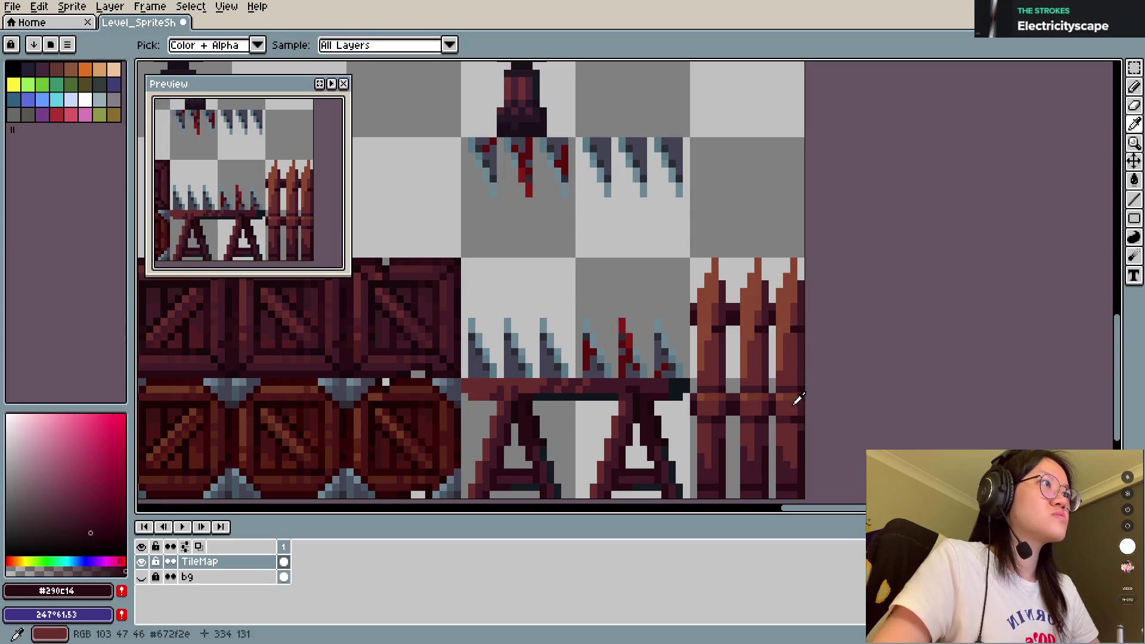
left_click(783, 352, "alt")
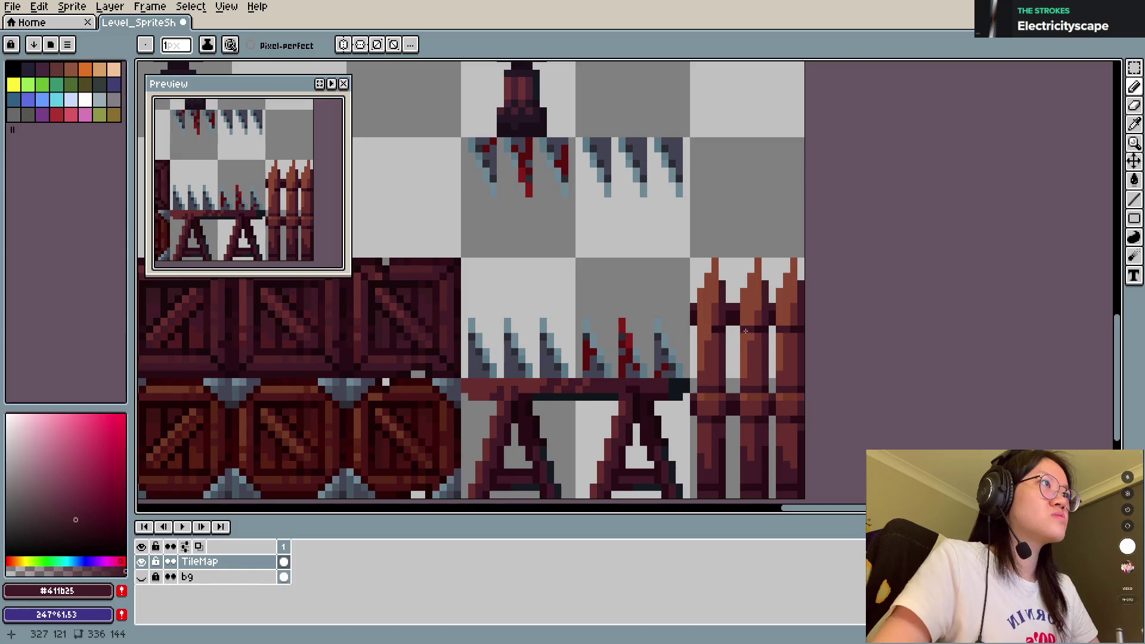
key("ctrl+s")
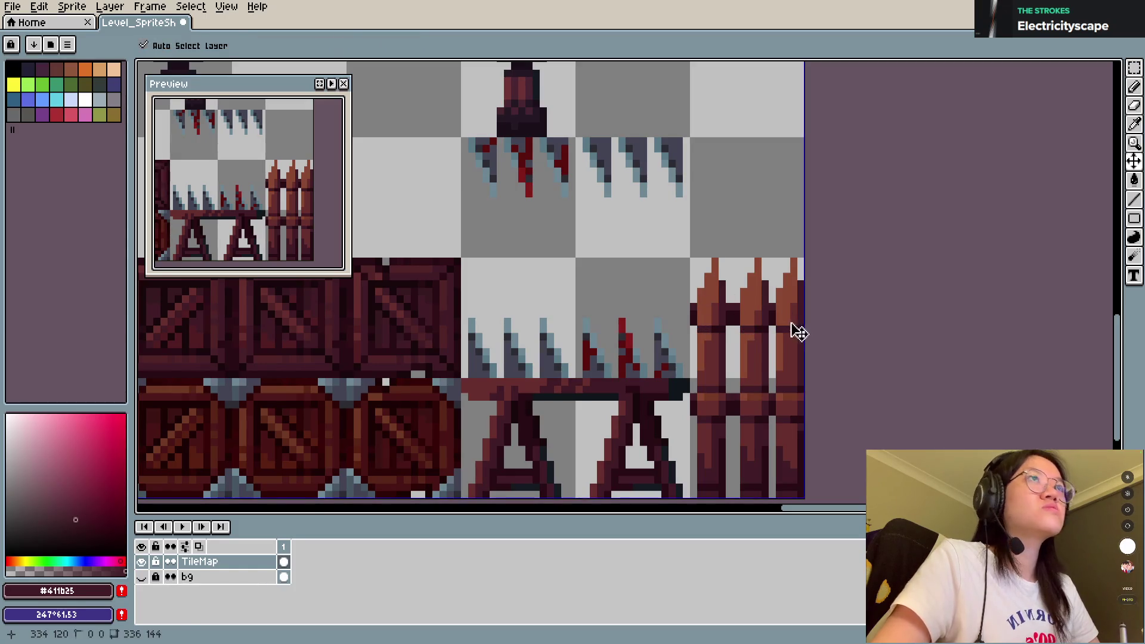
Step: Shade the fence tip with dark pixels and save
key("e")
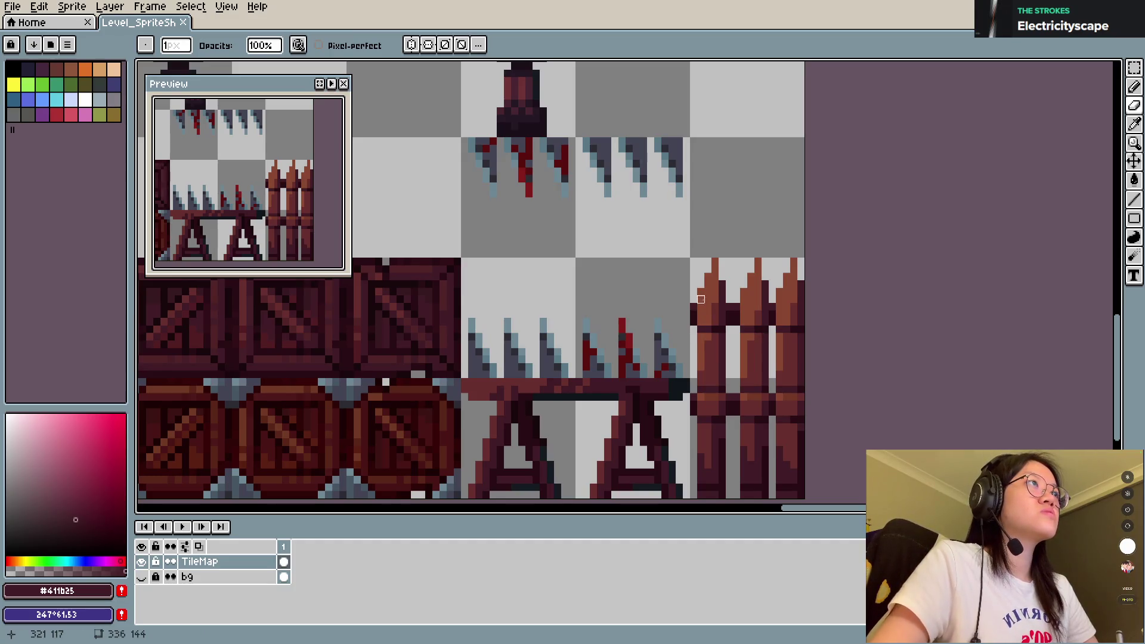
left_click(701, 285, "alt")
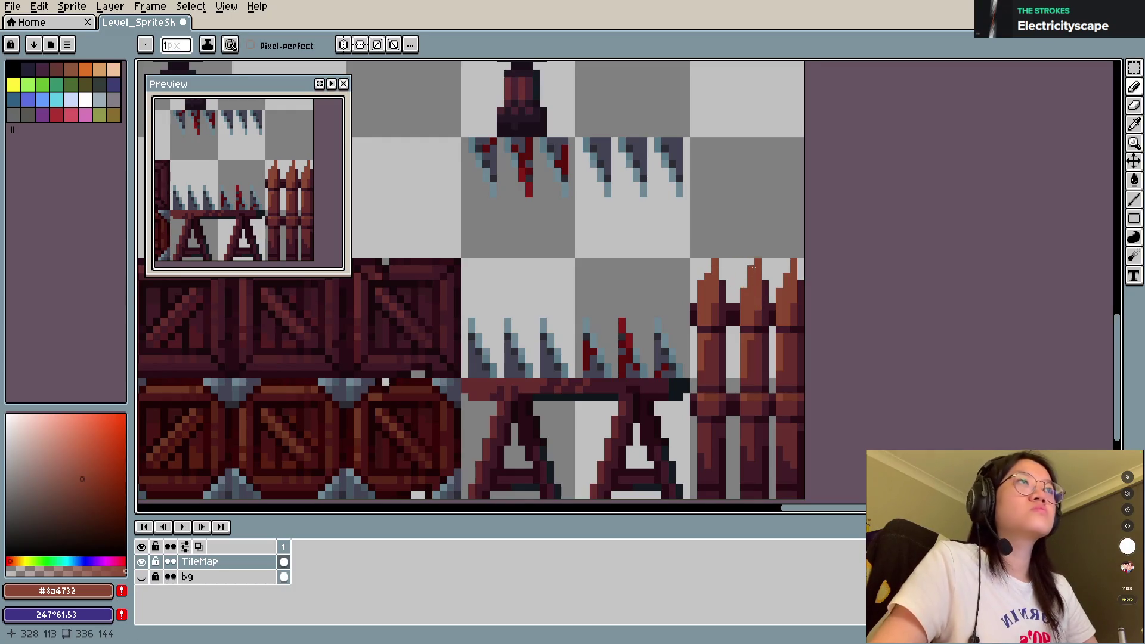
key("ctrl+s")
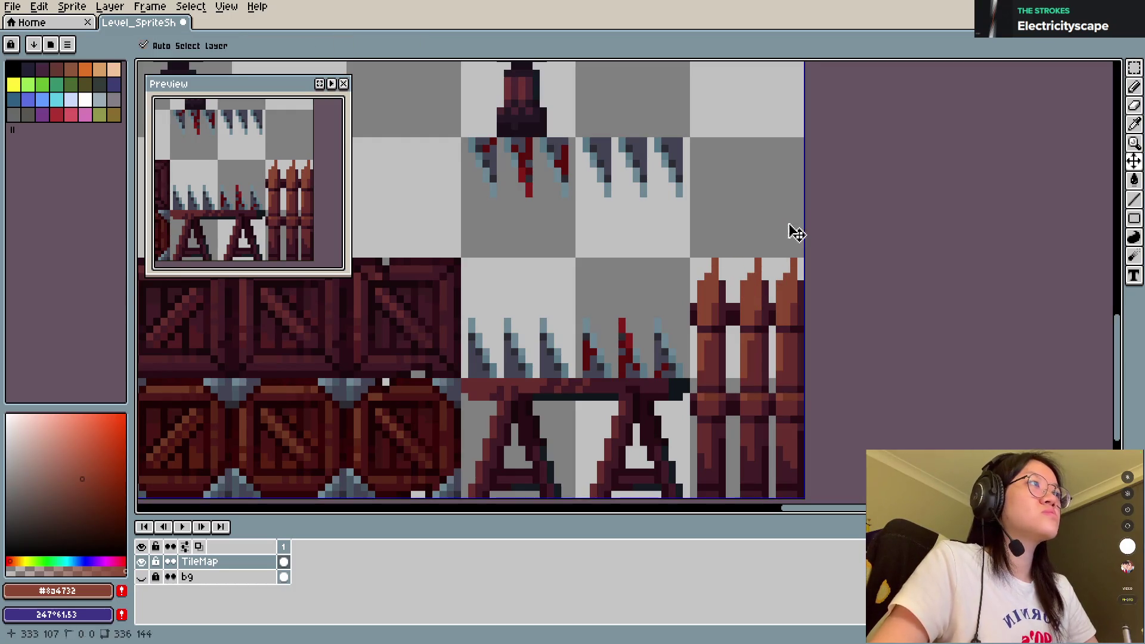
left_click(723, 285, "alt")
left_click(729, 277)
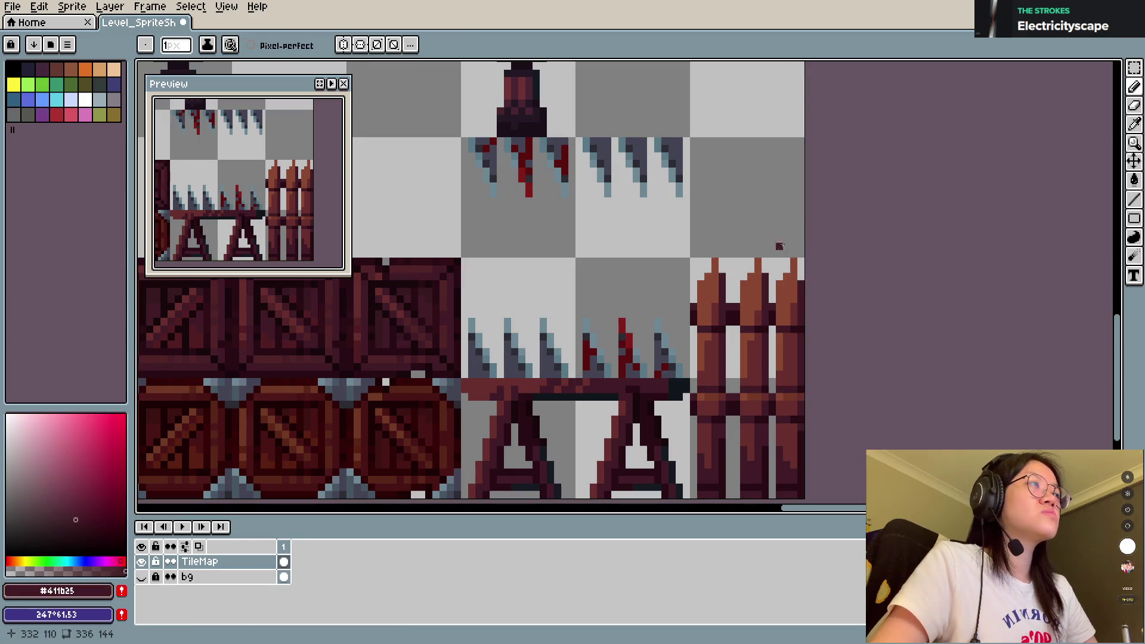
key("ctrl+s")
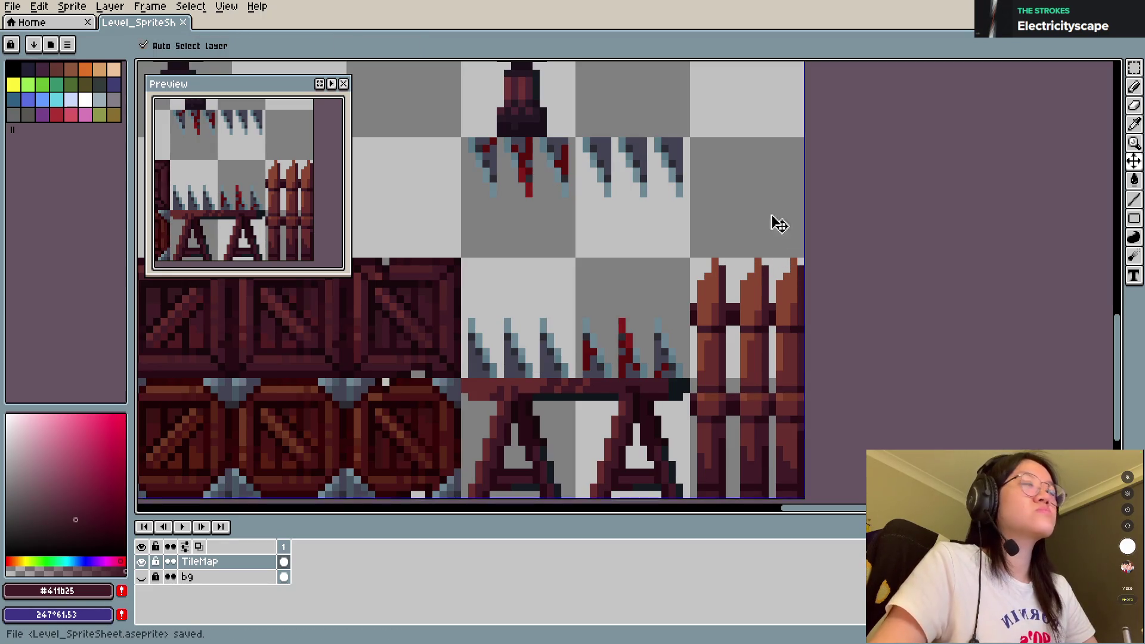
Step: Erase the top pixels of the fence peaks, then pick brown #8a4732 and save
key("e")
left_click(757, 263)
left_click(794, 263)
key("b")
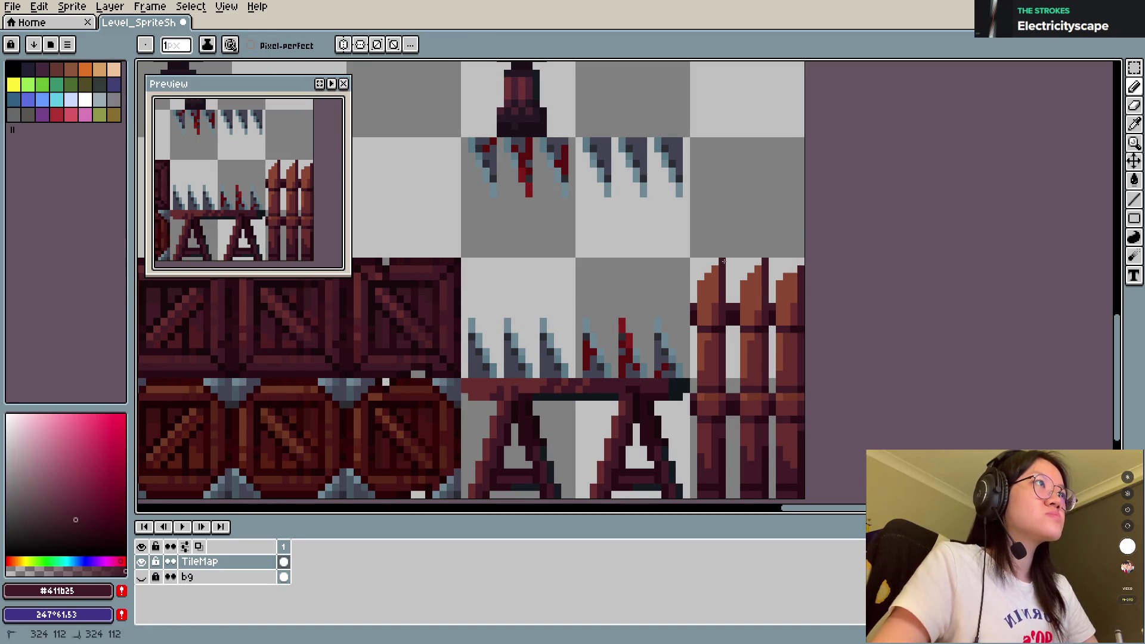
left_click(801, 262, "alt")
key("ctrl+s")
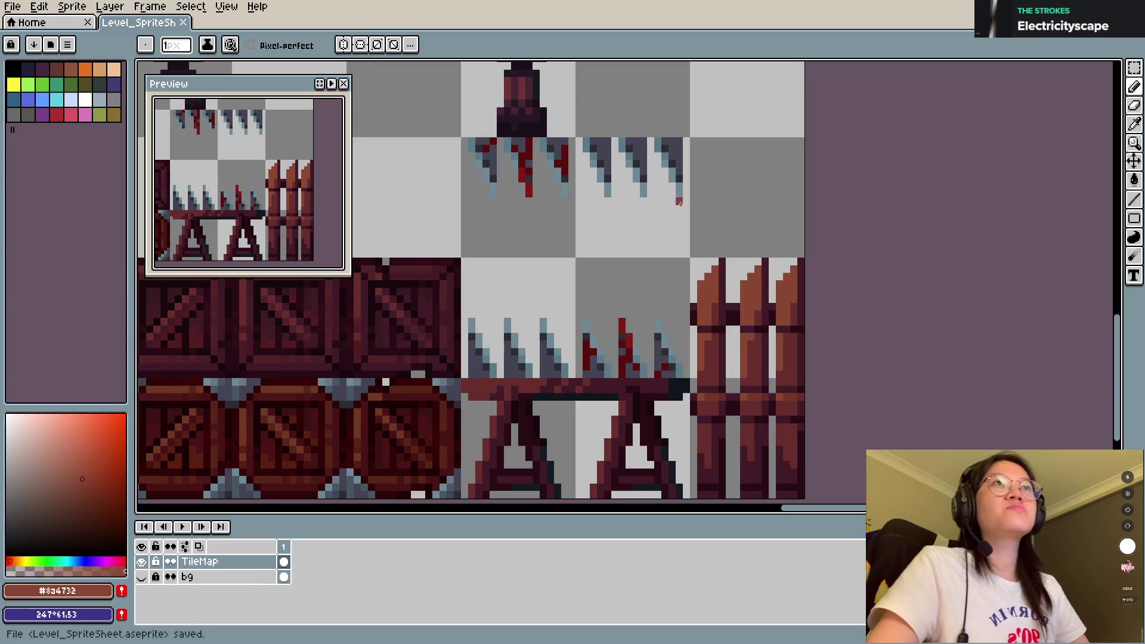
Step: Draw dark outline pixels on the fence's left edge, then pick #411b25 and save
left_click(694, 305, "alt")
left_click(726, 295)
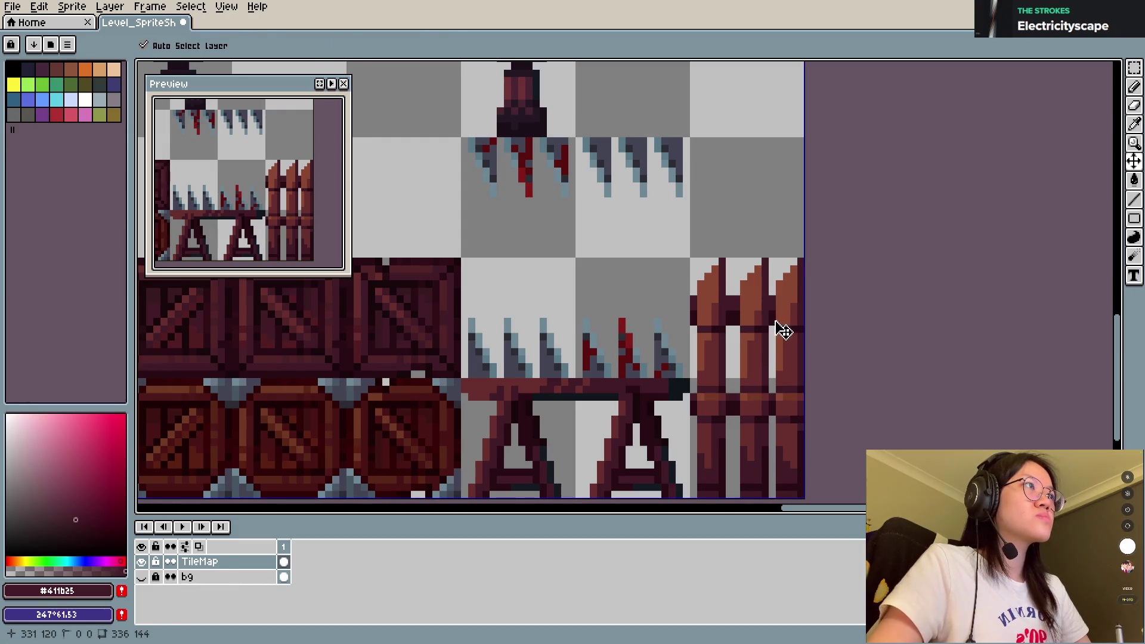
left_click(772, 306, "alt")
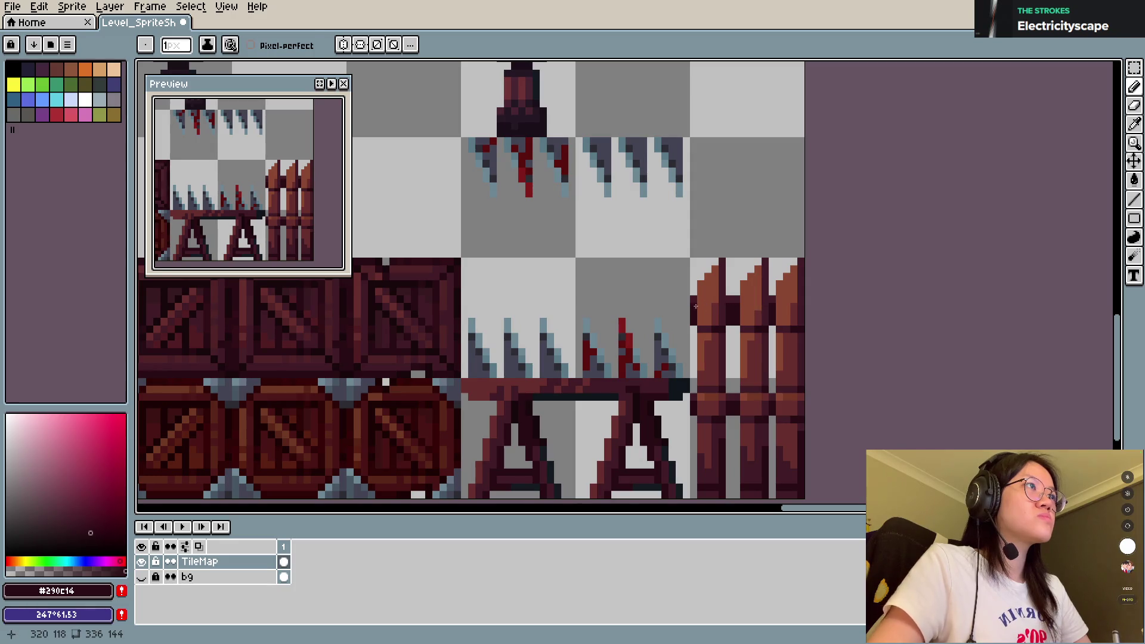
key("e")
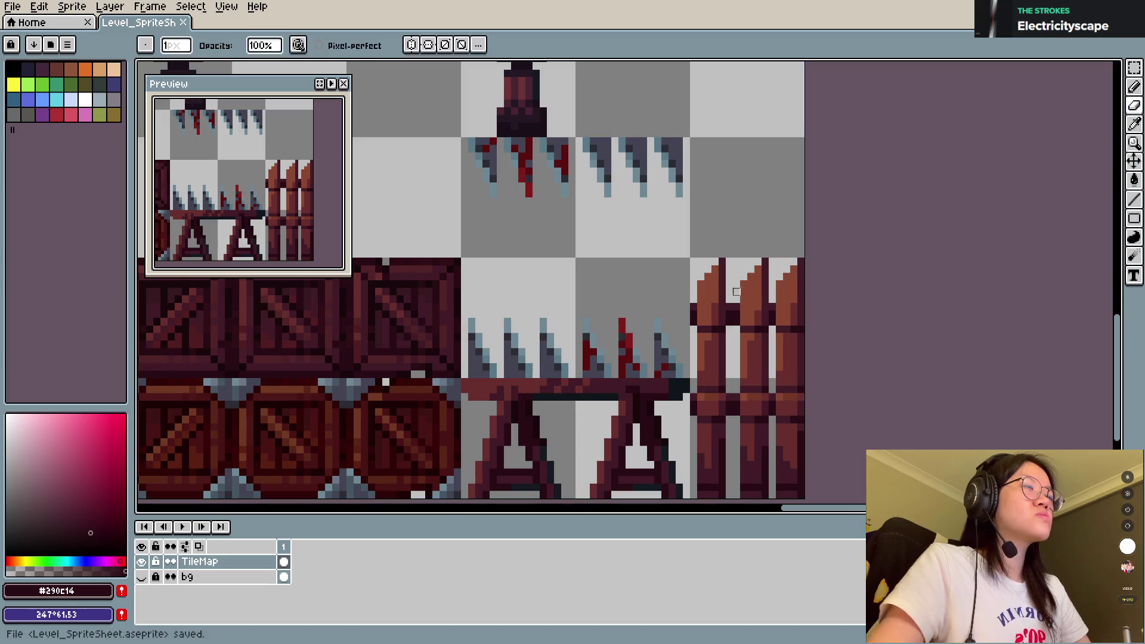
left_click(716, 384, "alt")
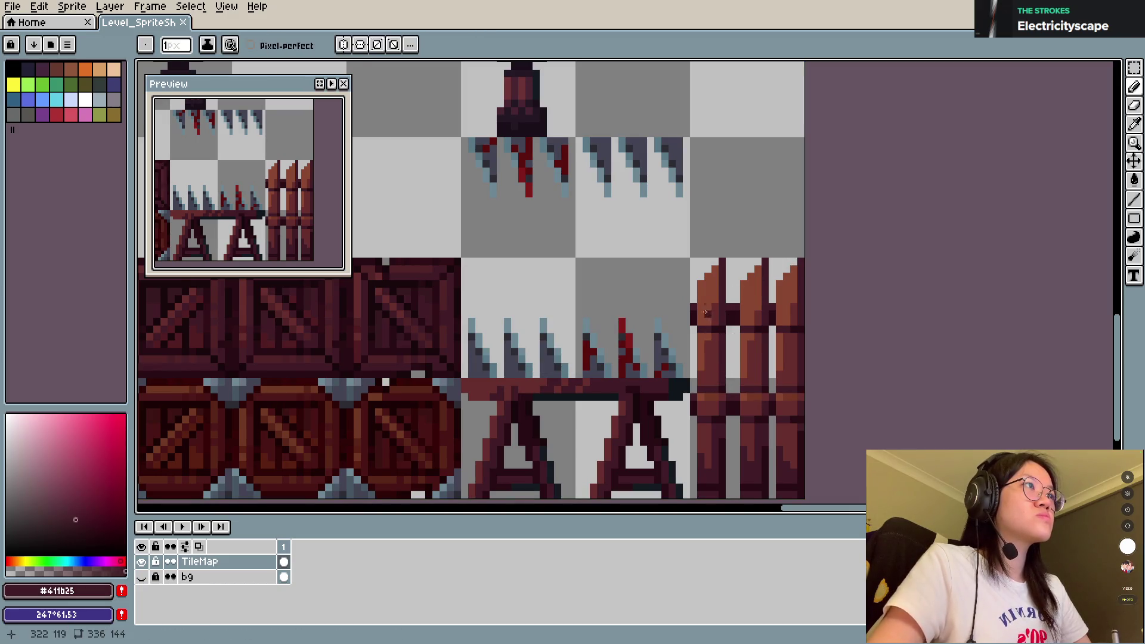
key("ctrl+s")
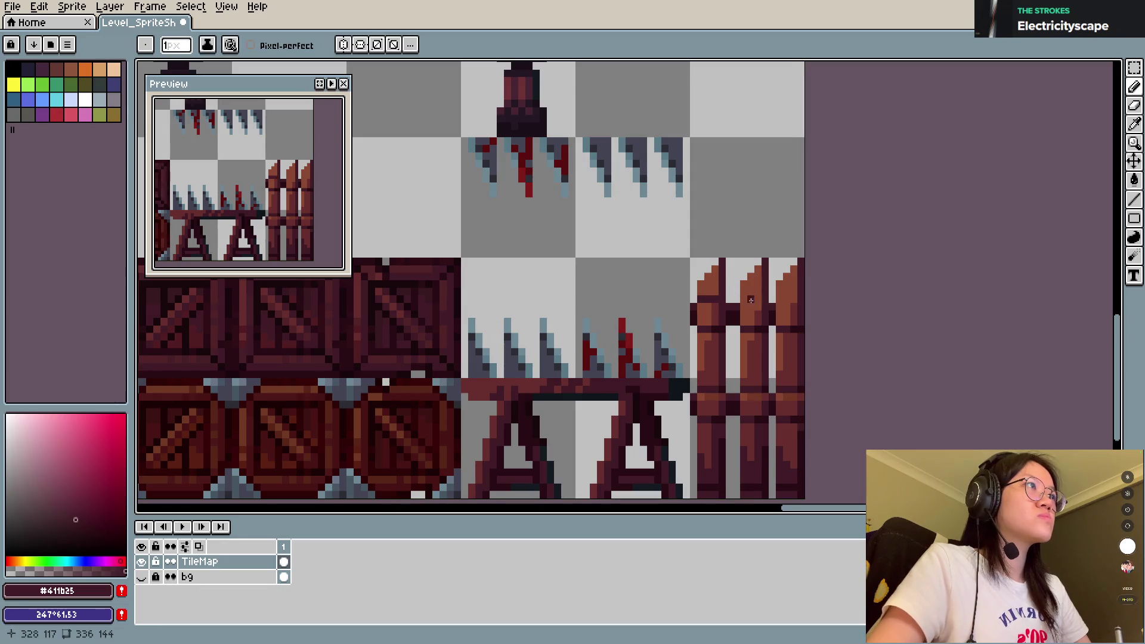
Step: Sample #290c14 and dark red #672f2e from the fence, erase plank-top pixels, and save
key("alt")
left_click(798, 314, "alt")
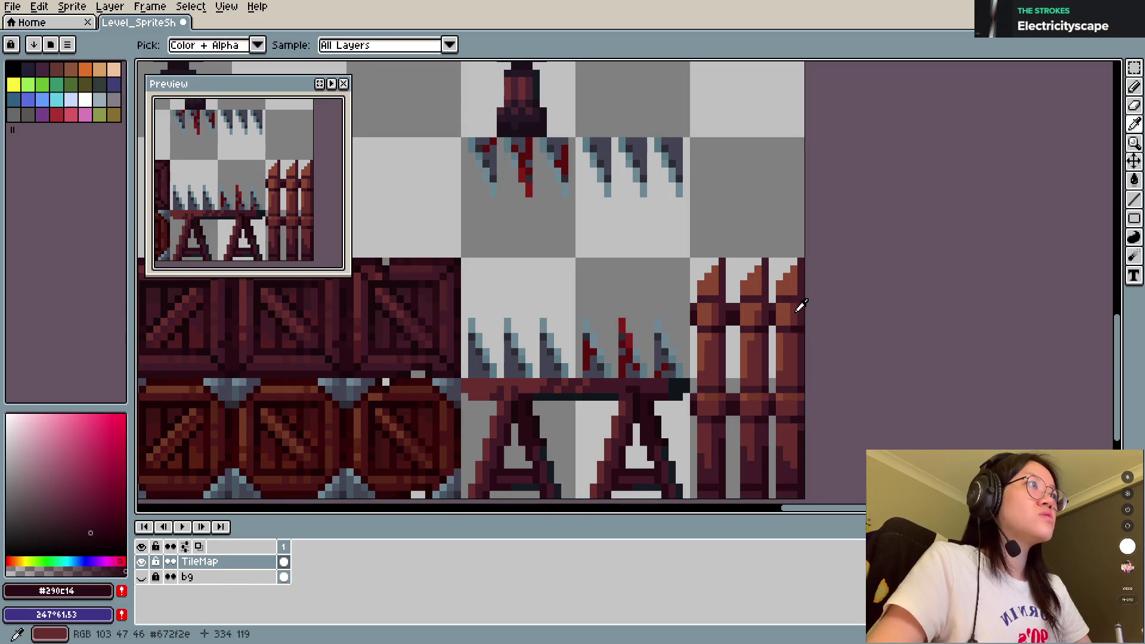
left_click(788, 300, "alt")
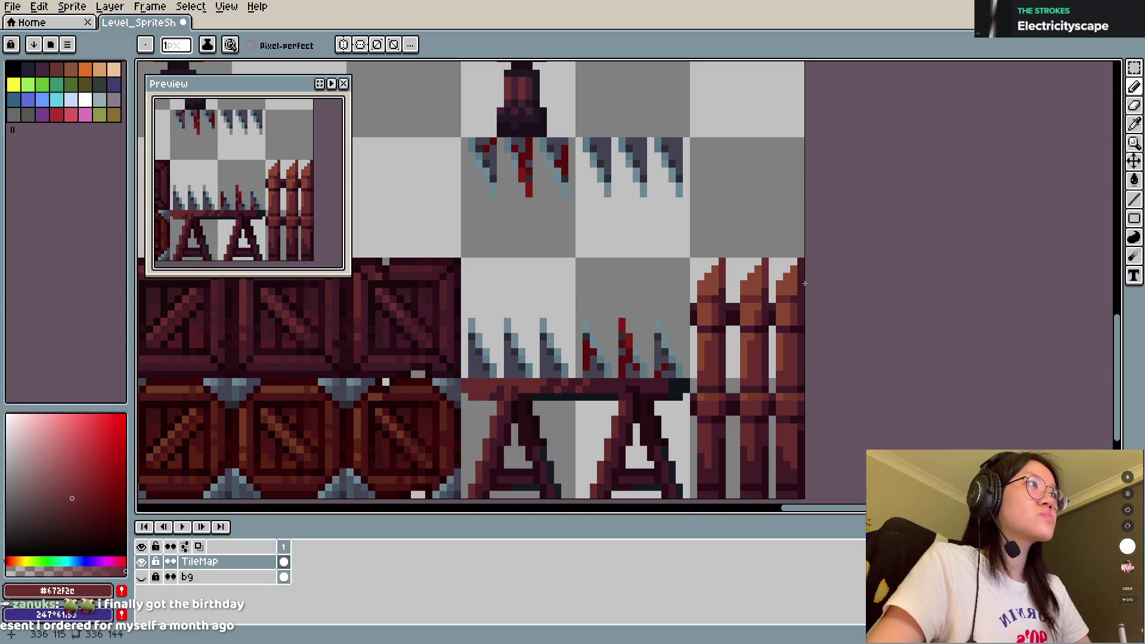
key("ctrl+s")
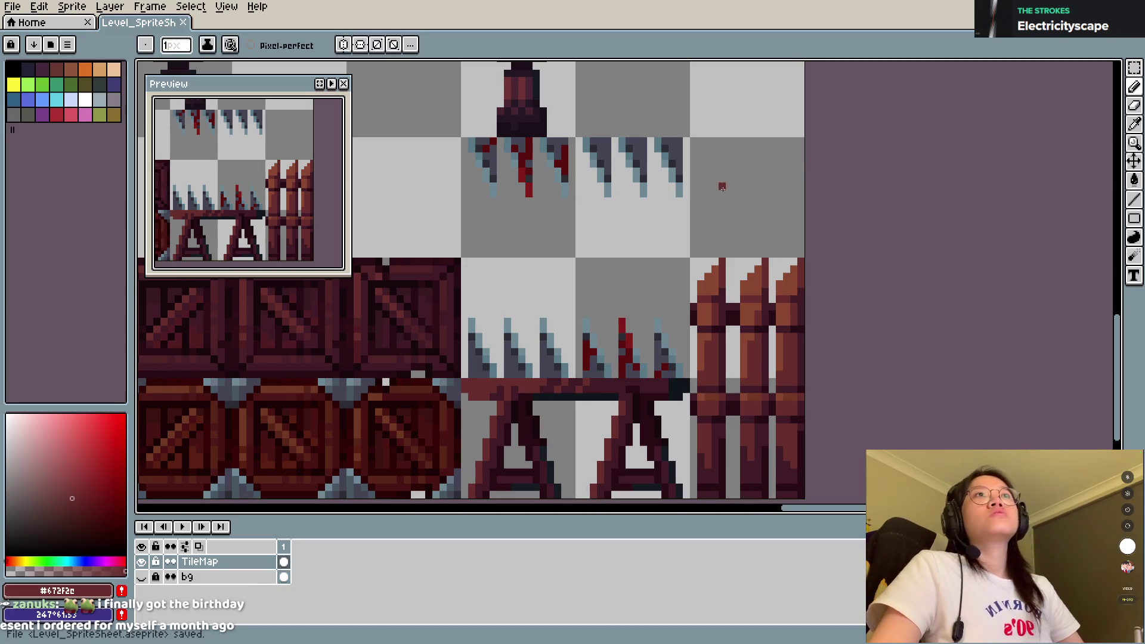
key("ctrl+s")
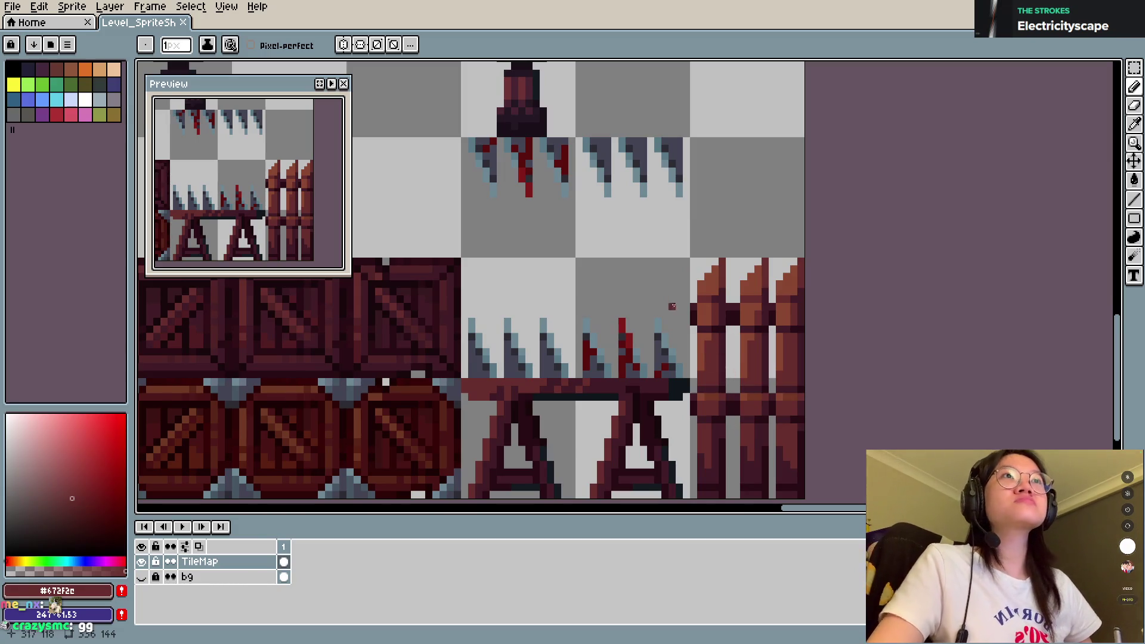
key("w")
key("e")
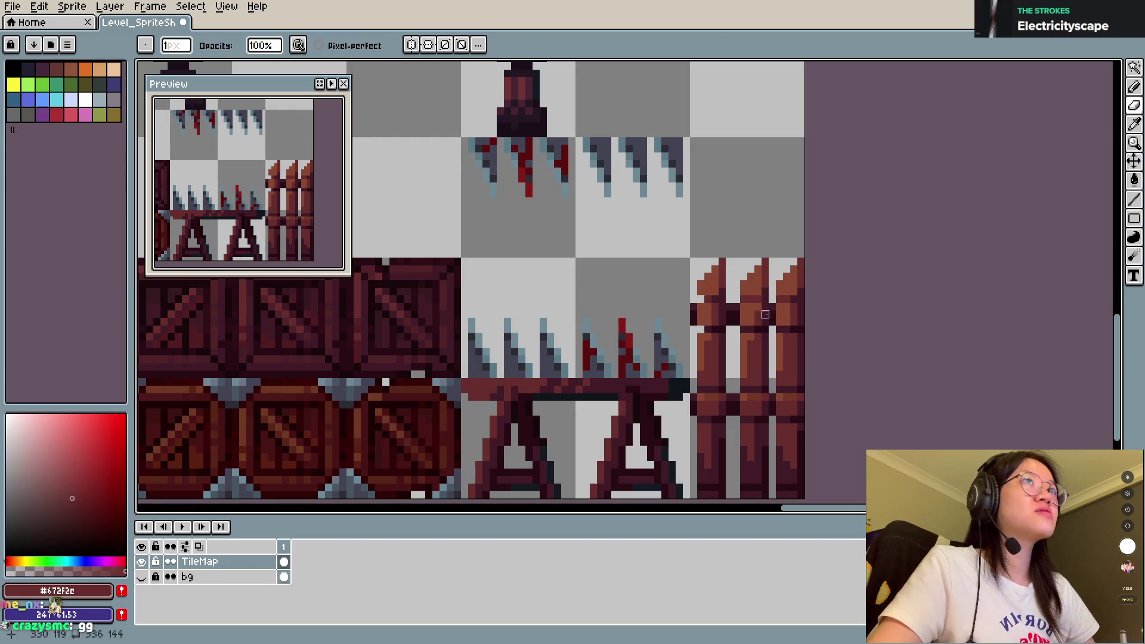
key("ctrl+s")
key("b")
key("ctrl+s")
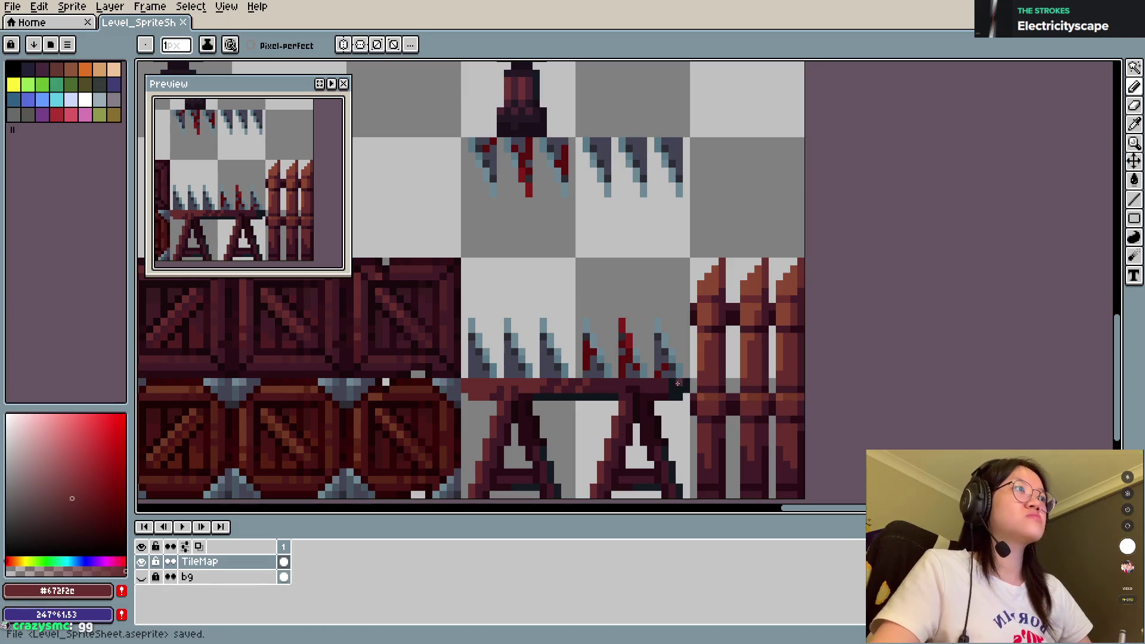
Step: Nudge a thin marquee-selected strip of the fence by one pixel and save
key("m")
mouse_move(689, 426)
left_mouse_down()
mouse_move(698, 383)
mouse_move(779, 421)
mouse_move(778, 432)
mouse_move(782, 420)
left_mouse_up()
key("Return")
key("ctrl+d")
key("ctrl+s")
Step: Pan across the sheet, then bring up File > Open Recent's list of files
scroll(822, 125, "down", 3)
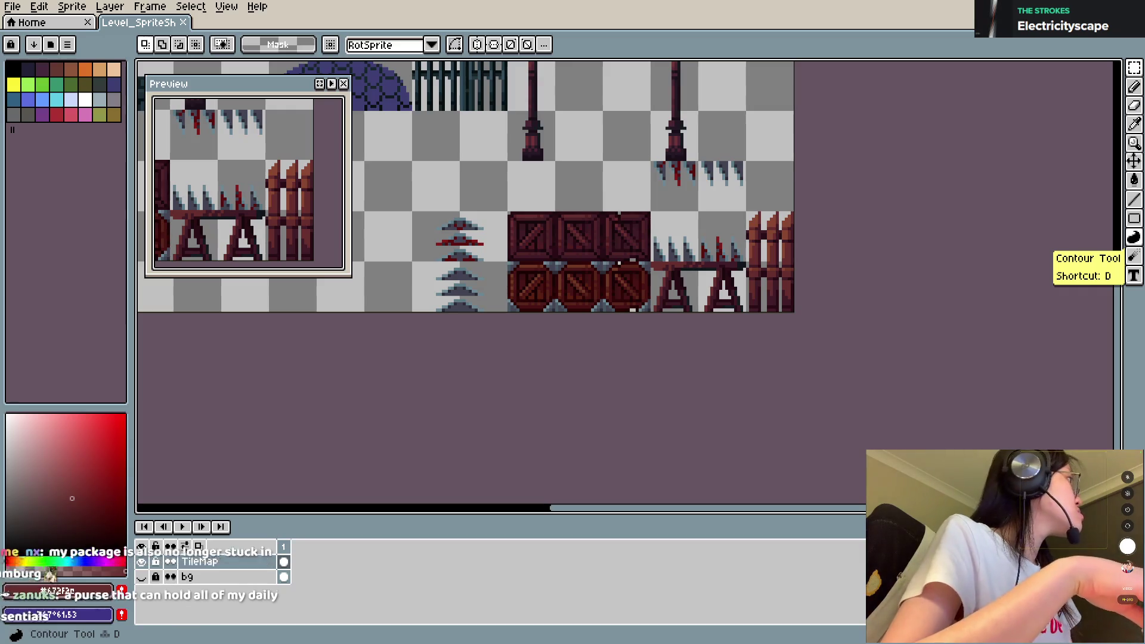
scroll(630, 258, "down", 3)
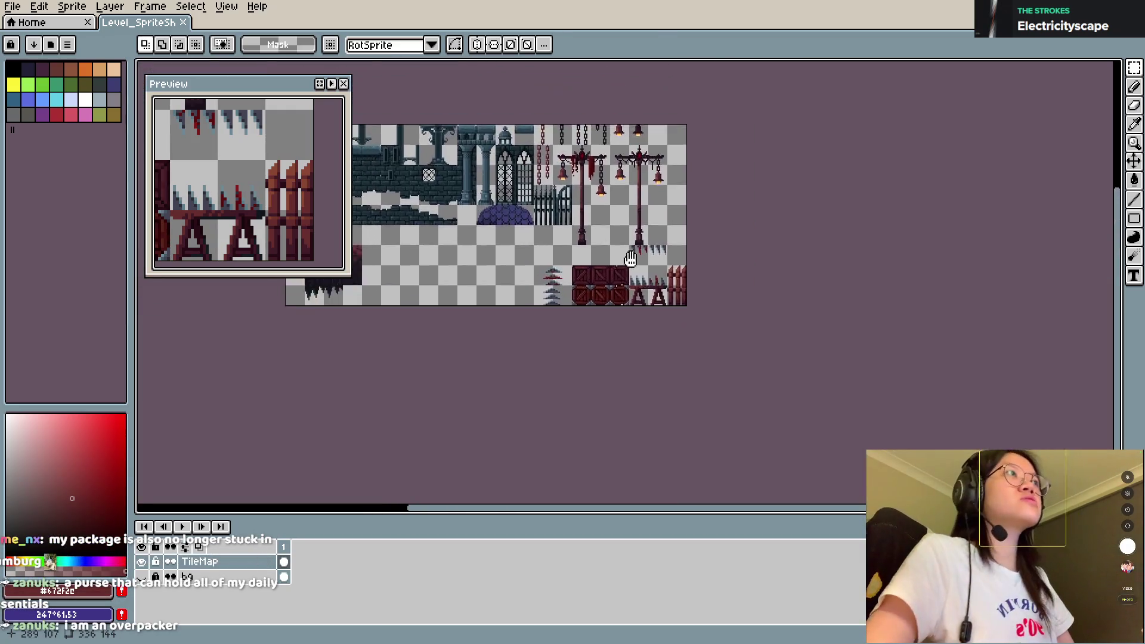
scroll(631, 258, "up", 1)
scroll(759, 184, "up", 1)
scroll(736, 210, "up", 1)
scroll(703, 225, "up", 1)
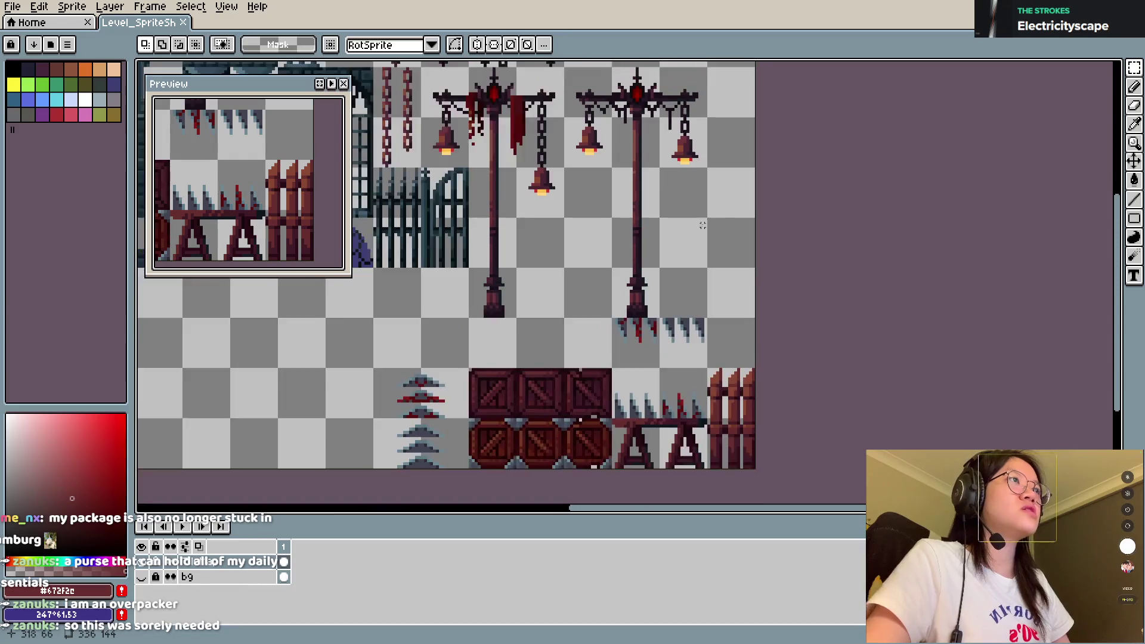
scroll(703, 225, "down", 1)
scroll(745, 227, "left", 1)
scroll(776, 230, "left", 4)
scroll(789, 232, "up", 1)
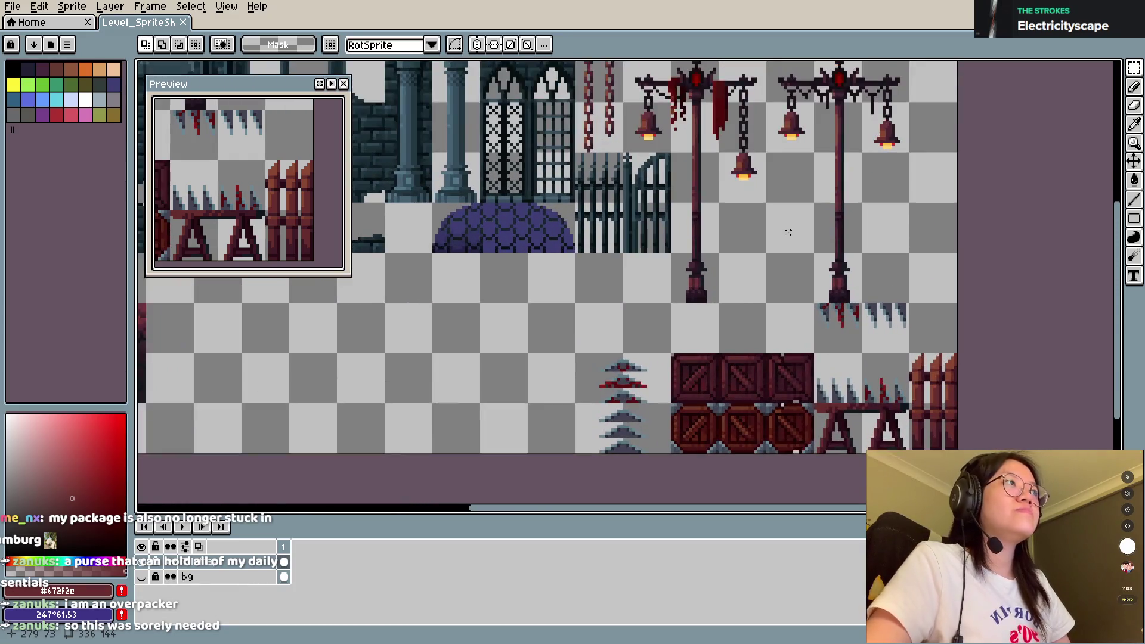
scroll(773, 282, "left", 2)
scroll(770, 293, "left", 2)
scroll(757, 311, "left", 2)
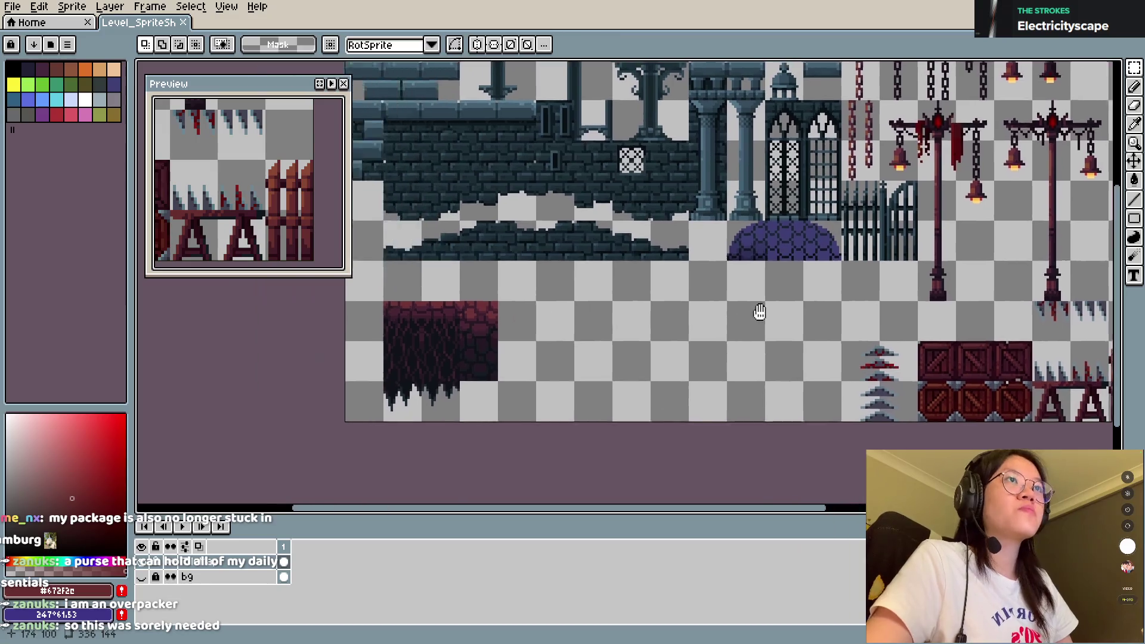
scroll(702, 271, "left", 2)
scroll(754, 281, "right", 2)
scroll(756, 280, "down", 1)
scroll(756, 265, "up", 1)
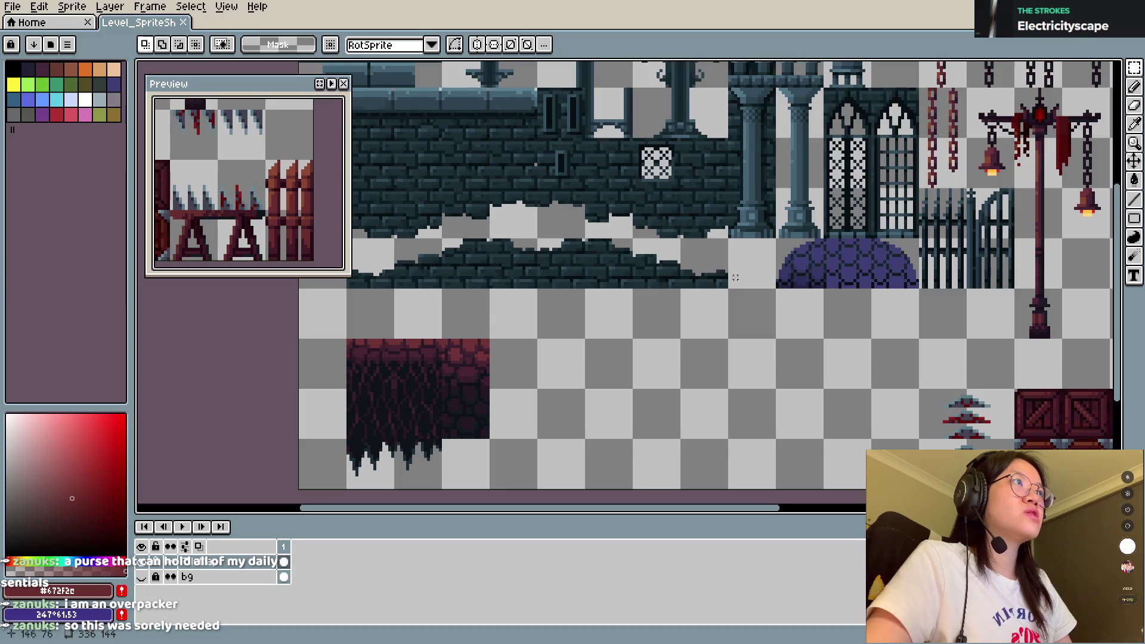
scroll(744, 230, "right", 3)
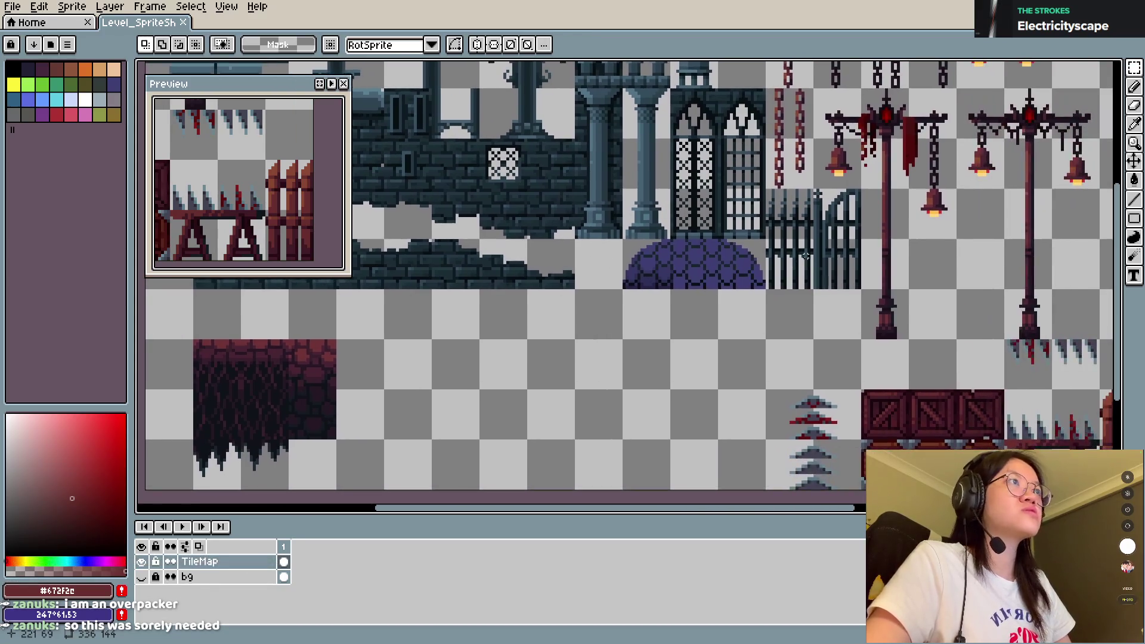
left_click(12, 6)
mouse_move(51, 57)
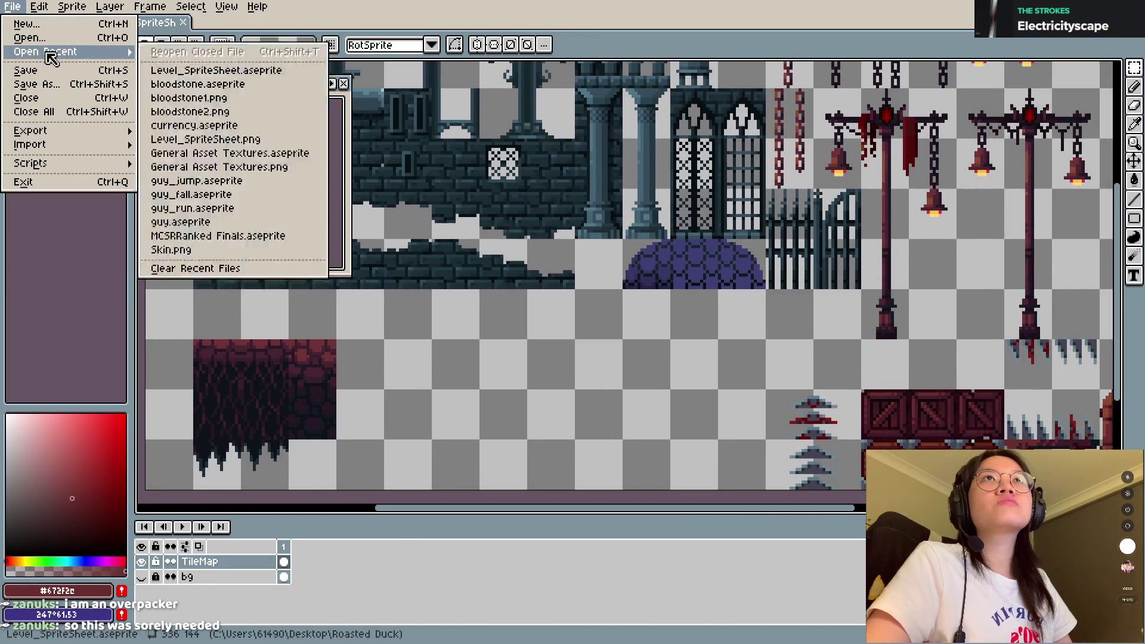
Step: Open guy_jump.aseprite from the recent files and select its whole canvas
left_click(197, 181)
scroll(626, 262, "up", 5)
scroll(716, 233, "up", 2)
key("ctrl+a")
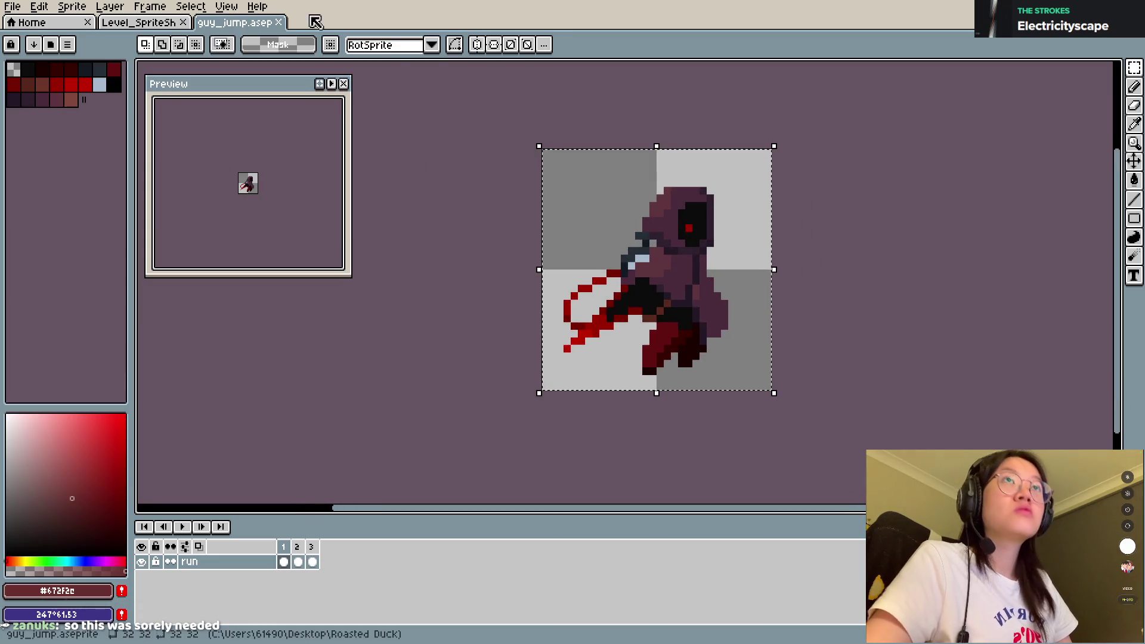
Step: Paste the hooded character into an empty area of the level sprite sheet and save
left_click(143, 23)
key("ctrl+v")
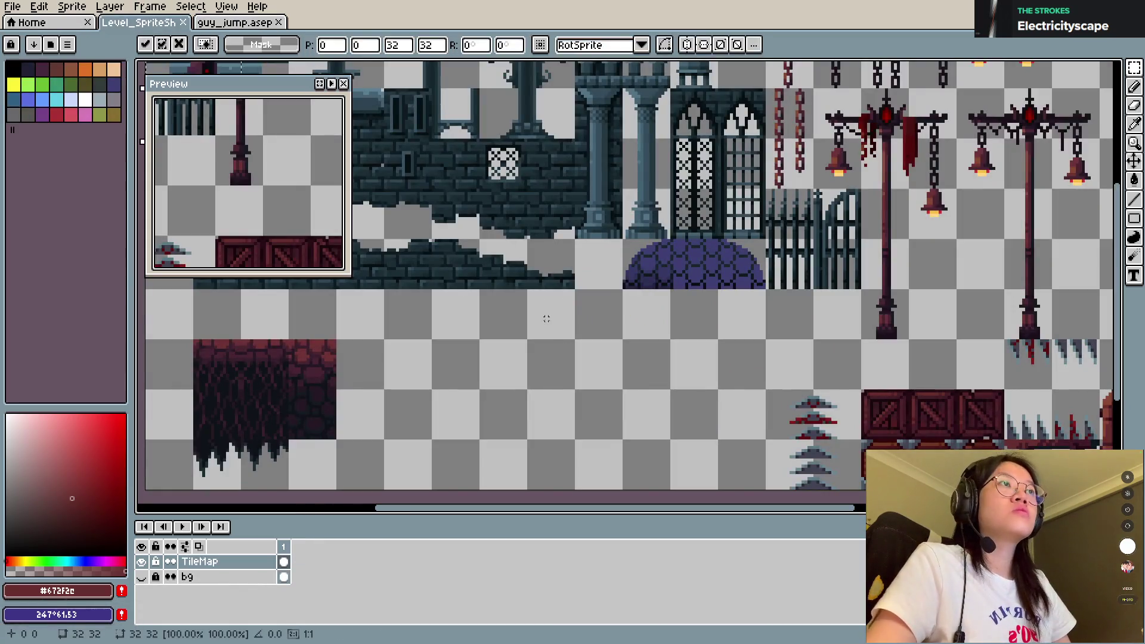
scroll(554, 303, "down", 3)
mouse_move(410, 216)
left_mouse_down()
mouse_move(547, 339)
mouse_move(530, 312)
left_mouse_up()
scroll(547, 339, "up", 3)
scroll(541, 302, "up", 2)
scroll(550, 307, "down", 3)
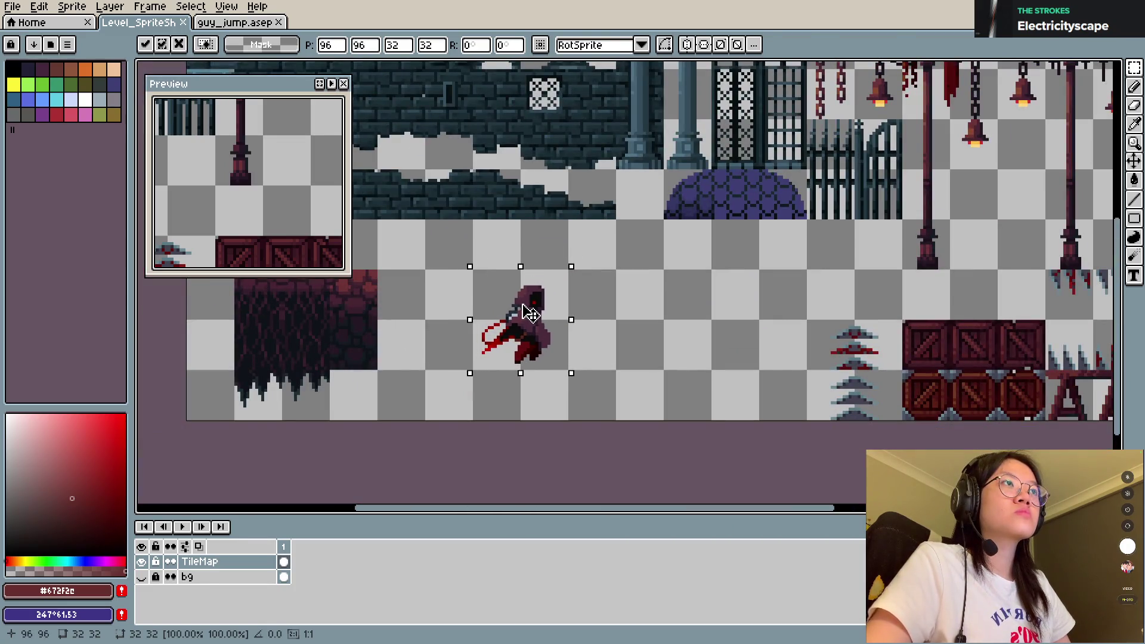
key("Return")
key("ctrl+s")
Step: Select the hooded character, shift it slightly right, then delete it and deselect
left_click_drag(468, 272, 577, 388)
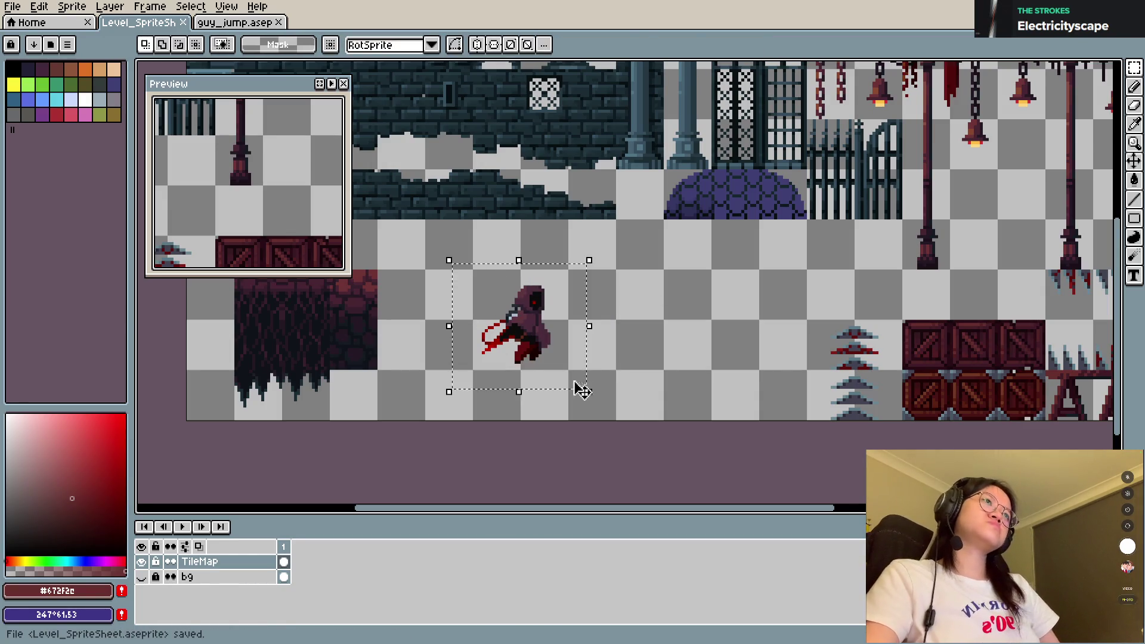
left_click_drag(523, 328, 539, 332)
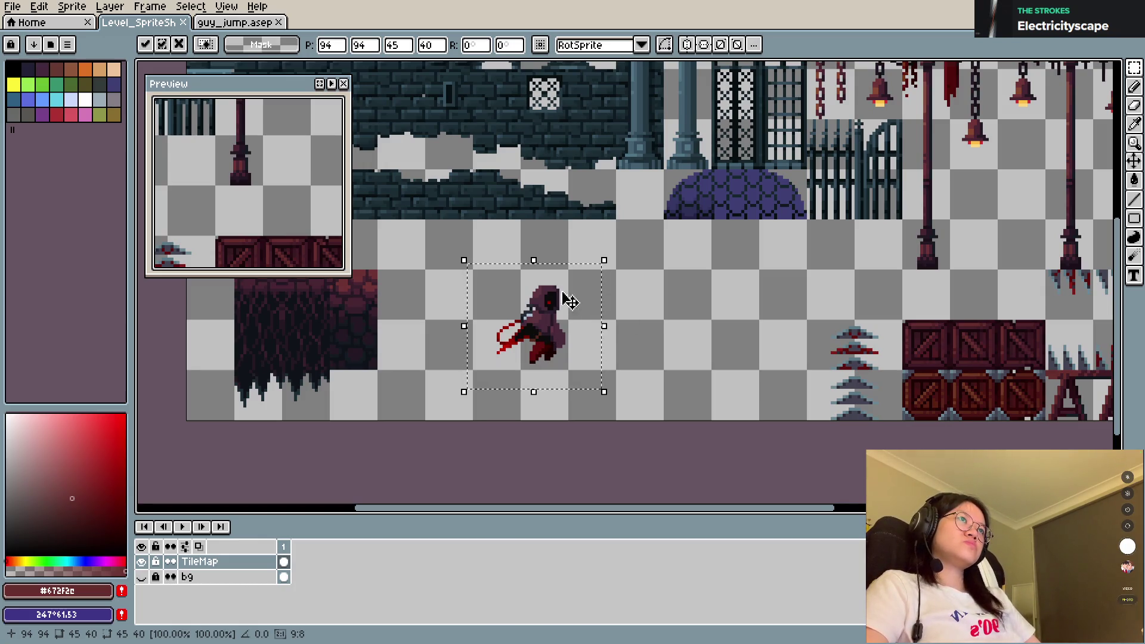
key("Return")
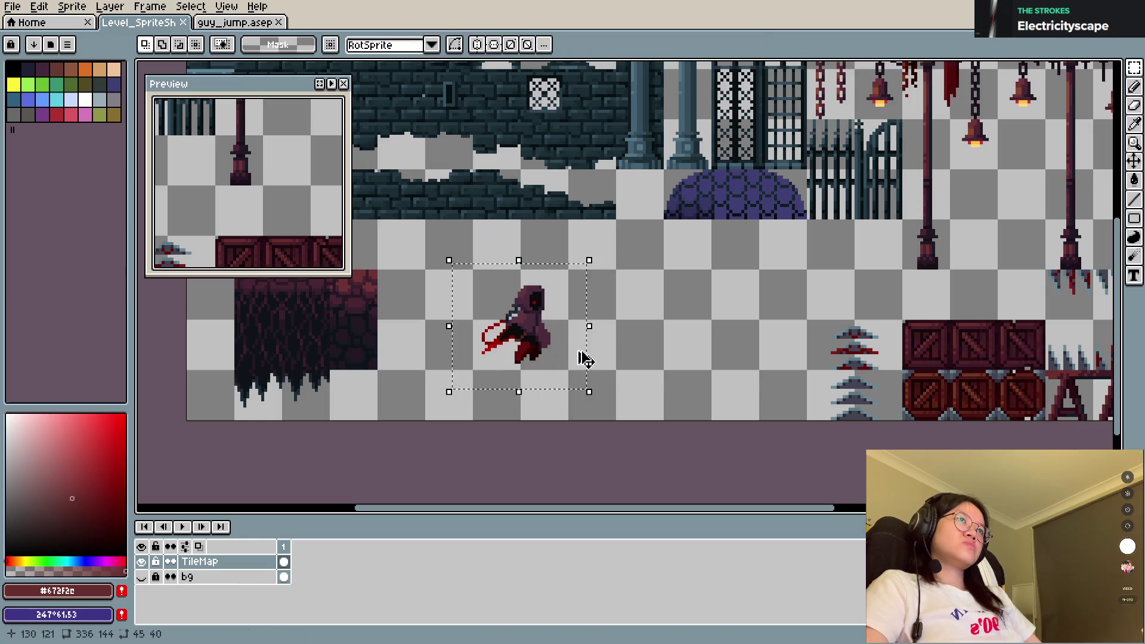
key("Delete")
key("ctrl+d")
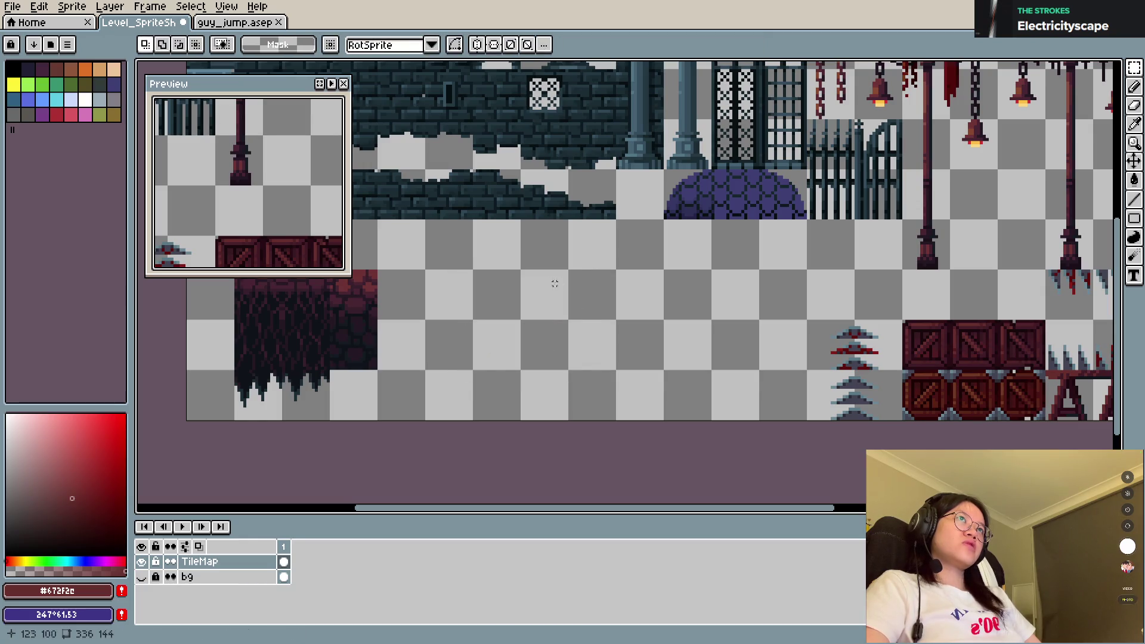
Step: Save Level_SpriteSheet.aseprite, confirming the save warning
scroll(555, 284, "down", 2)
scroll(552, 313, "up", 2)
key("ctrl+s")
left_click(552, 314)
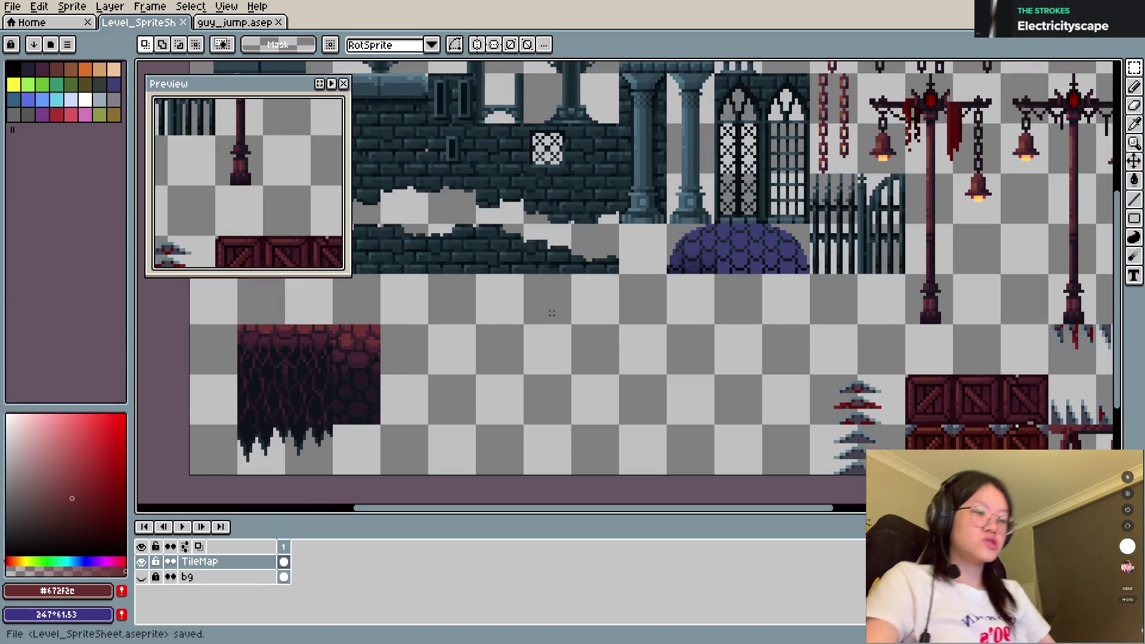
key("b")
scroll(638, 312, "right", 2)
scroll(657, 297, "up", 2)
scroll(668, 319, "right", 4)
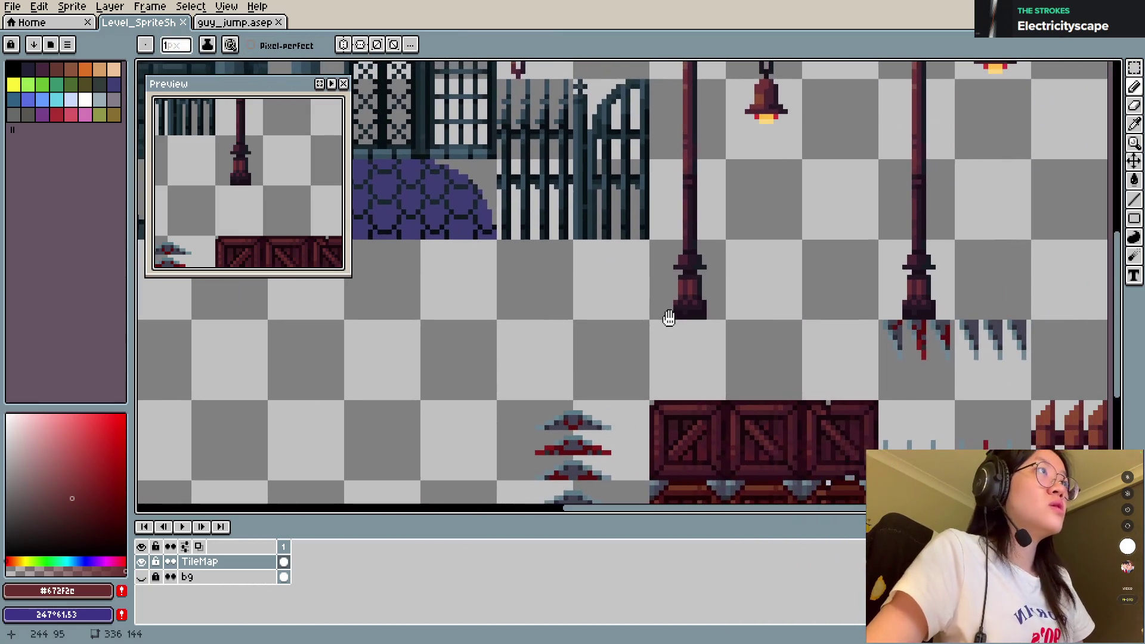
key("ctrl+s")
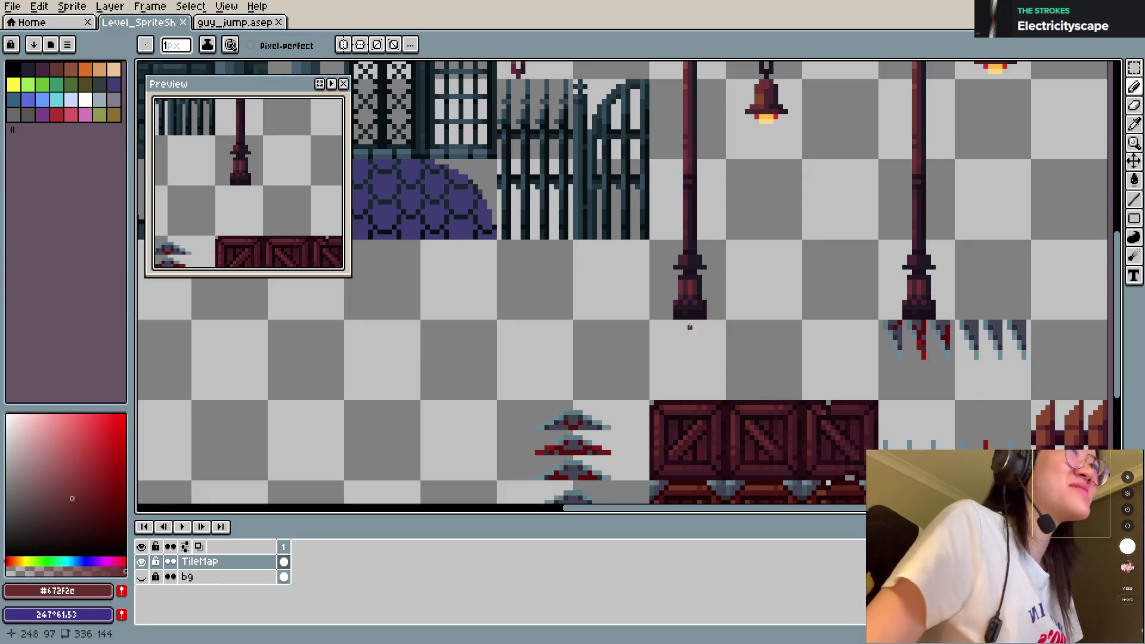
Step: Marquee-move both wall-spike pieces from beside the crates to the sheet's right edge
left_click_drag(686, 325, 898, 292)
scroll(586, 297, "down", 1)
left_click_drag(586, 297, 786, 353)
scroll(786, 354, "down", 1)
mouse_move(688, 366)
left_mouse_down()
mouse_move(799, 389)
mouse_move(634, 319)
left_mouse_up()
scroll(634, 319, "up", 1)
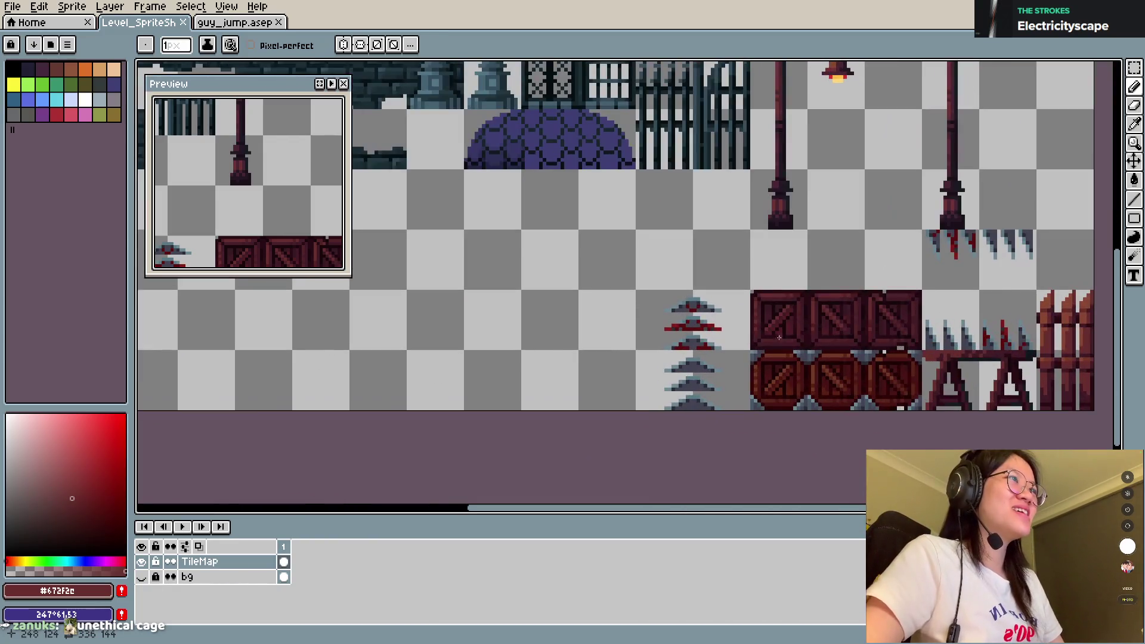
left_click_drag(826, 340, 637, 395)
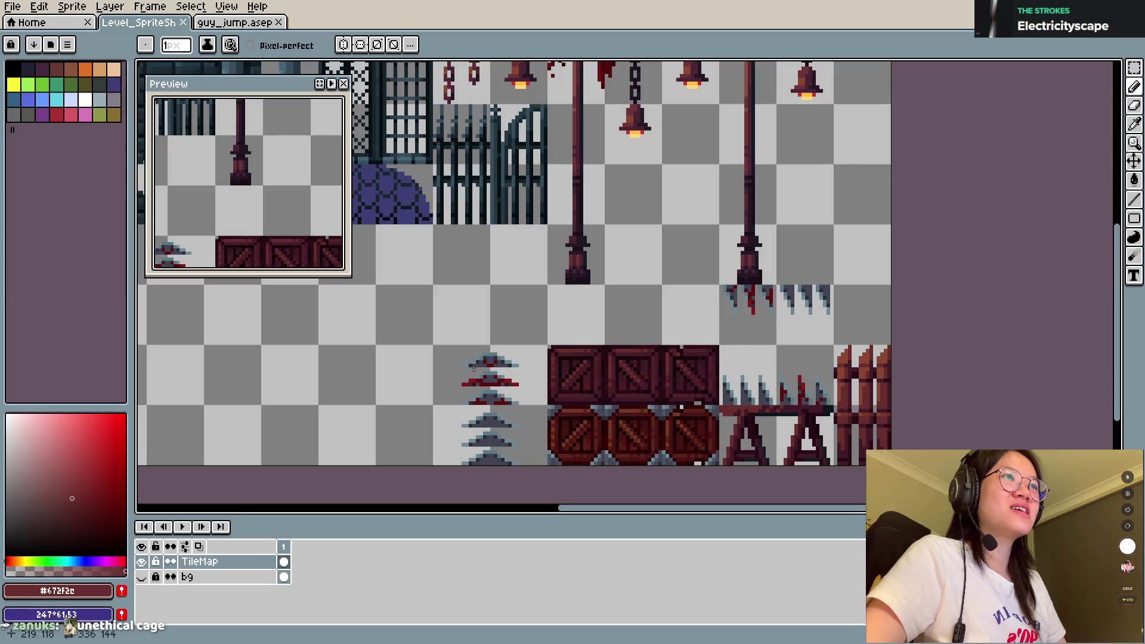
key("m")
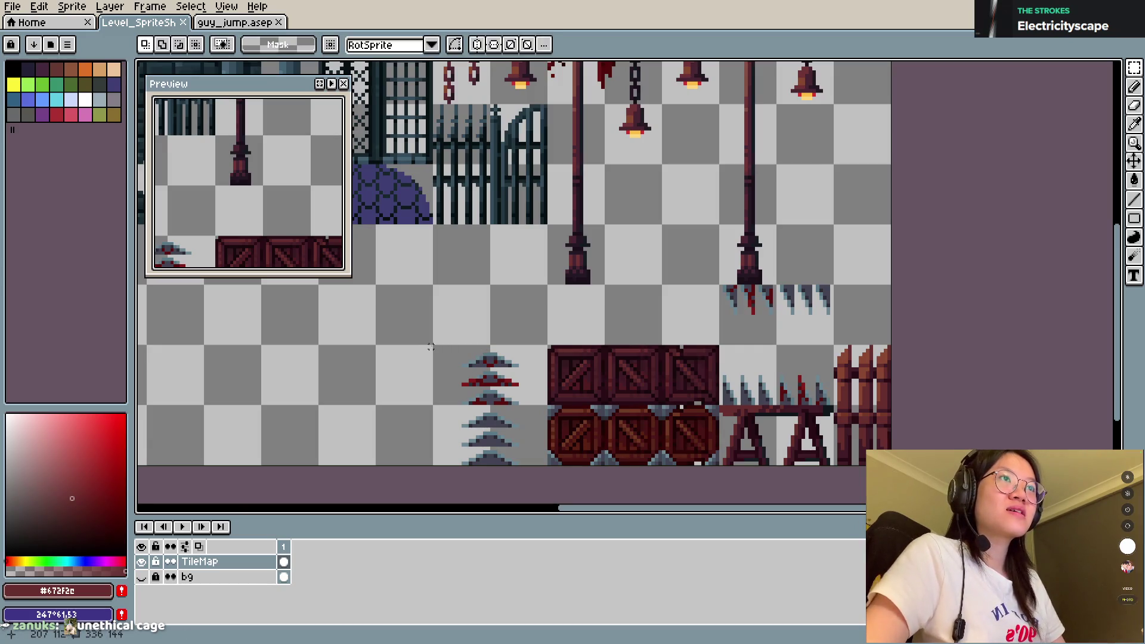
mouse_move(435, 347)
left_mouse_down()
mouse_move(490, 463)
mouse_move(874, 310)
left_mouse_up()
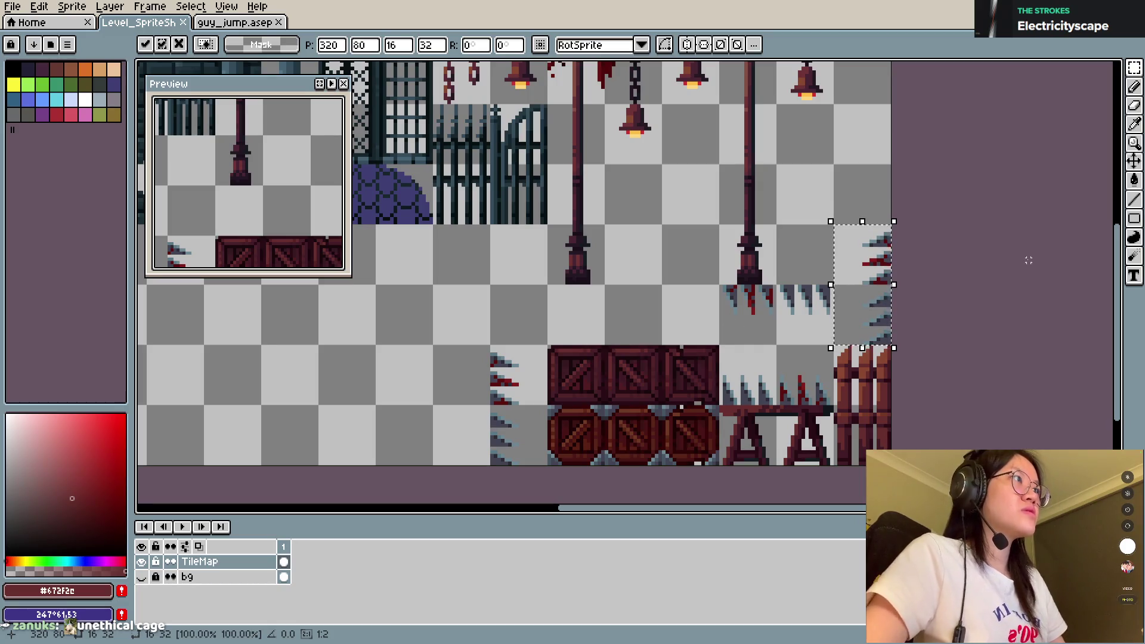
left_click(1010, 268)
mouse_move(458, 336)
left_mouse_down()
mouse_move(526, 469)
mouse_move(858, 199)
left_mouse_up()
left_click(979, 187)
Step: Save the sheet with the spikes in their new spot, then look back over spikes and crates
key("ctrl+s")
scroll(922, 247, "up", 3)
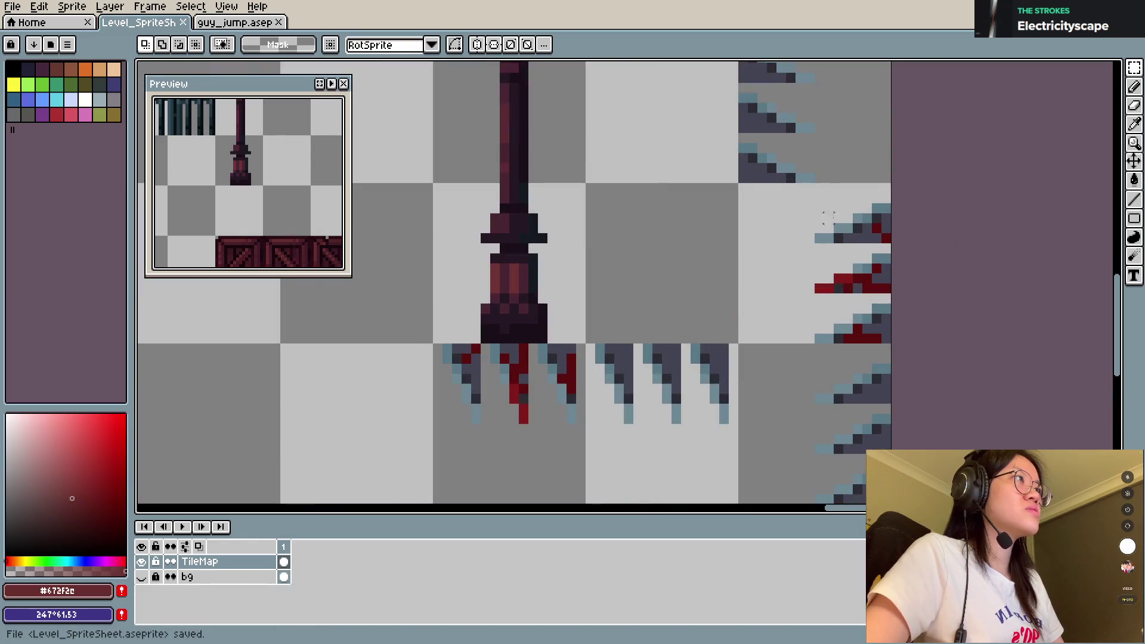
scroll(774, 254, "down", 3)
key("ctrl+s")
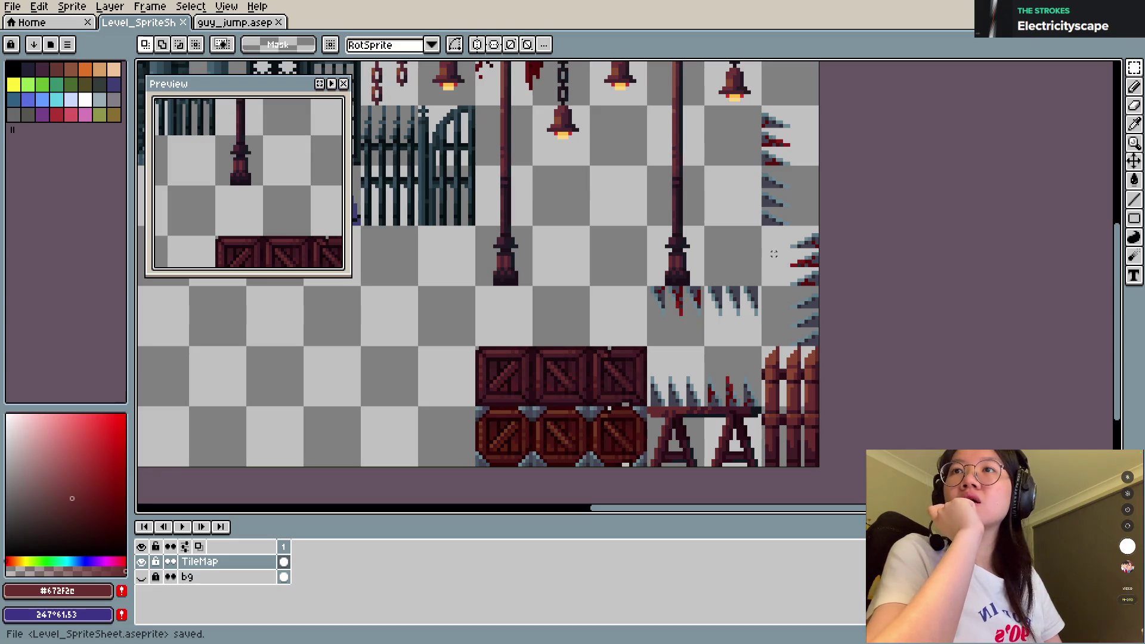
scroll(855, 239, "up", 1)
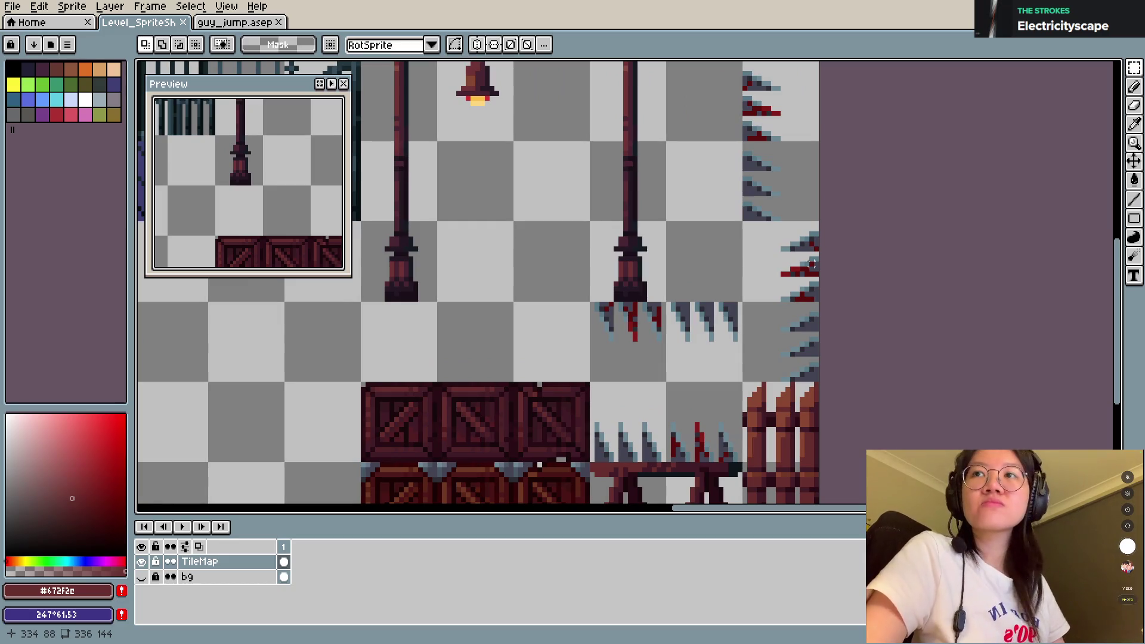
left_click_drag(649, 339, 924, 285)
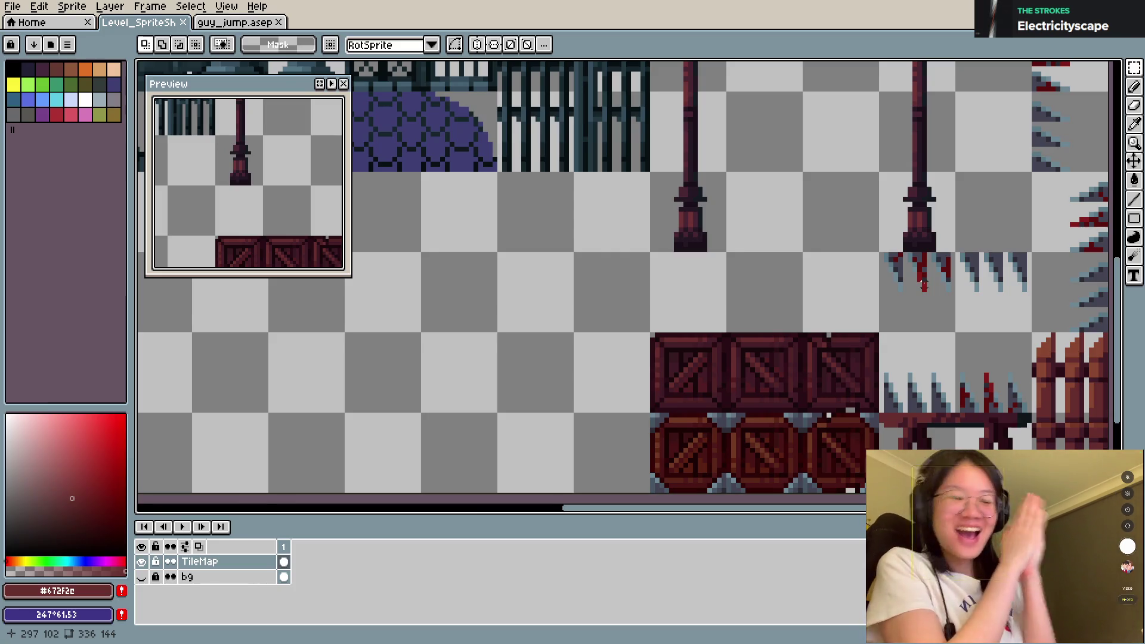
scroll(973, 310, "up", 3)
scroll(887, 229, "down", 1)
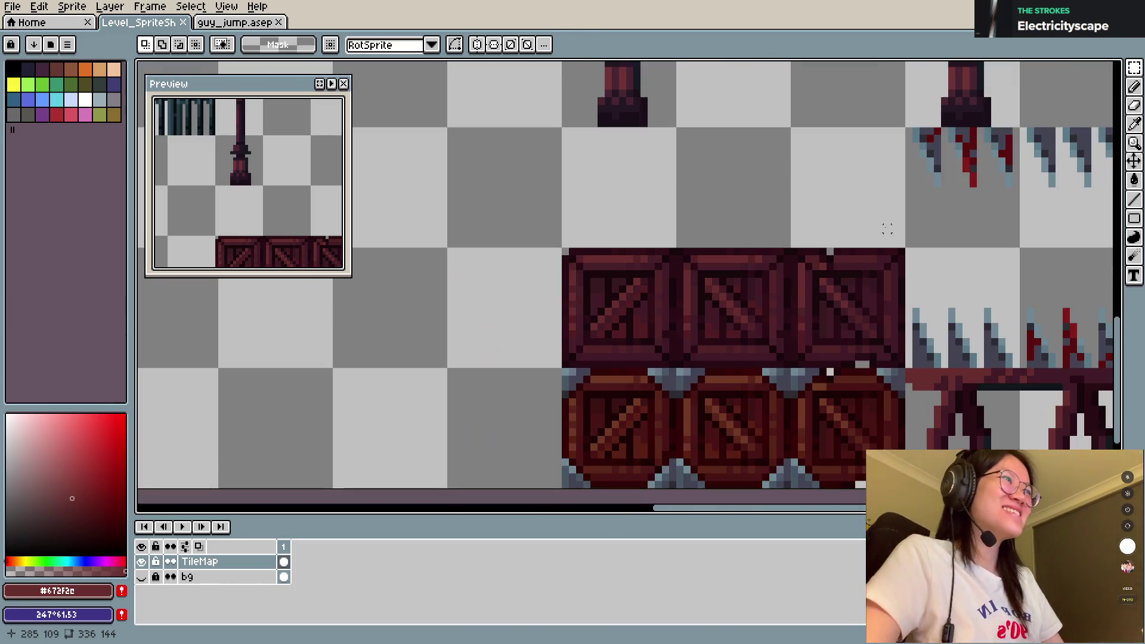
key("ctrl+s")
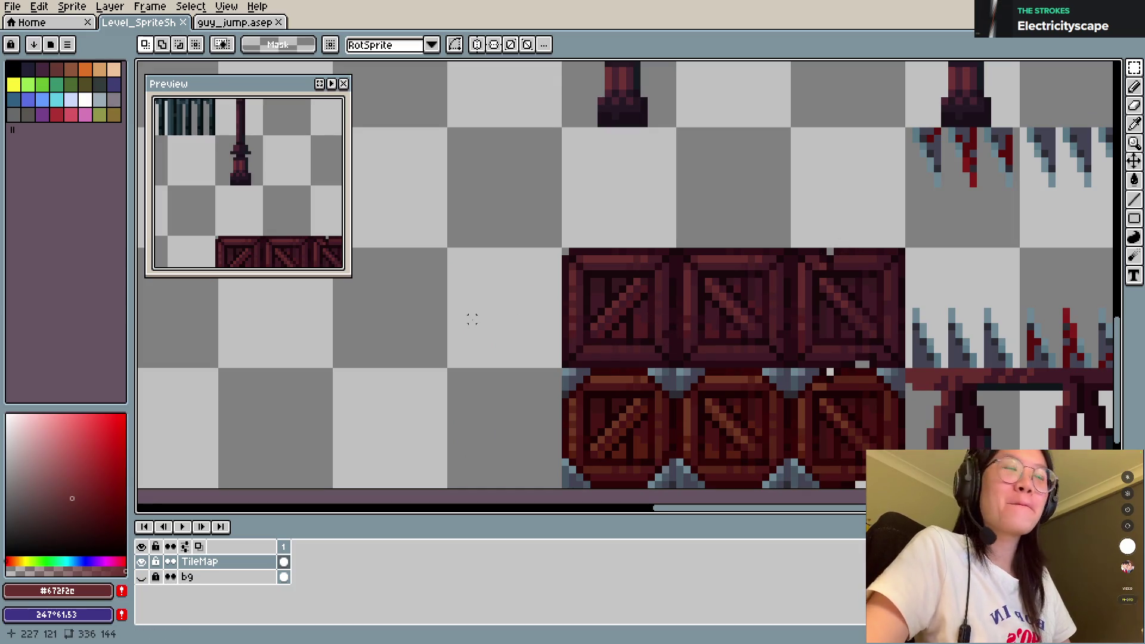
Step: Pan to the sheet's bottom edge, the dome and fence tiles, and the empty area beside the crates
left_click_drag(471, 320, 481, 275)
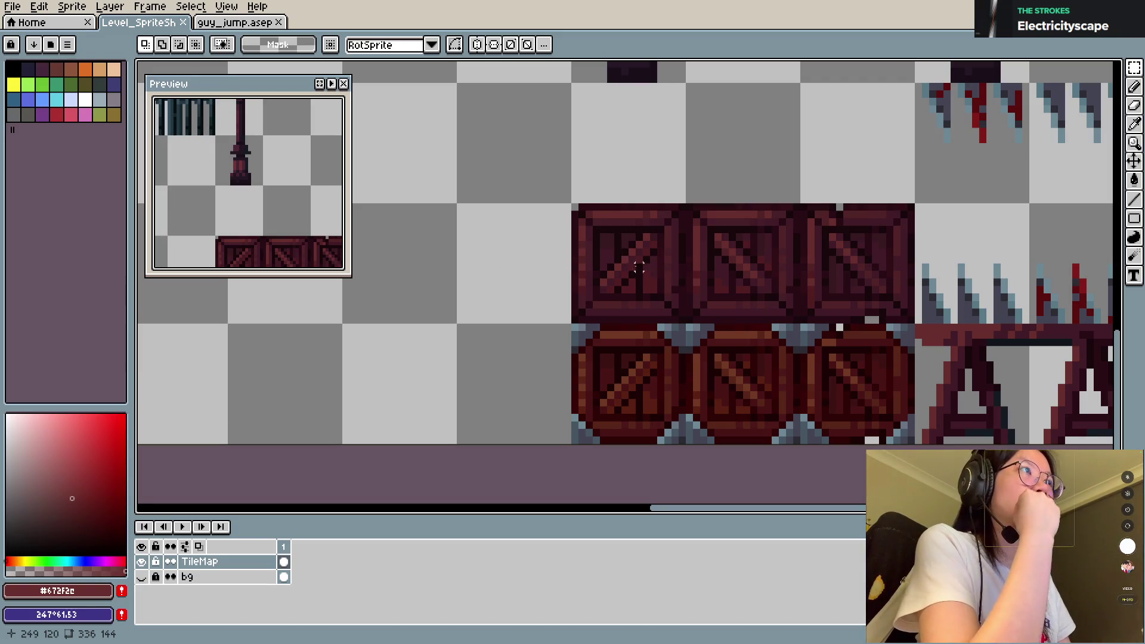
scroll(618, 245, "down", 1)
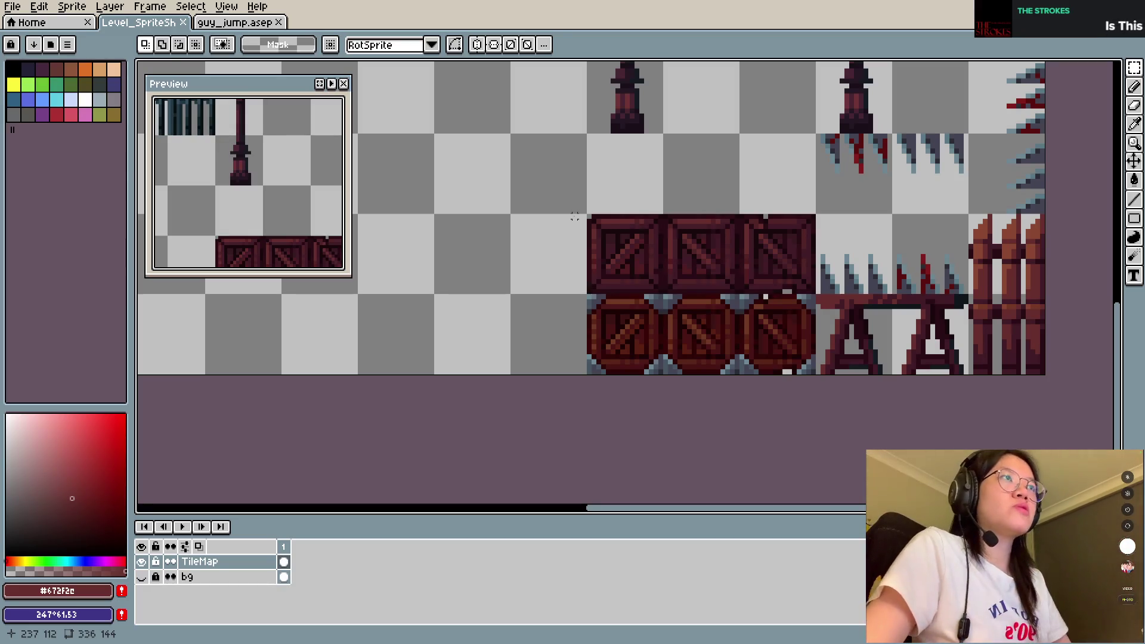
scroll(575, 217, "down", 1)
left_click_drag(583, 250, 657, 321)
left_click_drag(608, 282, 658, 338)
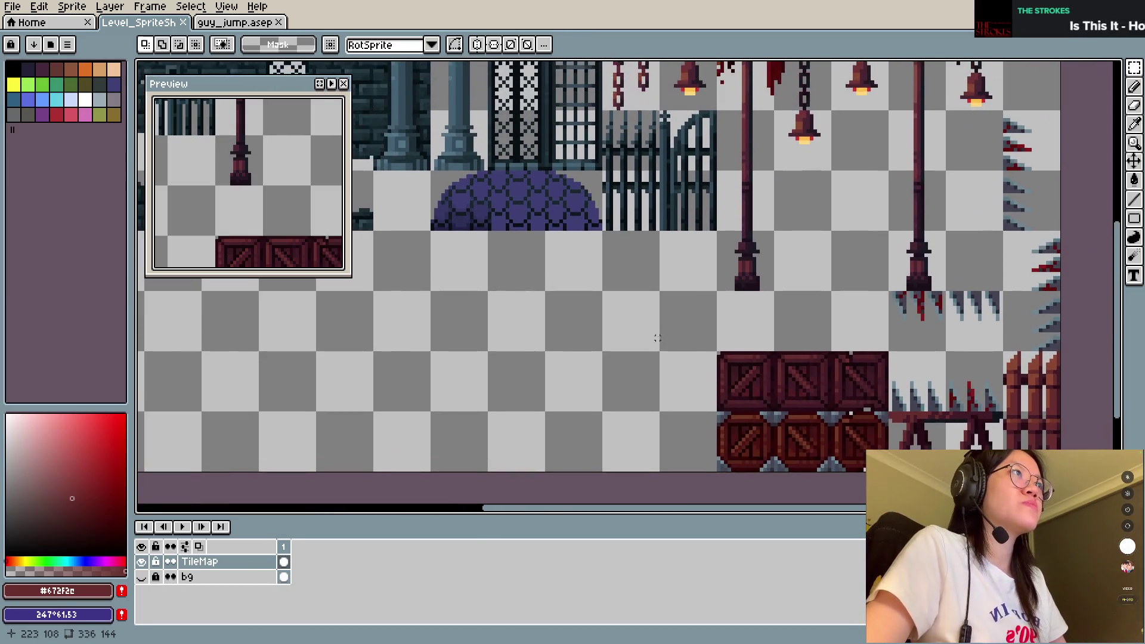
scroll(527, 319, "up", 1)
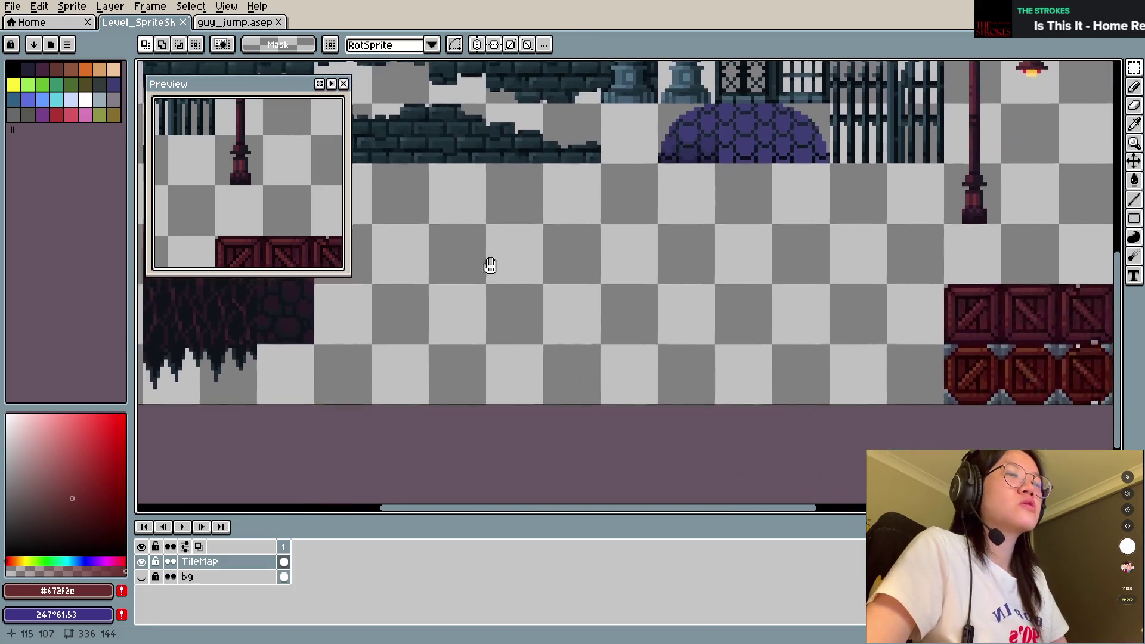
scroll(728, 312, "right", 5)
Step: Select the dark iron cage tile and drop a copy beside the lower crates
key("b")
key("ctrl+s")
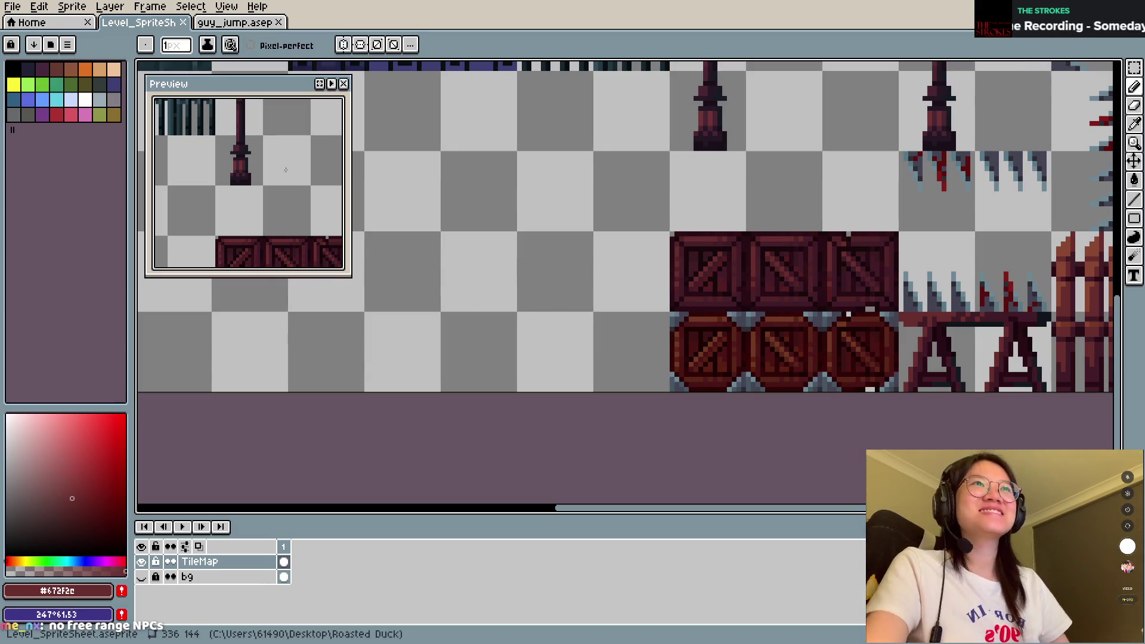
scroll(305, 165, "down", 3)
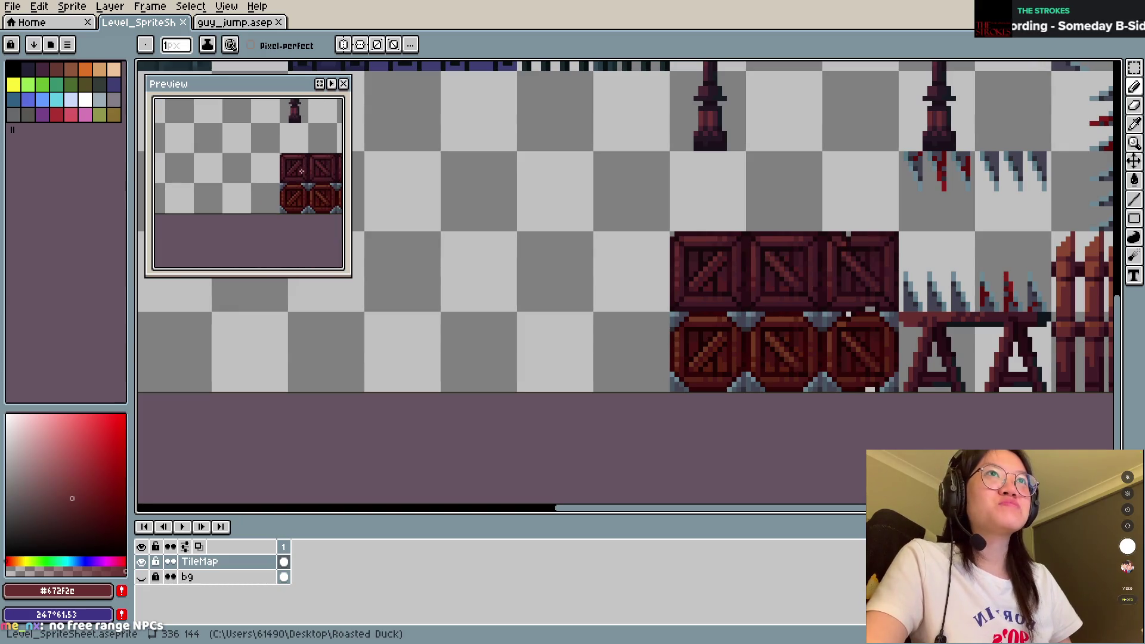
scroll(637, 455, "up", 3)
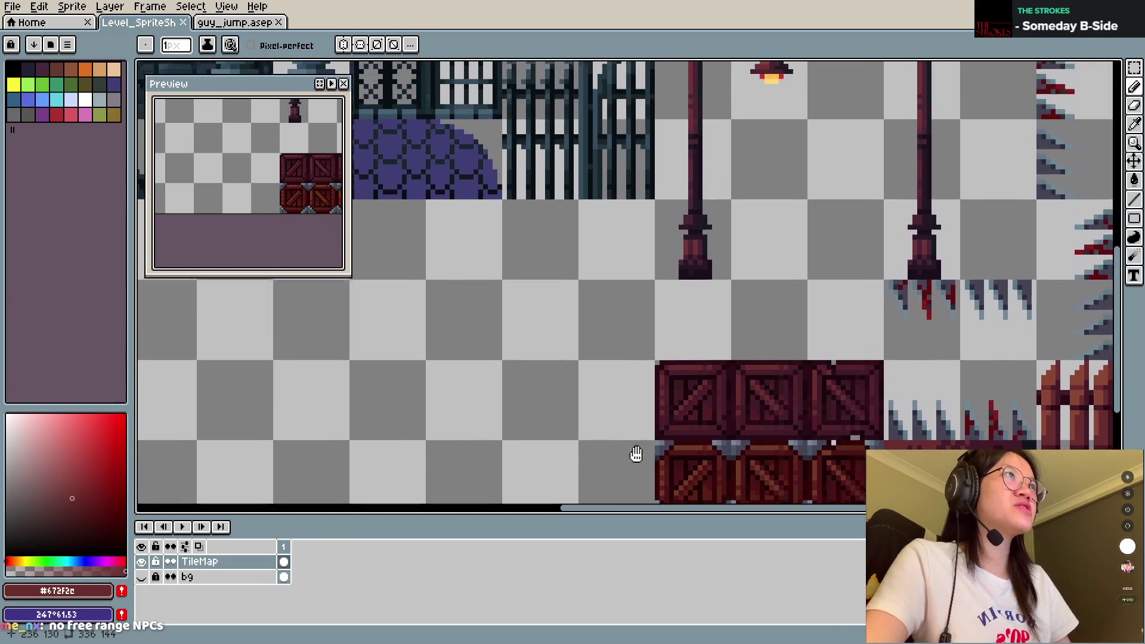
key("m")
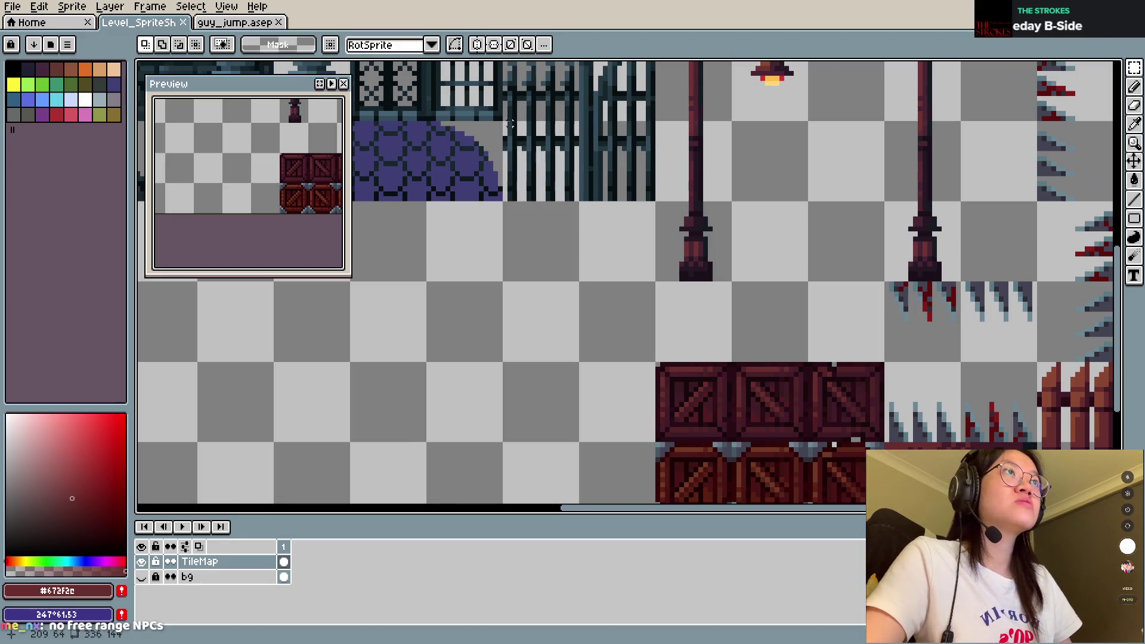
left_click_drag(504, 123, 581, 201)
left_click_drag(550, 159, 603, 371, "ctrl")
scroll(583, 312, "up", 2)
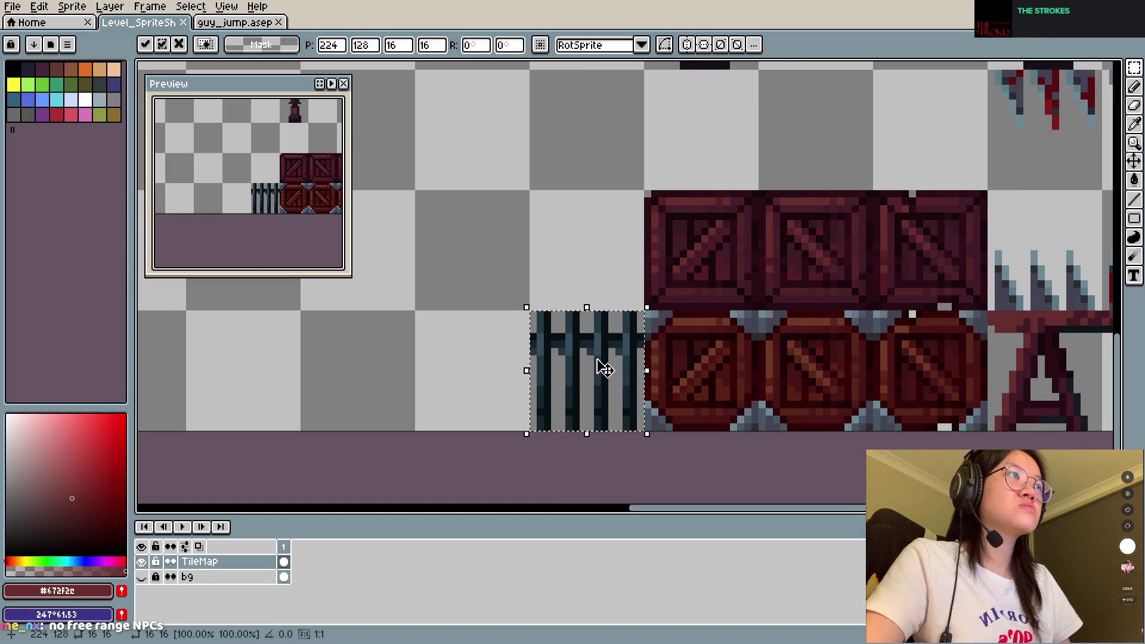
left_click(554, 300)
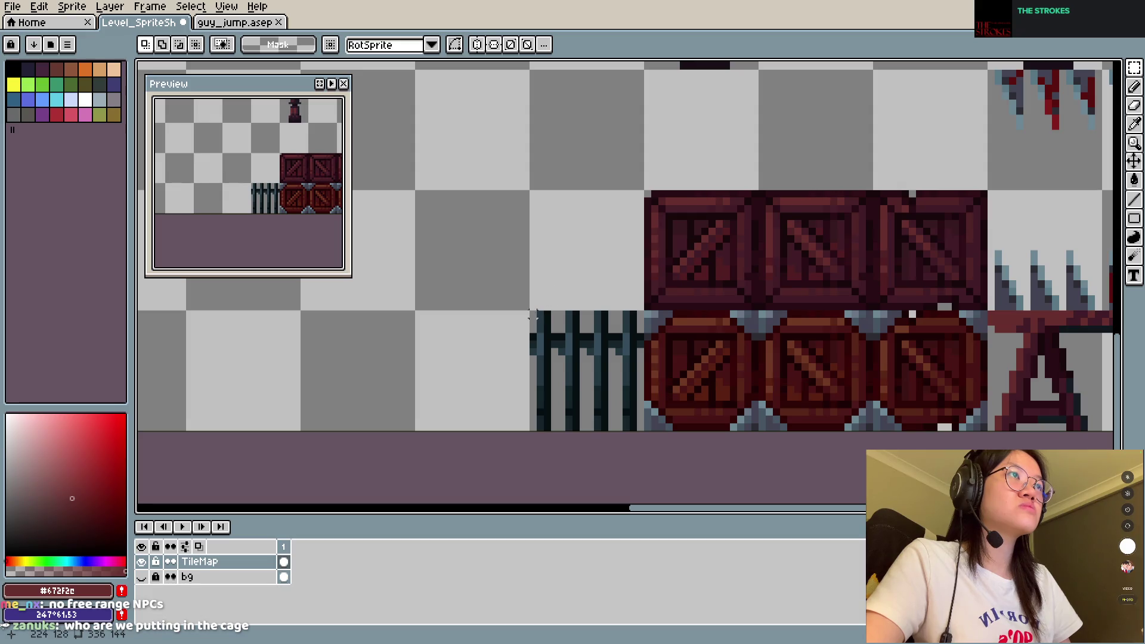
Step: Try shifting the new copy's left bars, then undo that edit
left_click_drag(537, 311, 573, 418)
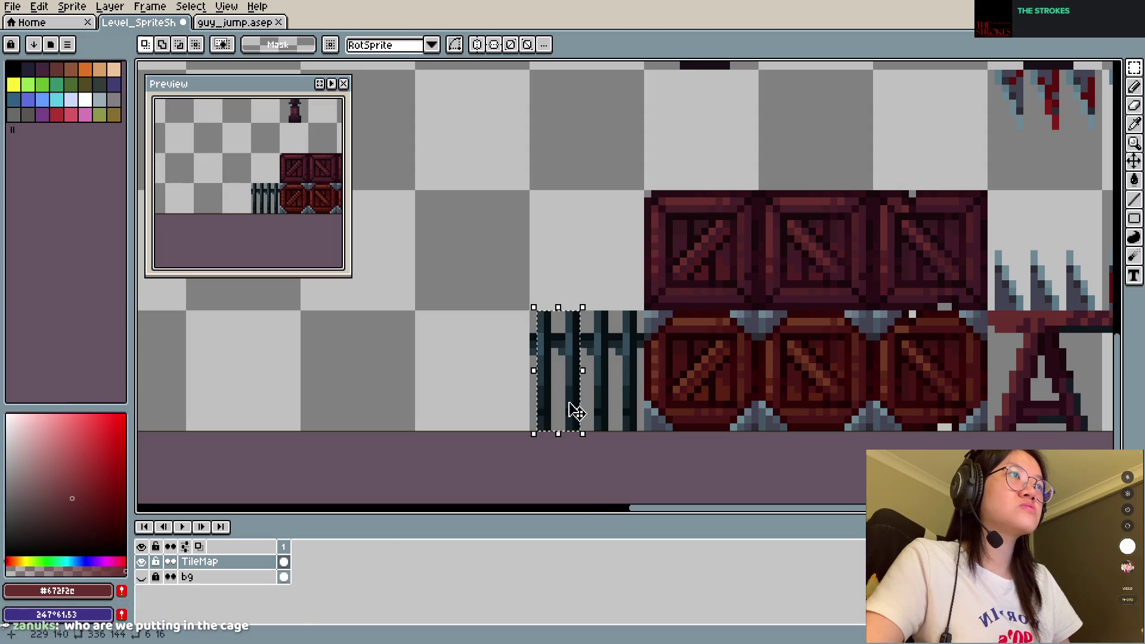
left_click(571, 410)
left_click(589, 351)
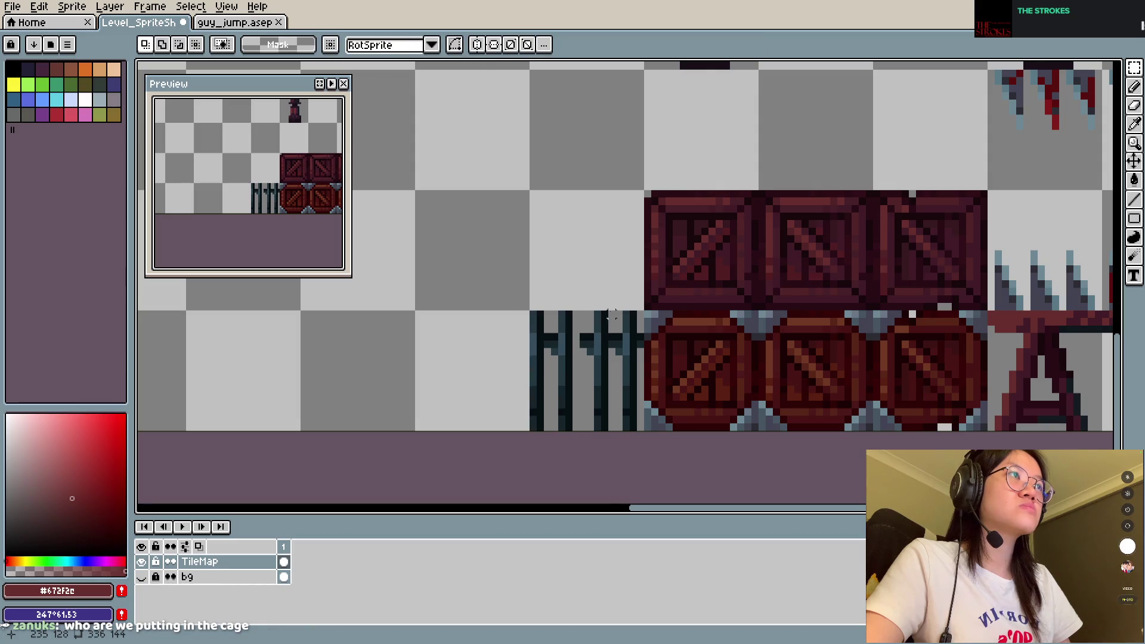
key("ctrl+z")
key("ctrl+z")
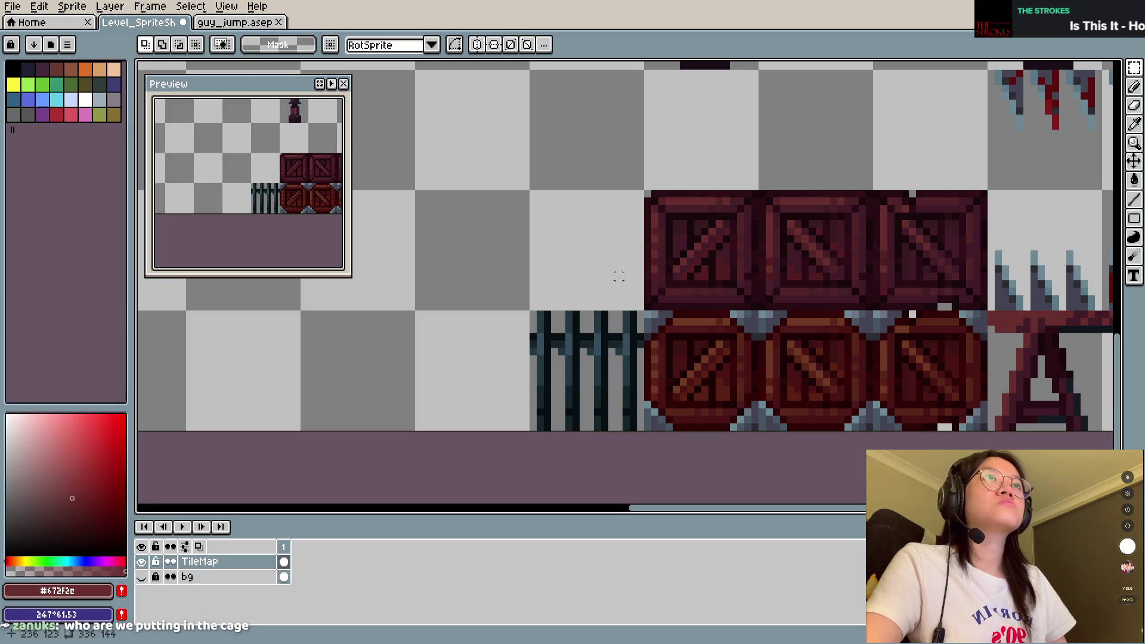
key("b")
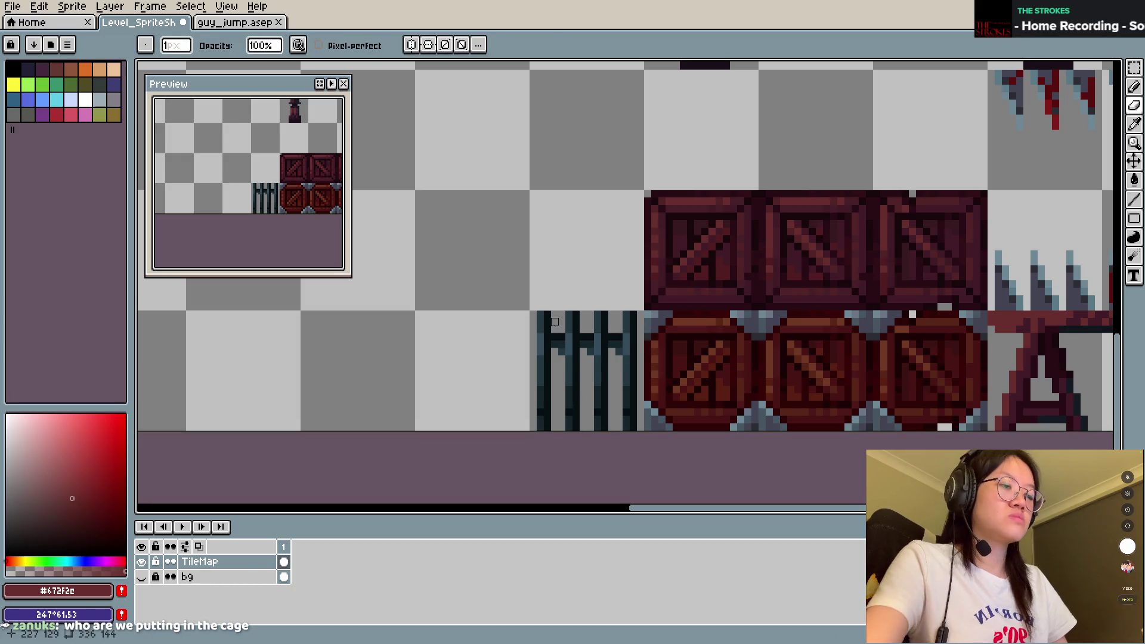
Step: Place the cage copy above the original, nudge it down one pixel, commit and save
key("m")
mouse_move(524, 283)
left_mouse_down()
mouse_move(639, 445)
mouse_move(627, 280)
left_mouse_up()
key("Down")
key("ctrl+d")
key("ctrl+s")
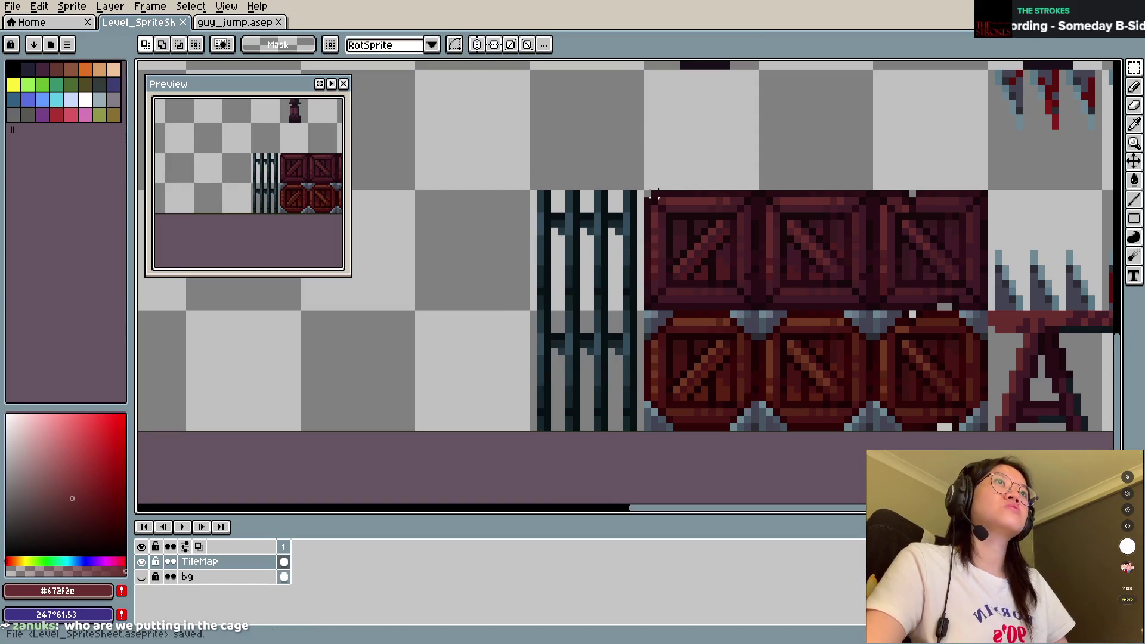
left_click_drag(653, 192, 706, 316)
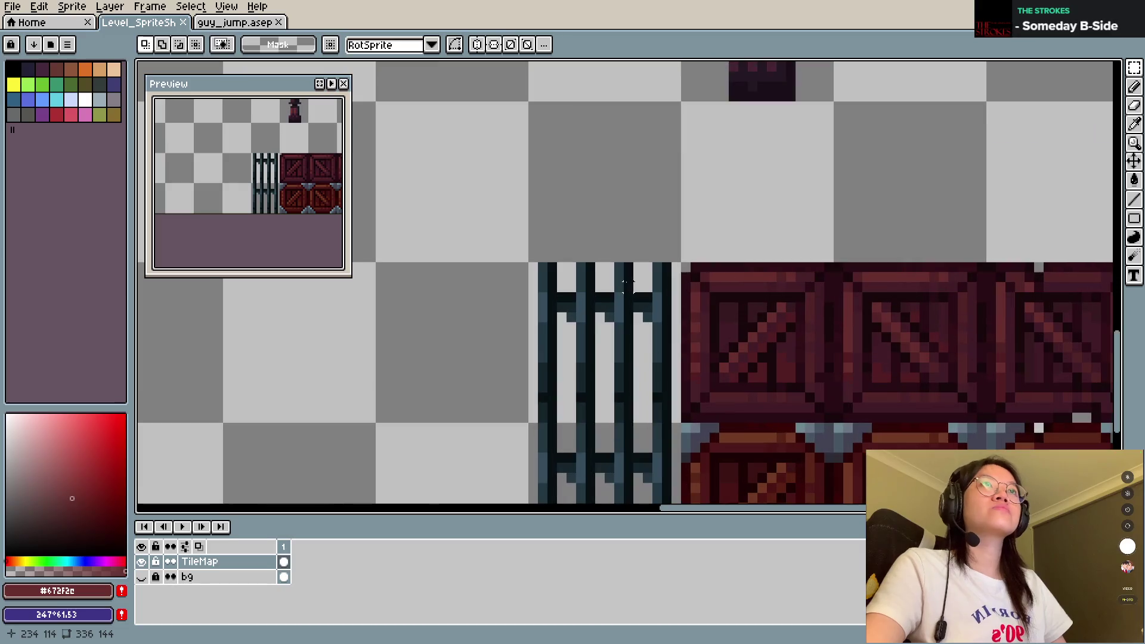
Step: Draw a dark blue line across the cage top using its sampled colour, and save
scroll(627, 281, "up", 1)
key("b")
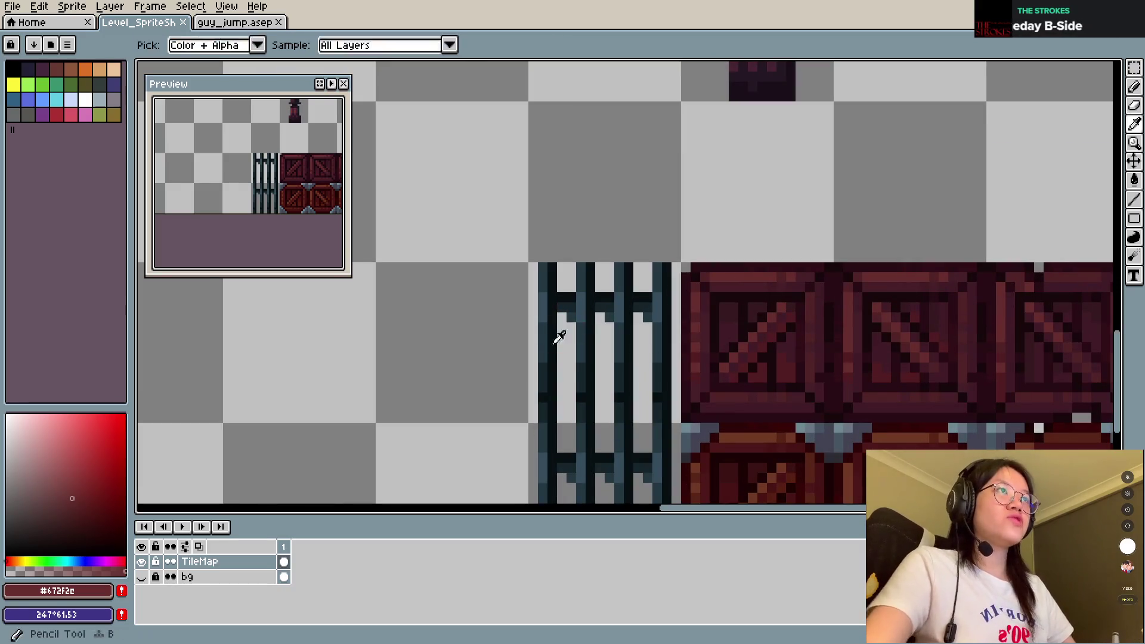
left_click(558, 287, "alt")
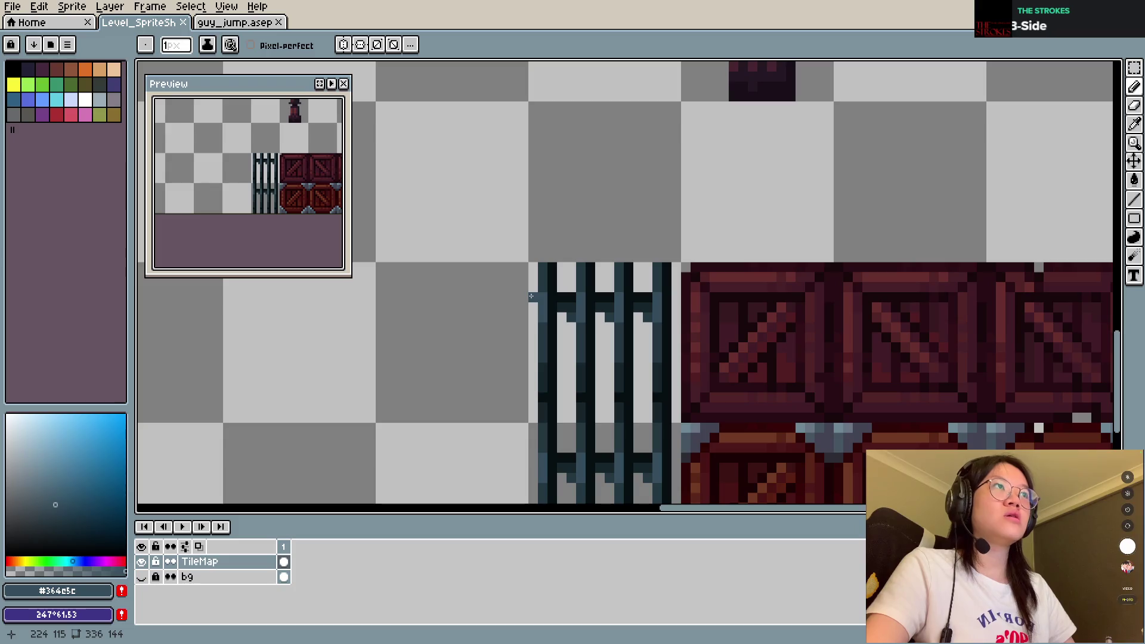
left_click_drag(530, 298, 649, 295)
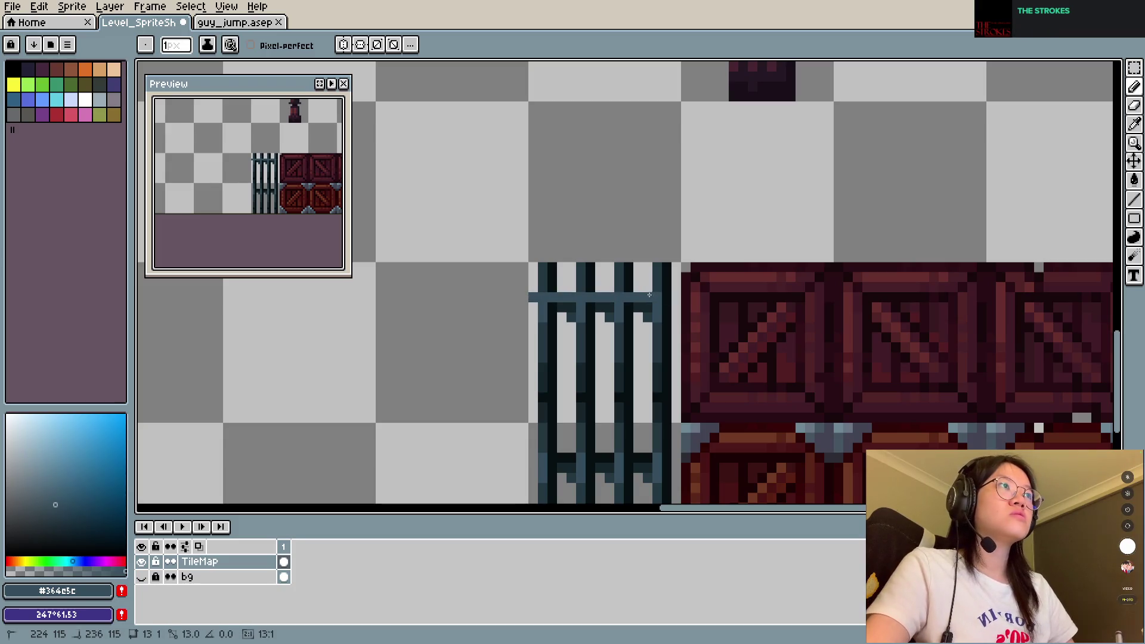
left_click(596, 294, "alt")
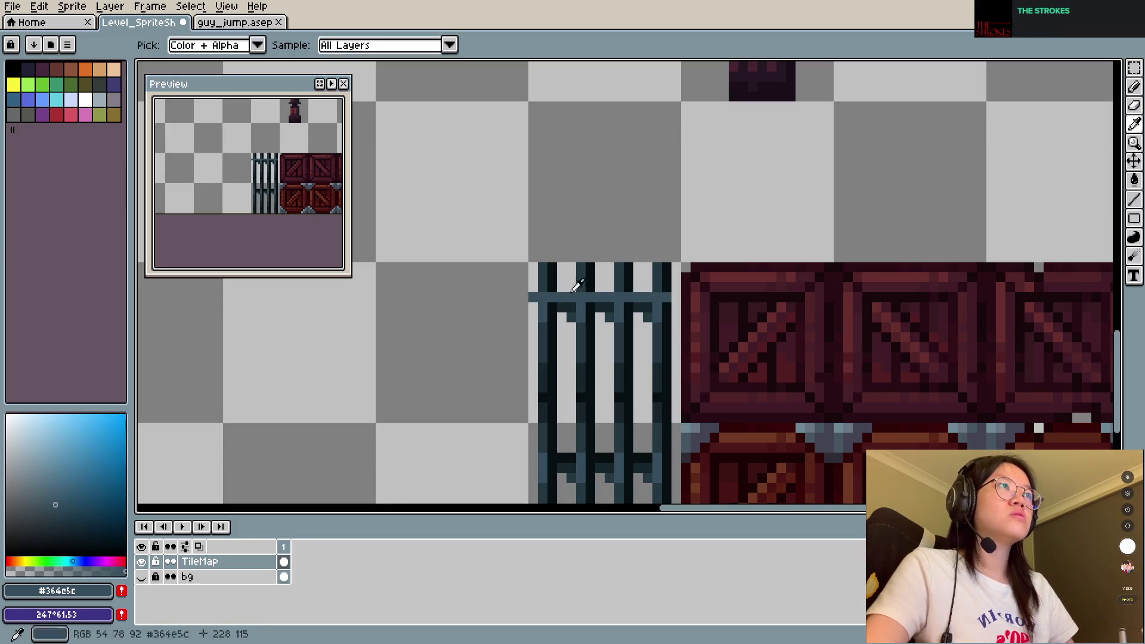
left_click(668, 296, "alt")
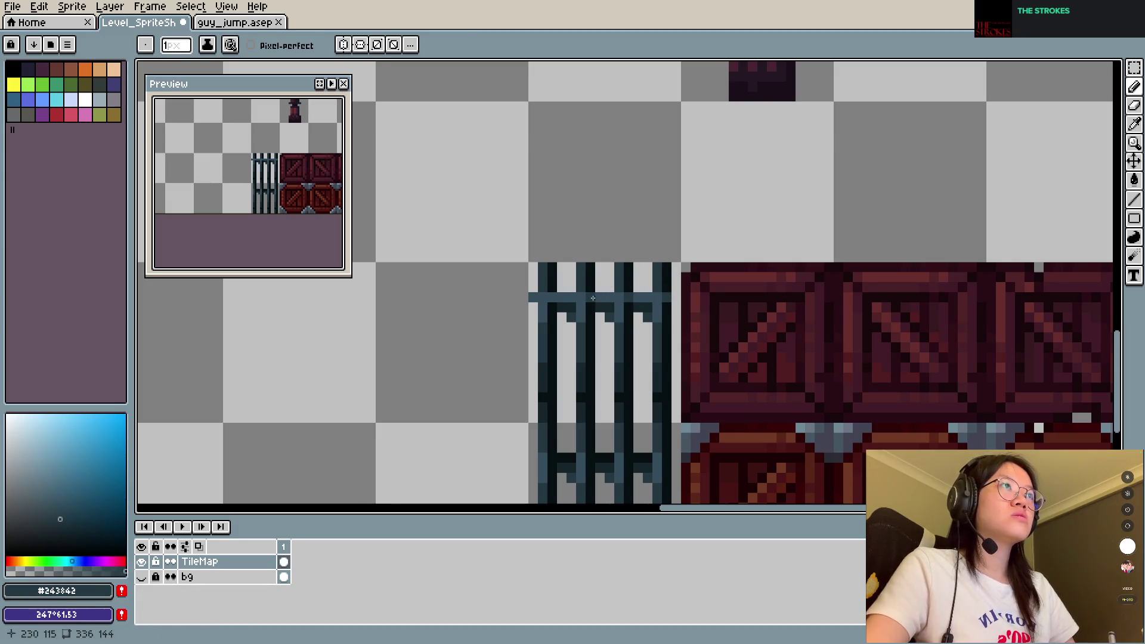
key("ctrl+s")
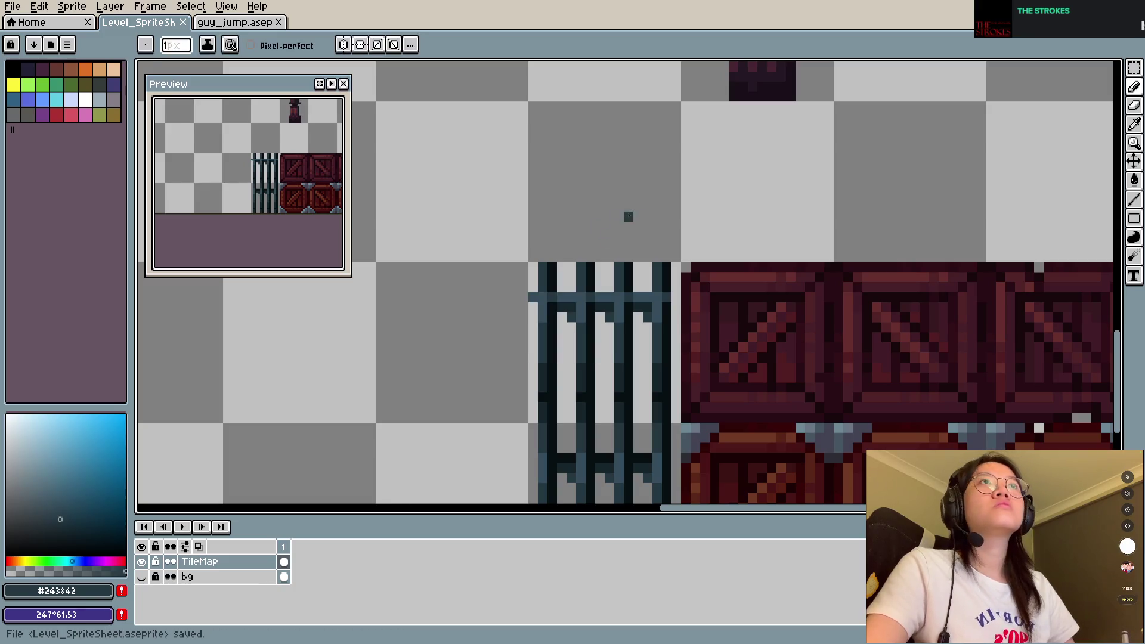
Step: Extend the darkest-blue crossbar to the cage's left edge and erase the bar tips above it
left_click(591, 318)
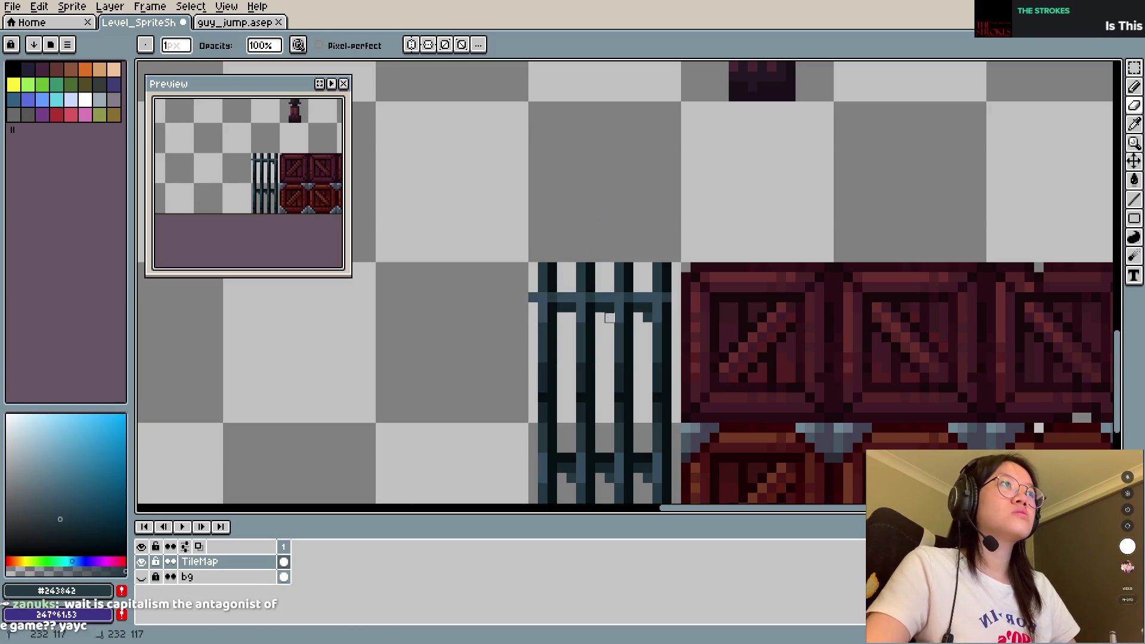
left_click(569, 304, "alt")
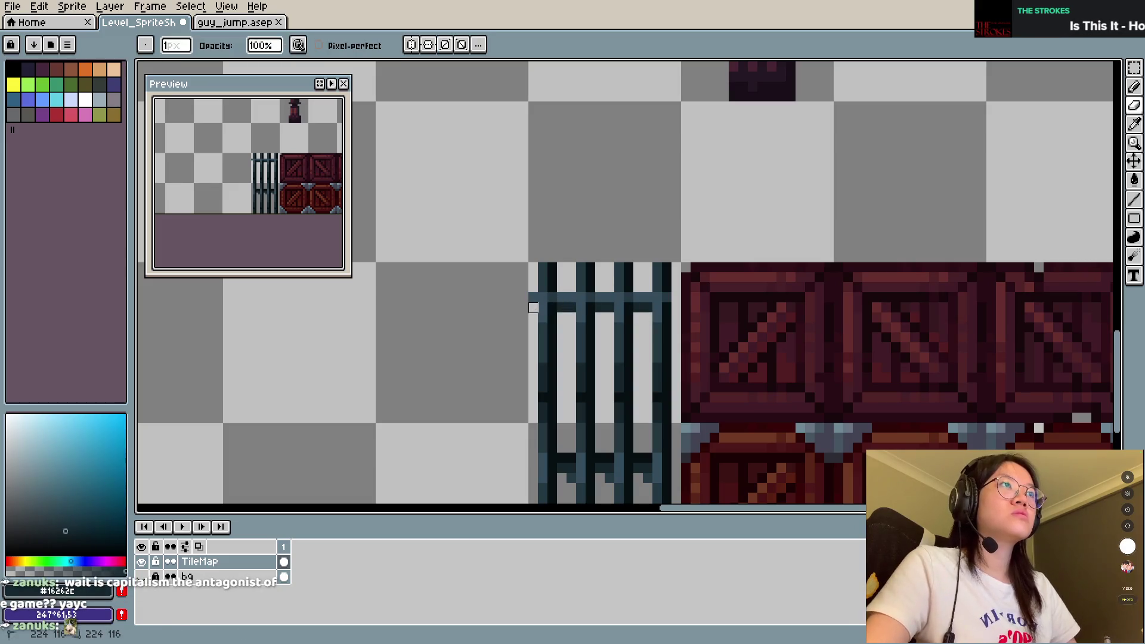
left_click_drag(534, 307, 673, 306)
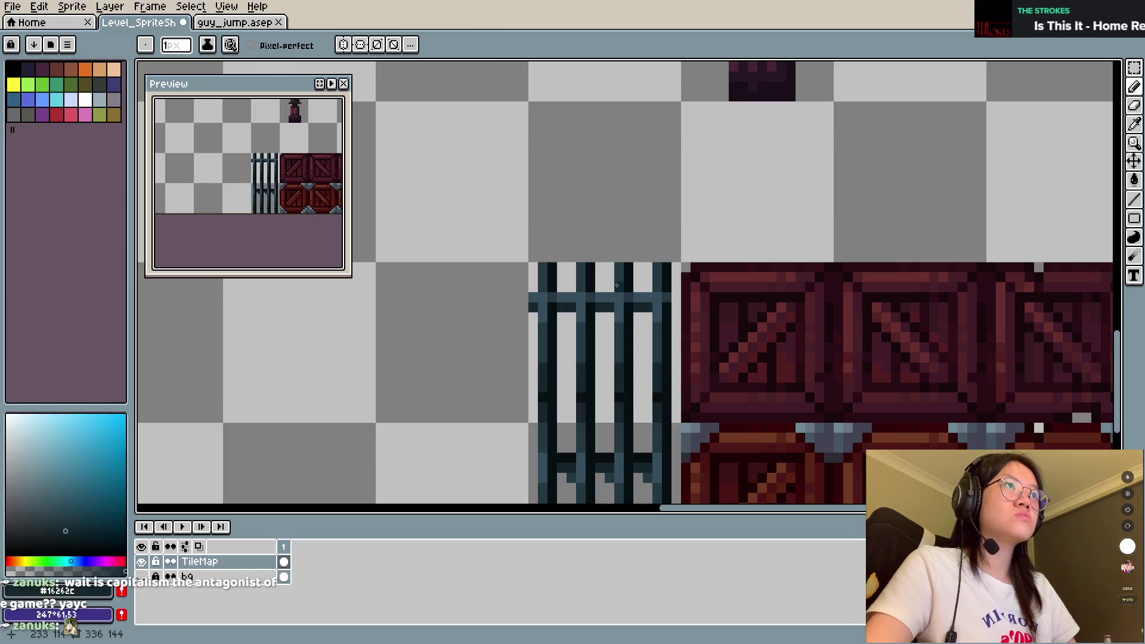
left_click(669, 288, "alt")
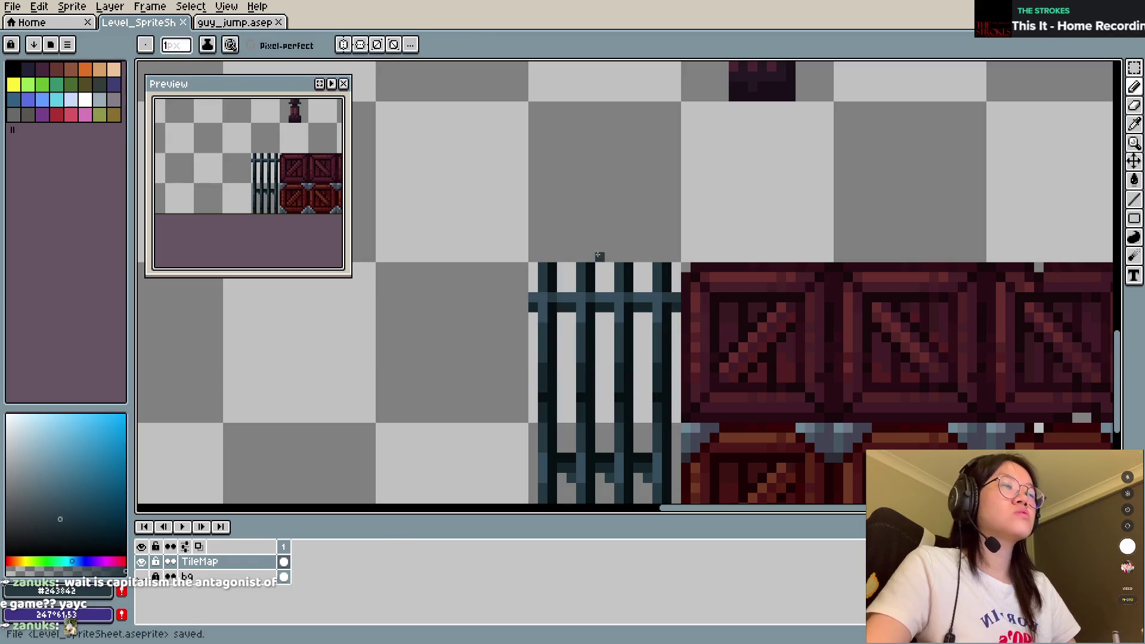
key("e")
left_click_drag(552, 258, 667, 287)
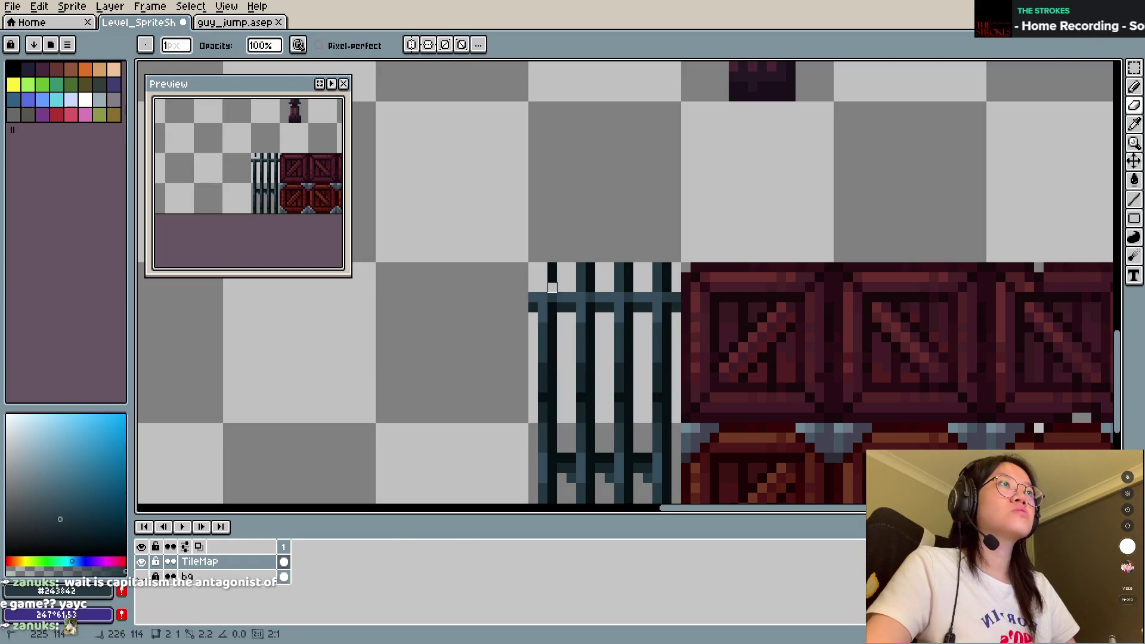
left_click_drag(553, 267, 553, 278)
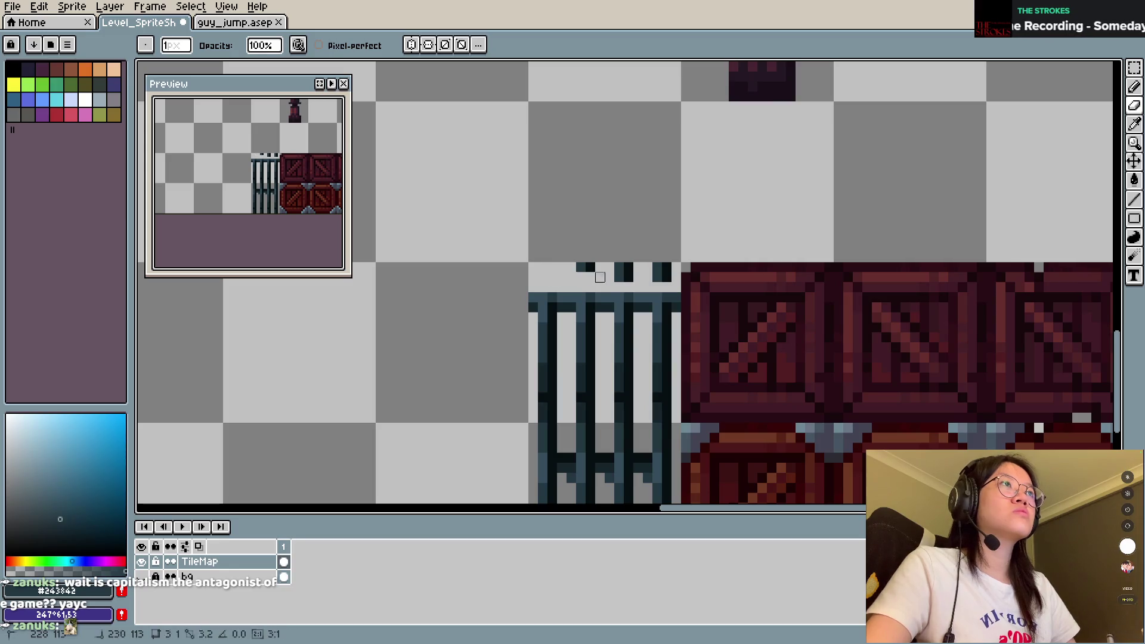
left_click_drag(676, 277, 579, 268)
Step: Paint a dark blue-grey rail across the full cage top, corner to corner, and save
key("i")
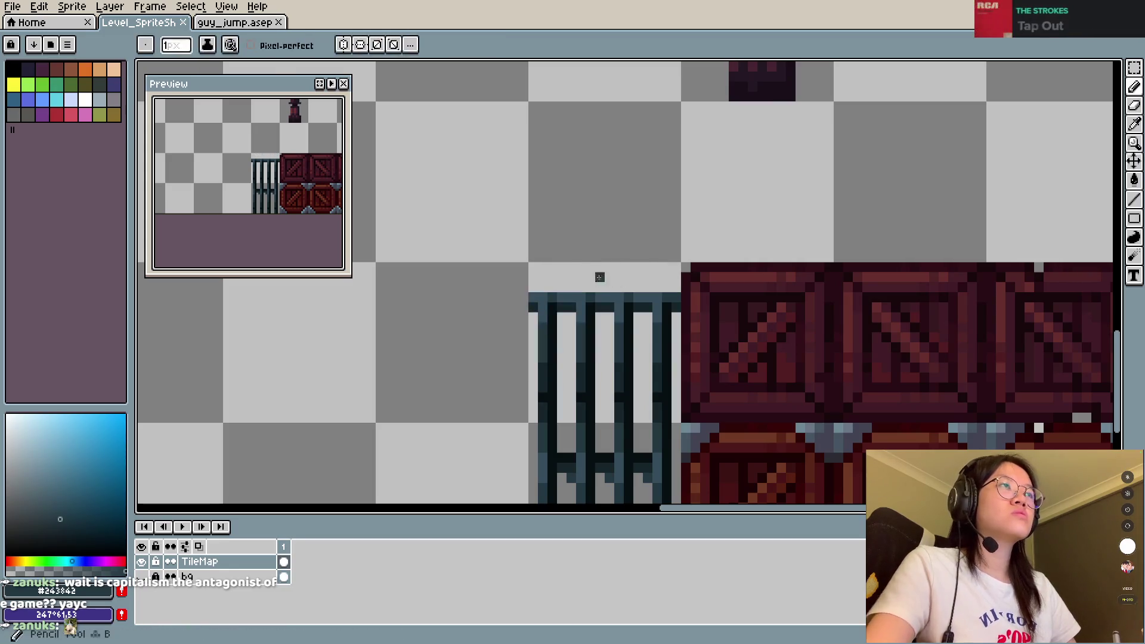
left_click(559, 300, "alt")
left_click_drag(535, 287, 668, 287)
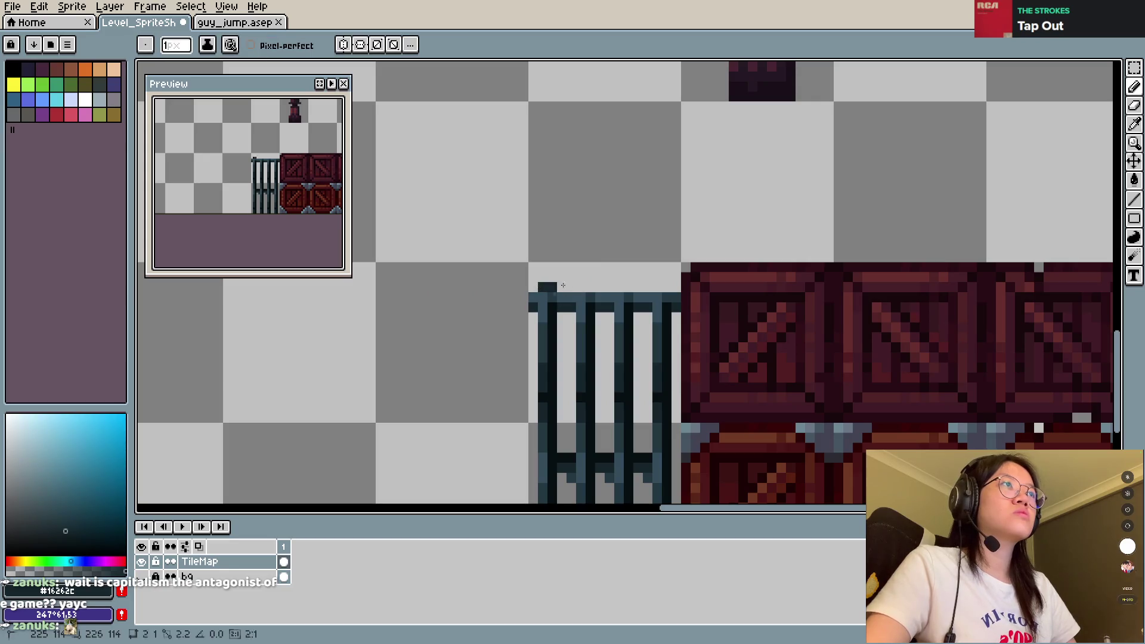
key("ctrl+s")
left_click(533, 289)
left_click(676, 289)
key("ctrl+s")
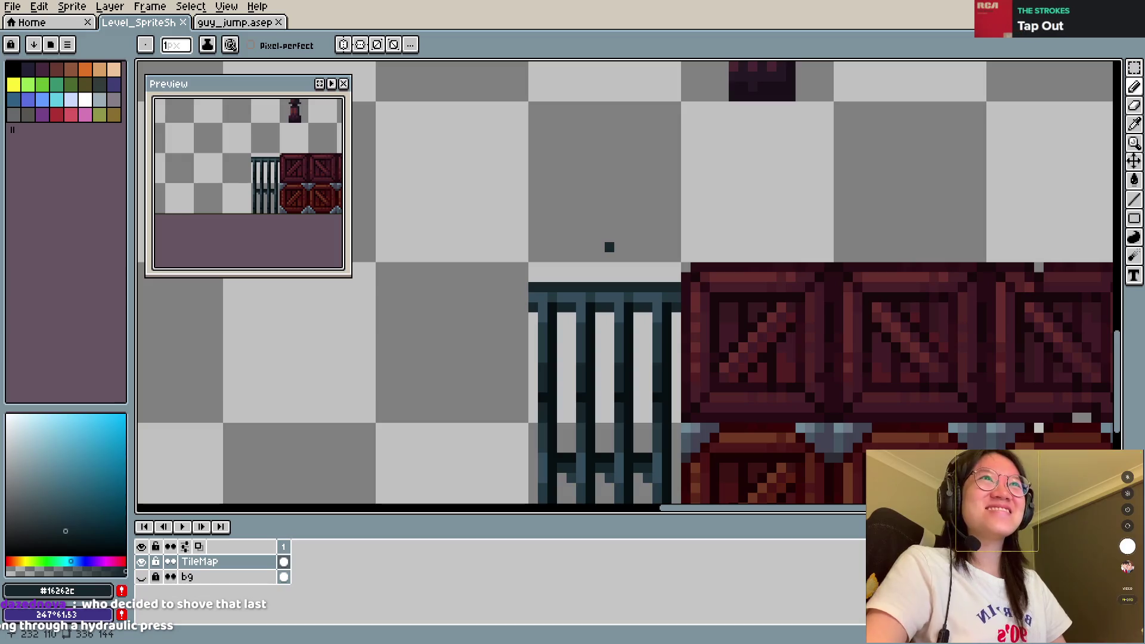
Step: Add a dark row above the top rail, lighten part of the rail, and save
left_click(535, 278, "alt")
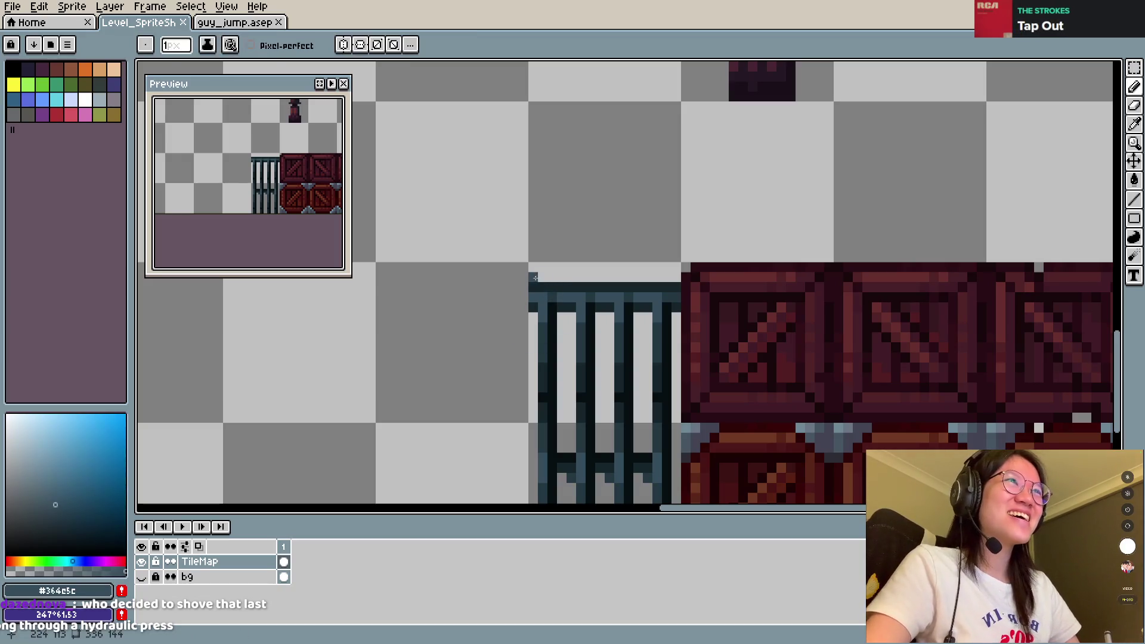
left_click_drag(535, 277, 672, 278)
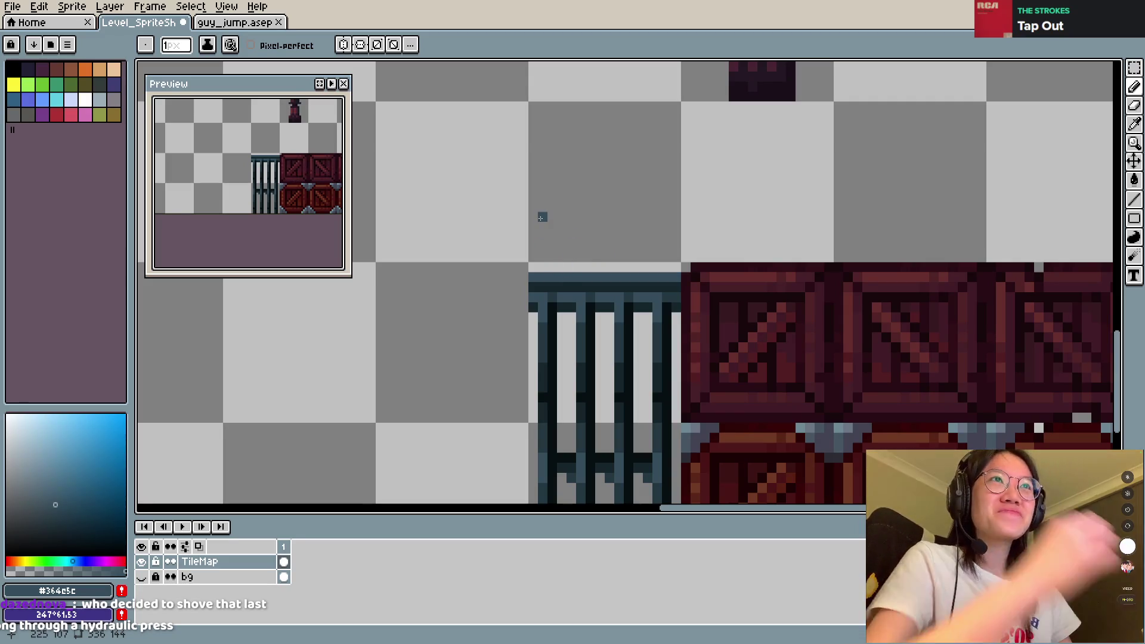
left_click_drag(532, 286, 680, 286)
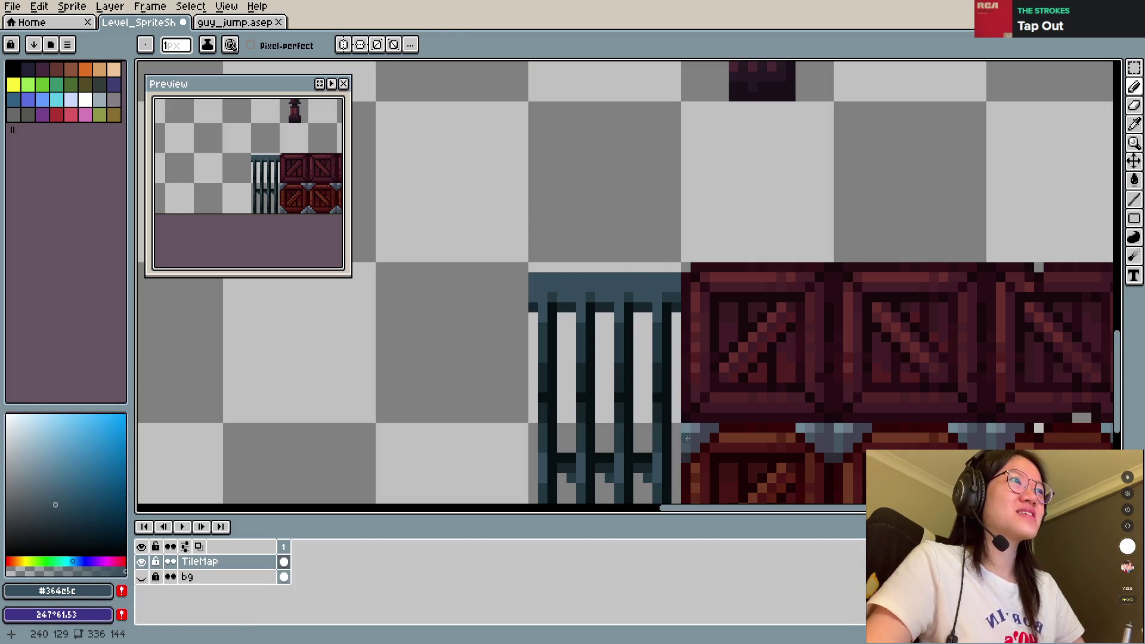
left_click(688, 438, "alt")
key("ctrl+s")
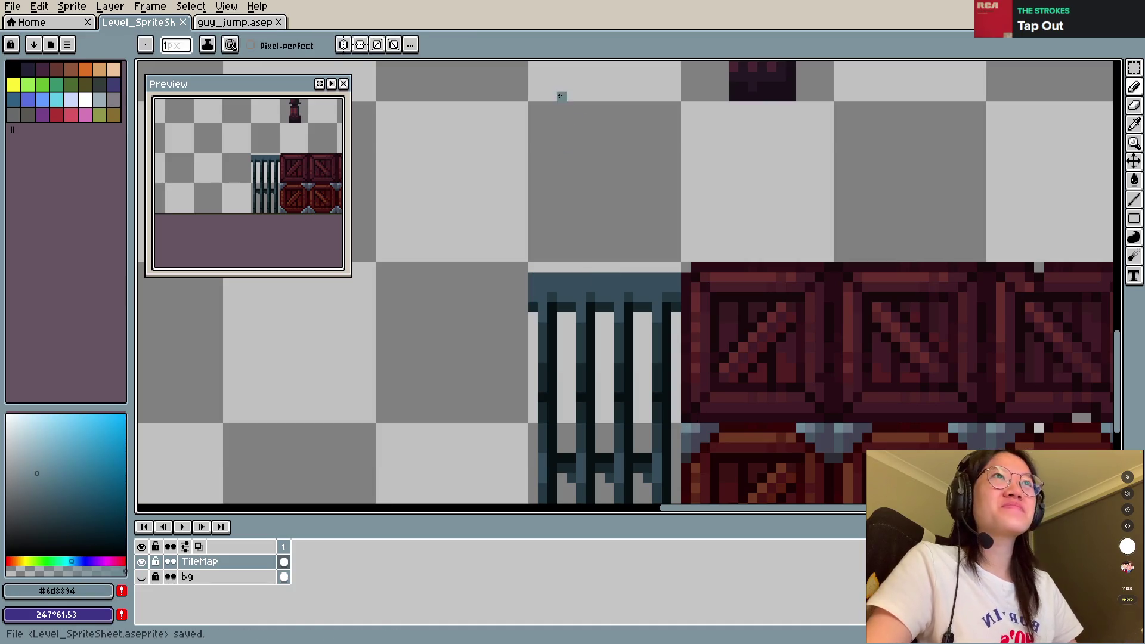
Step: Zoom out to check the tileset, then draw a fresh marquee around the entire stacked cage
scroll(573, 149, "down", 2)
scroll(599, 205, "up", 1)
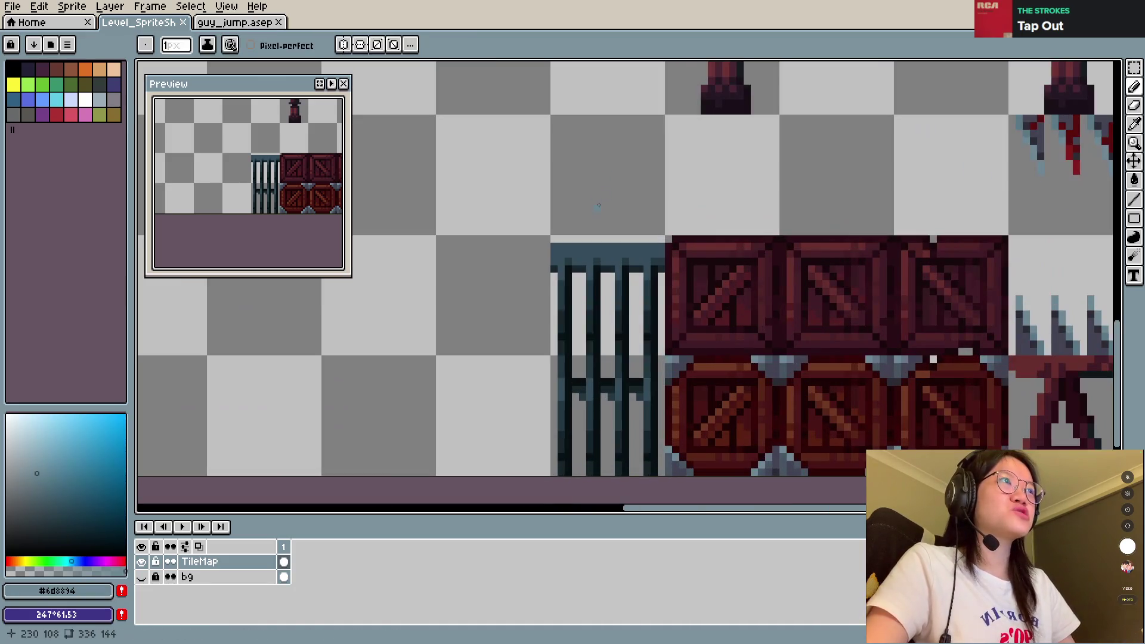
scroll(636, 218, "down", 2)
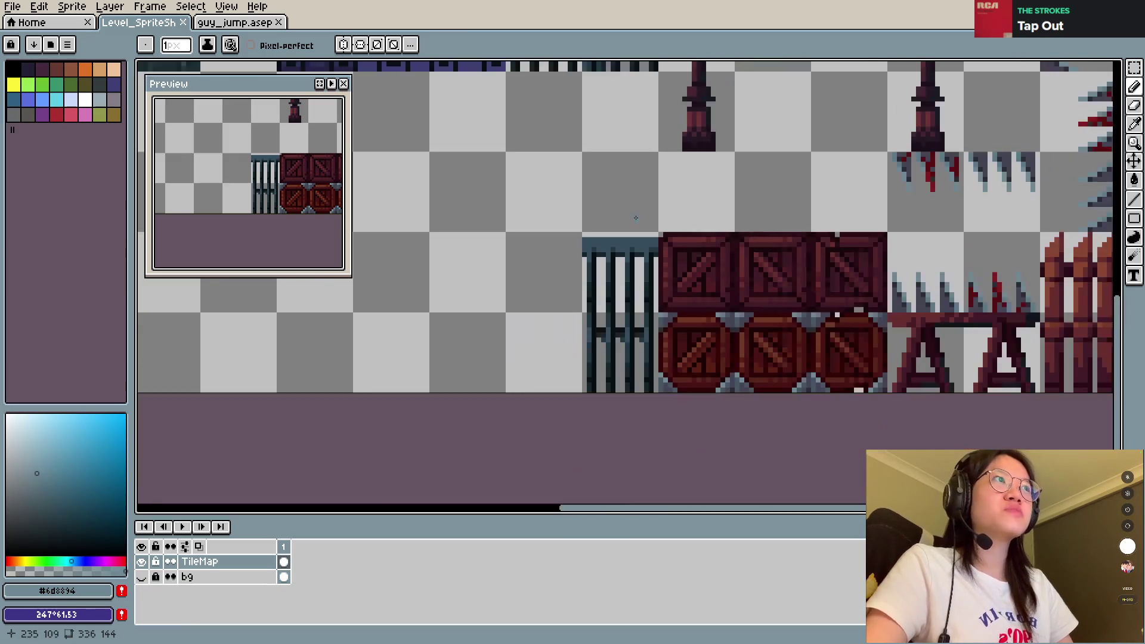
scroll(636, 218, "down", 1)
left_click_drag(635, 218, 611, 306)
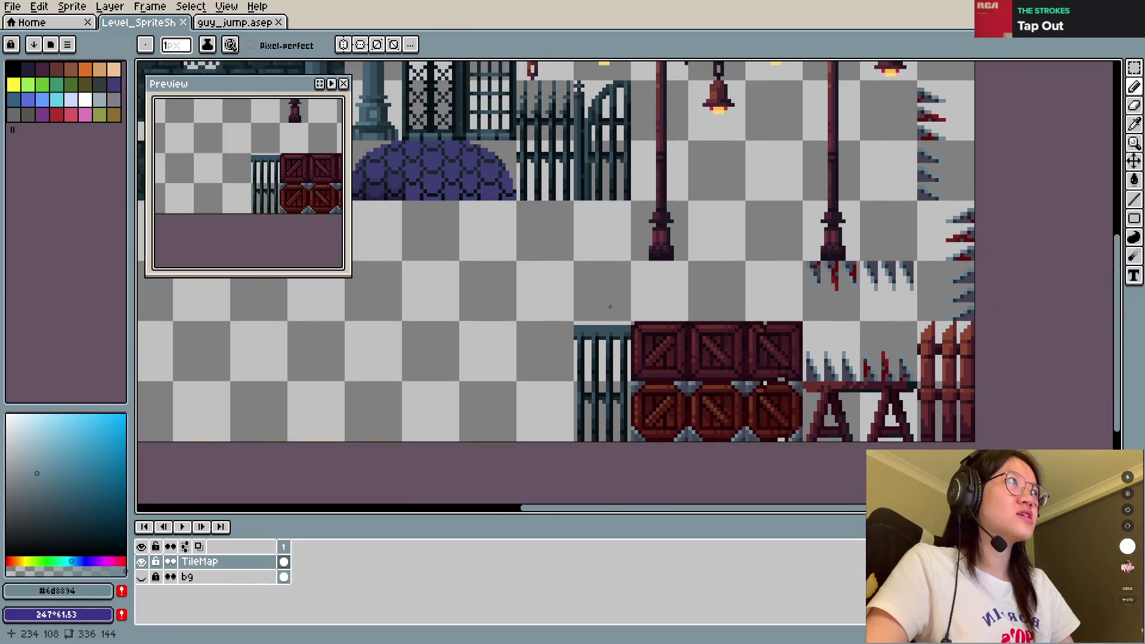
key("m")
left_click_drag(561, 319, 632, 458)
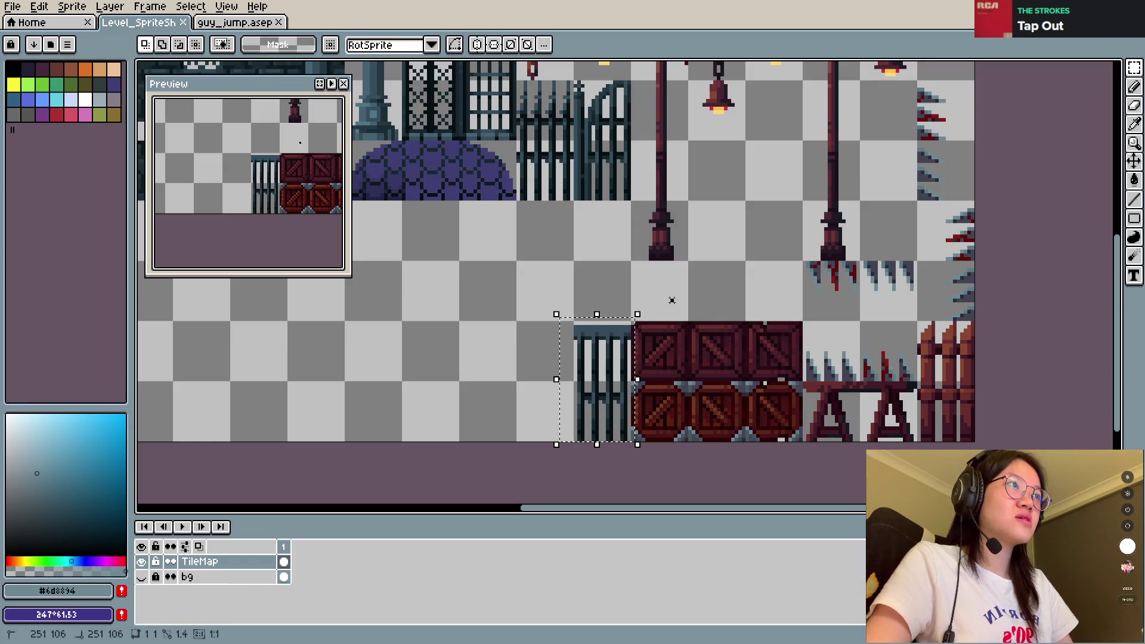
scroll(643, 363, "up", 3)
left_click_drag(477, 267, 584, 427)
scroll(584, 310, "down", 3)
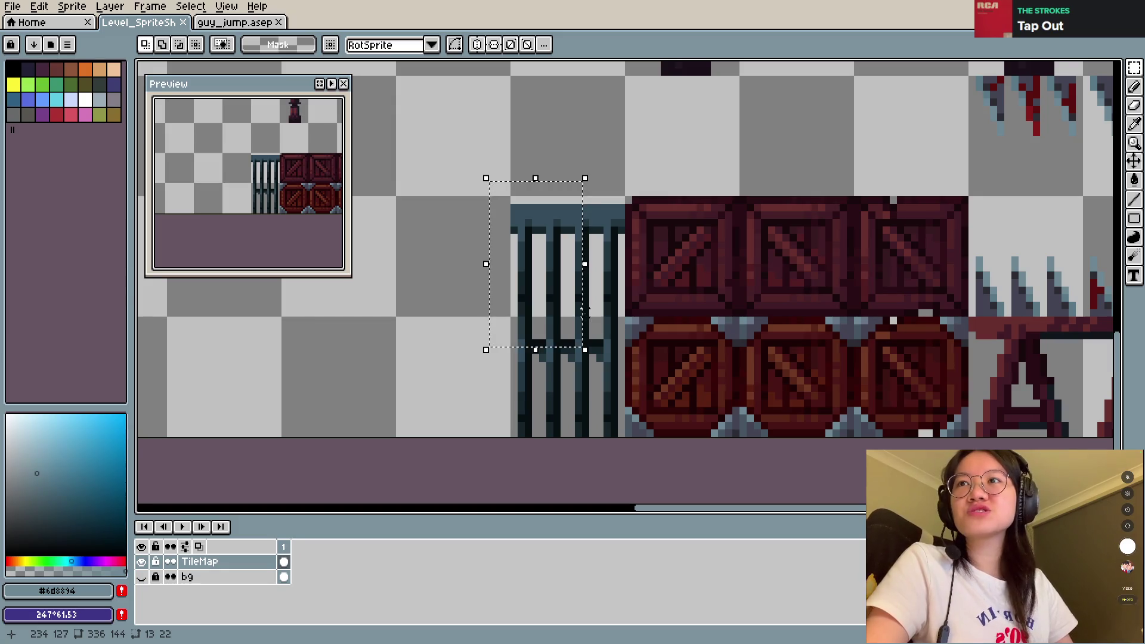
key("ctrl+d")
left_click_drag(490, 176, 628, 445)
Step: Shift the cage's hue with Hue/Saturation (Ctrl+U) until it is crate-matching dark brown, then deselect
key("ctrl+u")
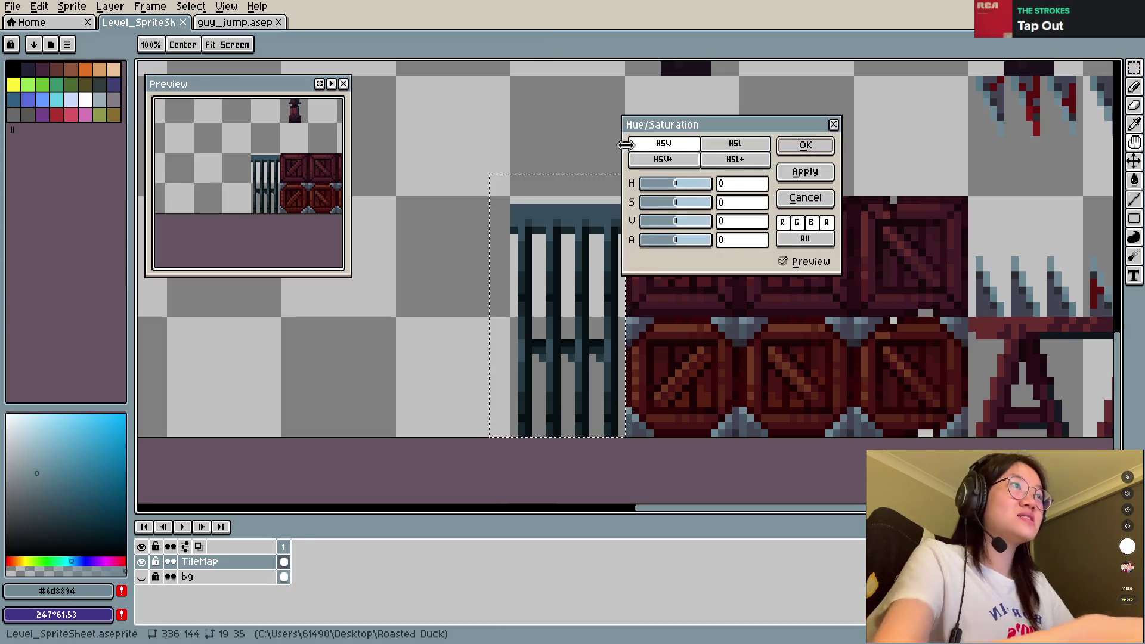
mouse_move(685, 183)
left_mouse_down()
mouse_move(706, 189)
mouse_move(643, 192)
left_mouse_up()
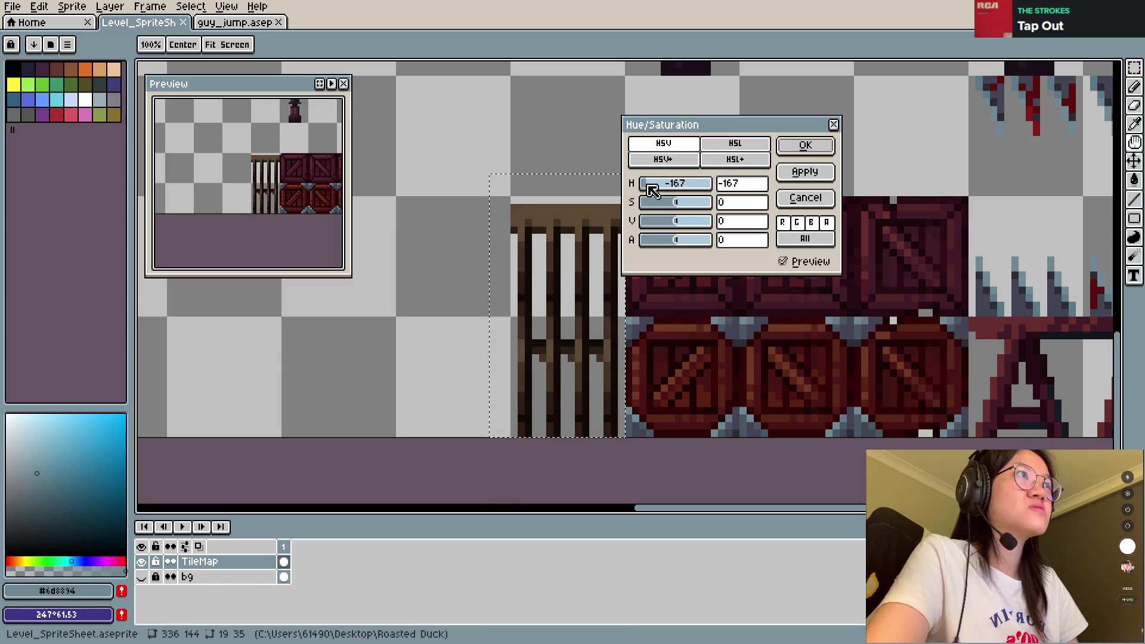
left_click_drag(652, 189, 716, 199)
left_click(704, 187)
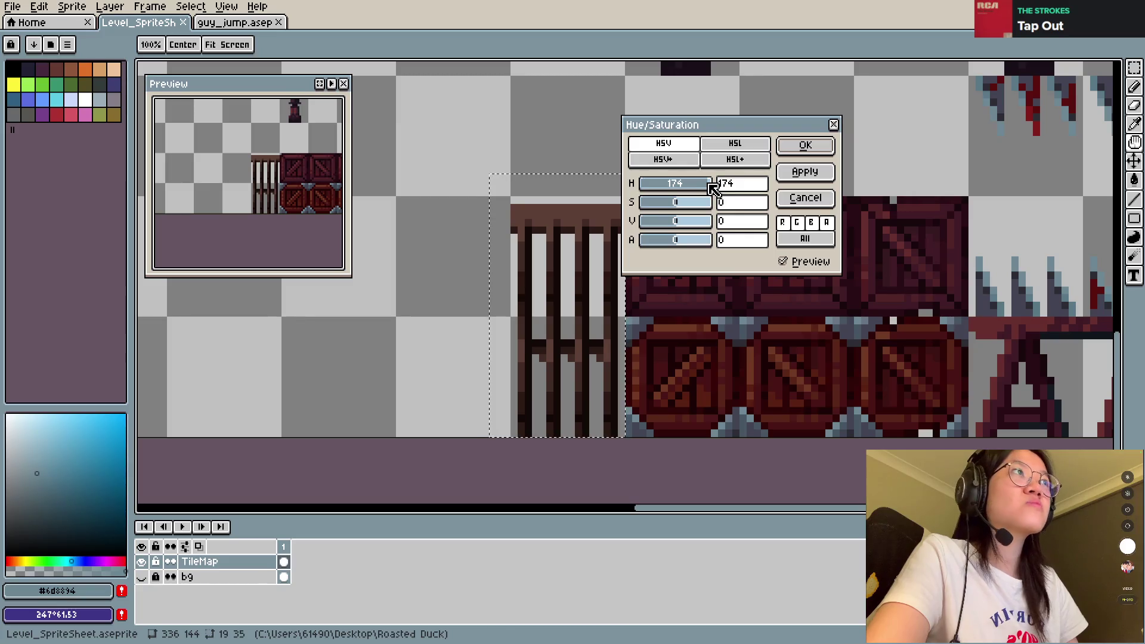
left_click(806, 145)
left_click(743, 230)
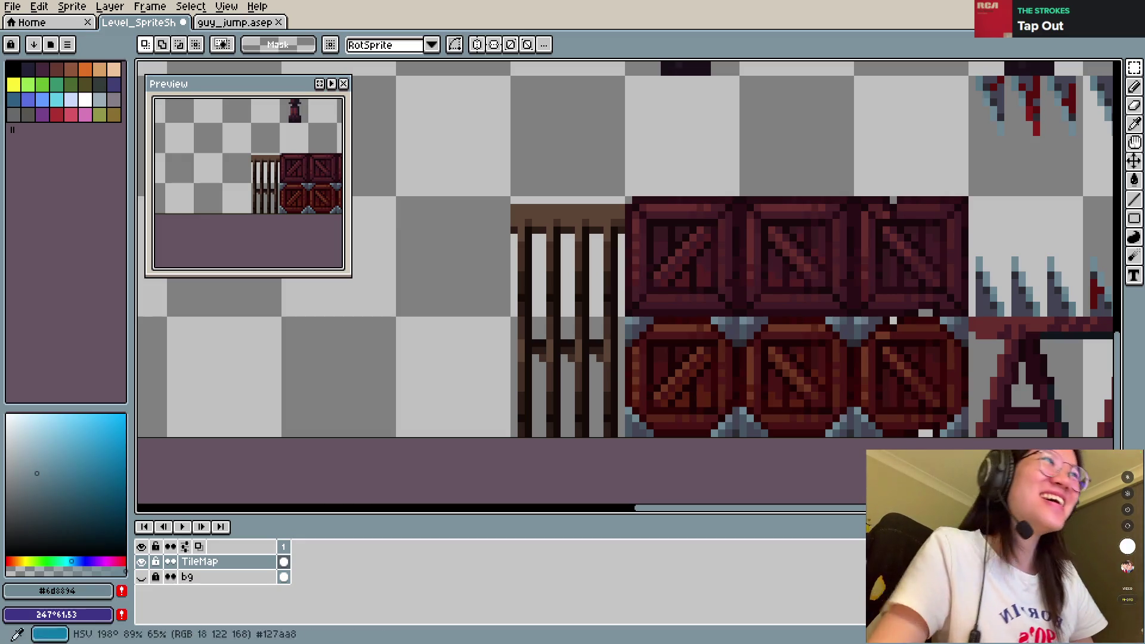
Step: Paint over the railing's dark crossbar with background grey, undo the slips, and save
key("b")
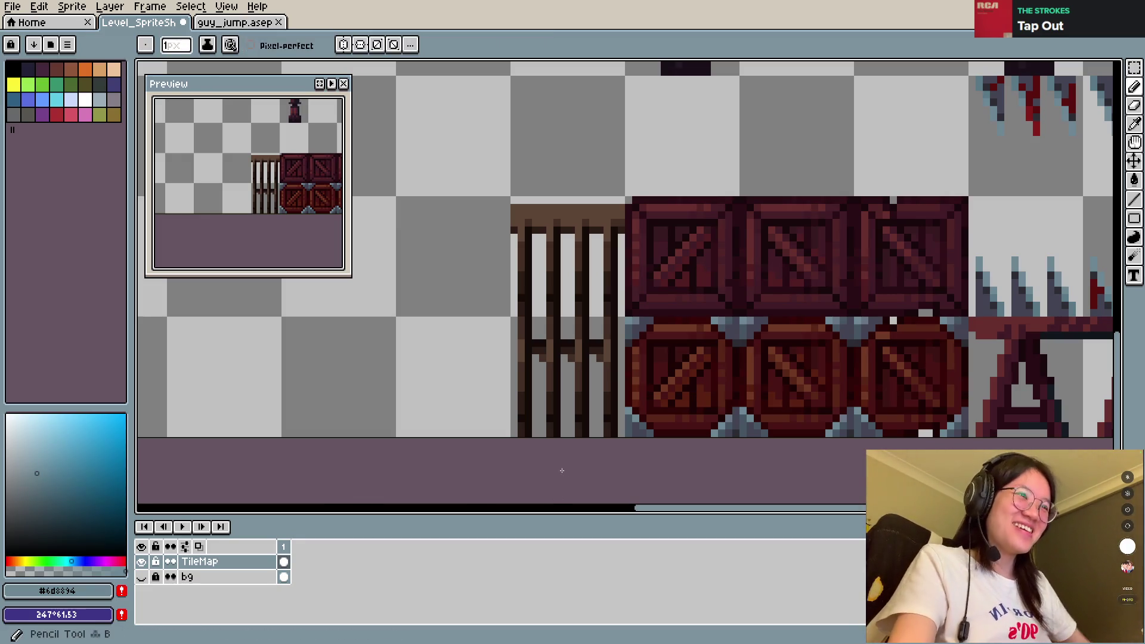
key("b")
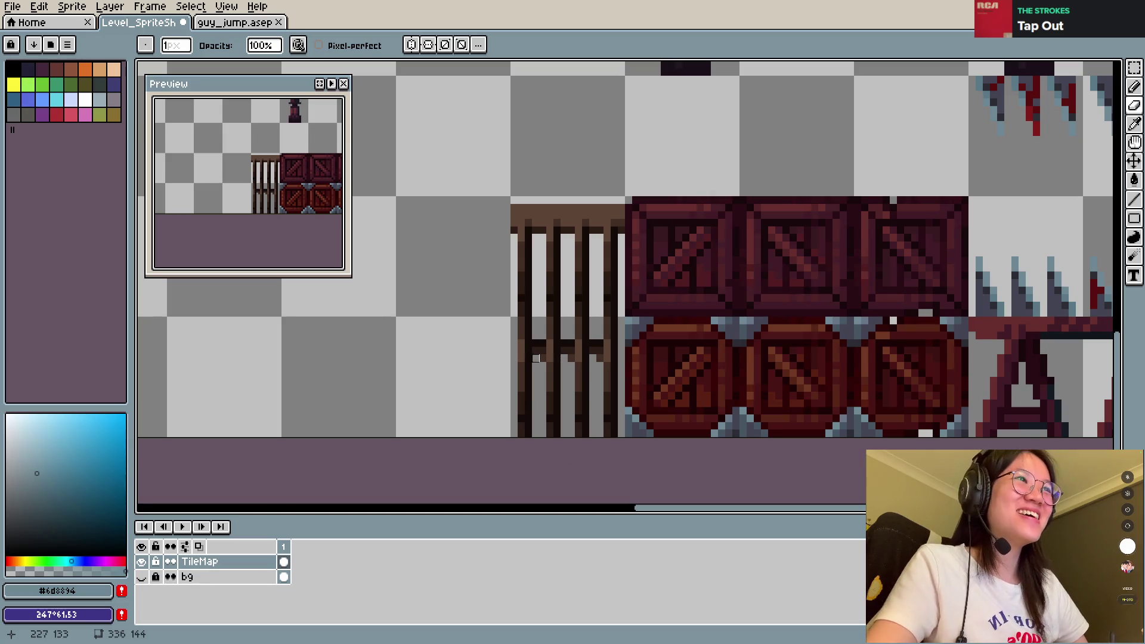
mouse_move(543, 343)
left_mouse_down()
mouse_move(600, 352)
mouse_move(585, 328)
left_mouse_up()
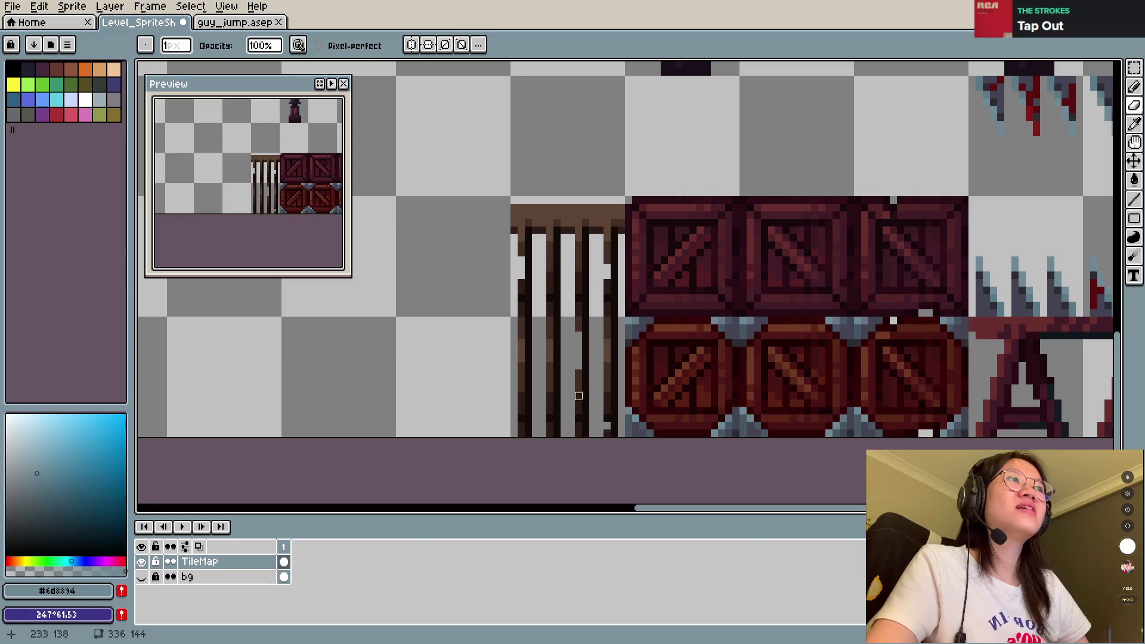
key("i")
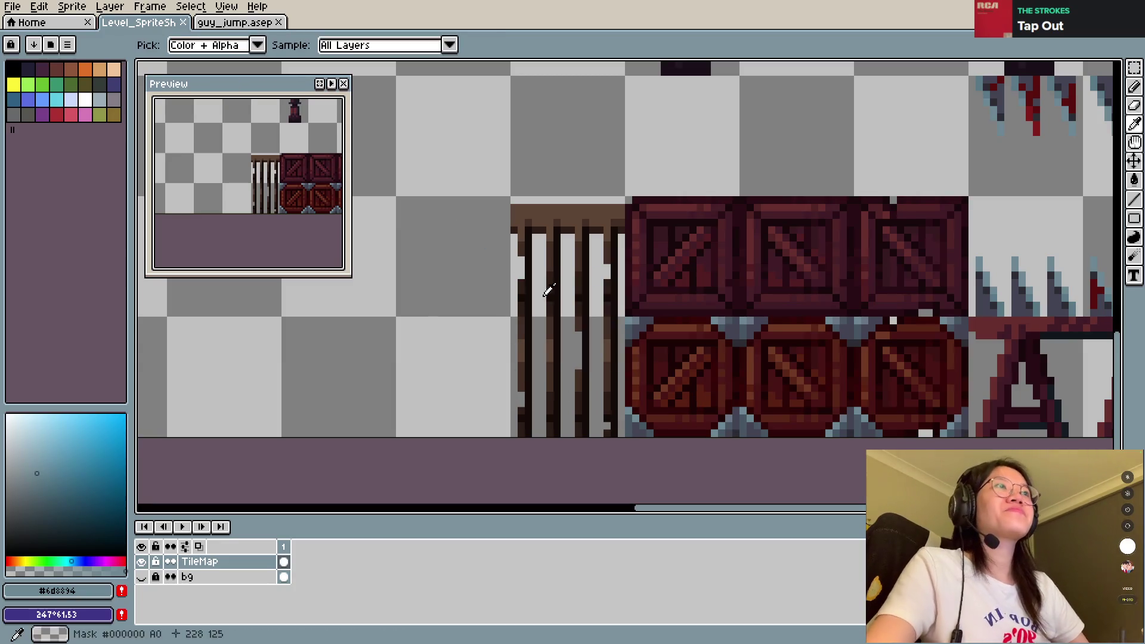
mouse_move(558, 319)
left_mouse_down()
mouse_move(552, 355)
mouse_move(555, 312)
left_mouse_up()
left_click(555, 312)
key("b")
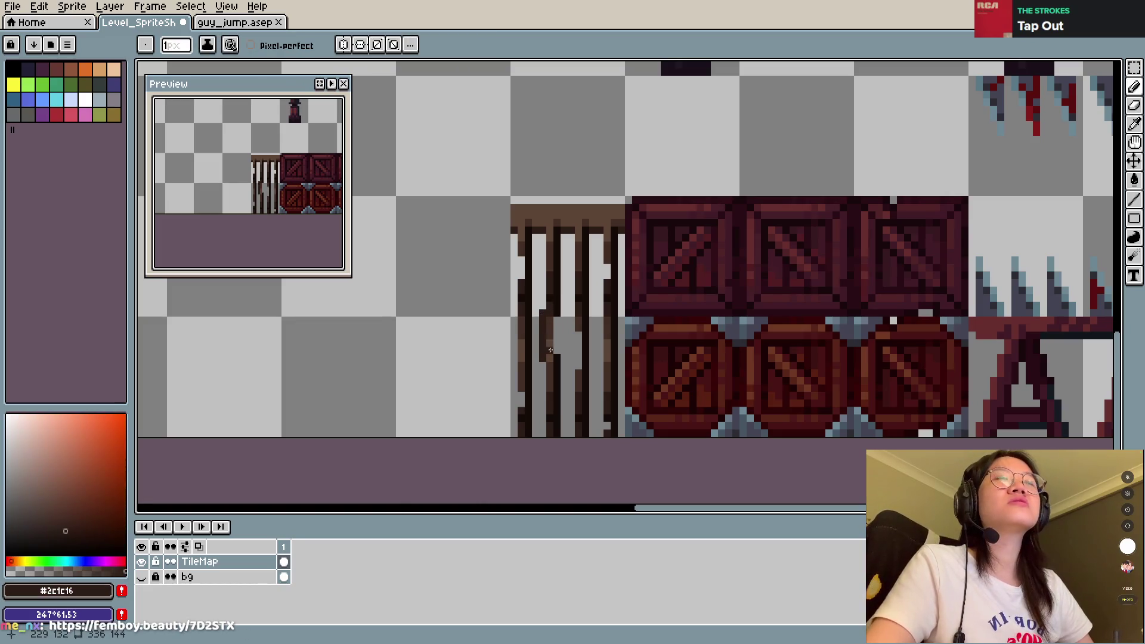
key("ctrl+z")
key("ctrl+z")
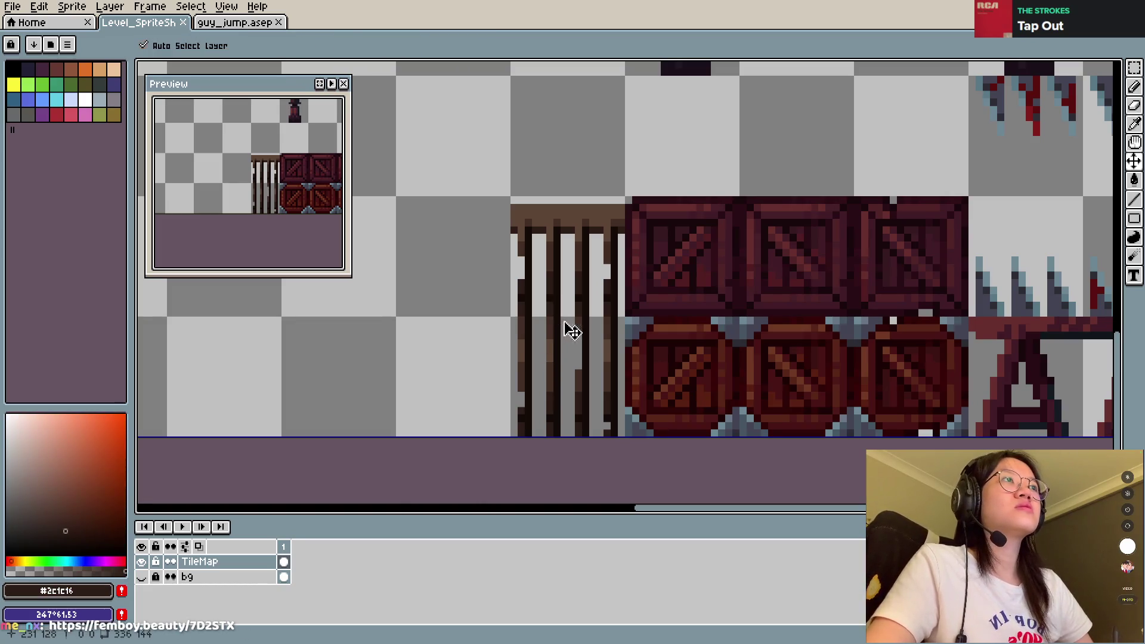
key("ctrl+s")
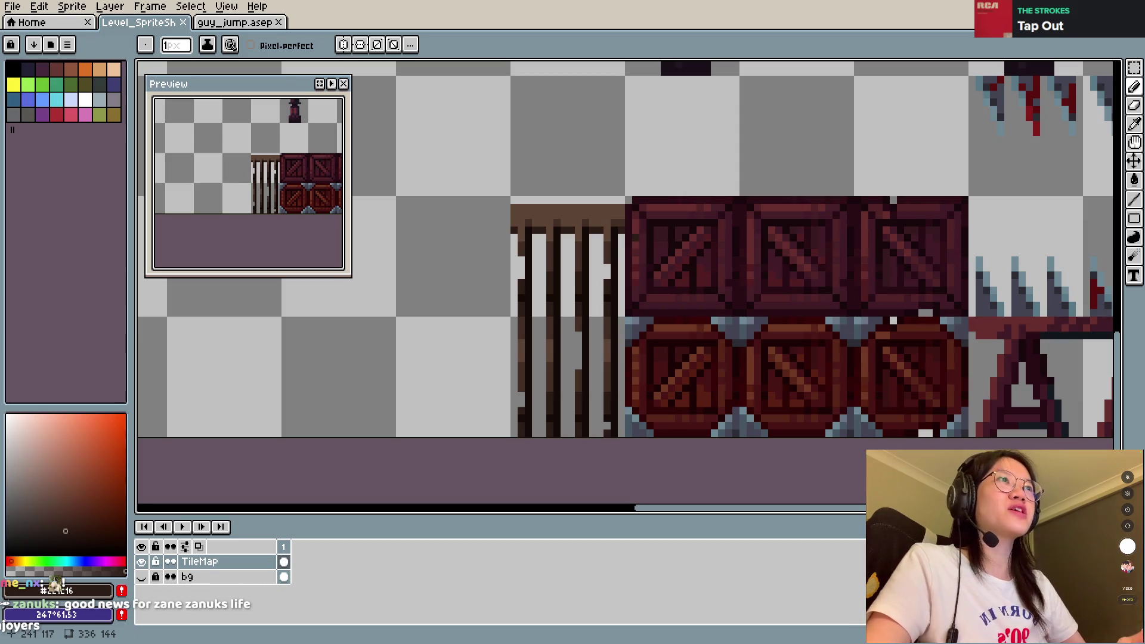
Step: Erase the railing's top row and raise the selected top rail by one pixel
left_click_drag(519, 208, 625, 208)
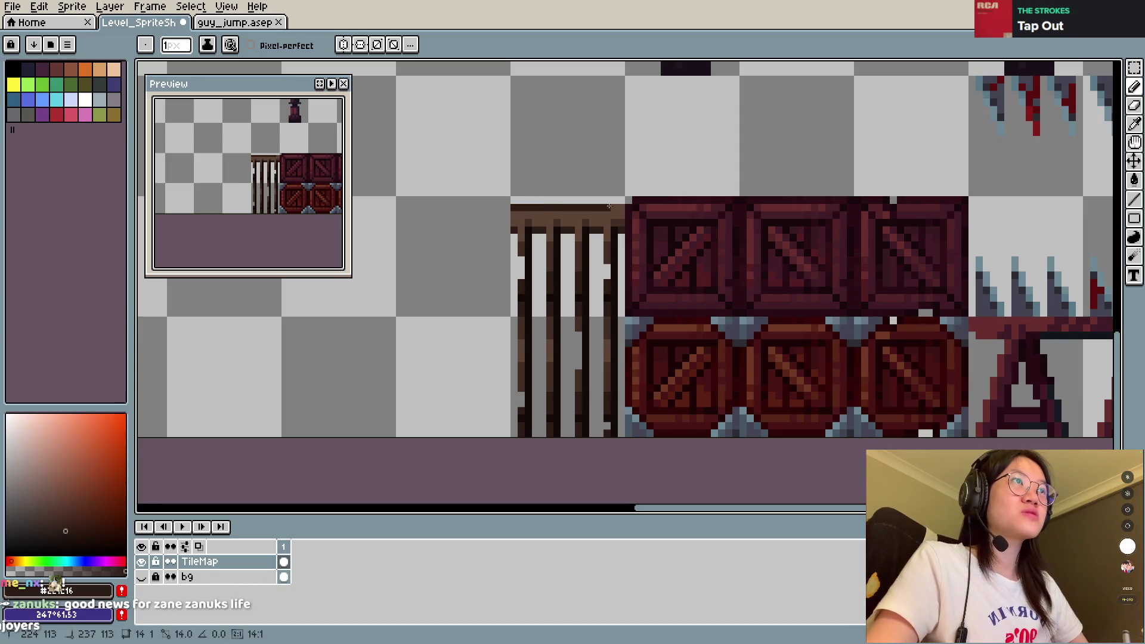
key("e")
left_click_drag(514, 208, 621, 208)
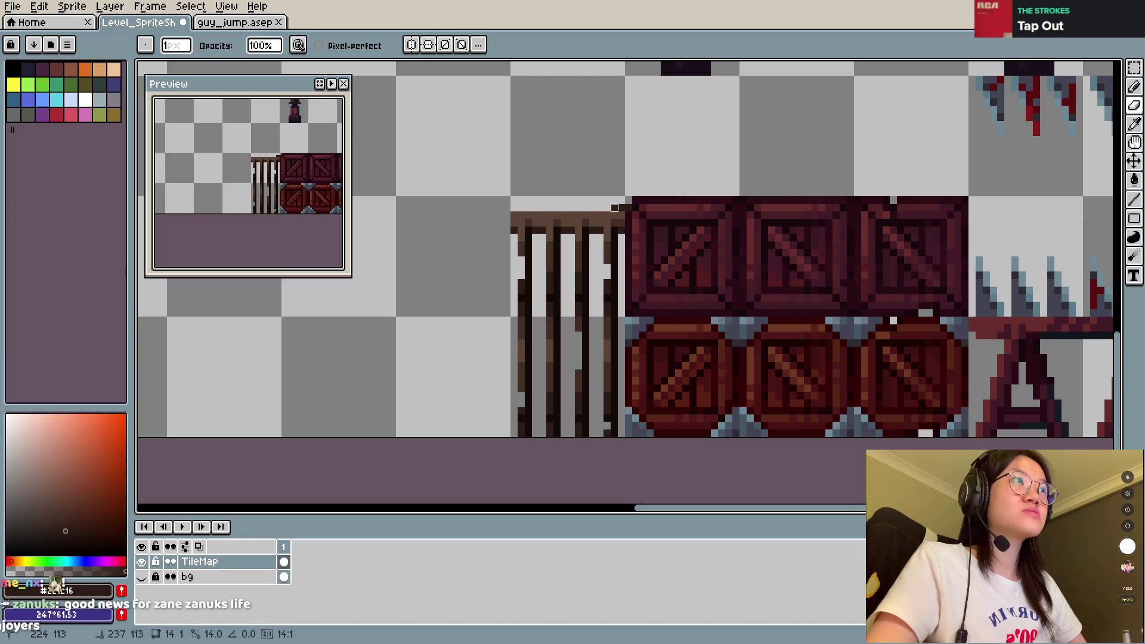
left_click_drag(507, 216, 623, 215)
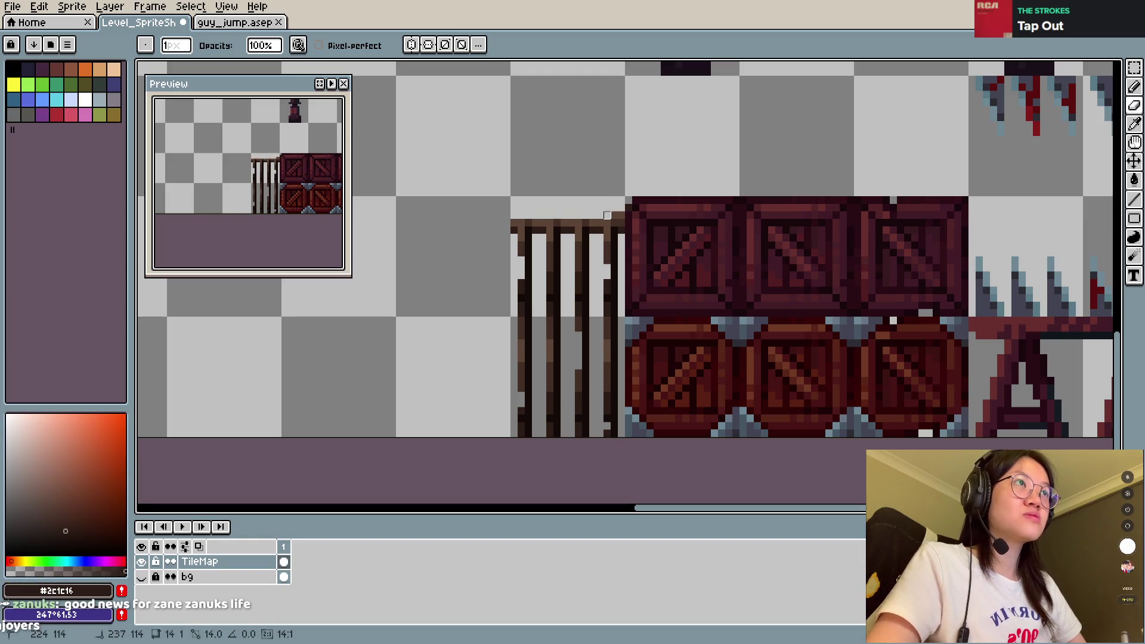
key("m")
left_click_drag(501, 209, 625, 245)
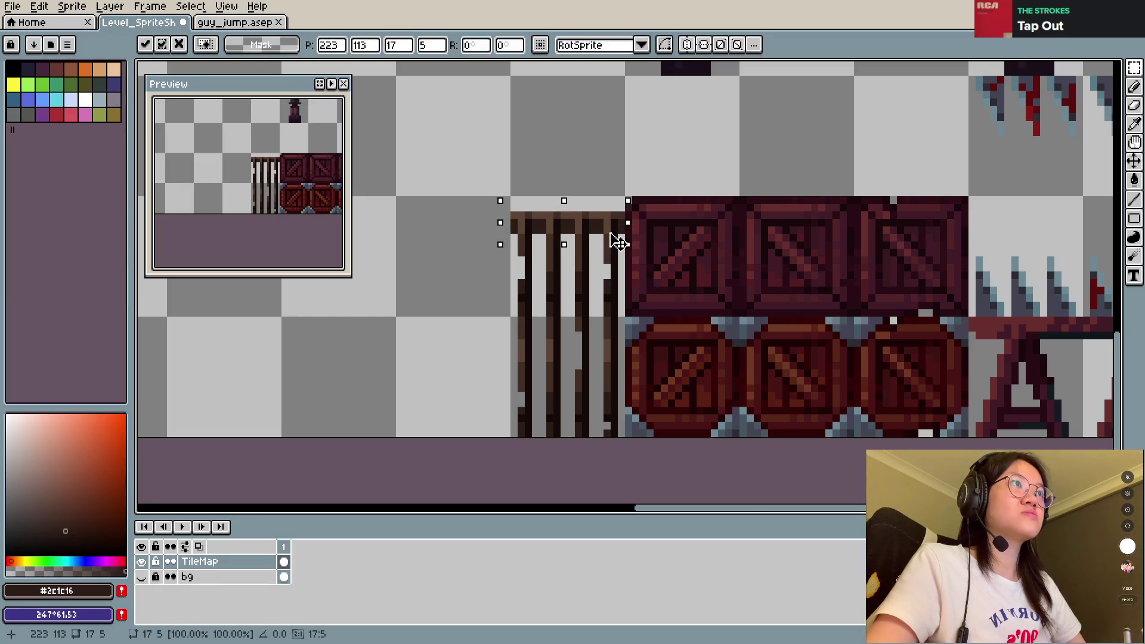
key("e")
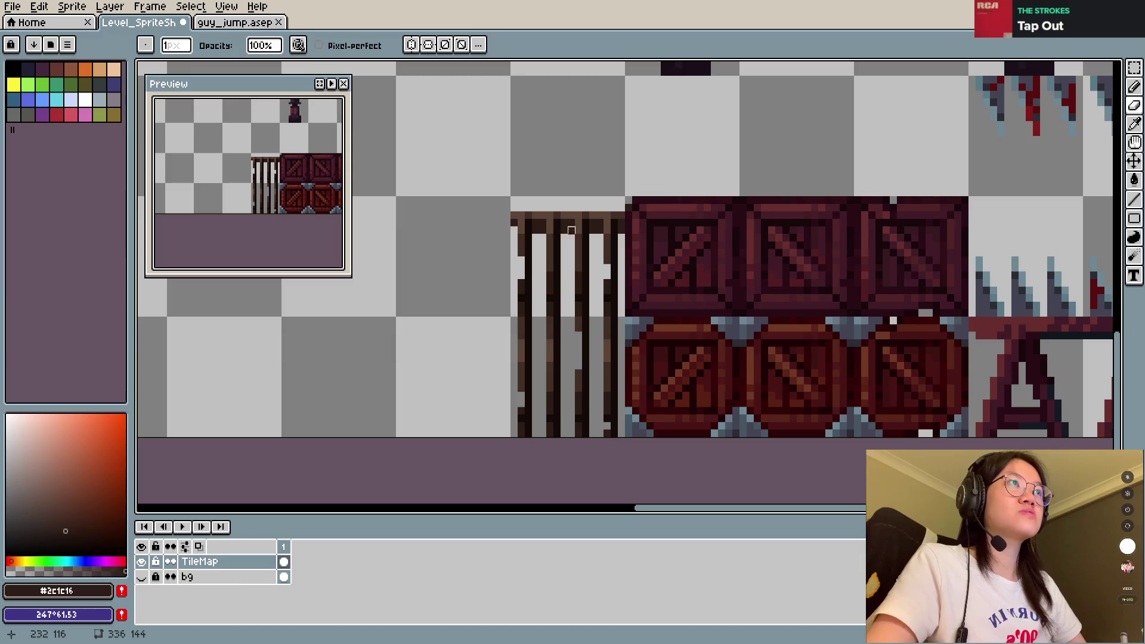
Step: Pencil a small brown peak on the rail top, save, and draw a dark bar along the cage bottom
key("b")
left_click(593, 228, "alt")
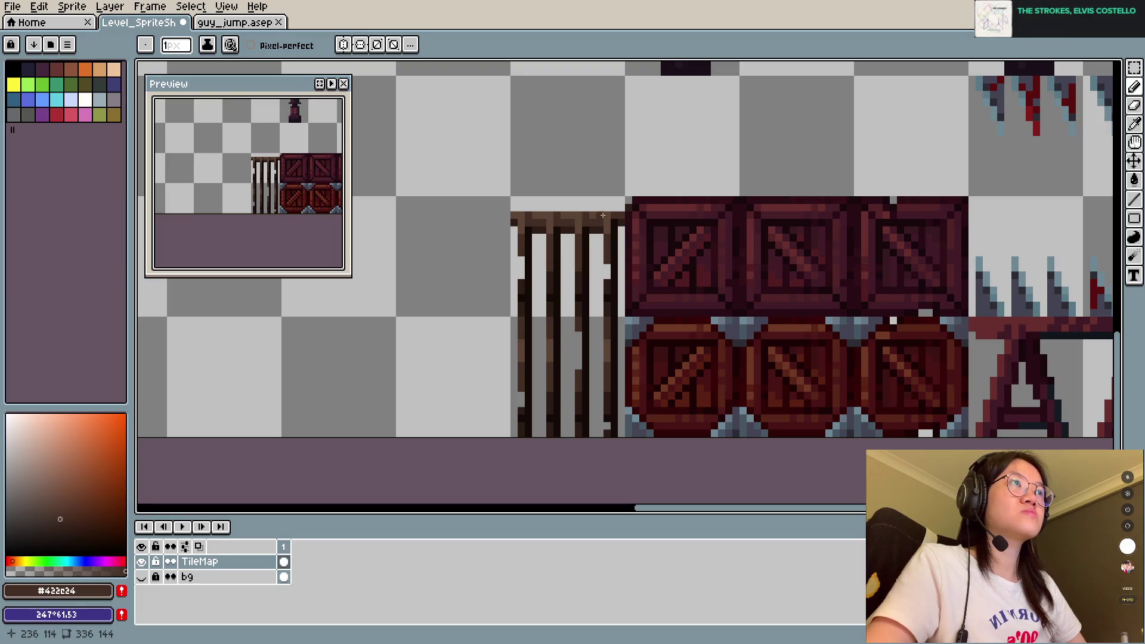
key("ctrl+s")
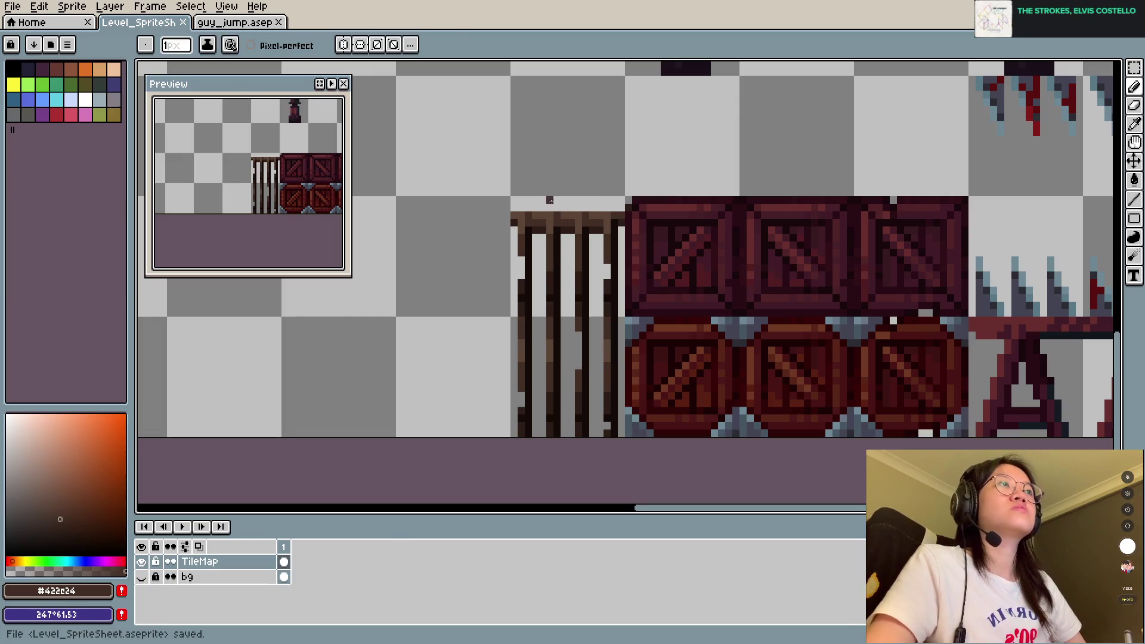
left_click_drag(542, 207, 579, 208)
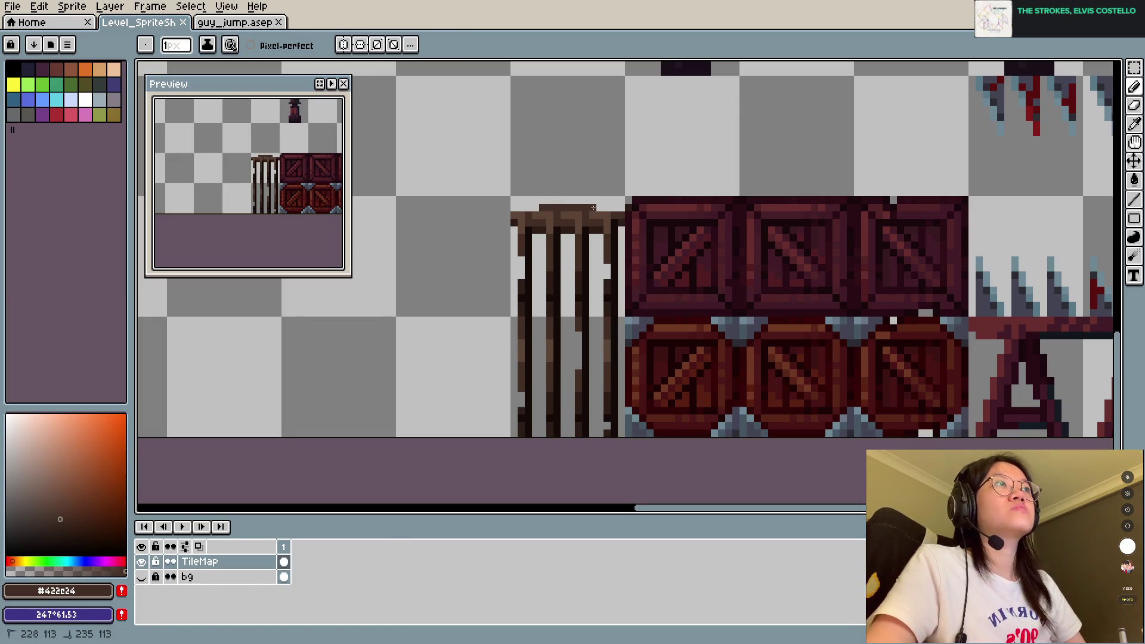
key("ctrl+s")
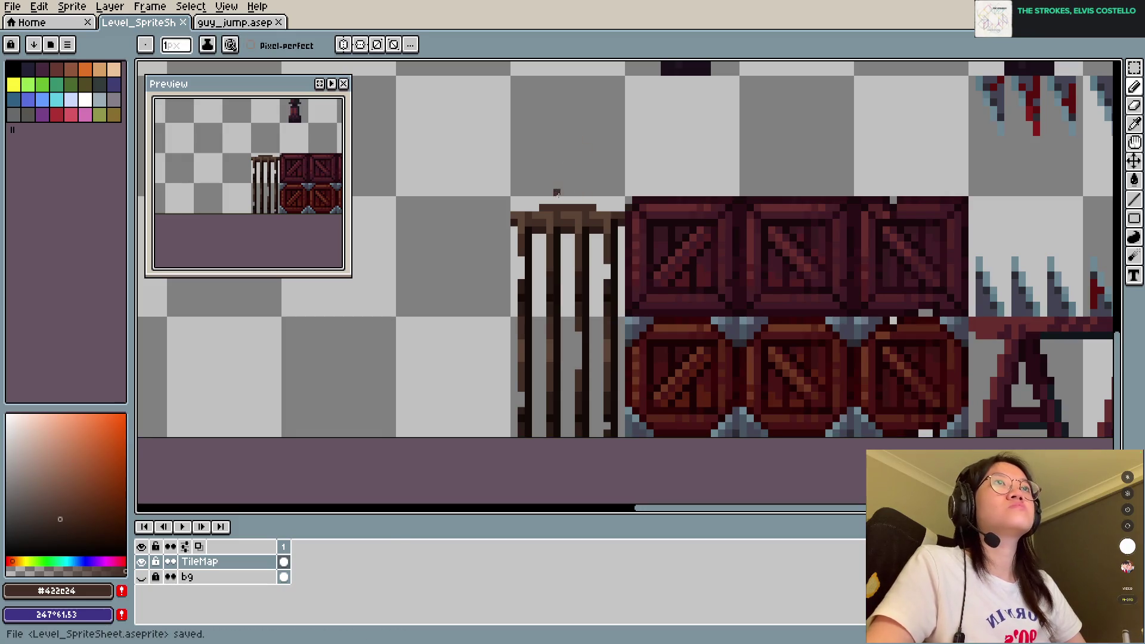
left_click(570, 200)
key("ctrl+s")
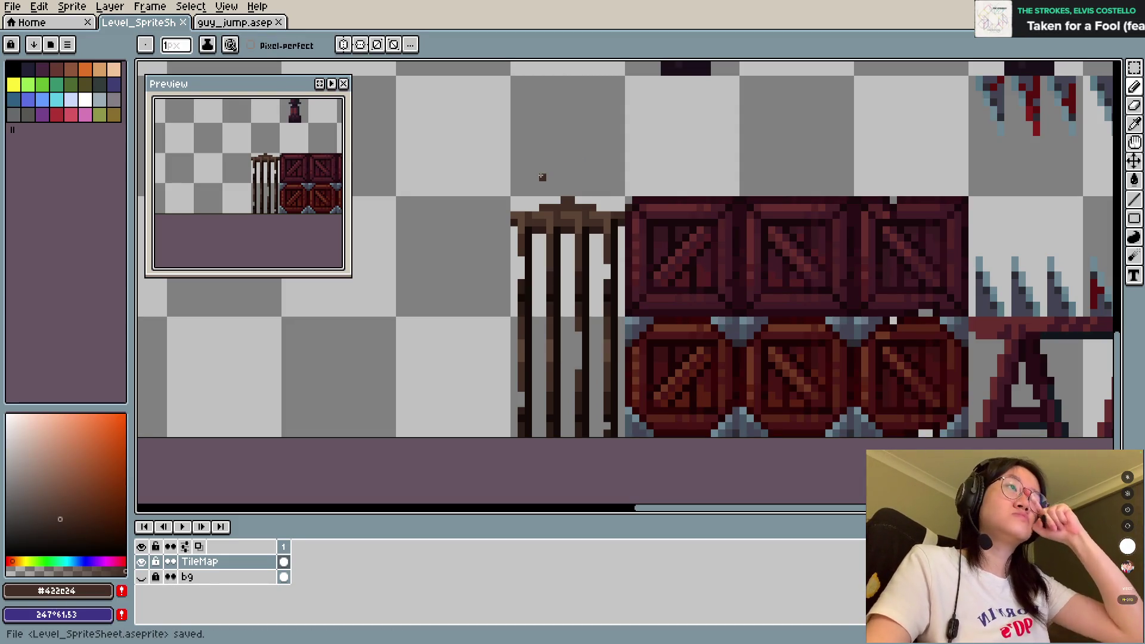
left_click_drag(512, 429, 611, 429)
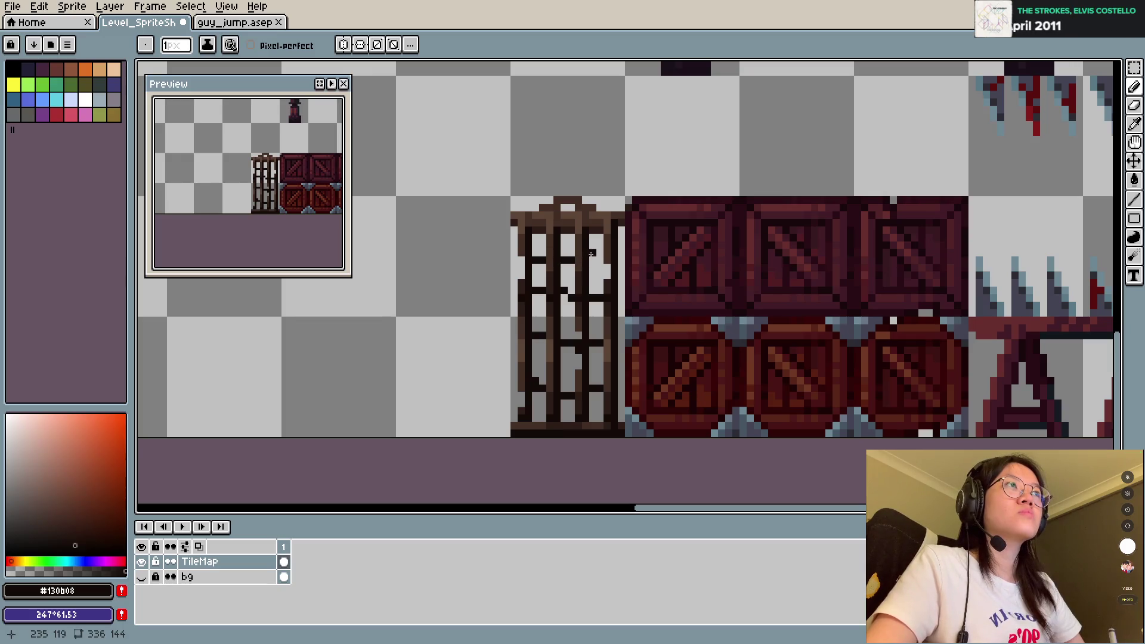
Step: Sample the cage's dark brown for the lattice bars, then save, dismissing the warning
key("i")
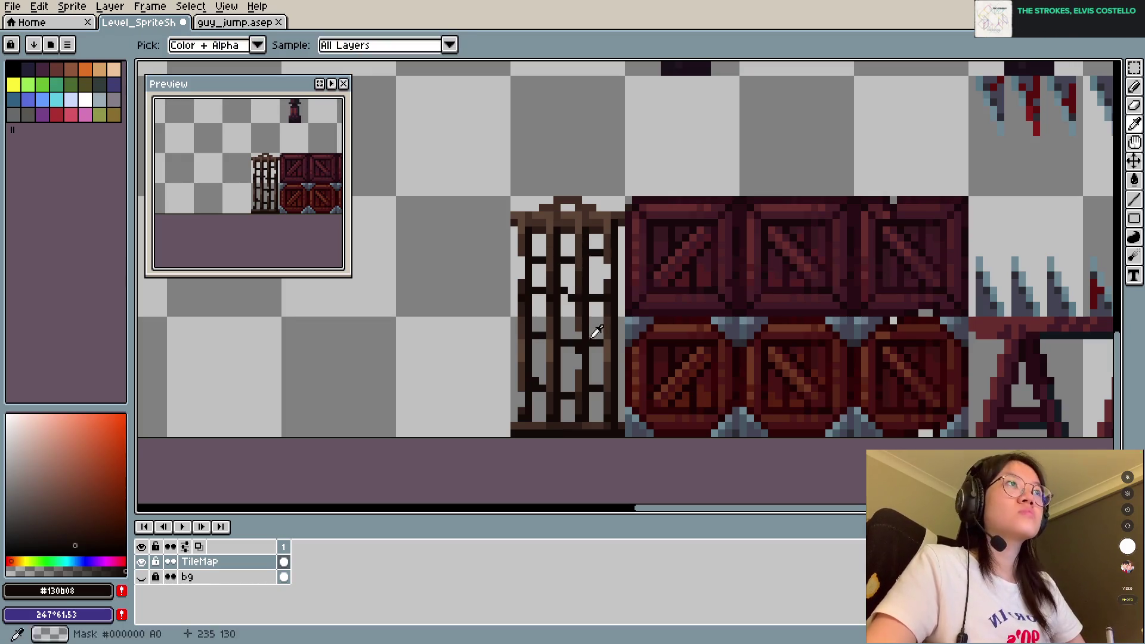
left_click(584, 318, "alt")
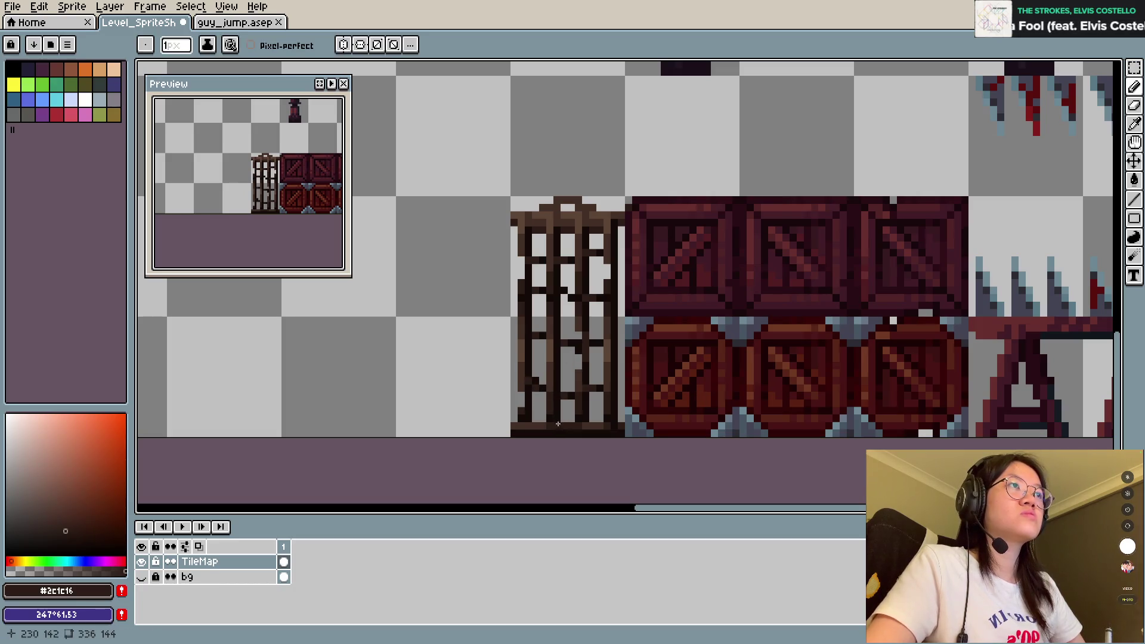
left_click(524, 416)
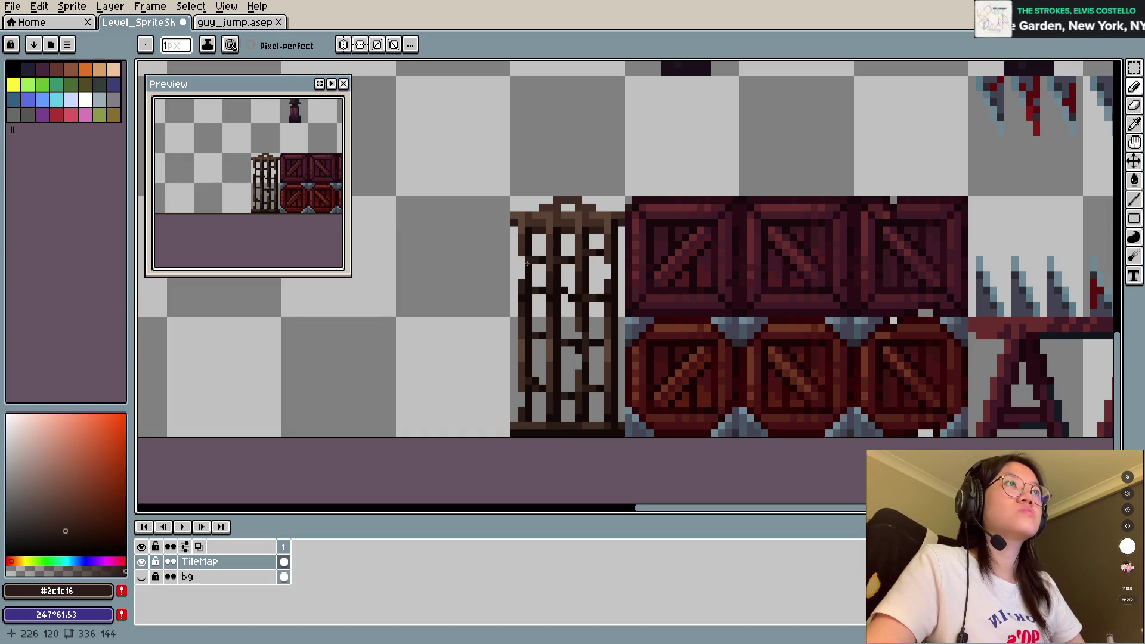
key("ctrl+s")
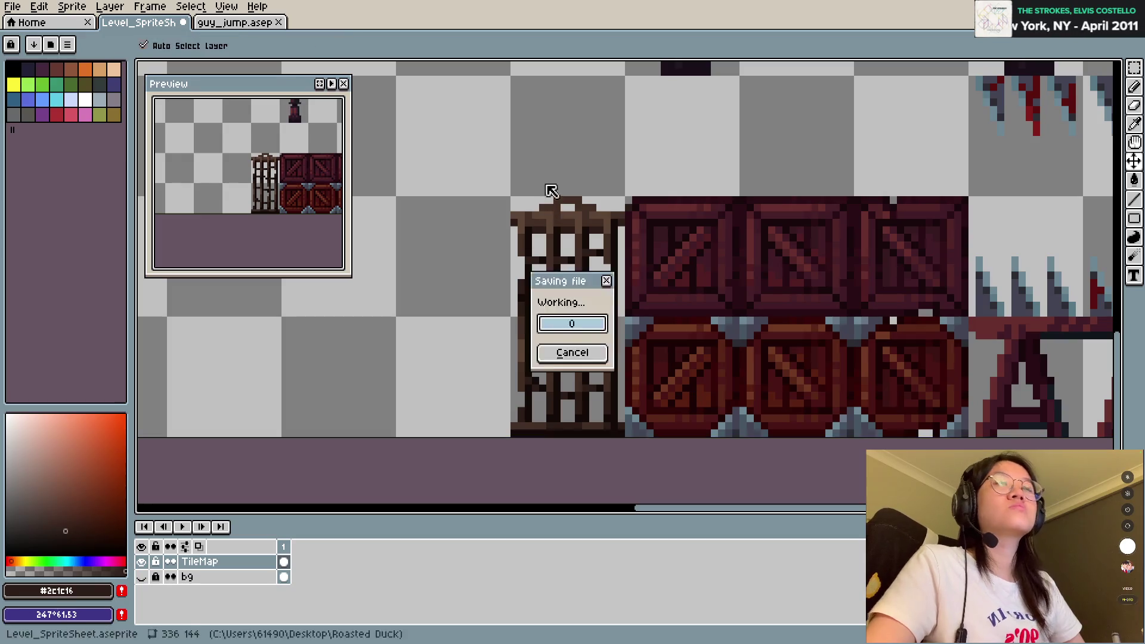
key("Return")
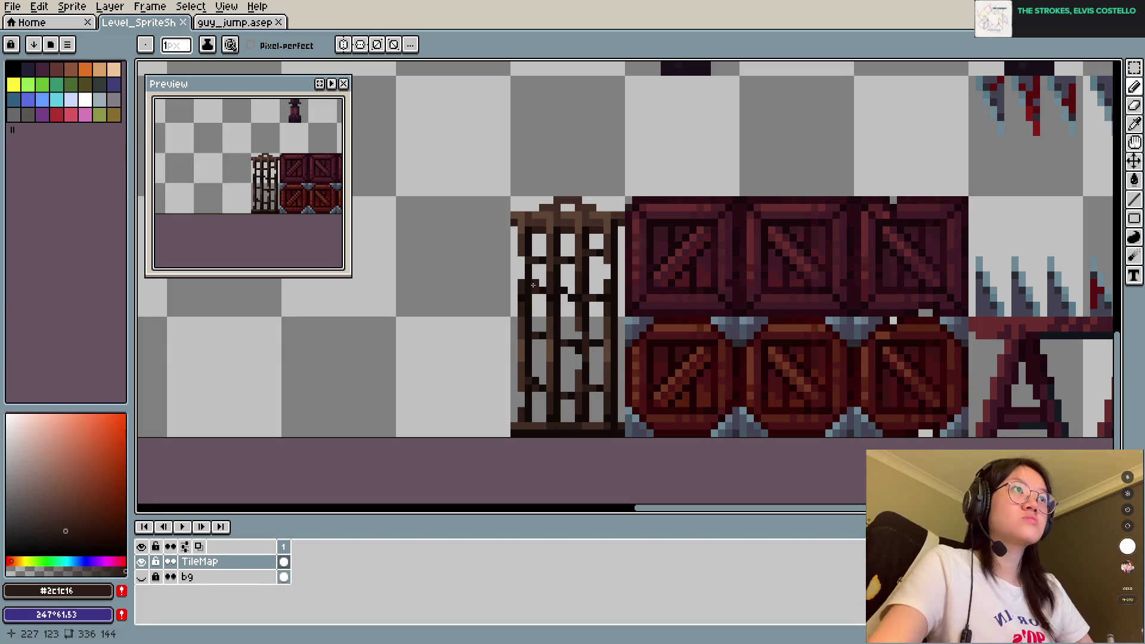
Step: Marquee-select two small sections of the cage's crossbars and shift them into line
key("m")
mouse_move(531, 278)
left_mouse_down()
mouse_move(546, 299)
mouse_move(576, 311)
mouse_move(603, 302)
mouse_move(606, 313)
left_mouse_up()
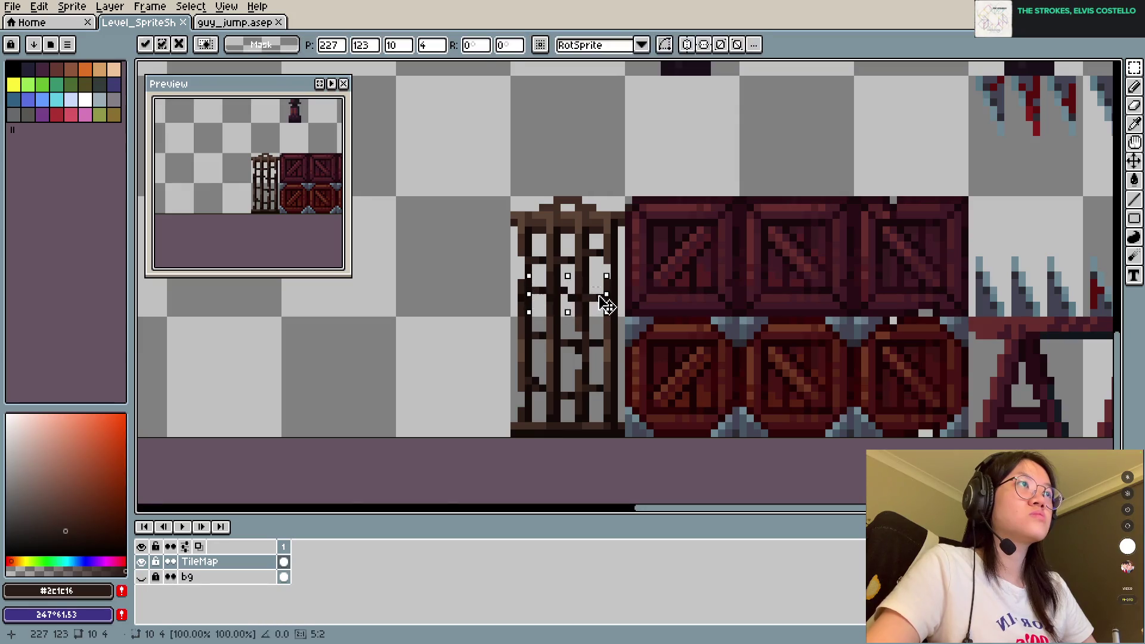
key("ctrl+d")
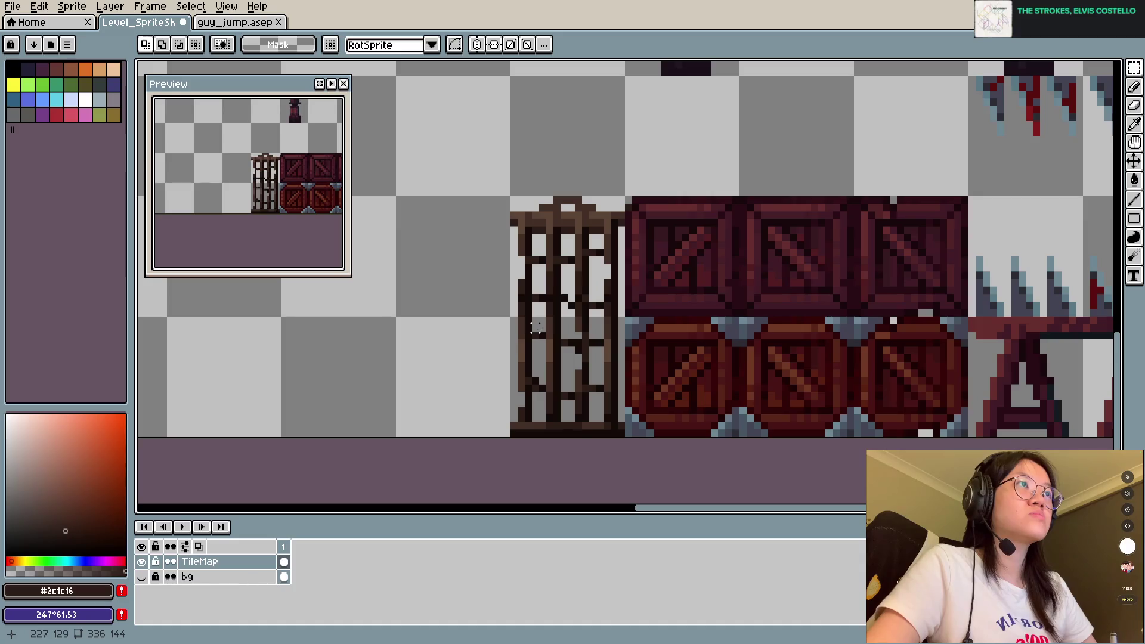
left_click_drag(529, 322, 596, 365)
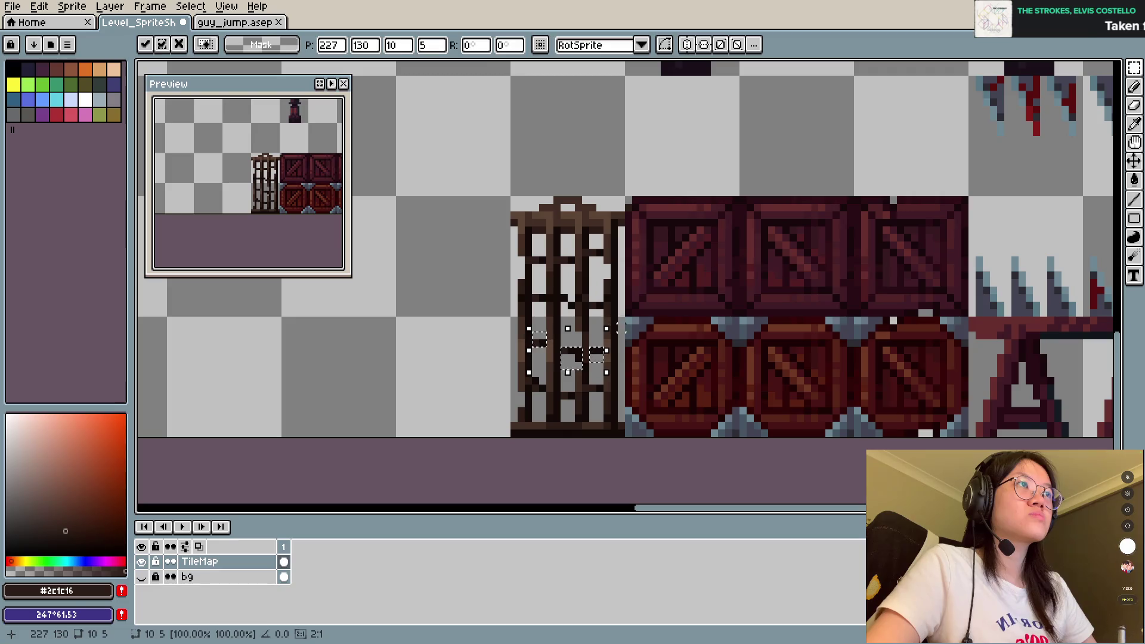
key("ctrl+d")
Step: Pick a lighter brown from the cage for top highlights, saving the sprite sheet repeatedly
key("ctrl+s")
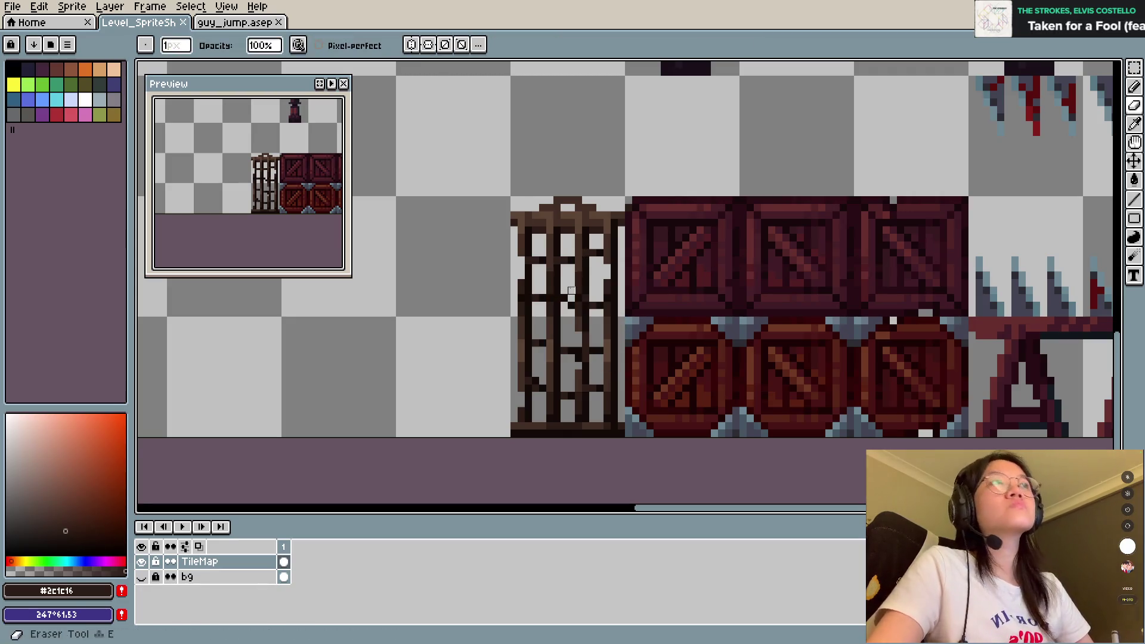
key("b")
key("ctrl+s")
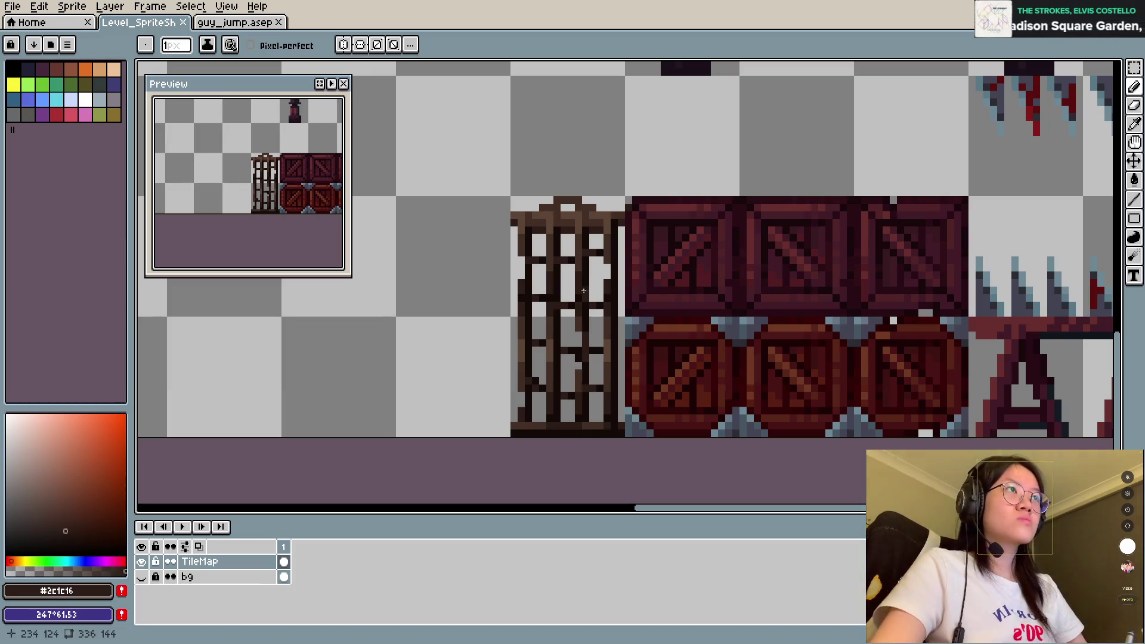
key("ctrl+s")
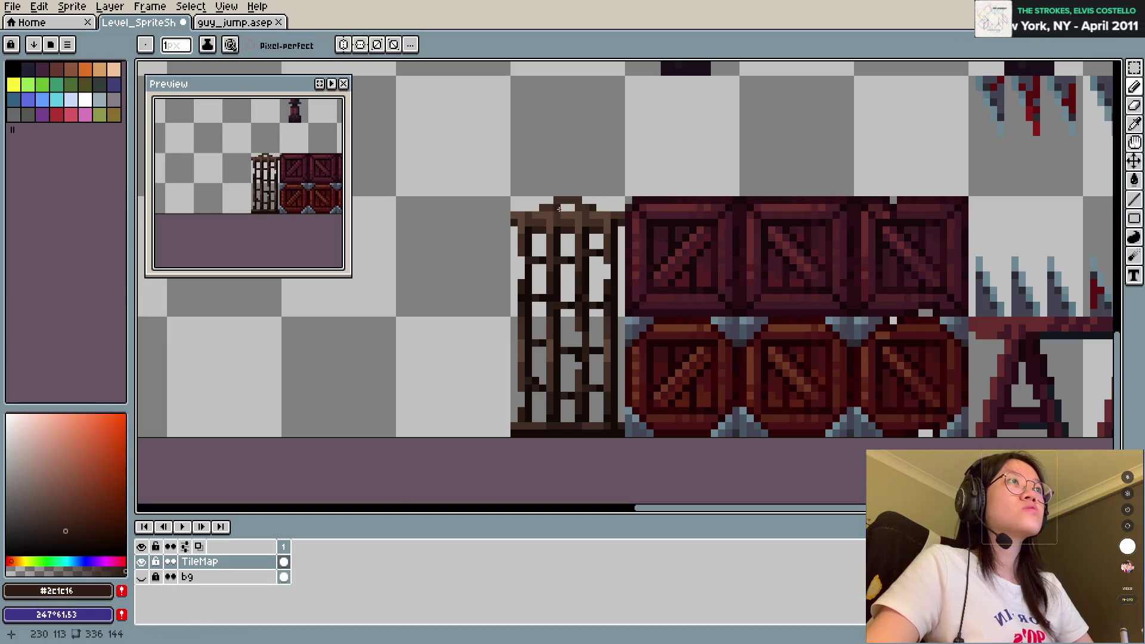
left_click(550, 208, "alt")
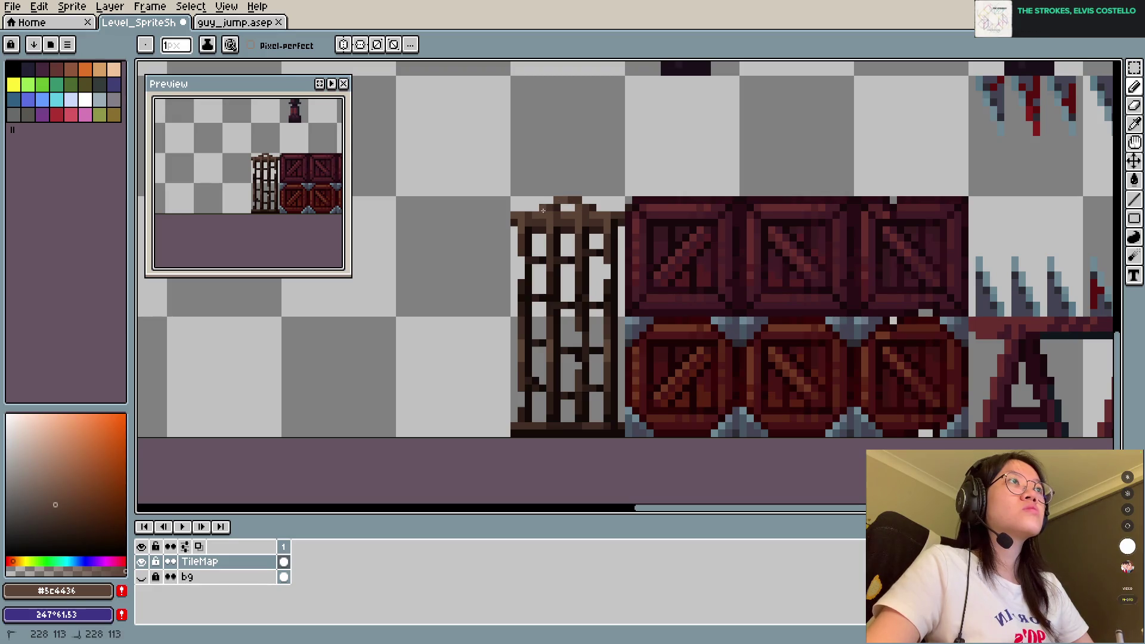
key("ctrl+s")
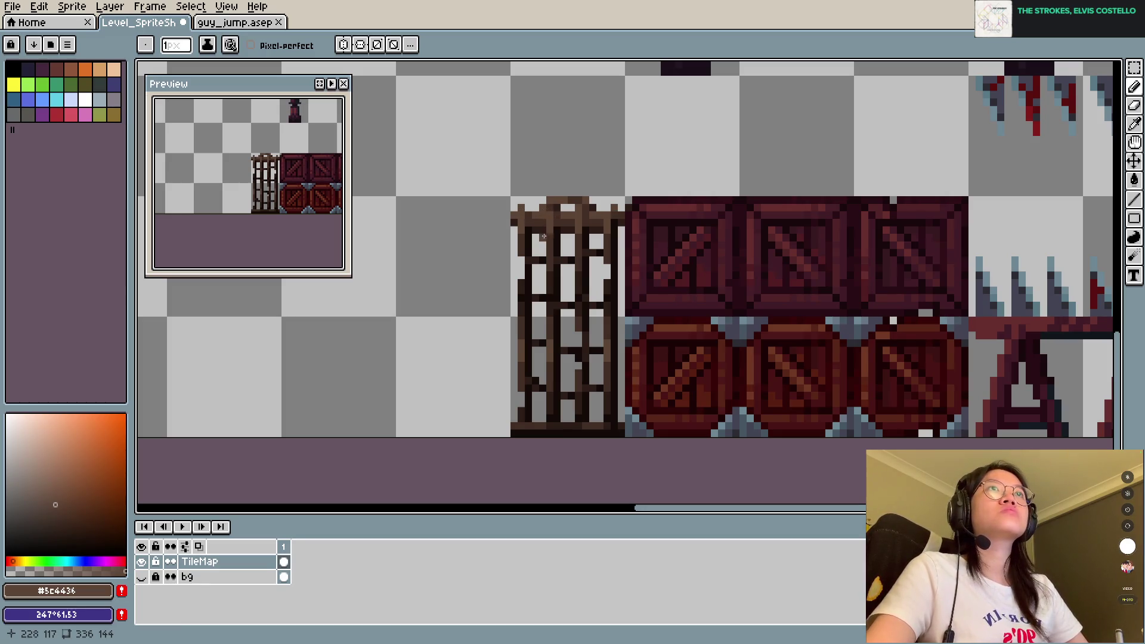
key("ctrl+s")
key("alt")
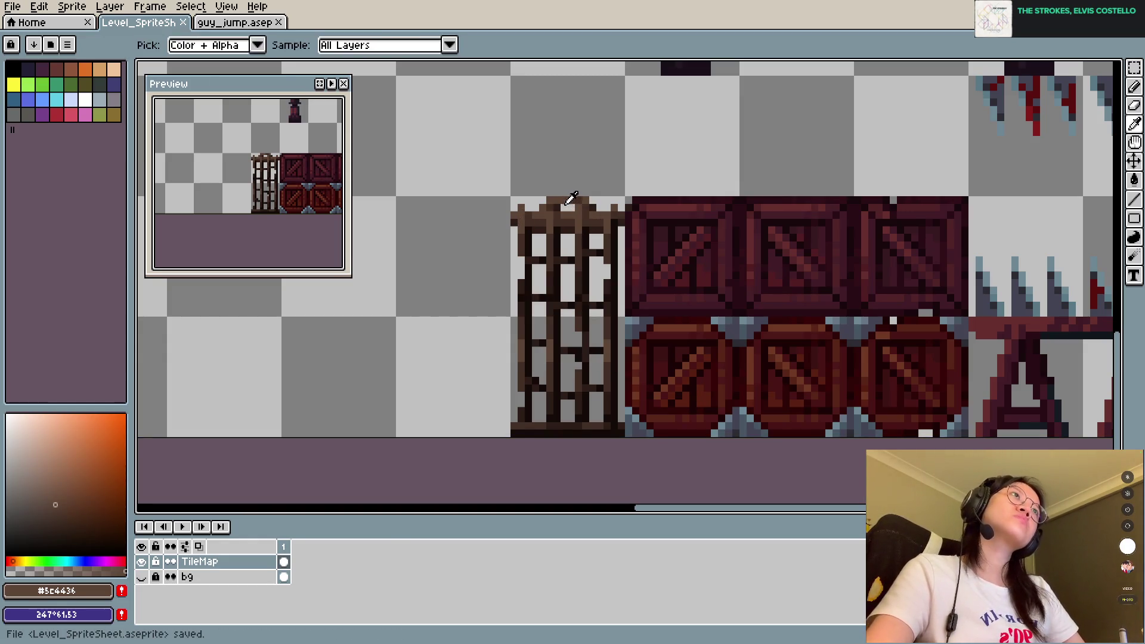
Step: Sample the cage's darkest brown #130b08 as the drawing colour and save
scroll(524, 172, "down", 2)
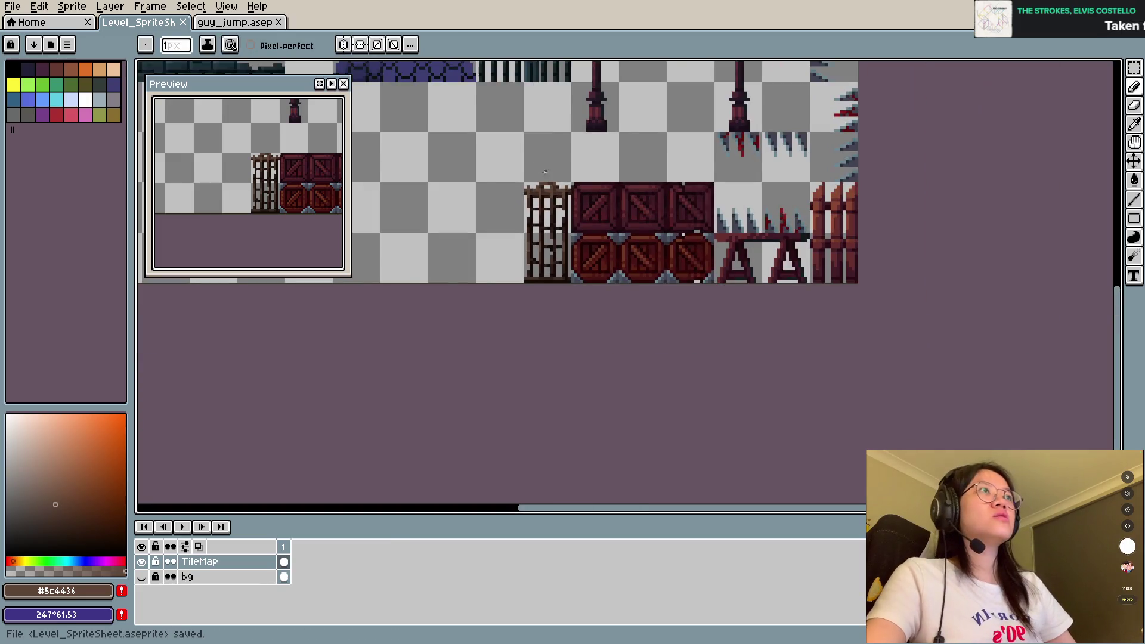
scroll(536, 174, "down", 1)
scroll(535, 177, "up", 4)
scroll(515, 234, "up", 1)
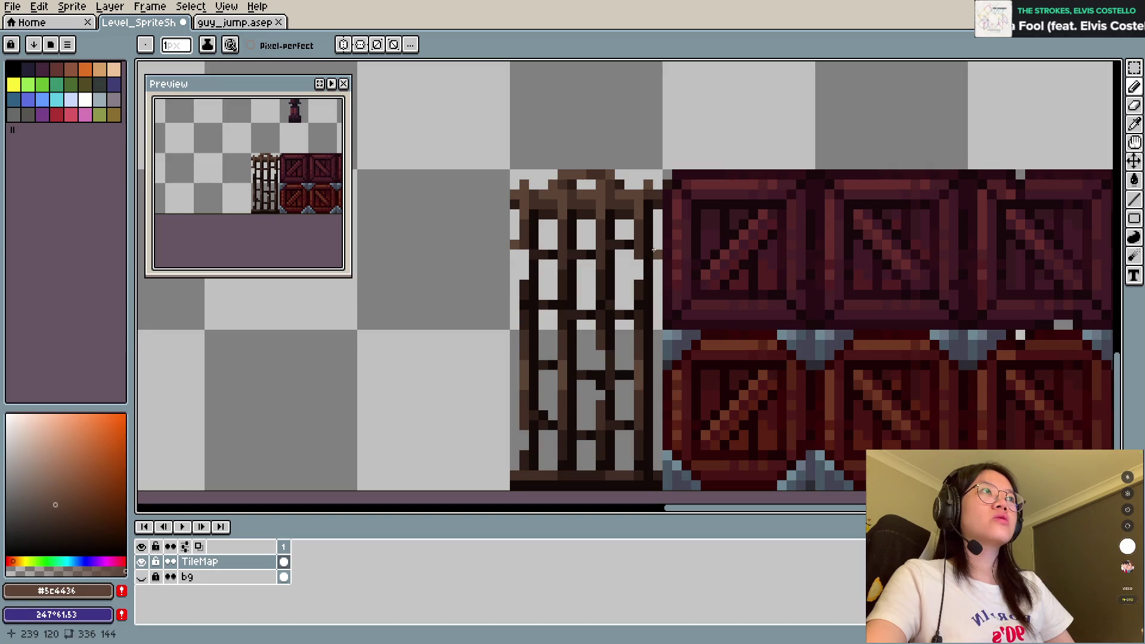
left_click(655, 337, "alt")
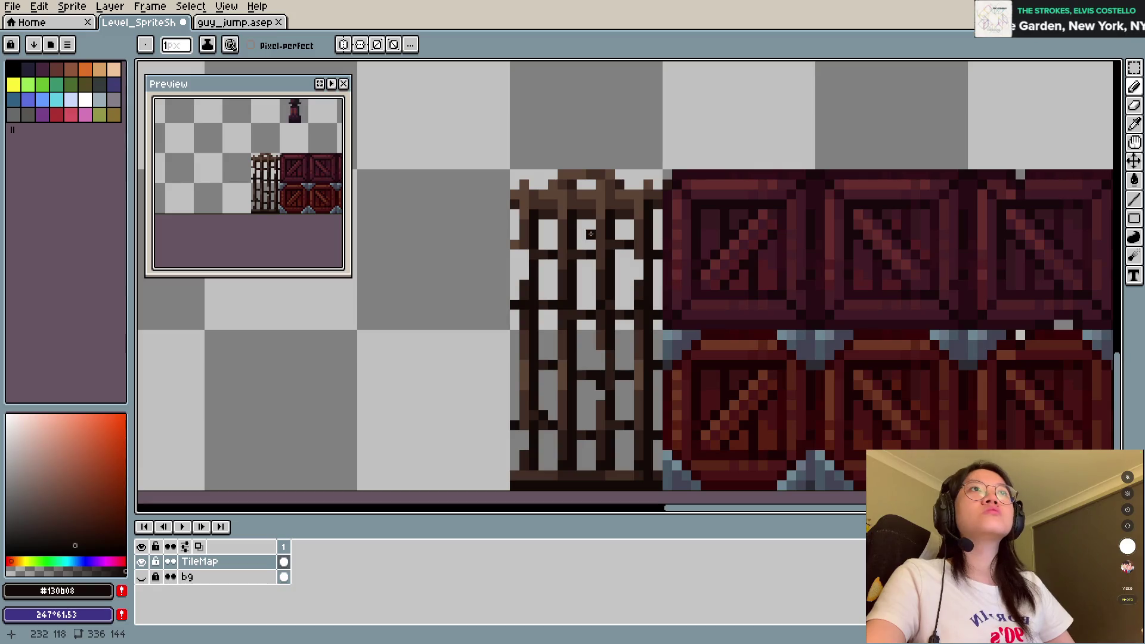
key("ctrl+s")
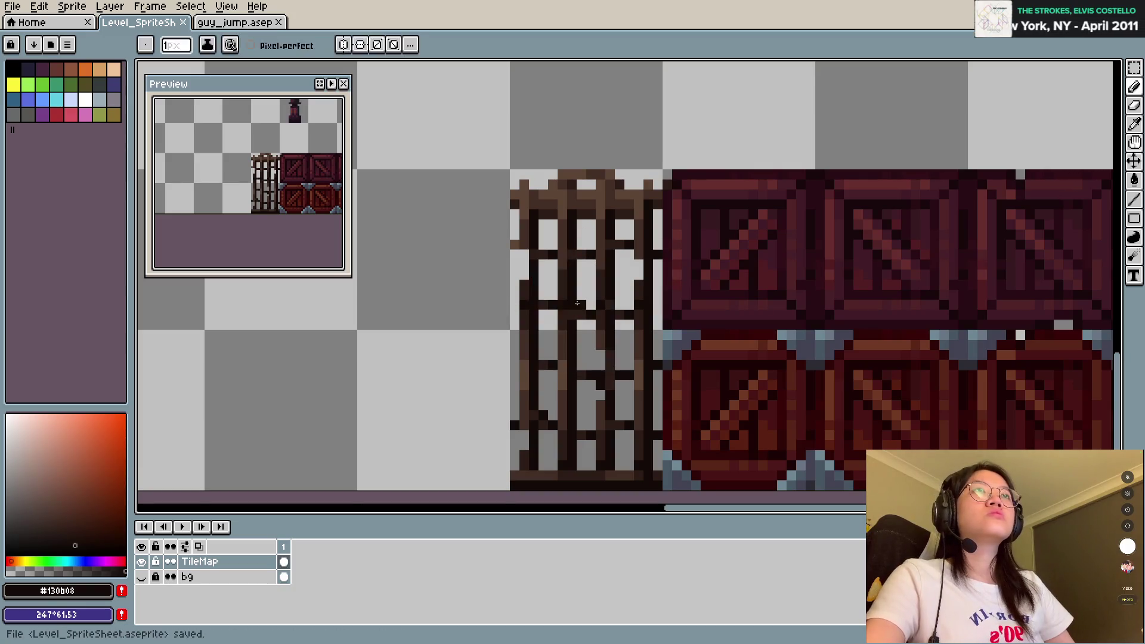
Step: Zoom out and back in on the cage to inspect it
scroll(685, 295, "down", 3)
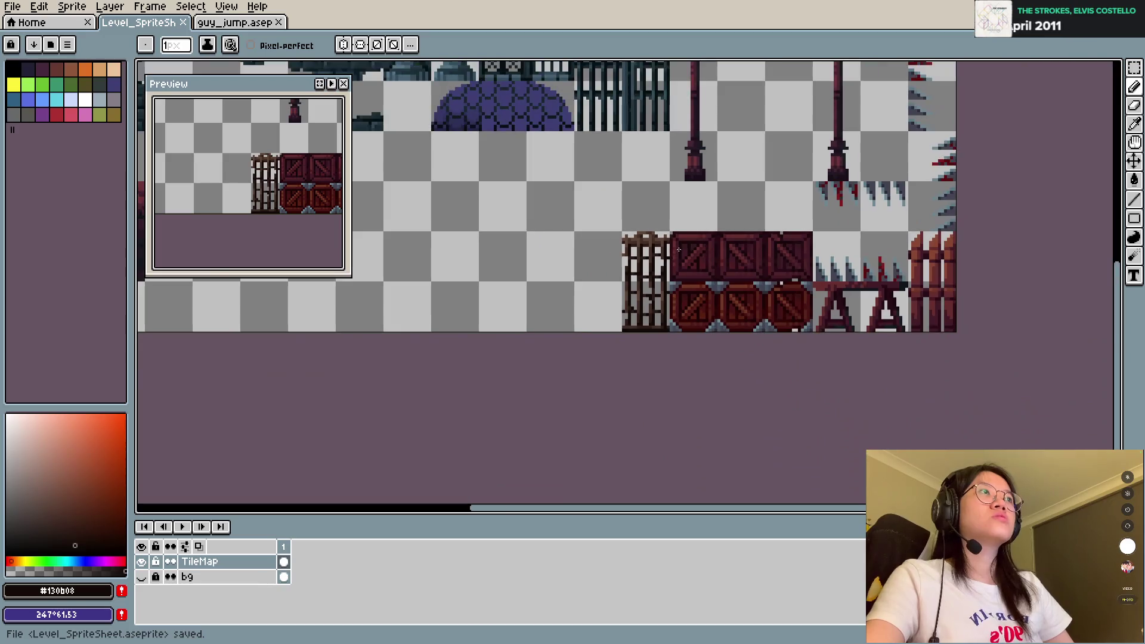
scroll(690, 235, "up", 1)
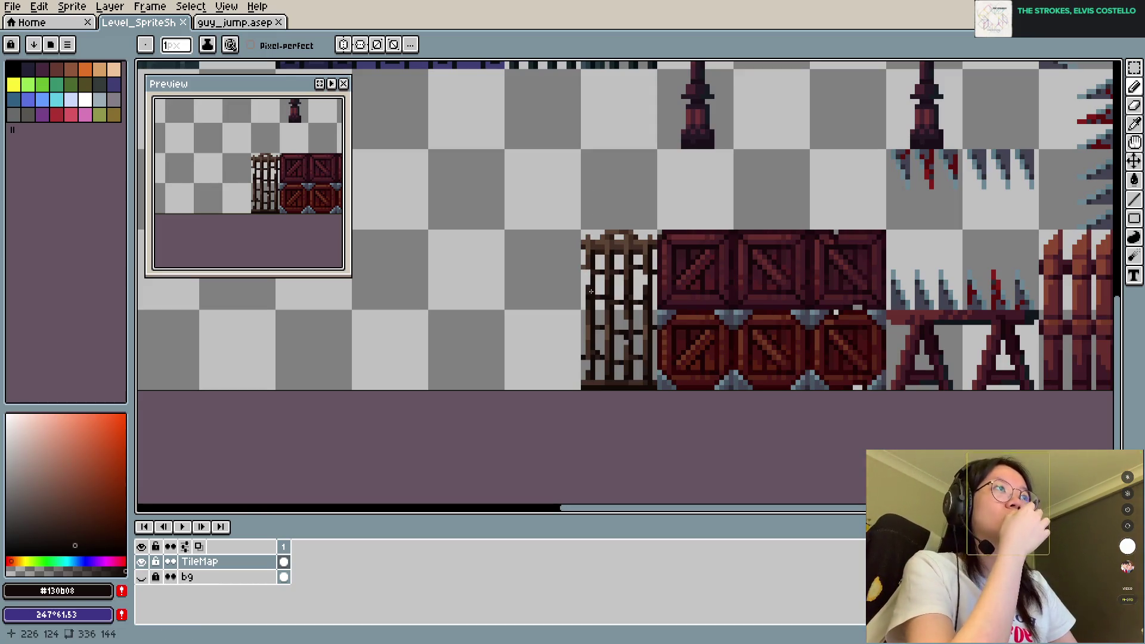
scroll(616, 266, "down", 1)
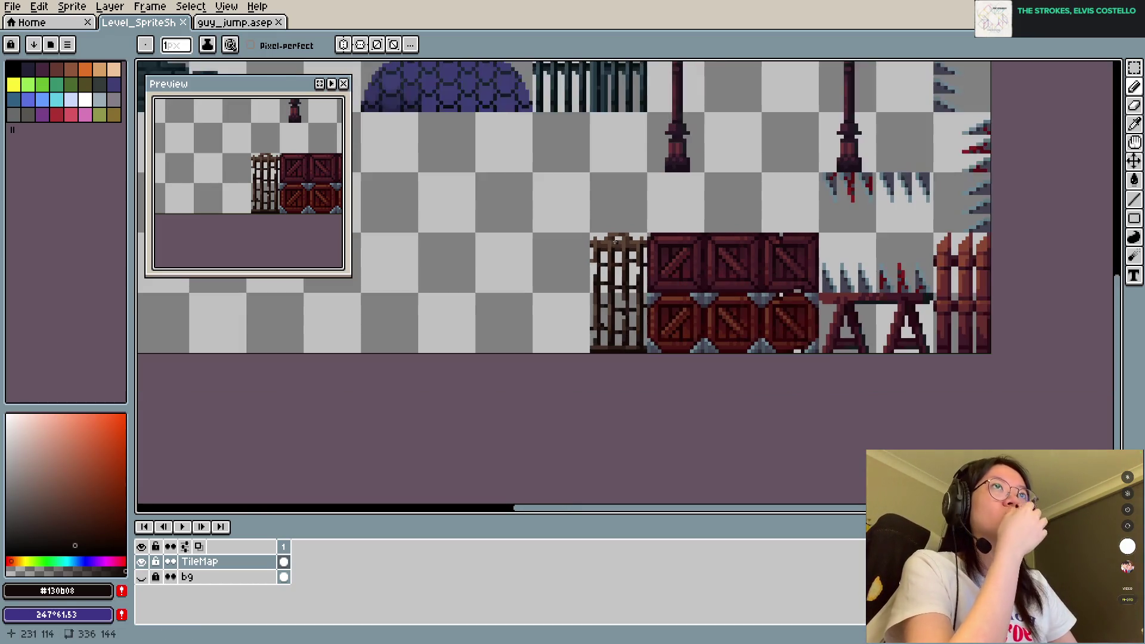
scroll(609, 227, "up", 1)
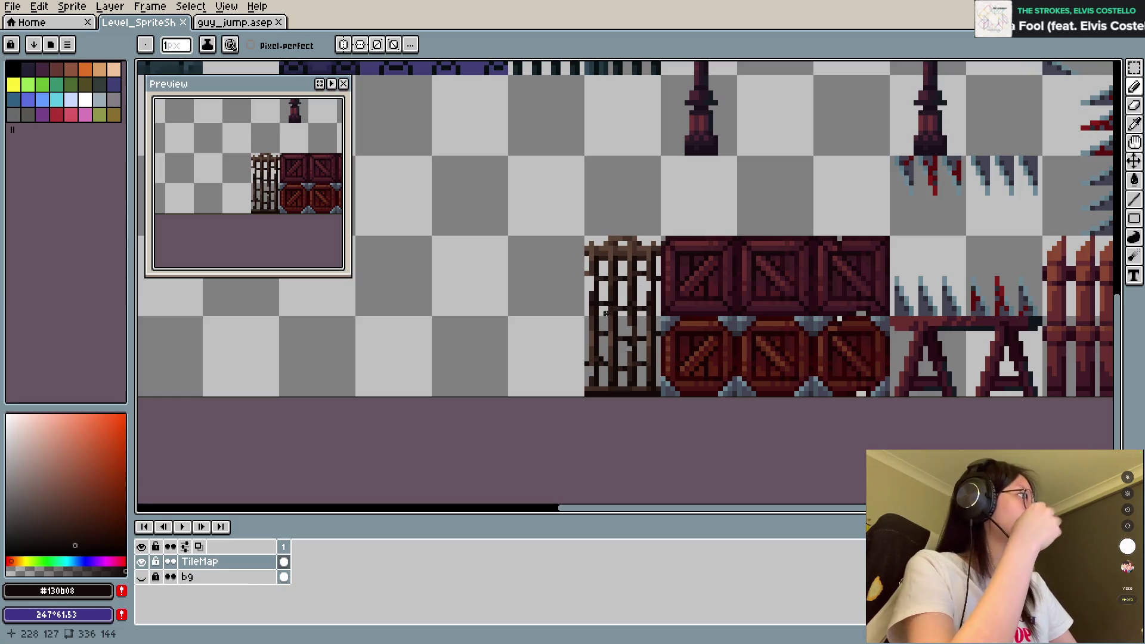
scroll(644, 261, "up", 2)
scroll(653, 262, "up", 1)
scroll(659, 264, "down", 1)
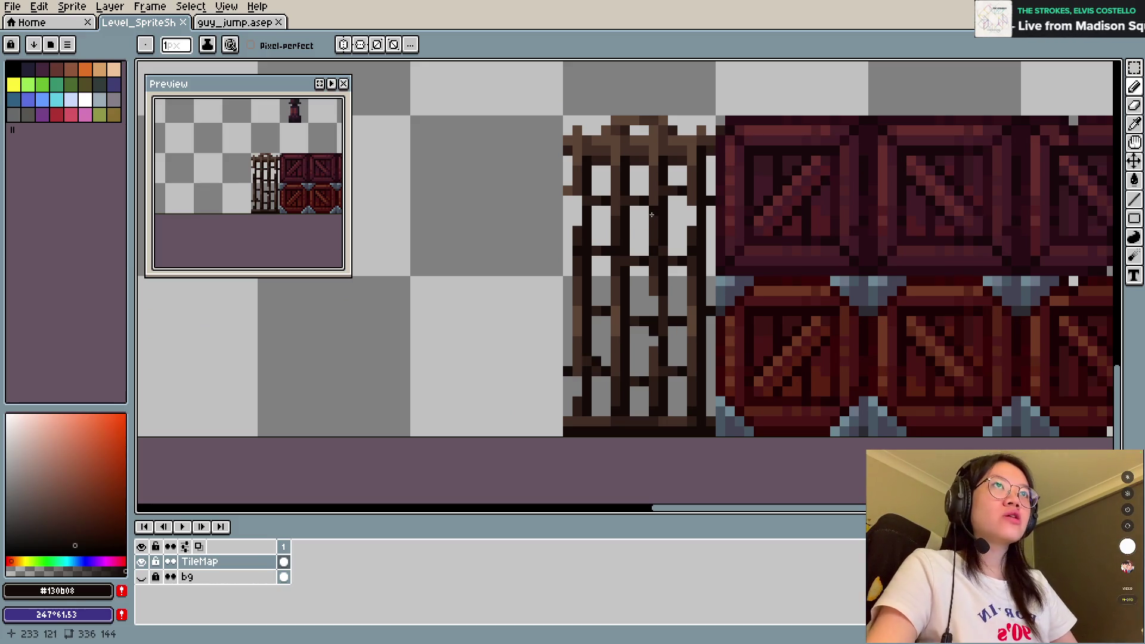
Step: Lift the cage's inner bars onto the empty area, then try and undo a spare bar in the frame
key("m")
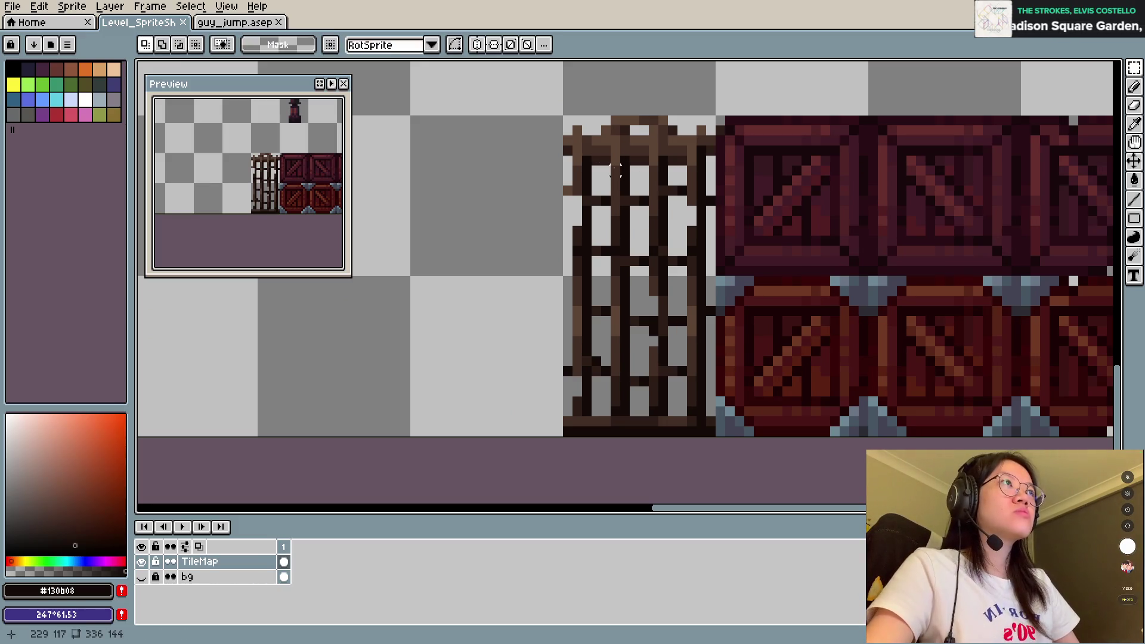
left_click_drag(594, 157, 693, 410)
left_click_drag(663, 337, 434, 327)
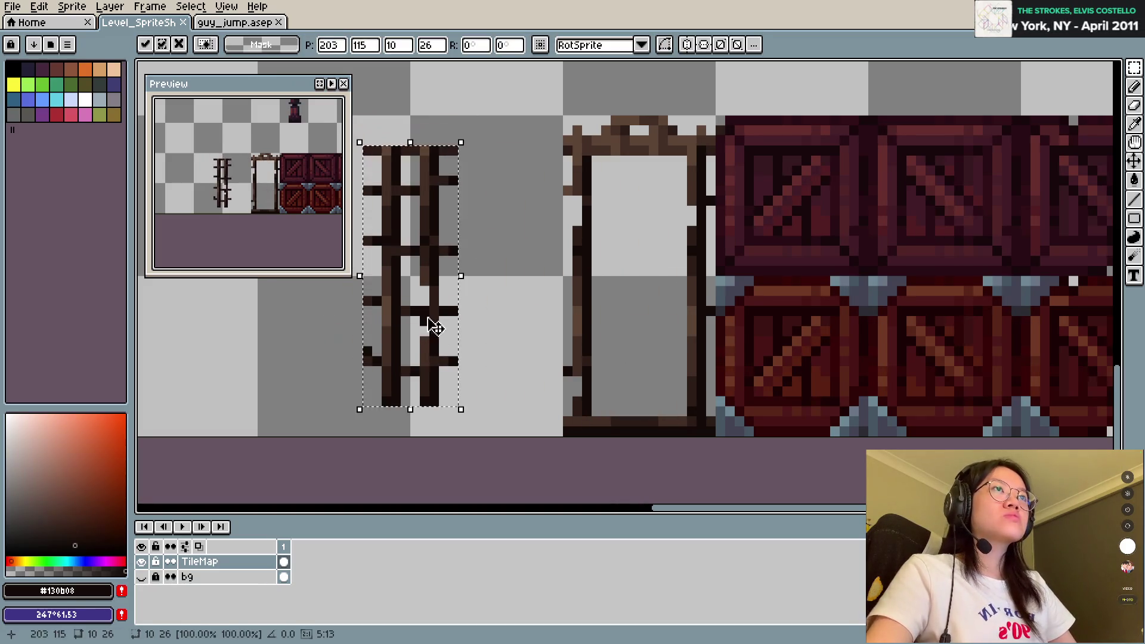
key("ctrl+d")
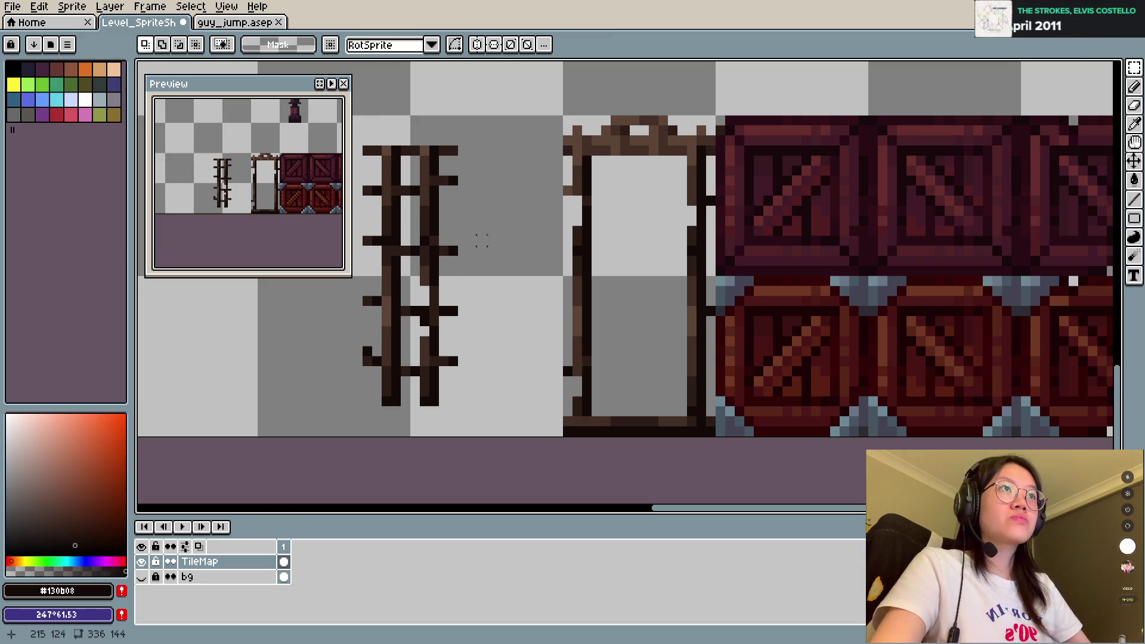
left_click_drag(434, 138, 460, 415)
left_click_drag(447, 366, 677, 374)
key("Right")
key("Right")
key("ctrl+d")
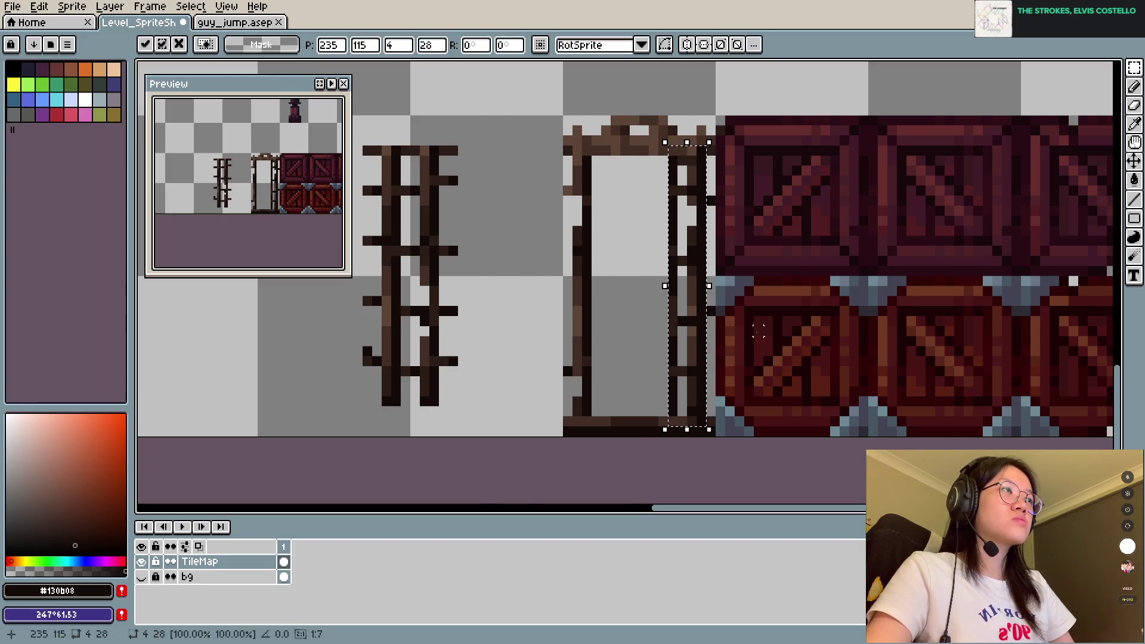
key("ctrl+z")
key("ctrl+z")
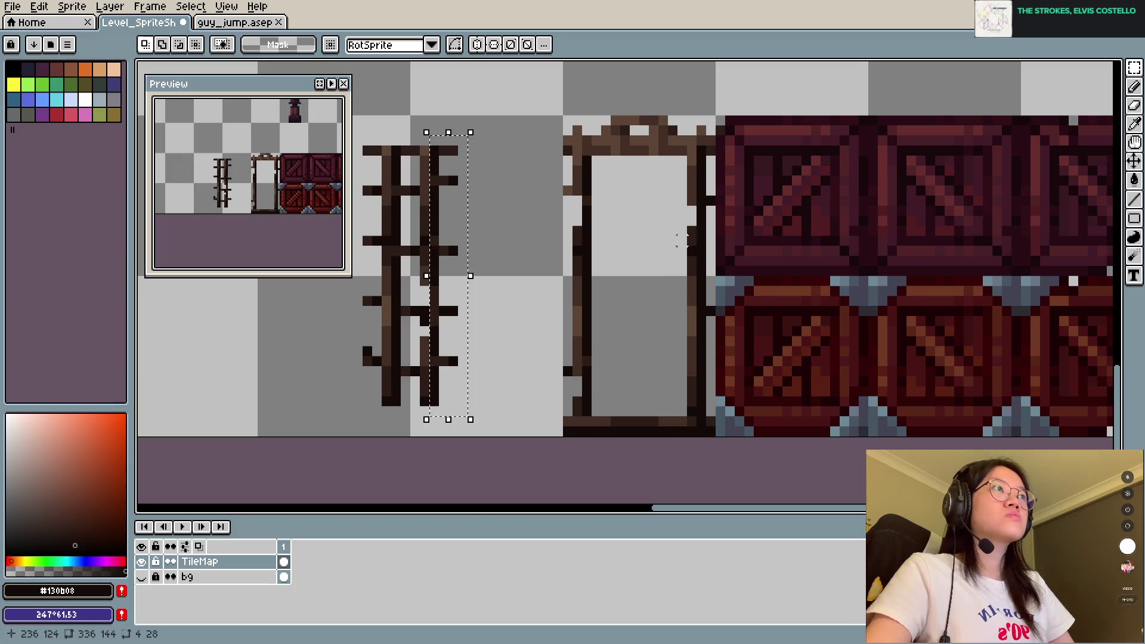
key("ctrl+z")
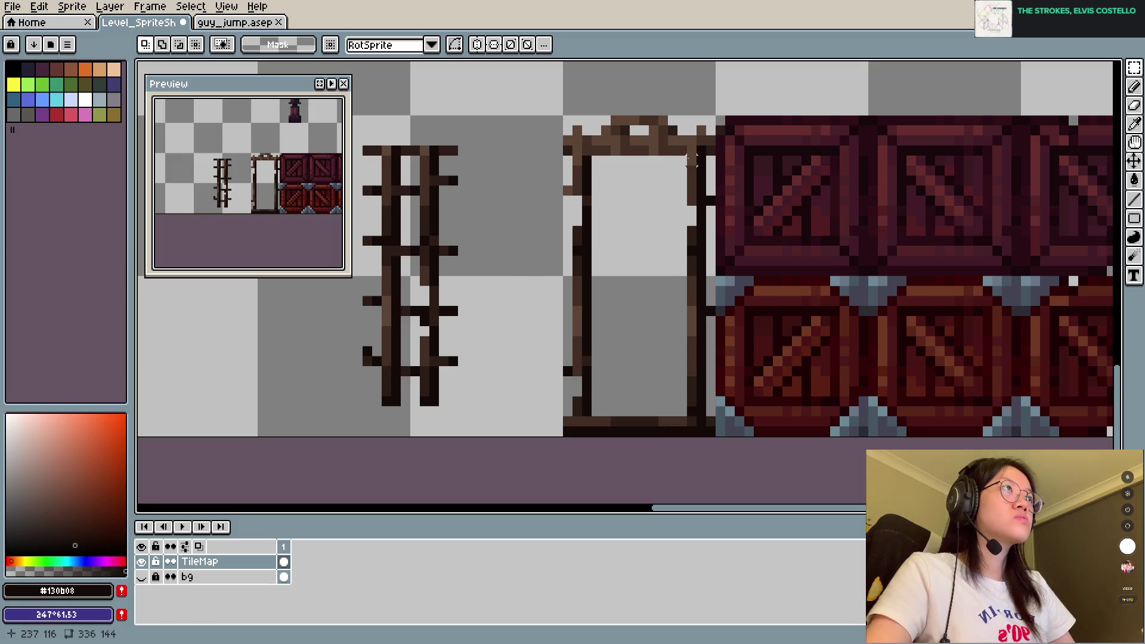
Step: Shift the frame's inner right edge one pixel left and move spare rail sections into the cage
mouse_move(692, 154)
left_mouse_down()
mouse_move(665, 419)
mouse_move(679, 392)
left_mouse_up()
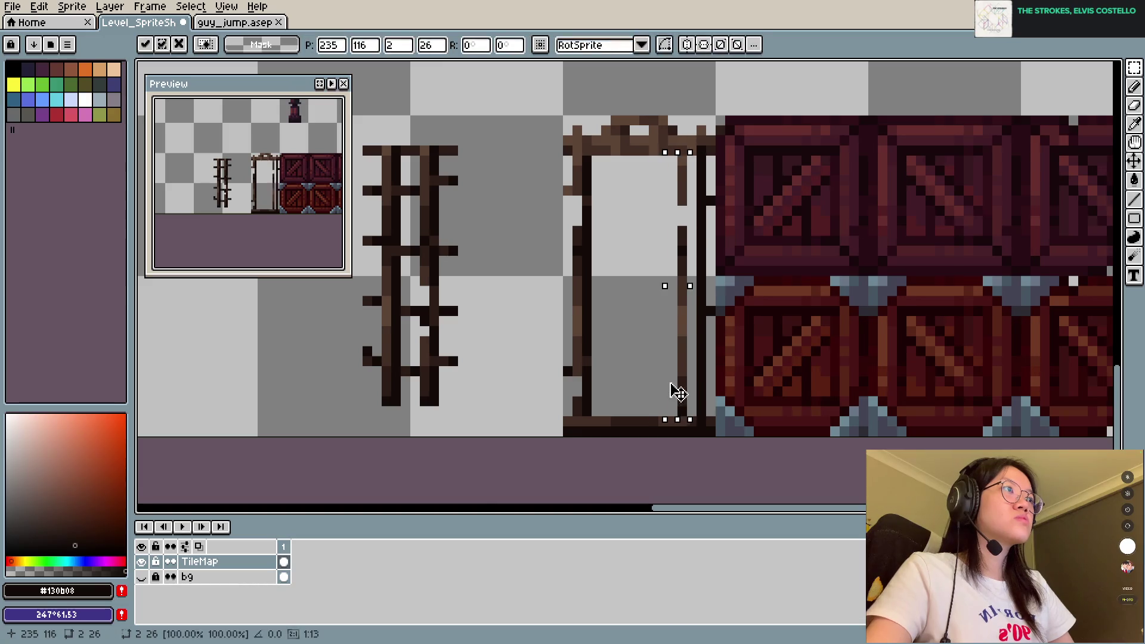
left_click(477, 220)
left_click_drag(429, 146, 469, 421)
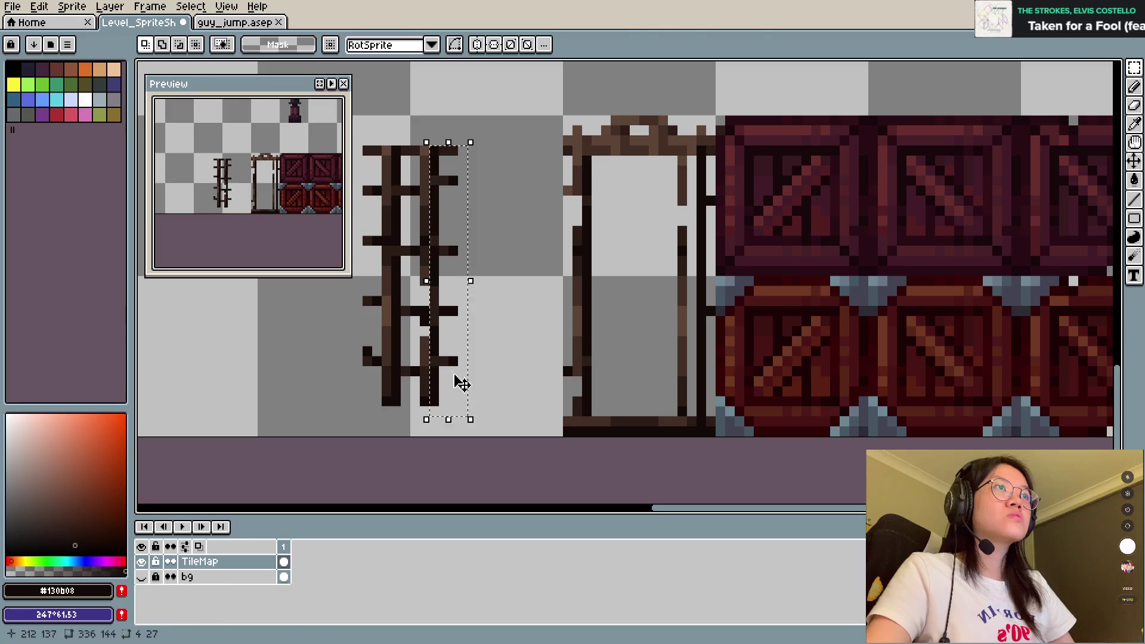
left_click_drag(455, 377, 682, 391)
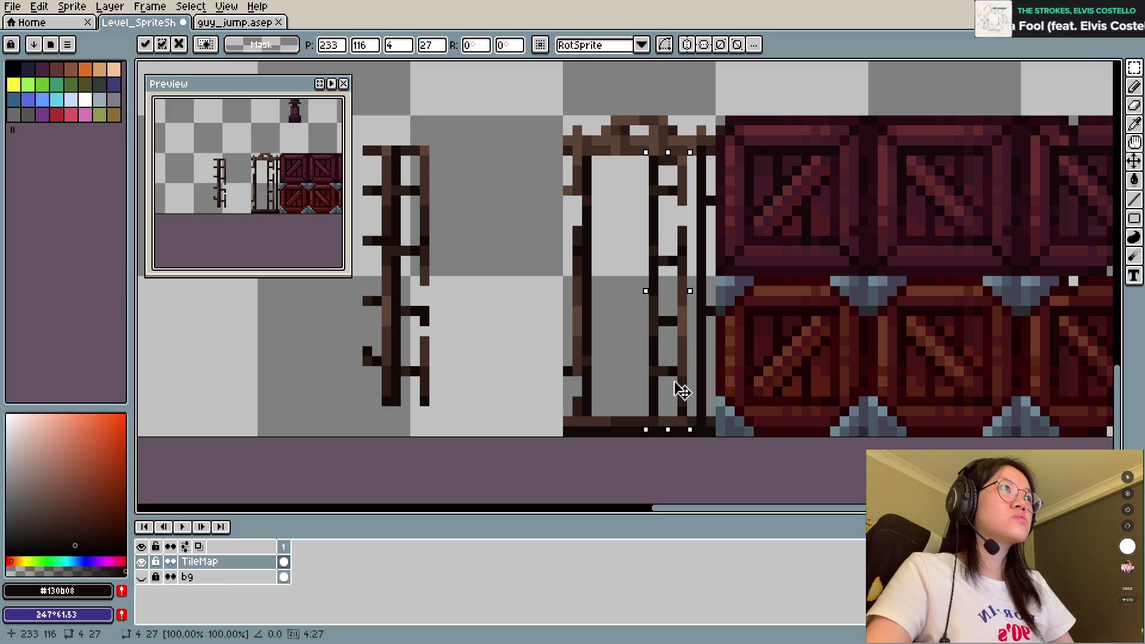
left_click(615, 240)
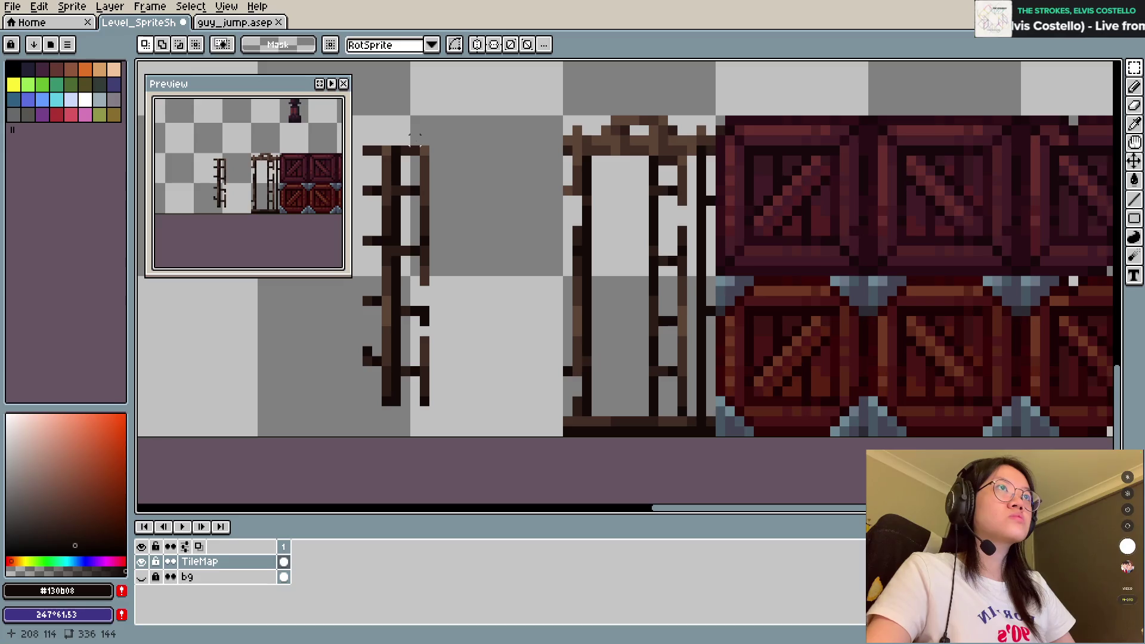
left_click_drag(403, 139, 461, 429)
mouse_move(427, 370)
left_mouse_down()
mouse_move(627, 366)
mouse_move(635, 380)
left_mouse_up()
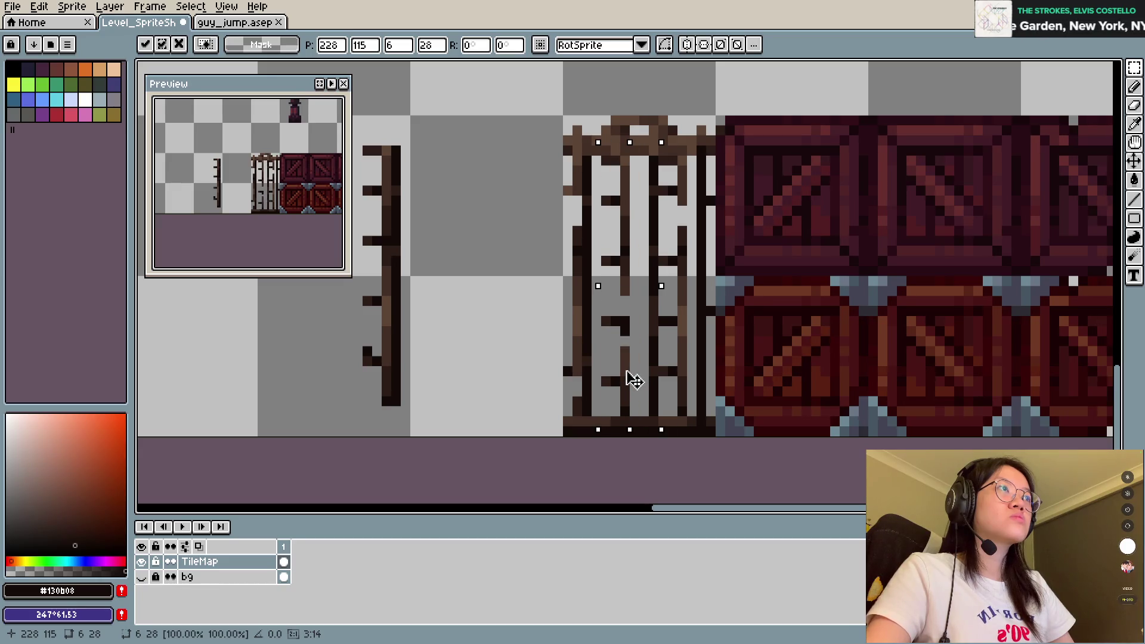
left_click(501, 327)
mouse_move(385, 137)
left_mouse_down()
mouse_move(391, 407)
mouse_move(588, 379)
mouse_move(608, 399)
left_mouse_up()
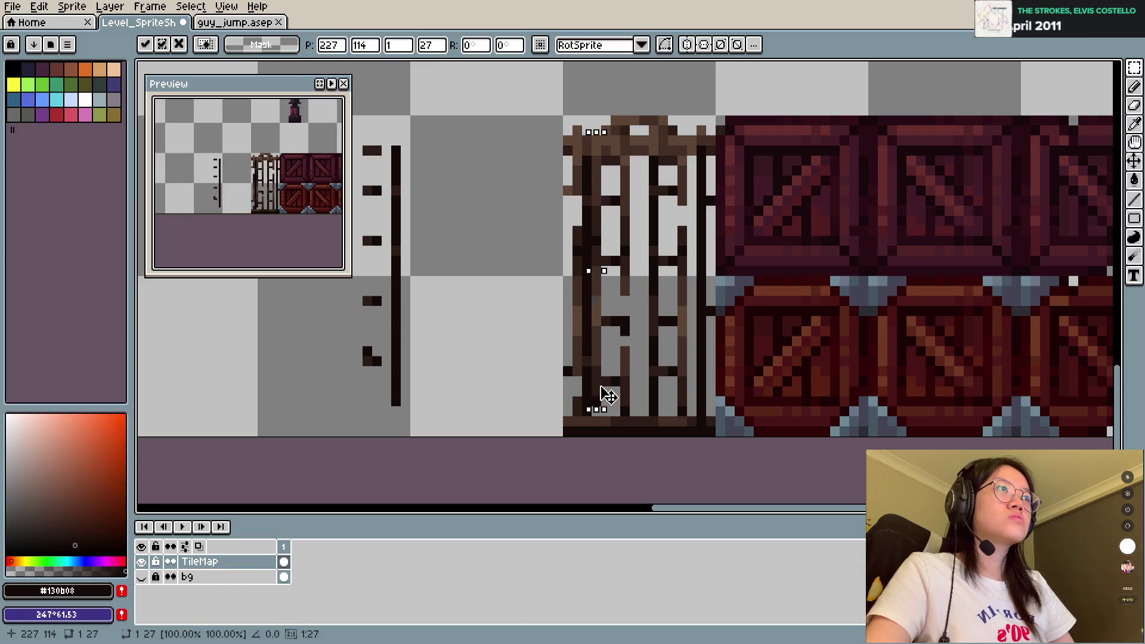
left_click(748, 261)
Step: Trial repositioning single bar and post columns, returning them to their original places
left_click_drag(602, 143, 610, 418)
left_click(609, 319)
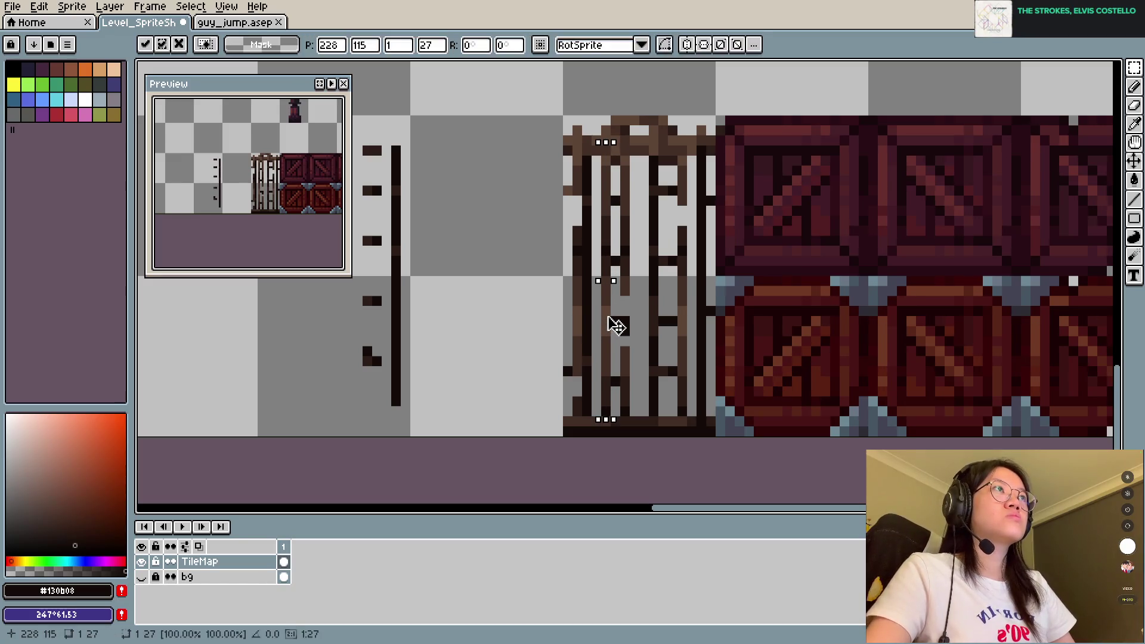
key("ctrl+z")
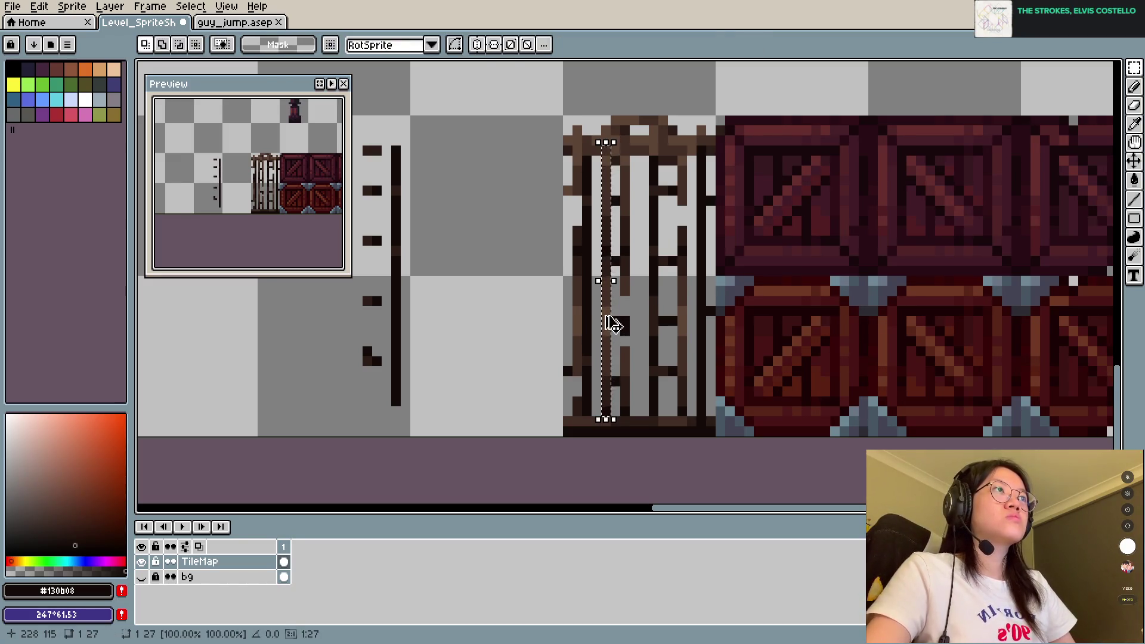
key("ctrl+z")
left_click_drag(587, 158, 596, 414)
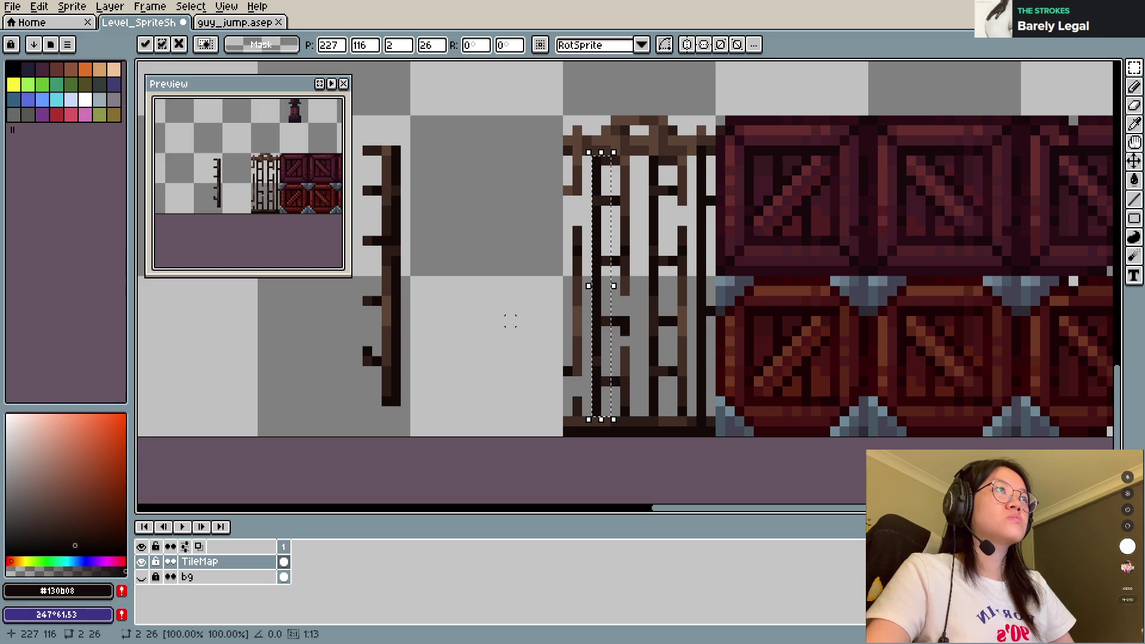
left_click(482, 269)
mouse_move(386, 146)
left_mouse_down()
mouse_move(386, 411)
mouse_move(605, 405)
left_mouse_up()
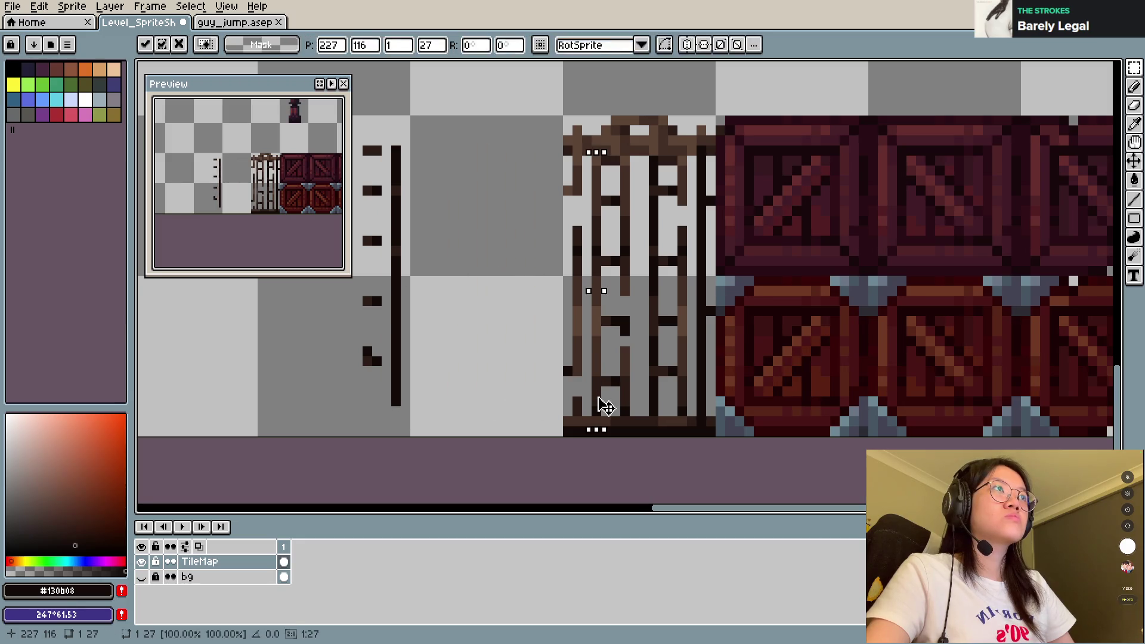
key("Escape")
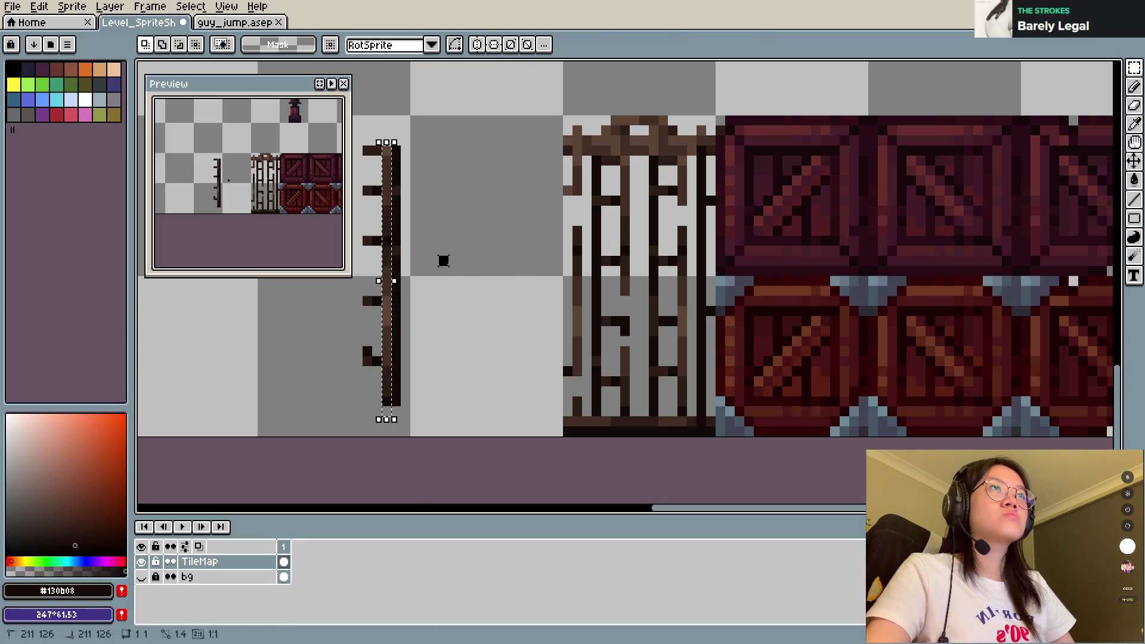
Step: Place a column from the spare post on the cage's right side and save
mouse_move(376, 139)
left_mouse_down()
mouse_move(377, 391)
mouse_move(618, 390)
mouse_move(595, 403)
left_mouse_up()
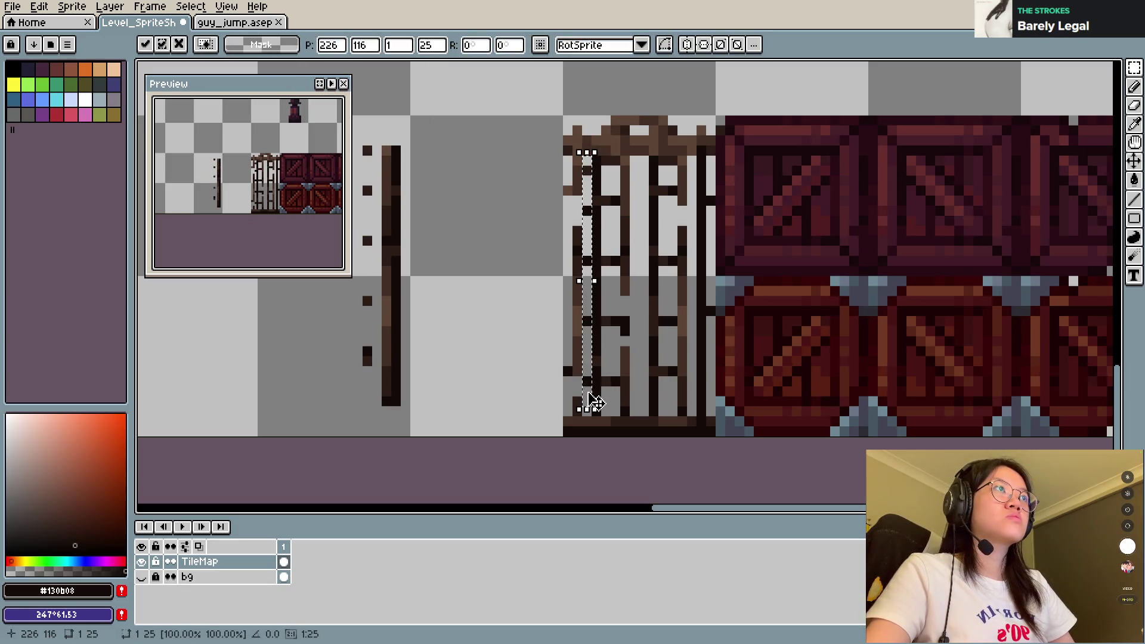
key("Escape")
left_click_drag(365, 136, 373, 417)
left_click(378, 370)
mouse_move(379, 370)
left_mouse_down()
mouse_move(690, 378)
mouse_move(694, 404)
mouse_move(699, 379)
left_mouse_up()
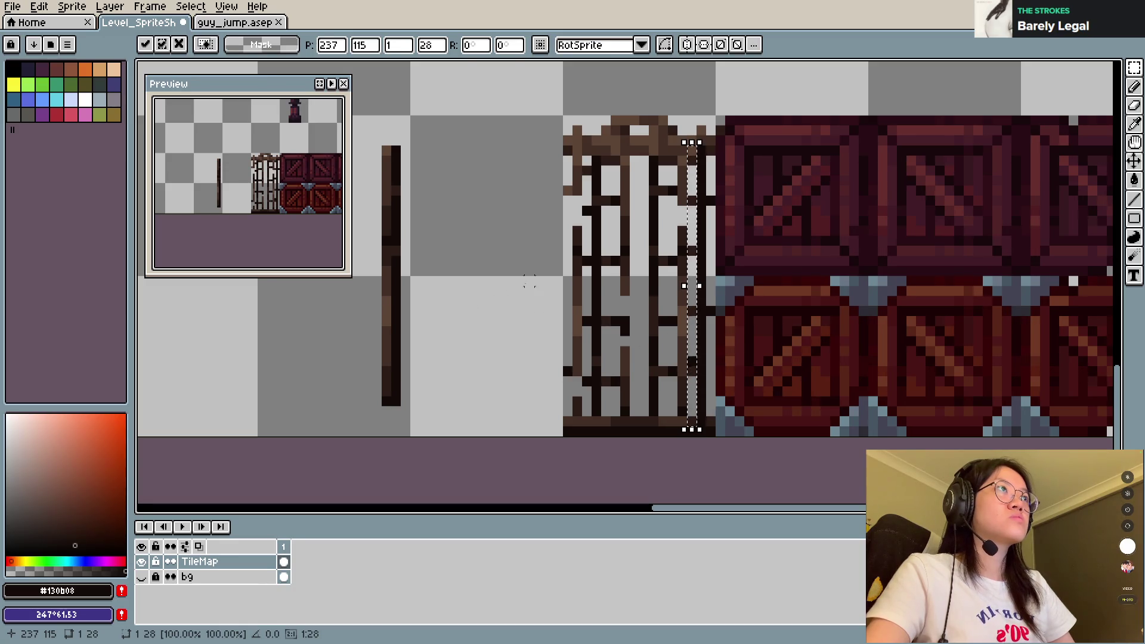
key("ctrl+d")
key("ctrl+s")
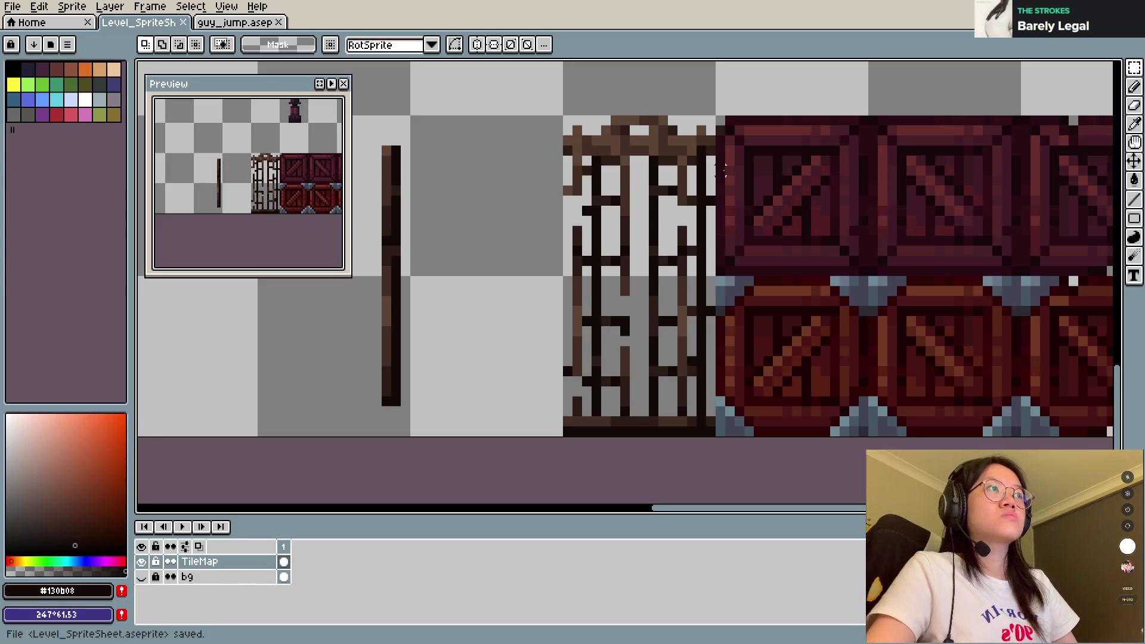
Step: Sample mid, darker and dark browns from the cage bars with the pencil active
key("b")
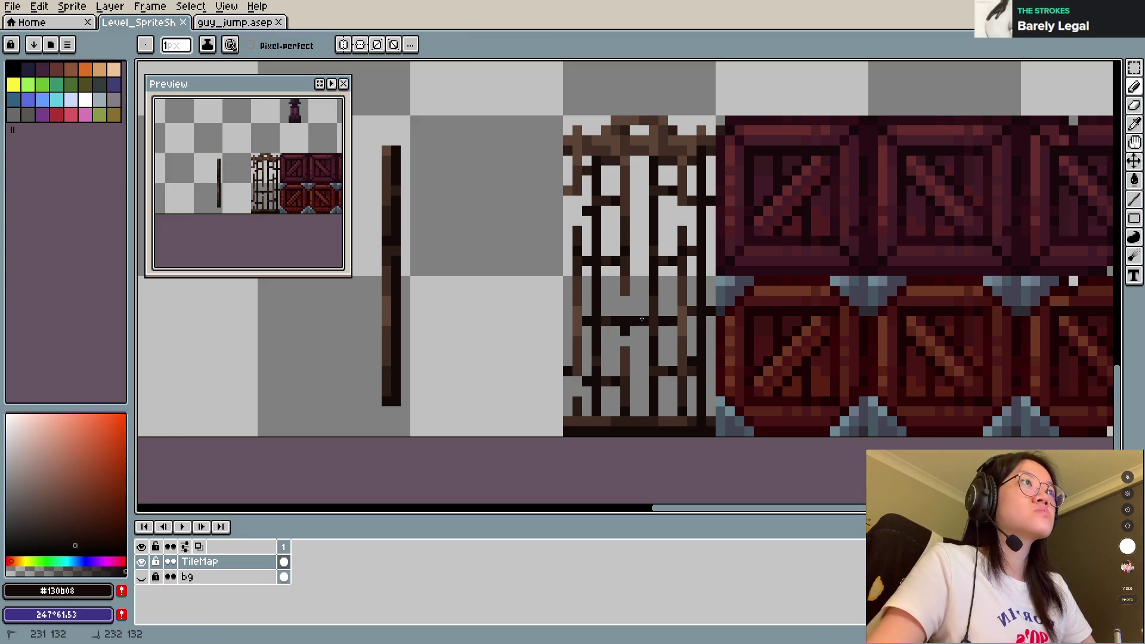
left_click(624, 321, "alt")
left_click(630, 309)
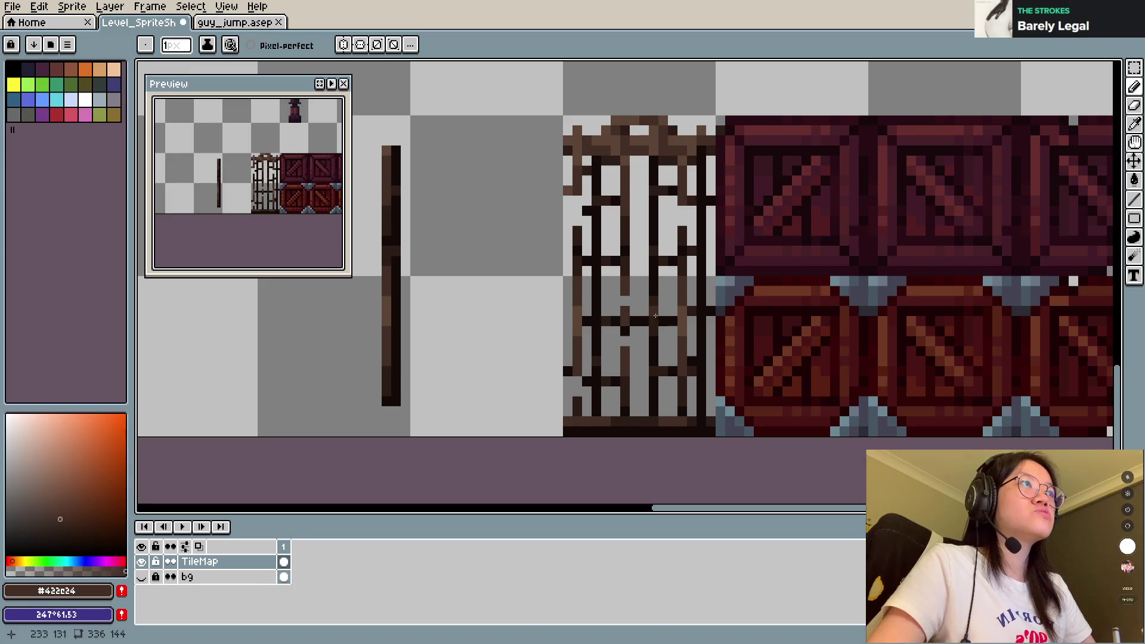
key("alt")
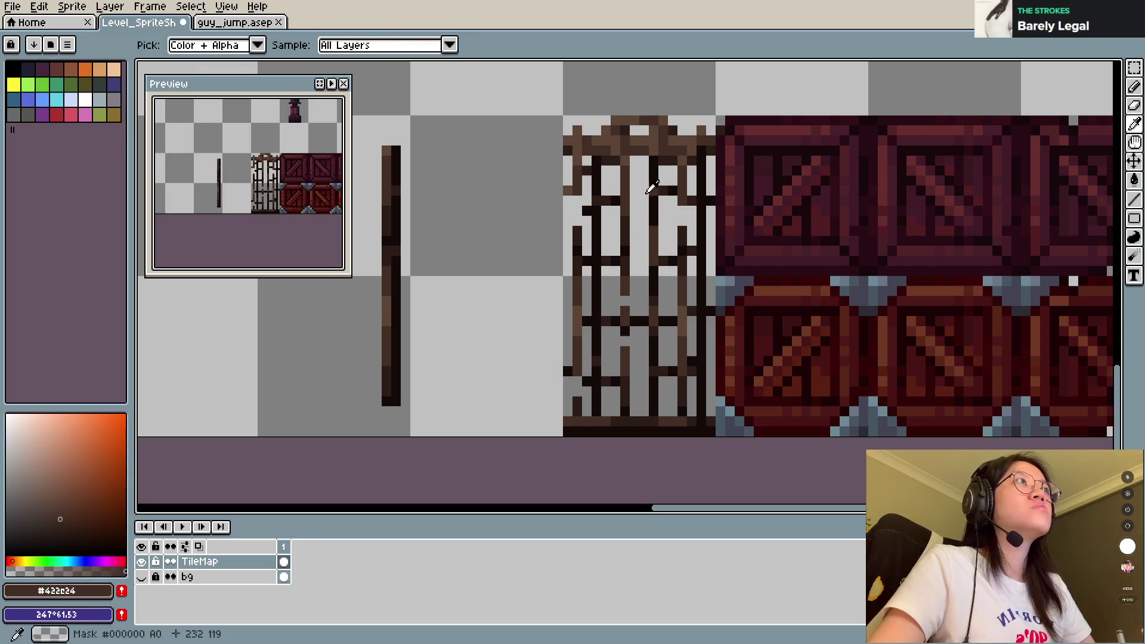
left_click(644, 196, "alt")
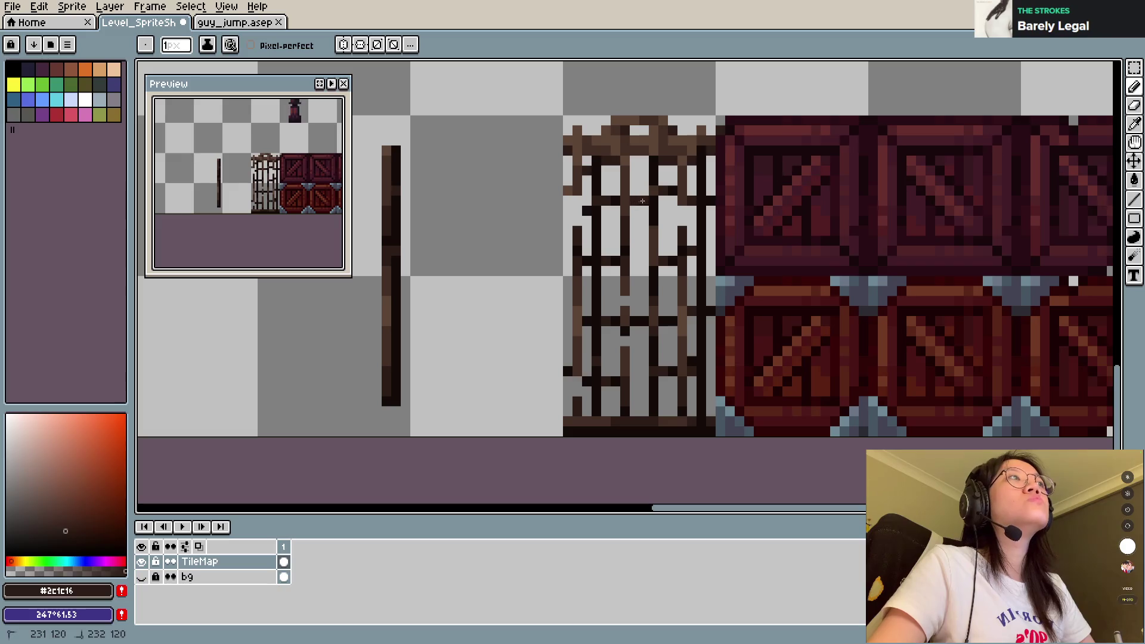
key("alt")
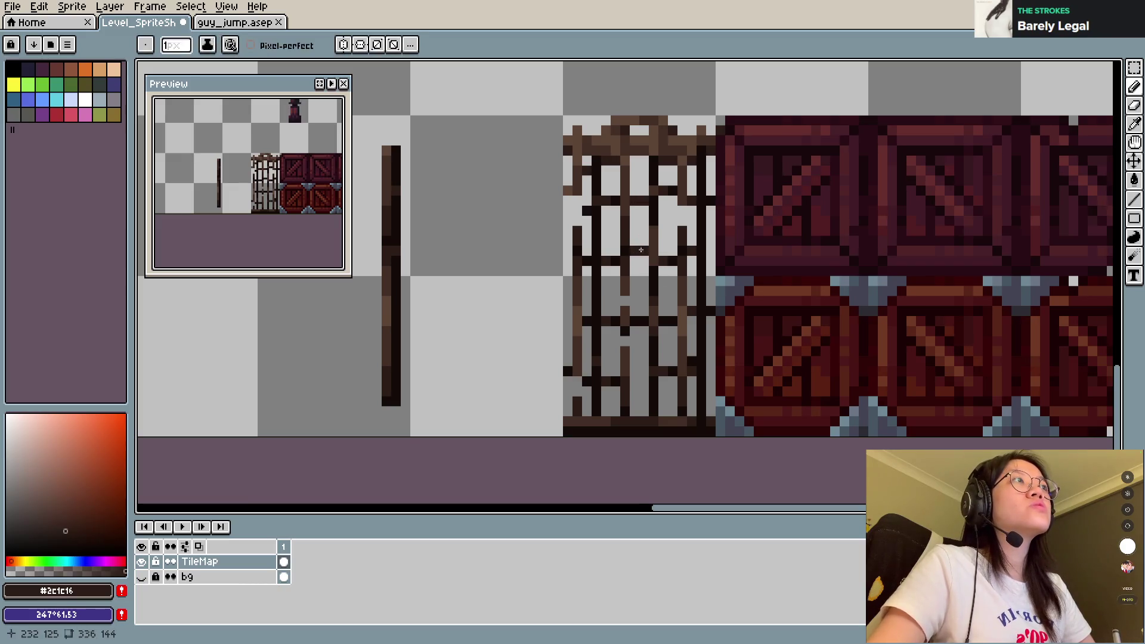
key("alt")
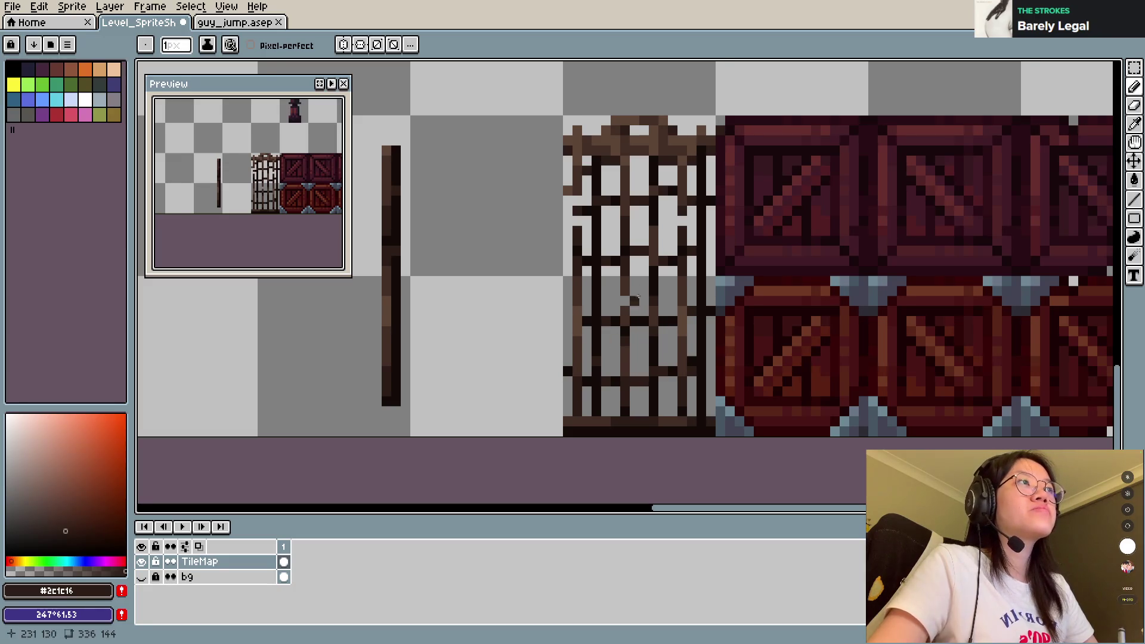
left_click(625, 370, "alt")
left_click(624, 378, "alt")
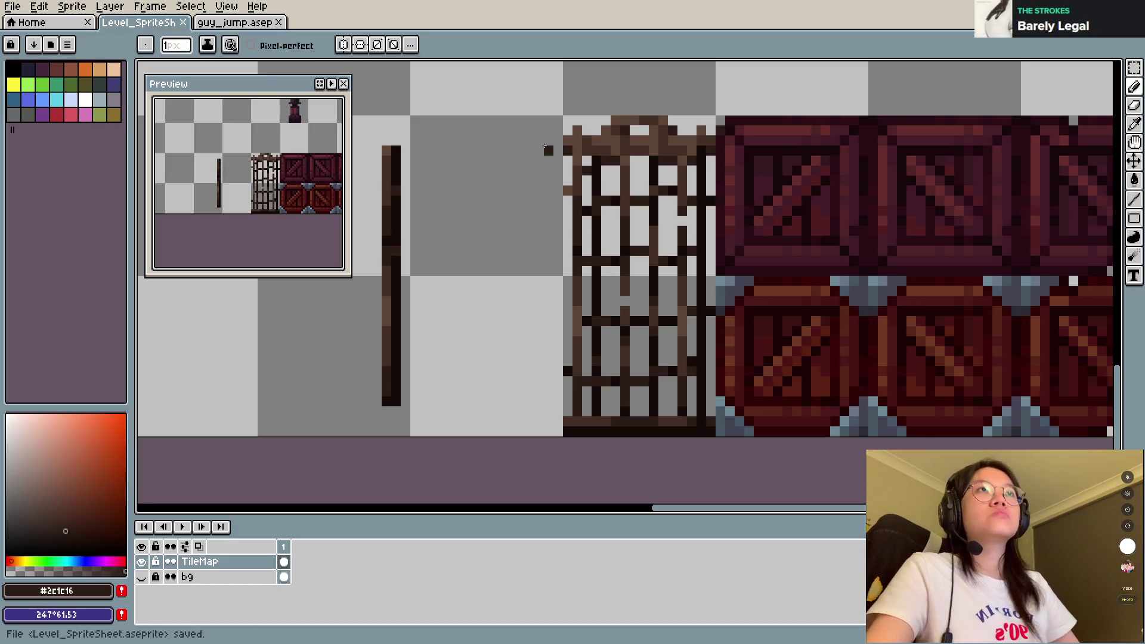
Step: Box-select and delete the lone vertical post left of the cage
key("m")
left_click_drag(360, 112, 424, 472)
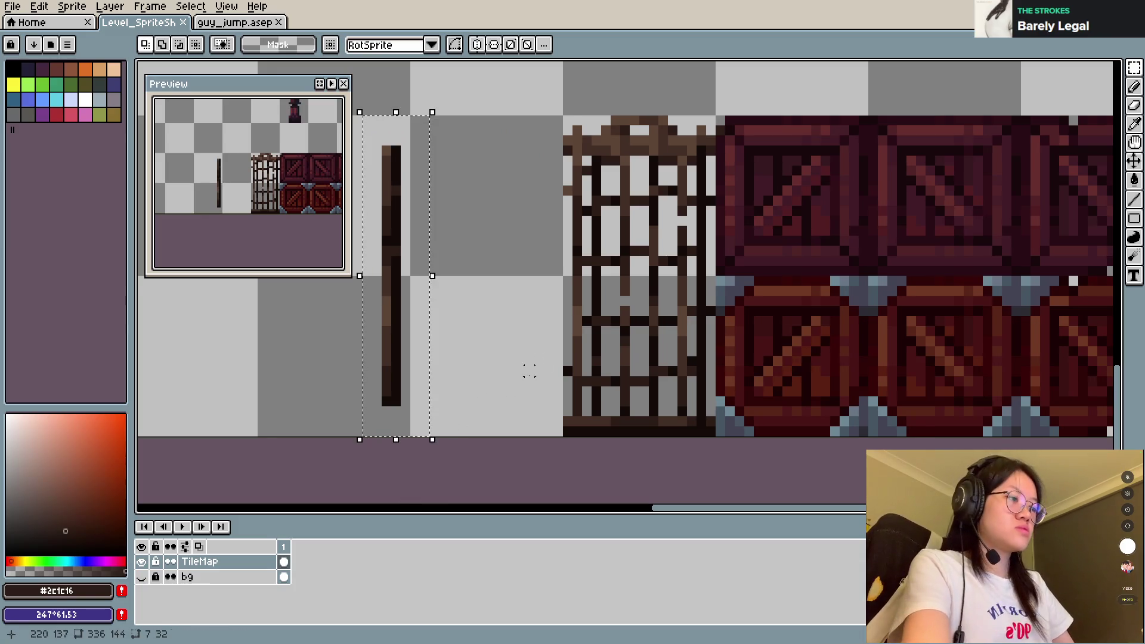
key("Delete")
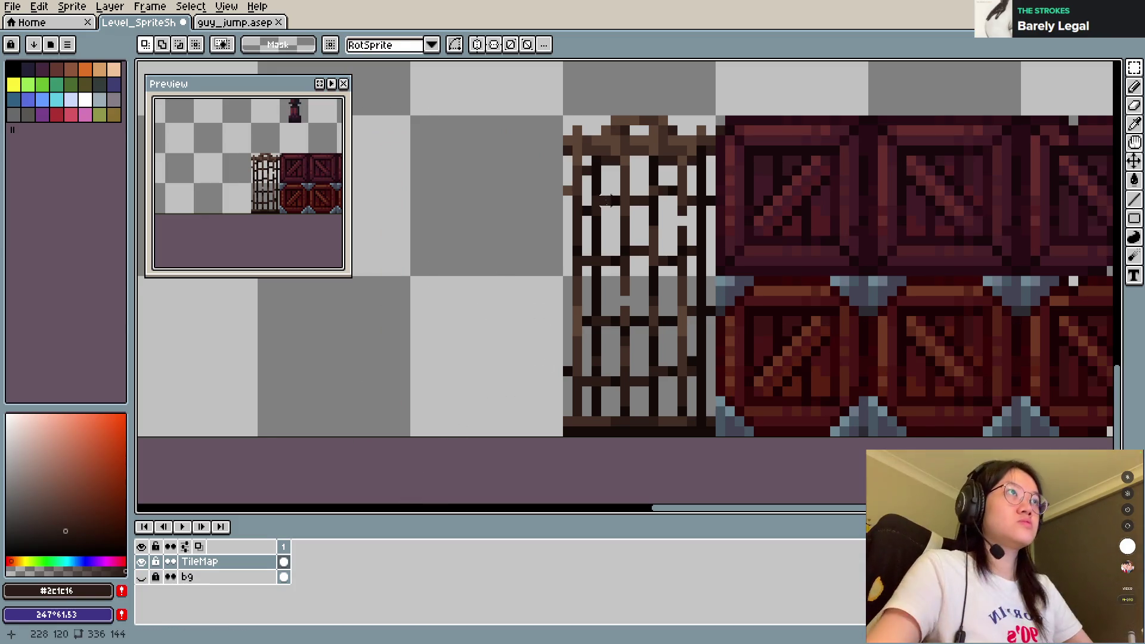
left_click(577, 179, "alt")
key("b")
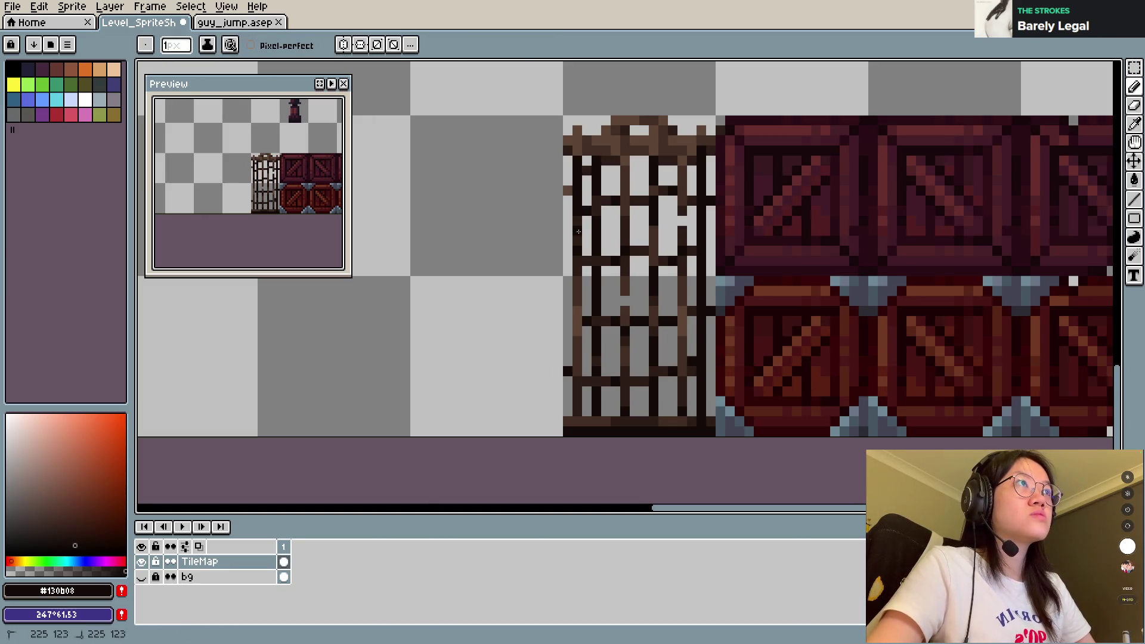
Step: Darken the cage's left post and retouch bar pixels with sampled browns, saving along the way
left_click_drag(577, 264, 581, 355)
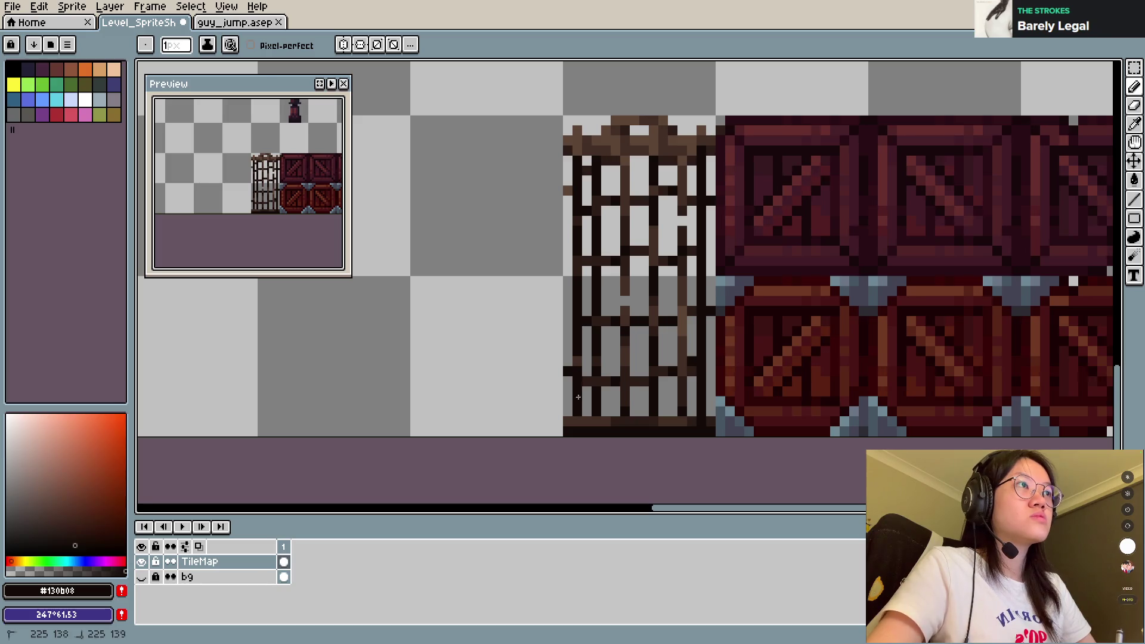
key("ctrl+s")
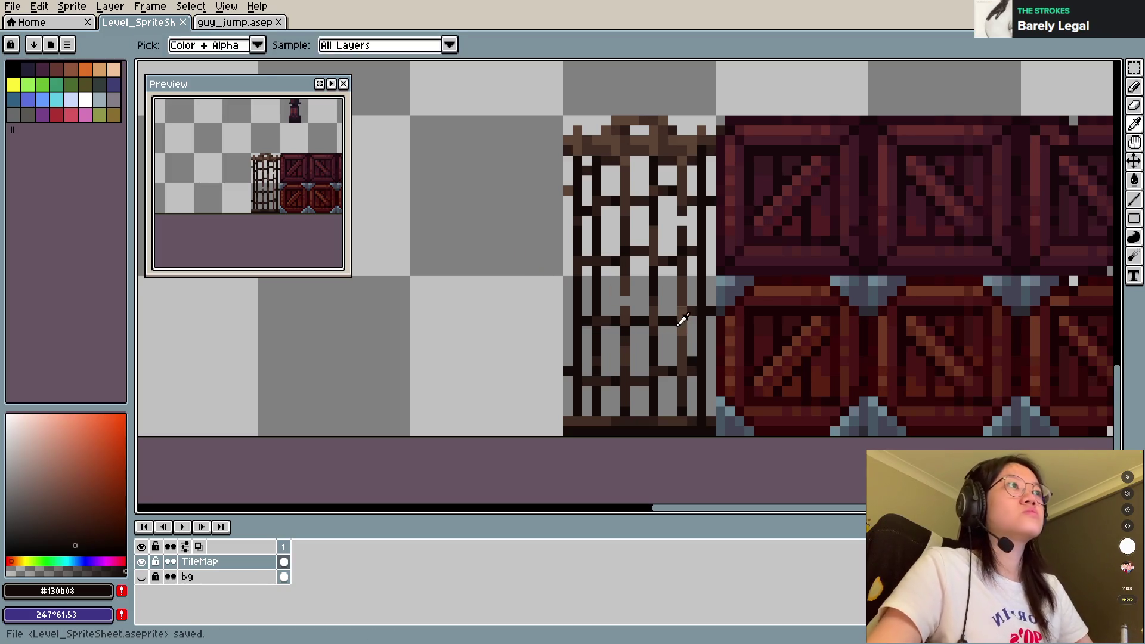
left_click(608, 314, "alt")
left_click(596, 328)
left_click(634, 334, "alt")
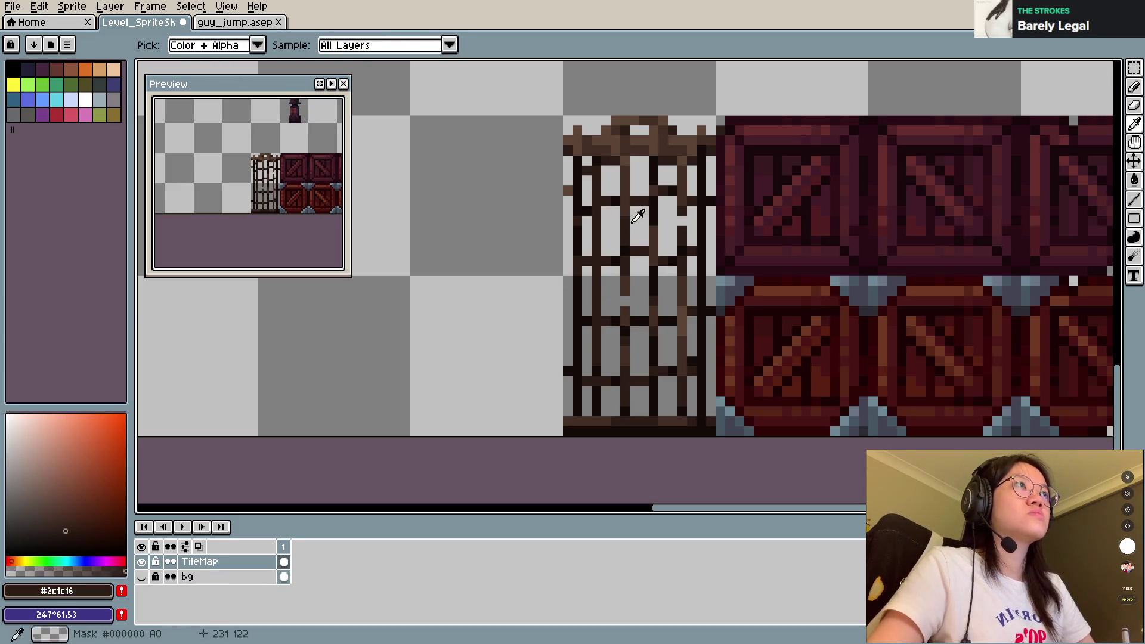
left_click(596, 199, "alt")
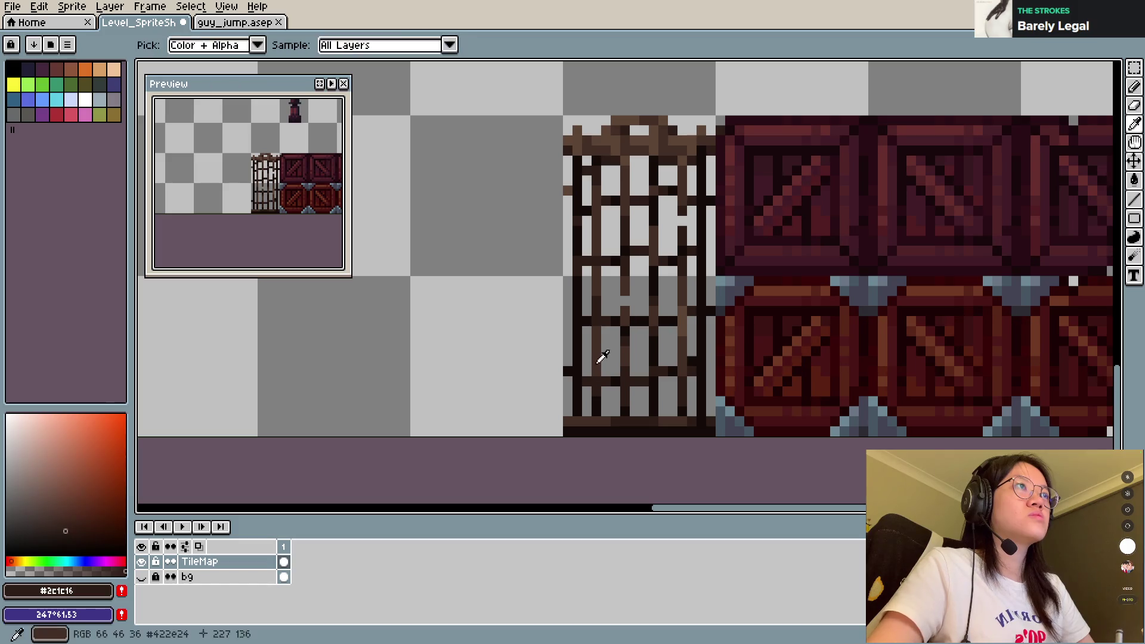
left_click(596, 332, "alt")
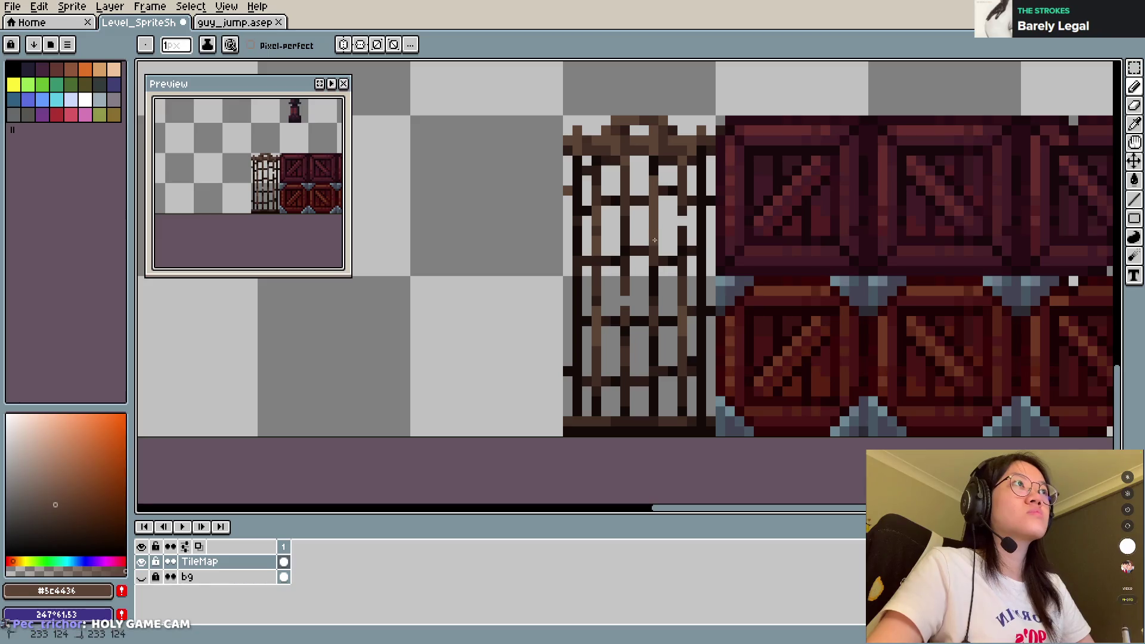
key("ctrl")
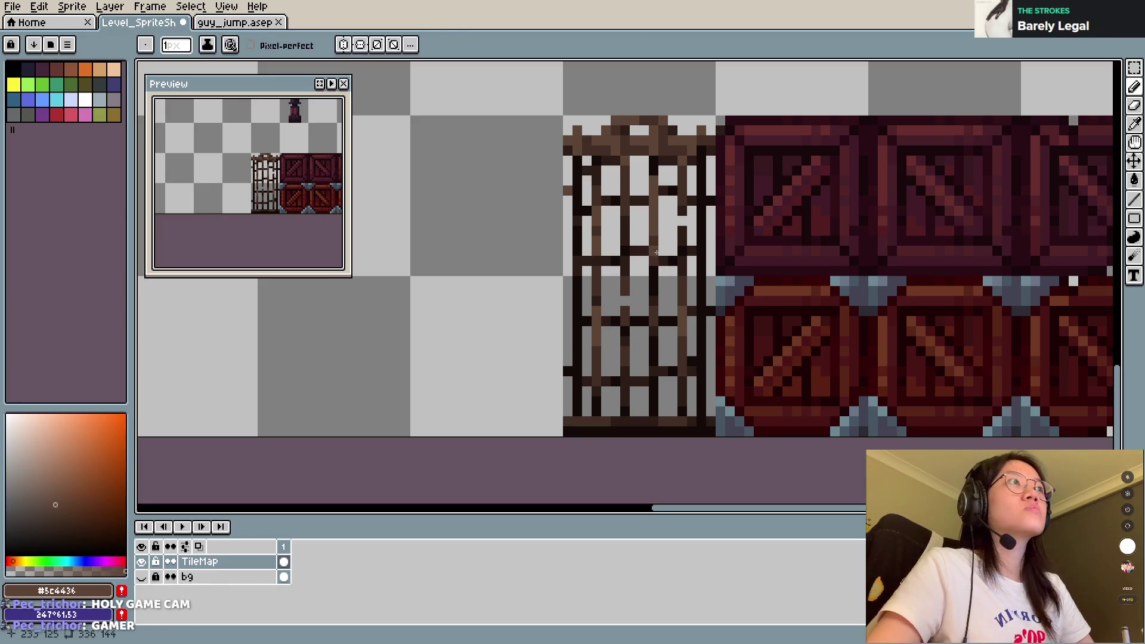
left_click(656, 246, "alt")
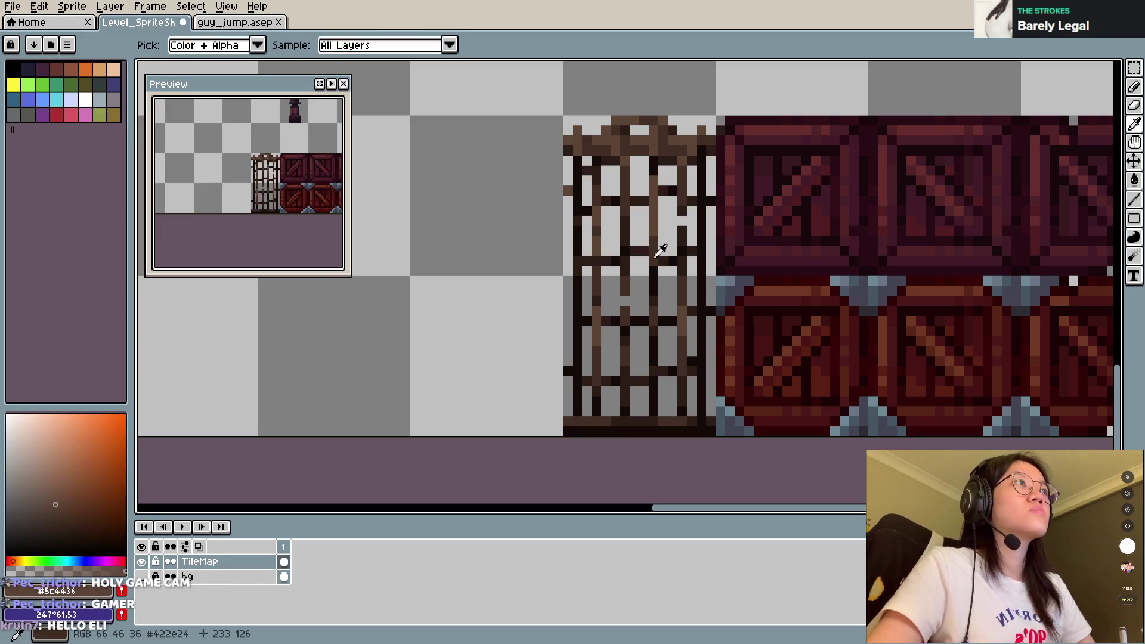
left_click(642, 160, "alt")
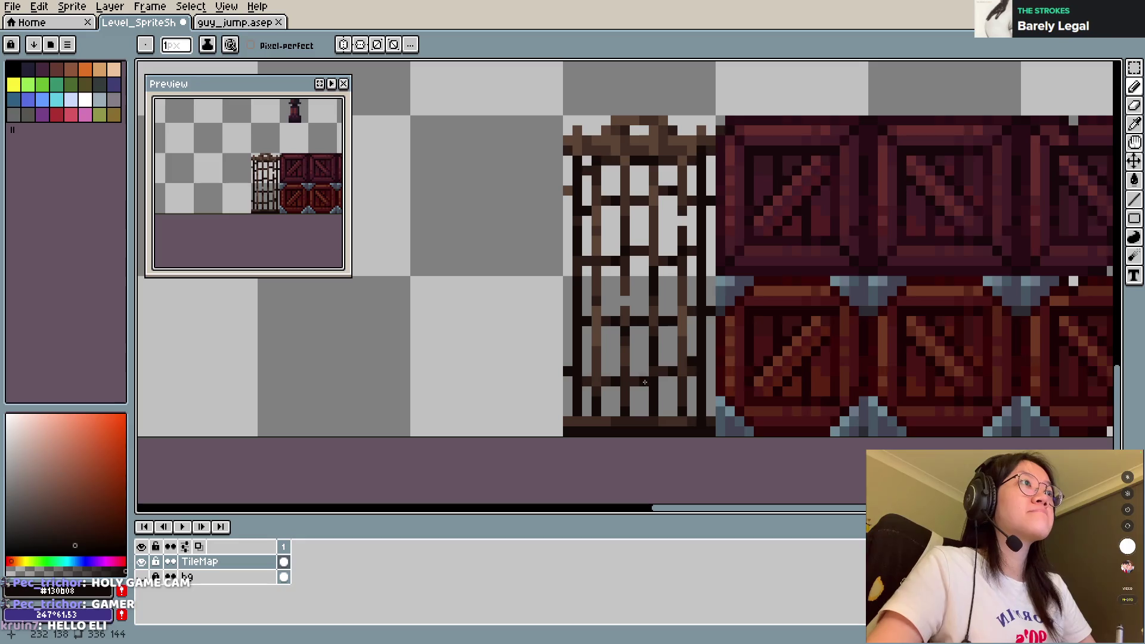
left_click(699, 369, "alt")
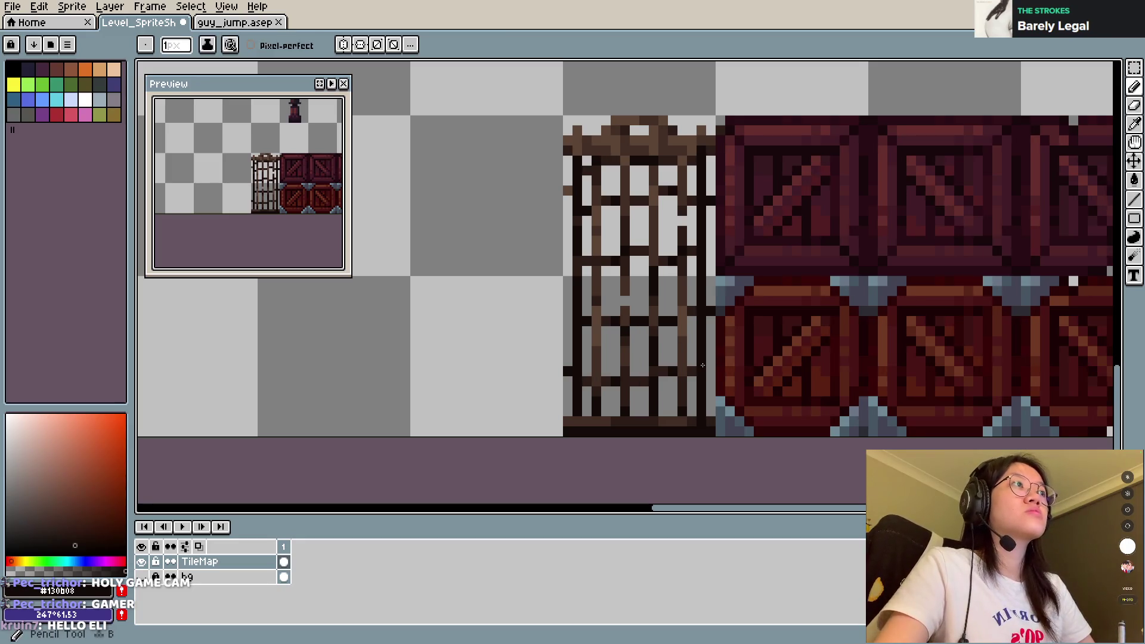
key("ctrl+s")
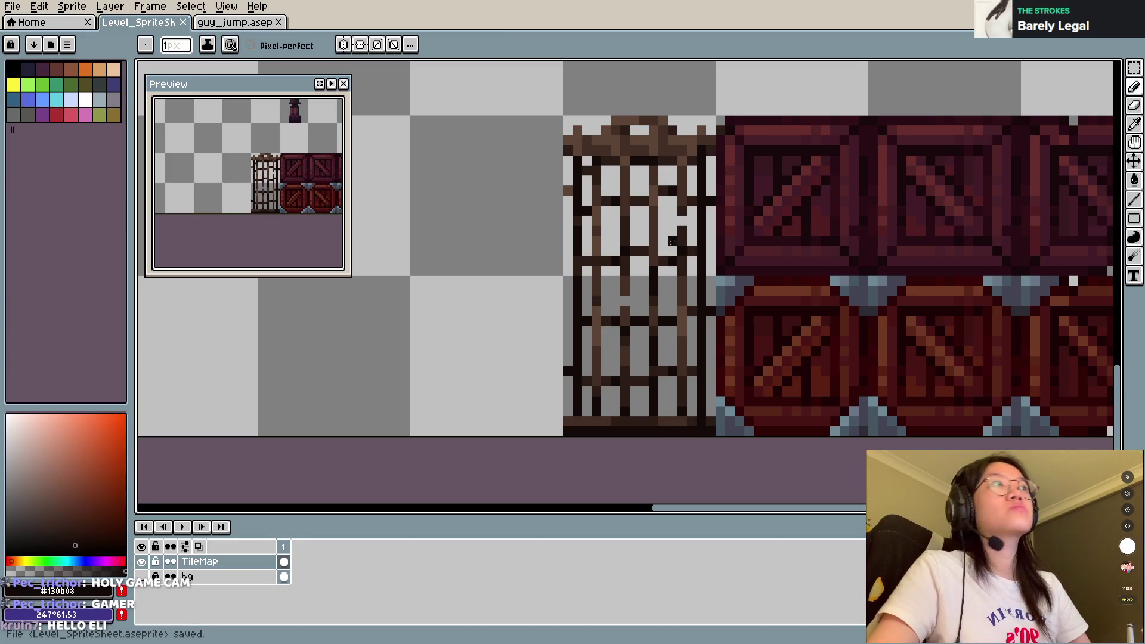
Step: Repaint a lower cage bar in dark brown, undo a stray dark pixel, and save
left_click(684, 218, "alt")
left_click_drag(682, 211, 682, 236)
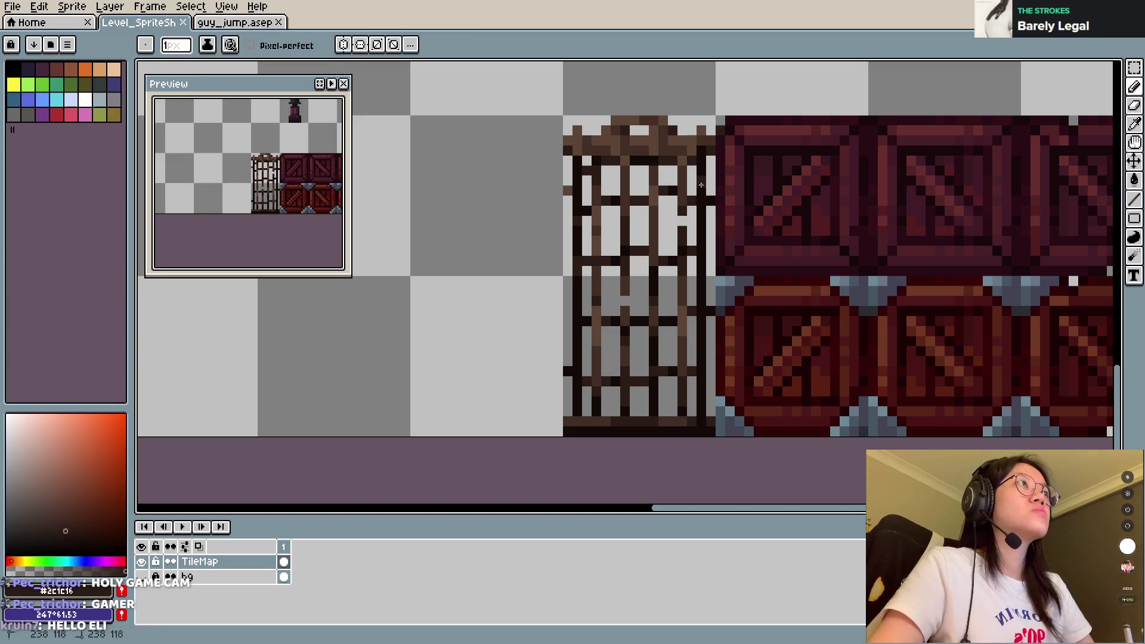
left_click(700, 285, "alt")
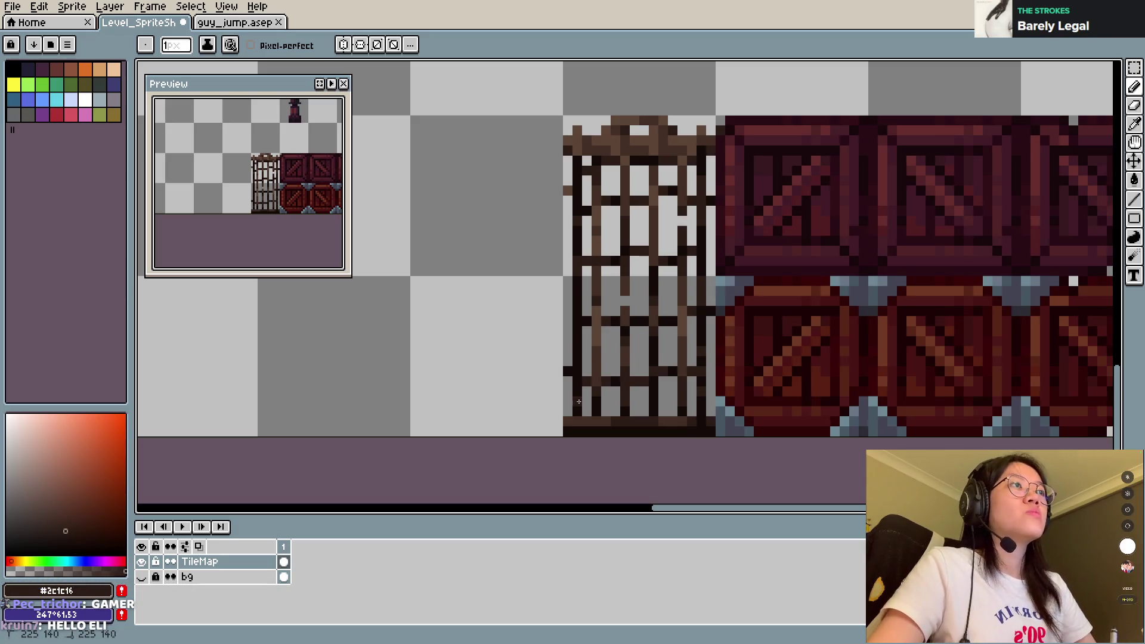
key("ctrl+s")
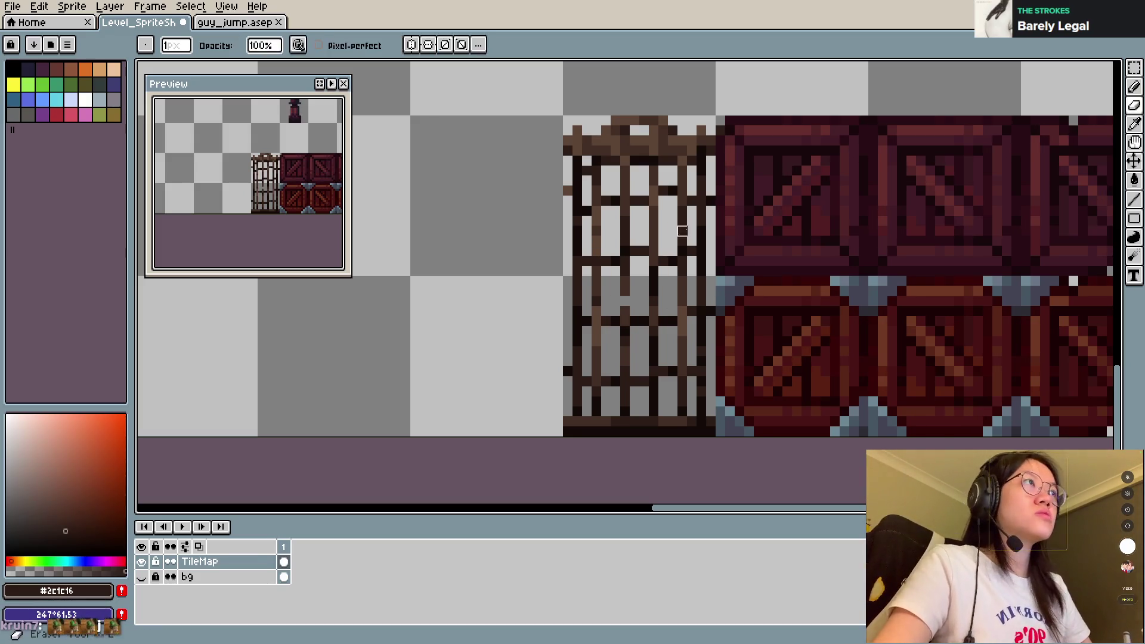
left_click(672, 227)
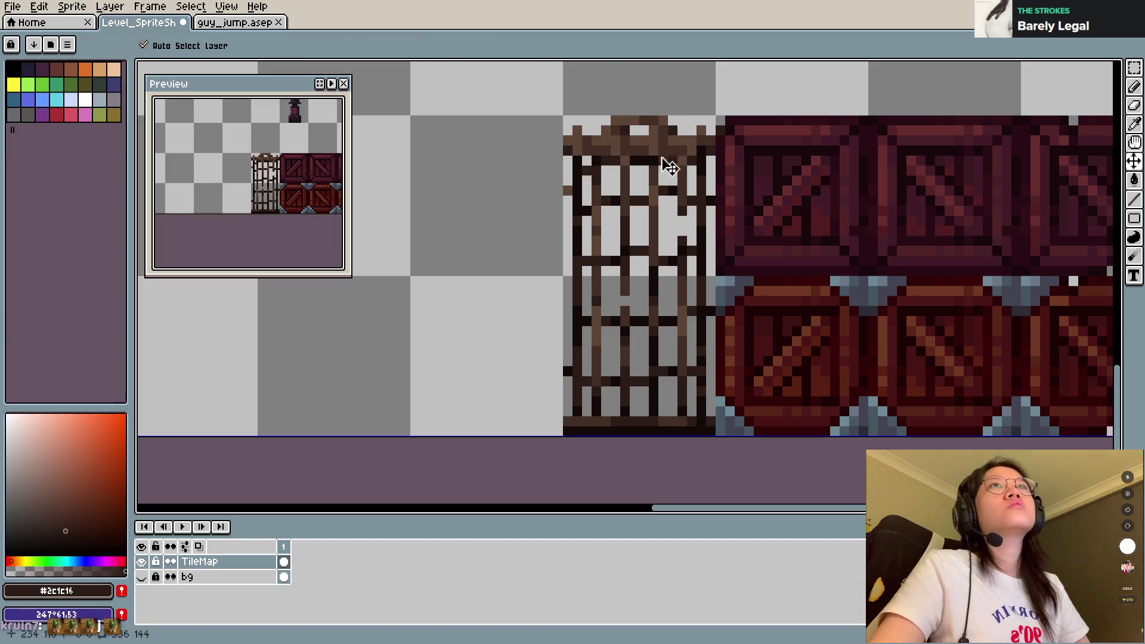
left_click(682, 226)
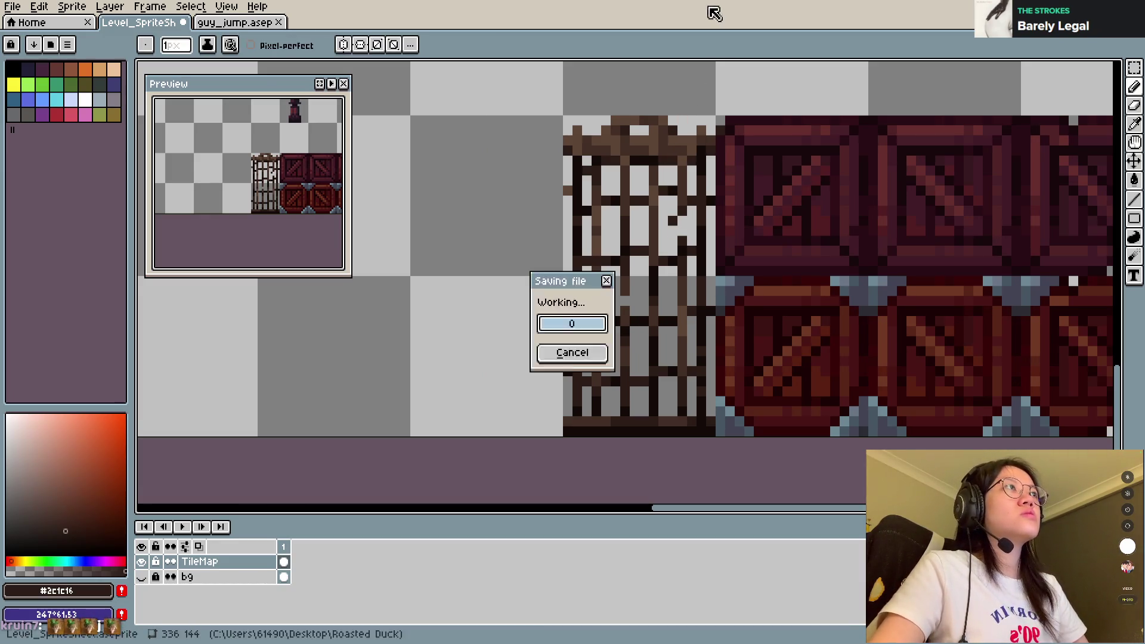
key("Return")
key("ctrl+z")
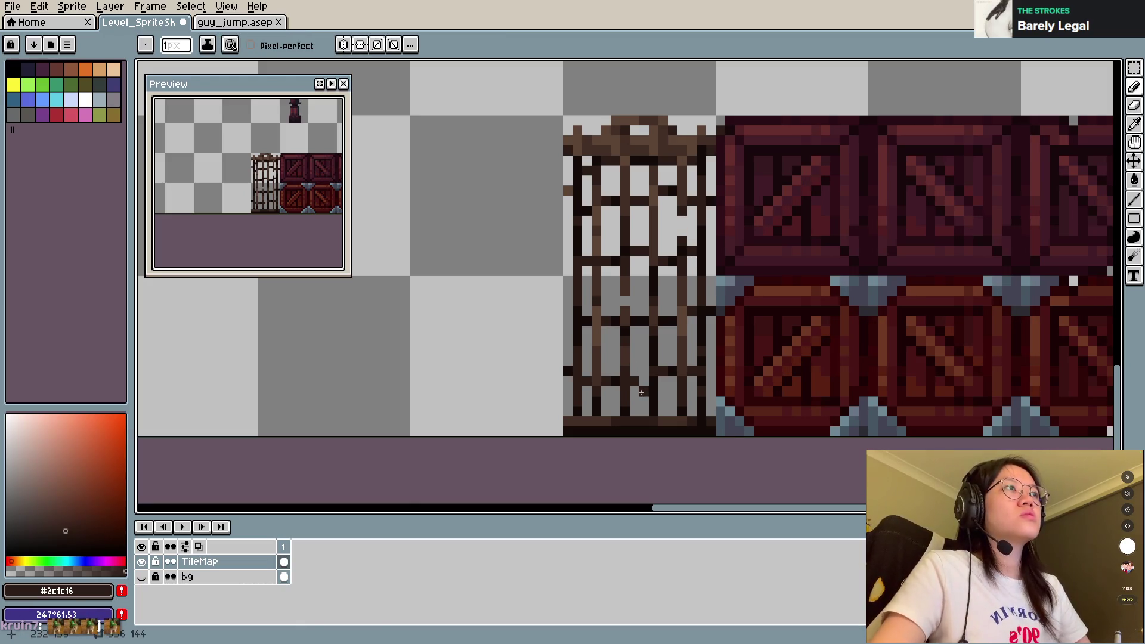
key("ctrl+s")
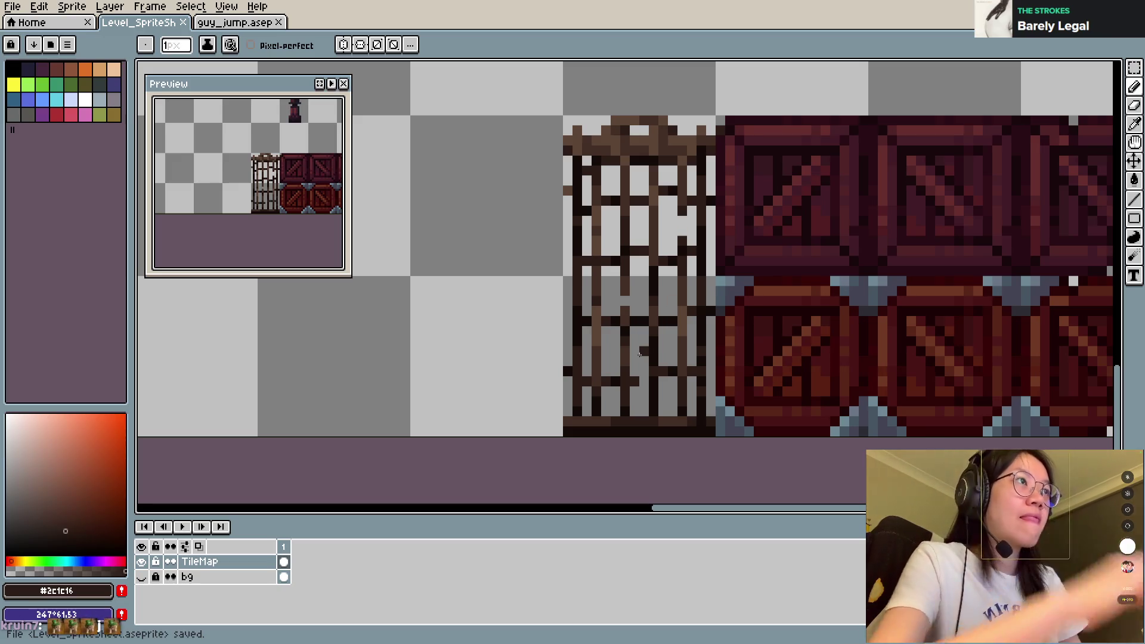
key("ctrl+s")
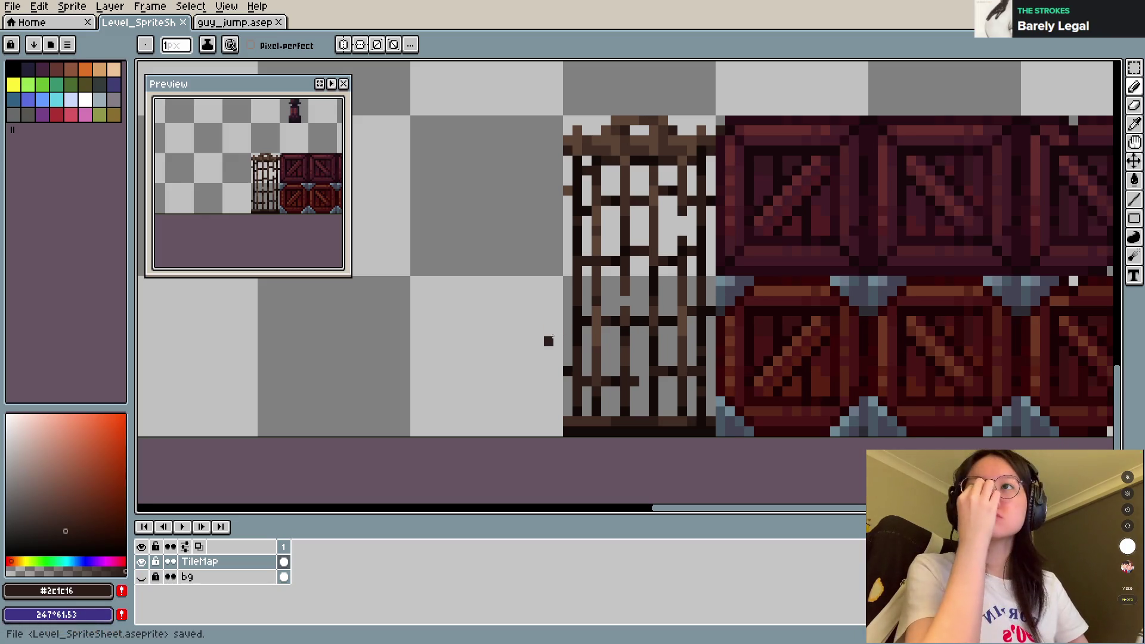
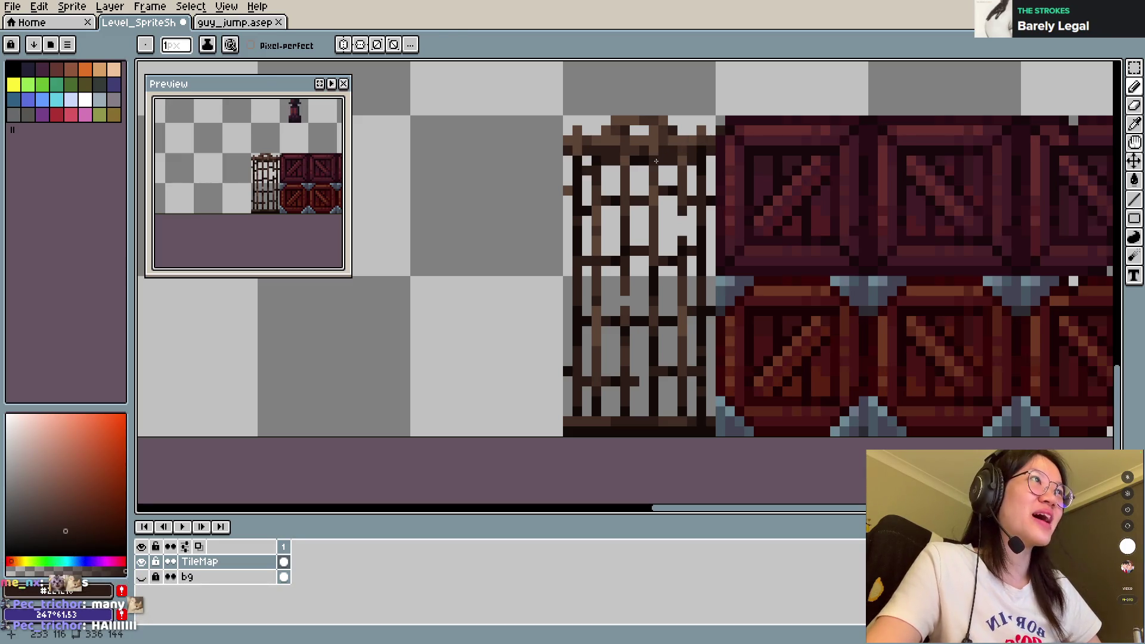
Step: Sample near-black and brown shades from the cage, recolour its top-edge pixels near-black, and save
left_click(655, 159, "alt")
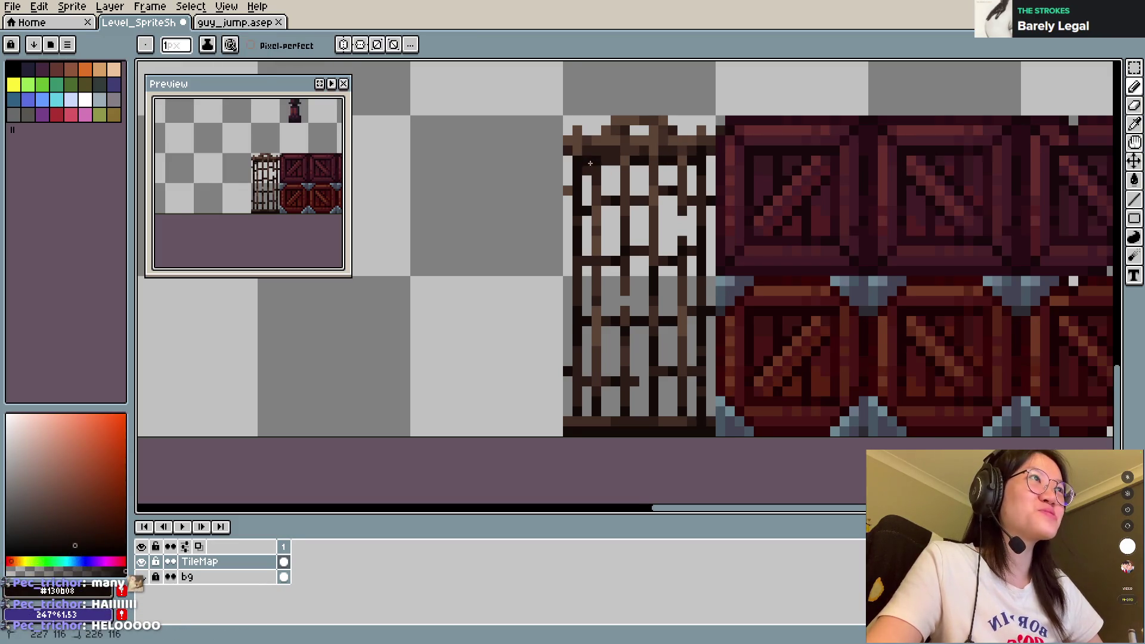
left_click(620, 153, "alt")
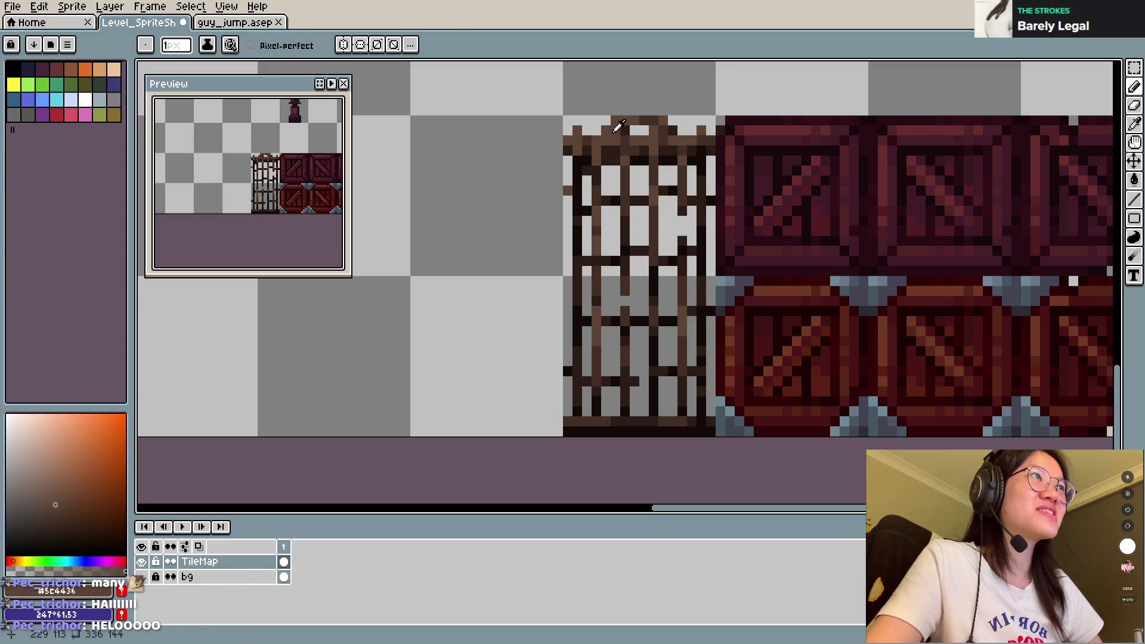
left_click(603, 147, "alt")
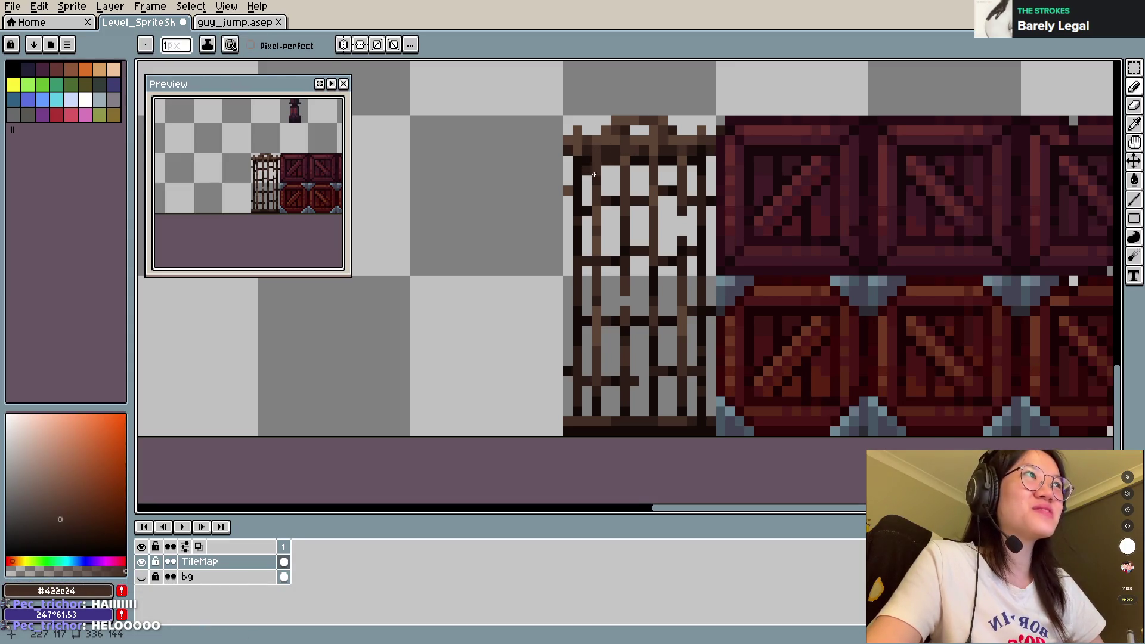
key("ctrl+s")
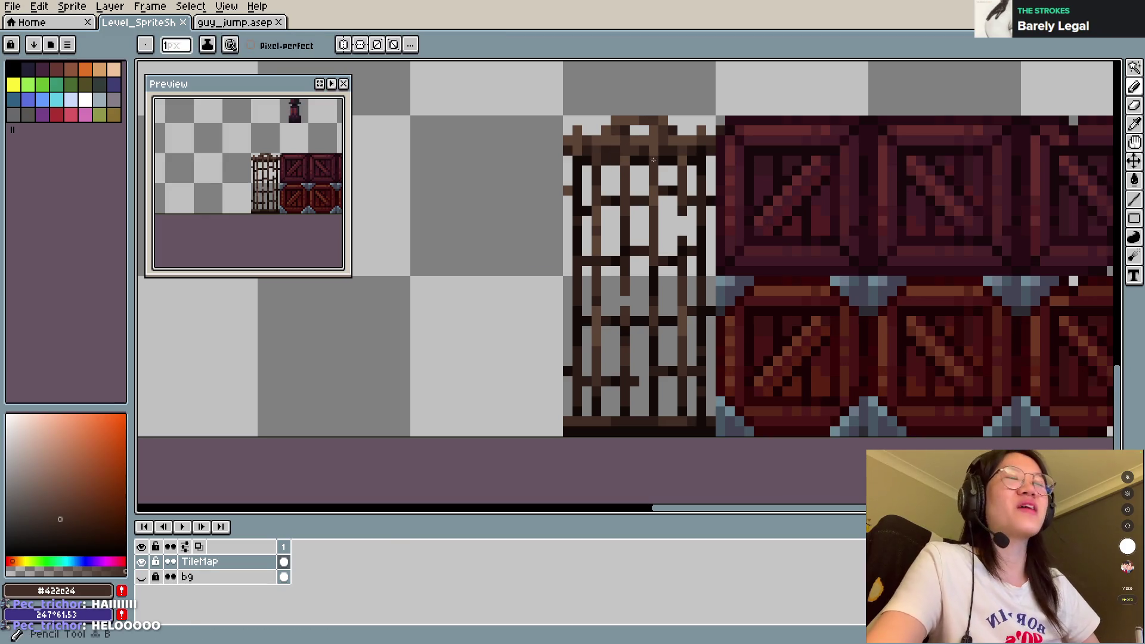
left_click(682, 161)
left_click(682, 162, "alt")
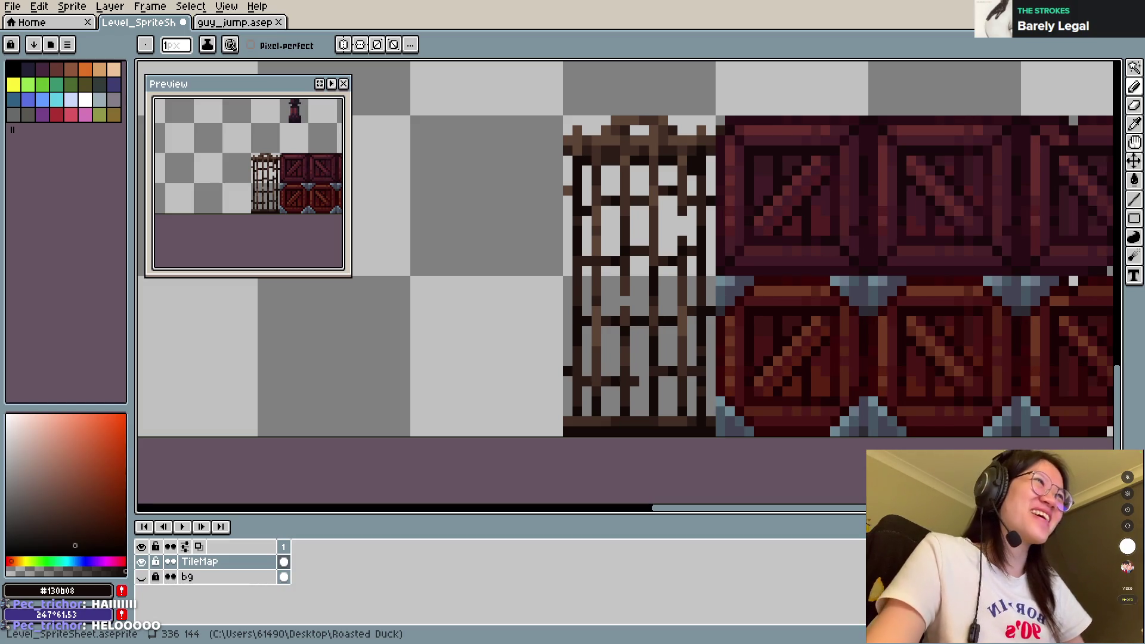
scroll(683, 248, "down", 1)
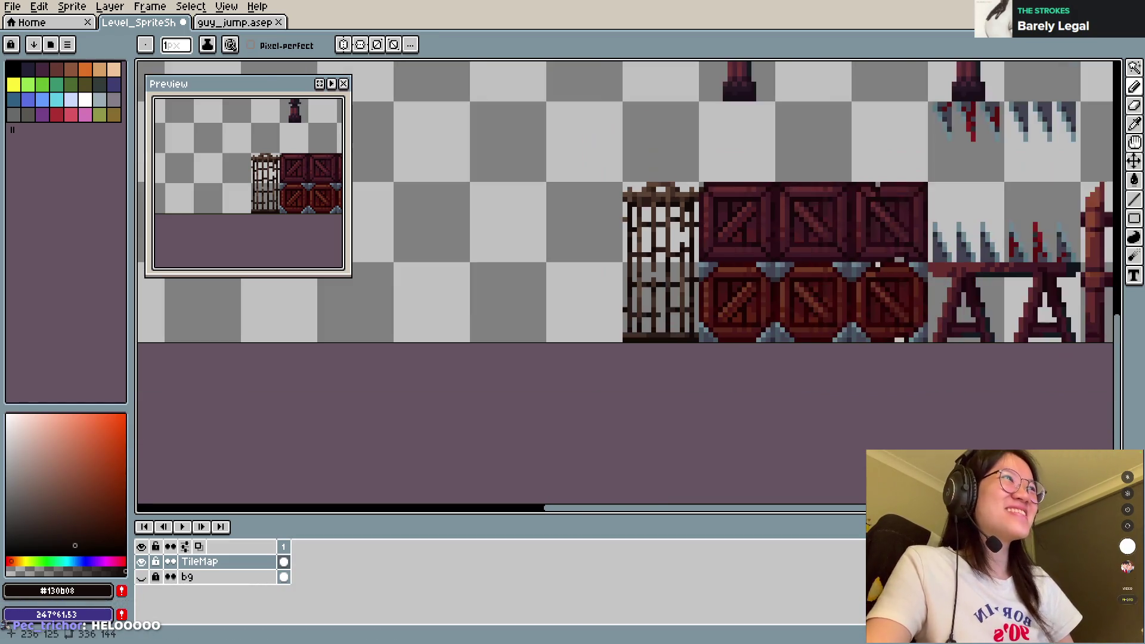
Step: Darken a pixel on the cage's top bar with dark brown #2c1c16 and save
scroll(671, 179, "up", 3)
scroll(683, 332, "down", 1)
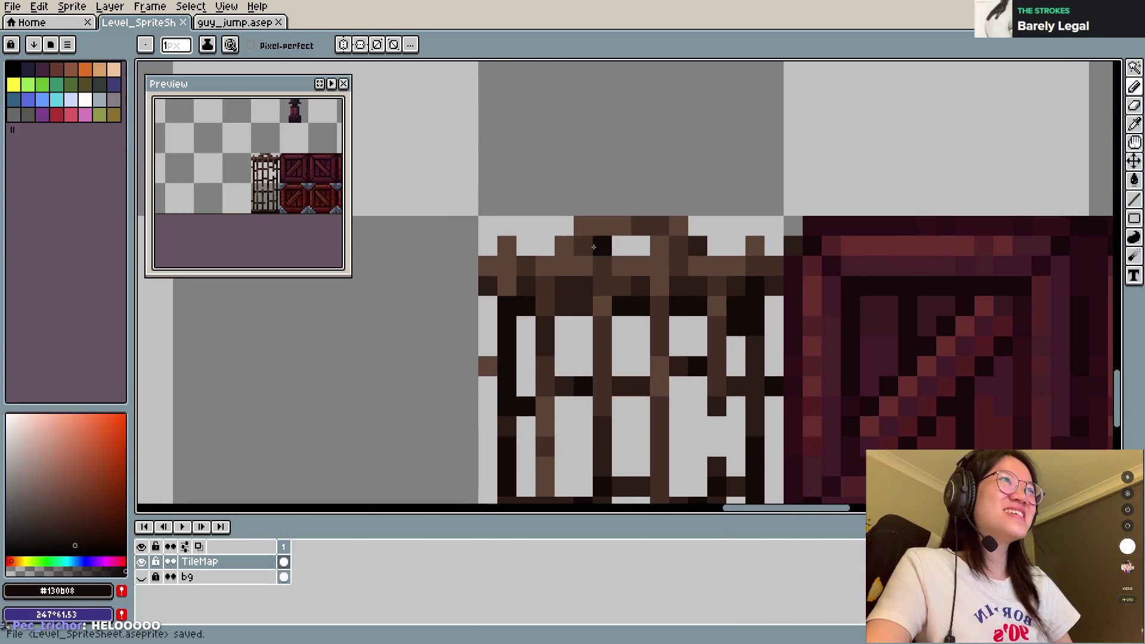
key("ctrl+s")
key("i")
left_click(570, 249)
key("b")
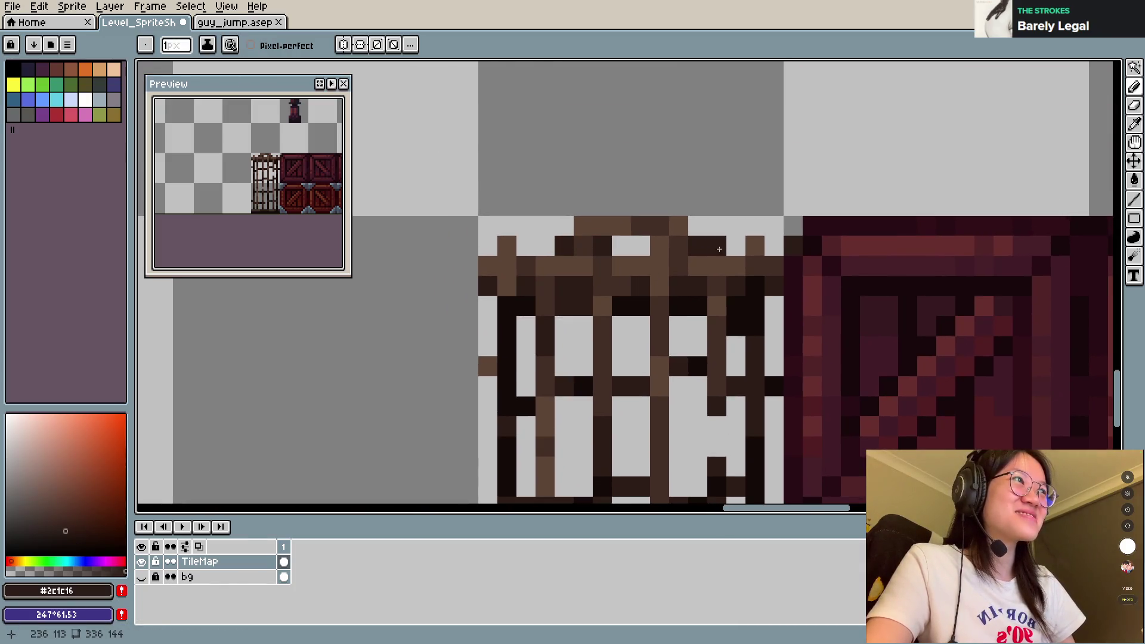
left_click(660, 245)
key("ctrl+s")
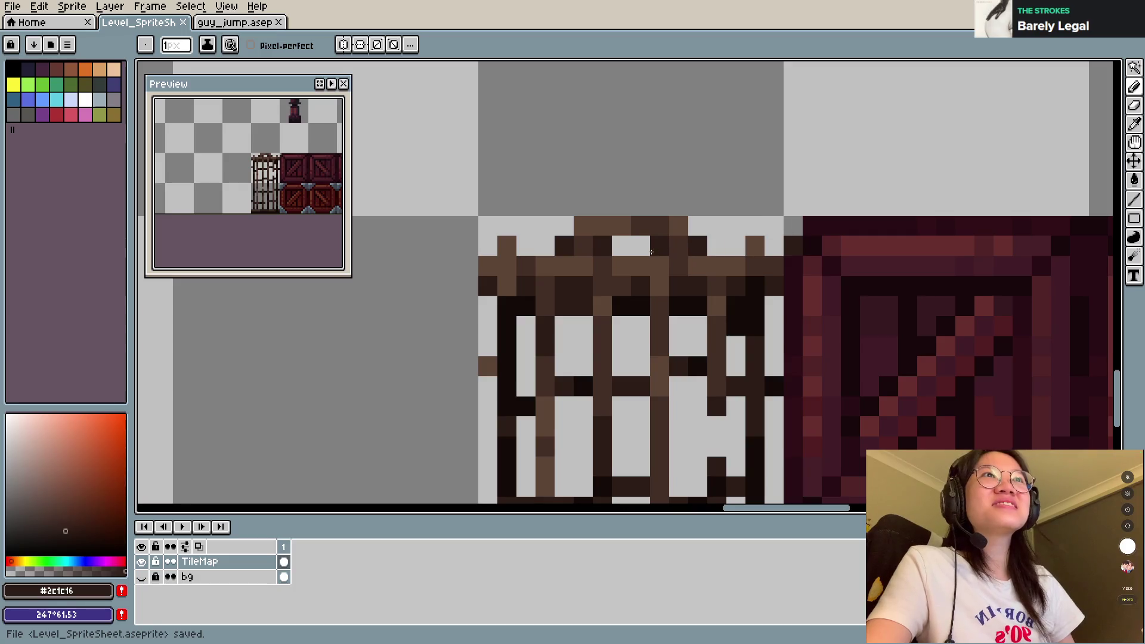
Step: Add a mid brown #5c4436 pixel sticking up above the cage top and save the sheet
key("i")
left_click(588, 227)
key("b")
key("i")
key("ctrl+s")
key("b")
left_click(595, 213)
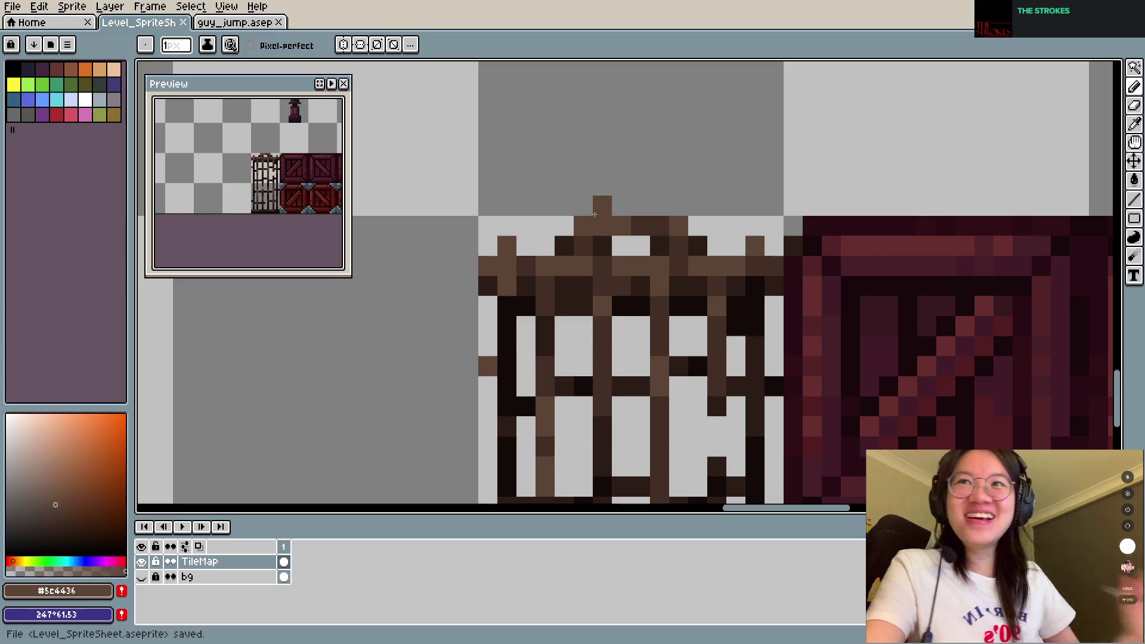
scroll(657, 184, "down", 5)
scroll(802, 223, "up", 4)
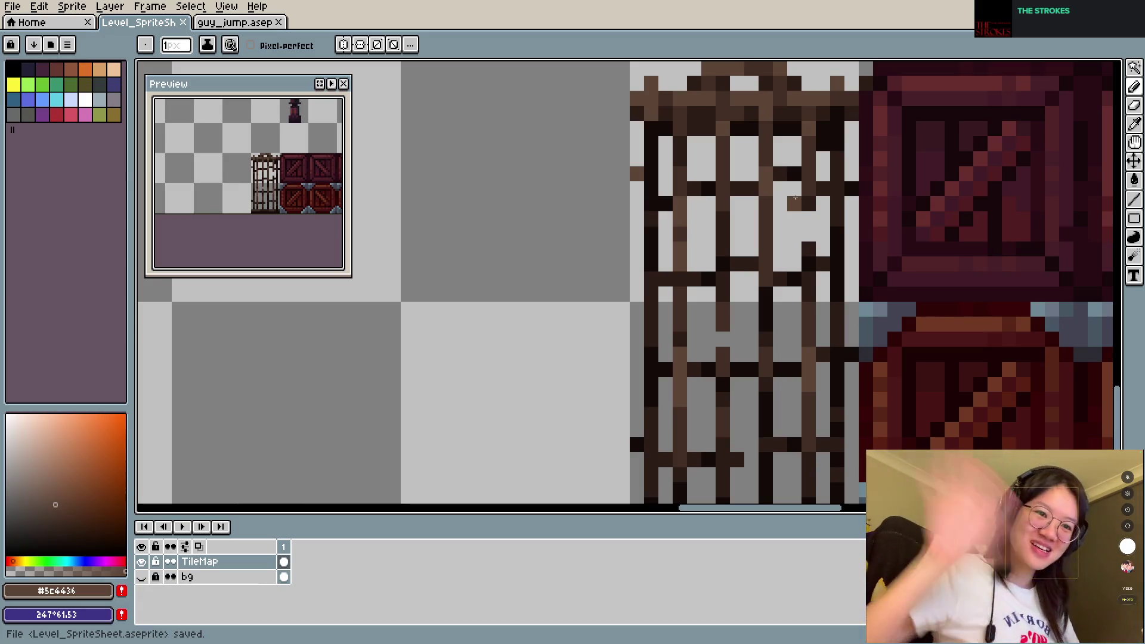
scroll(671, 244, "down", 1)
scroll(671, 245, "down", 3)
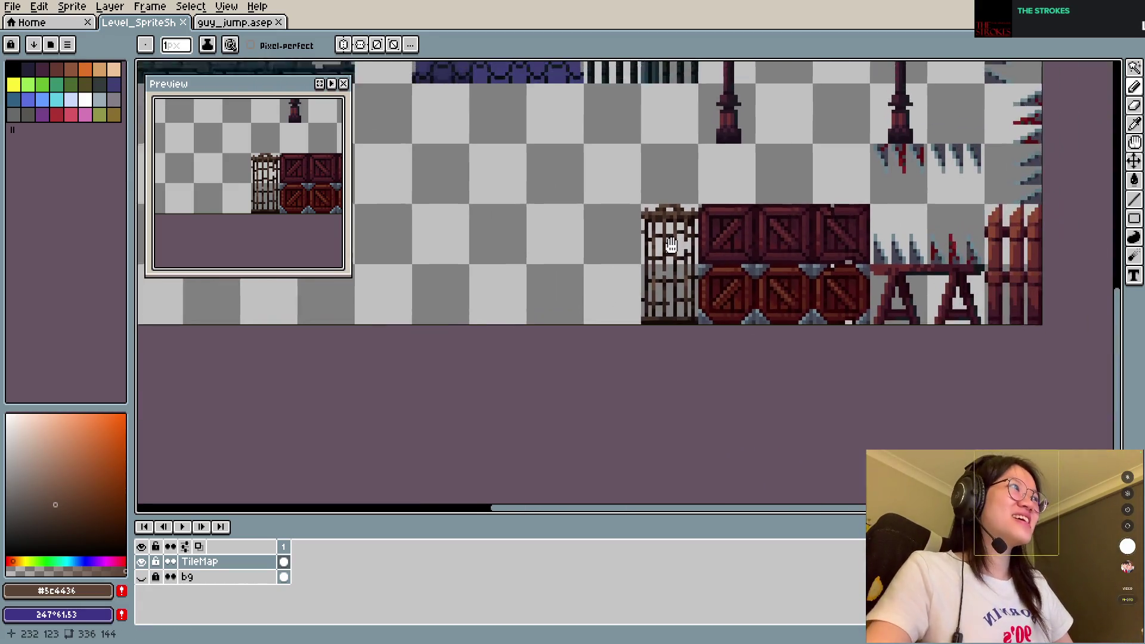
key("ctrl+s")
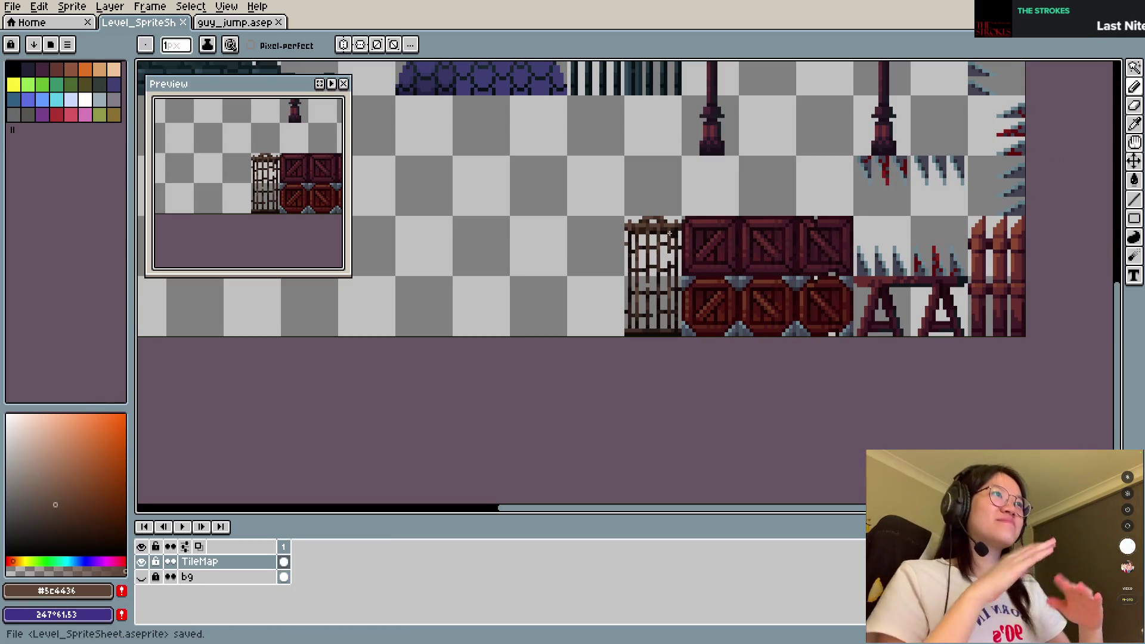
Step: Select the cage tile, nudge it right, and trial a hue shift before cancelling it
key("m")
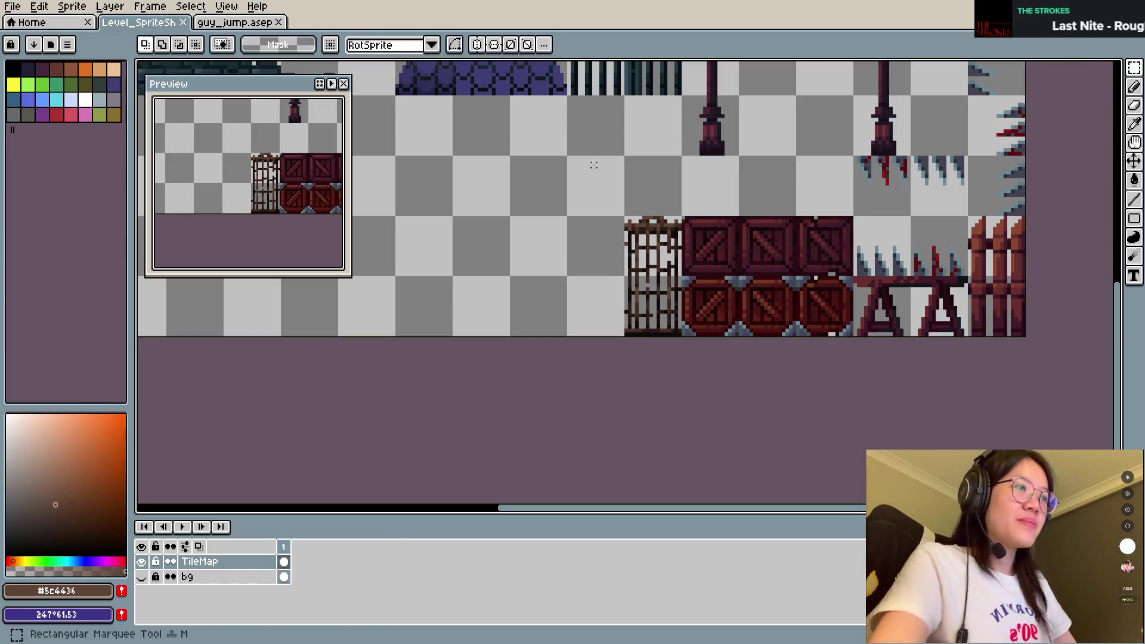
left_click_drag(620, 212, 686, 337)
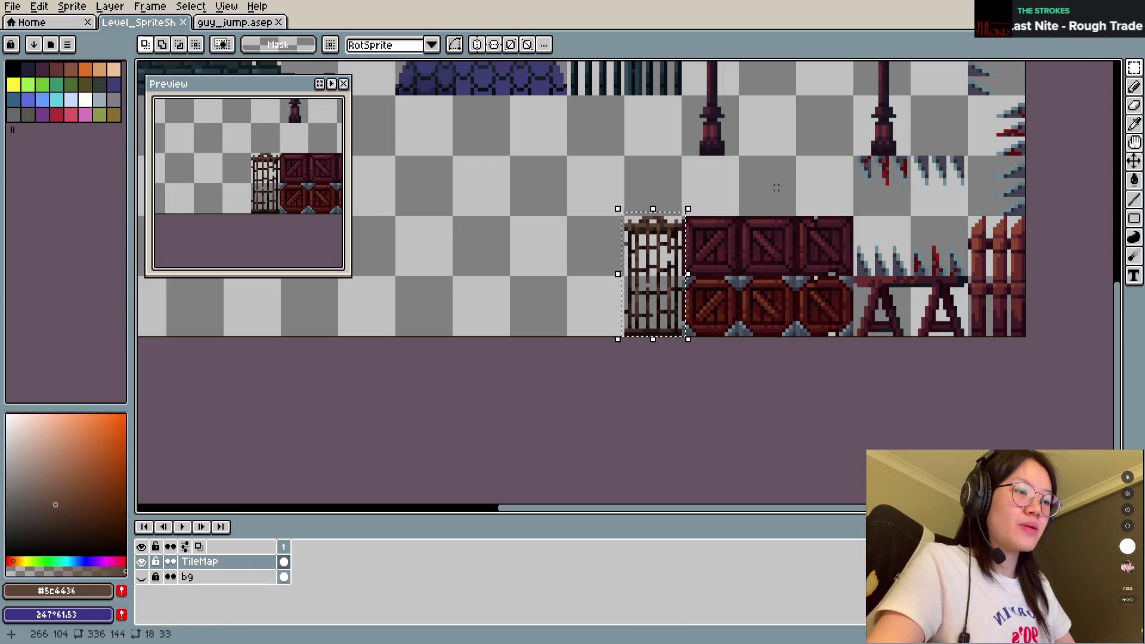
scroll(549, 150, "up", 4)
key("Right")
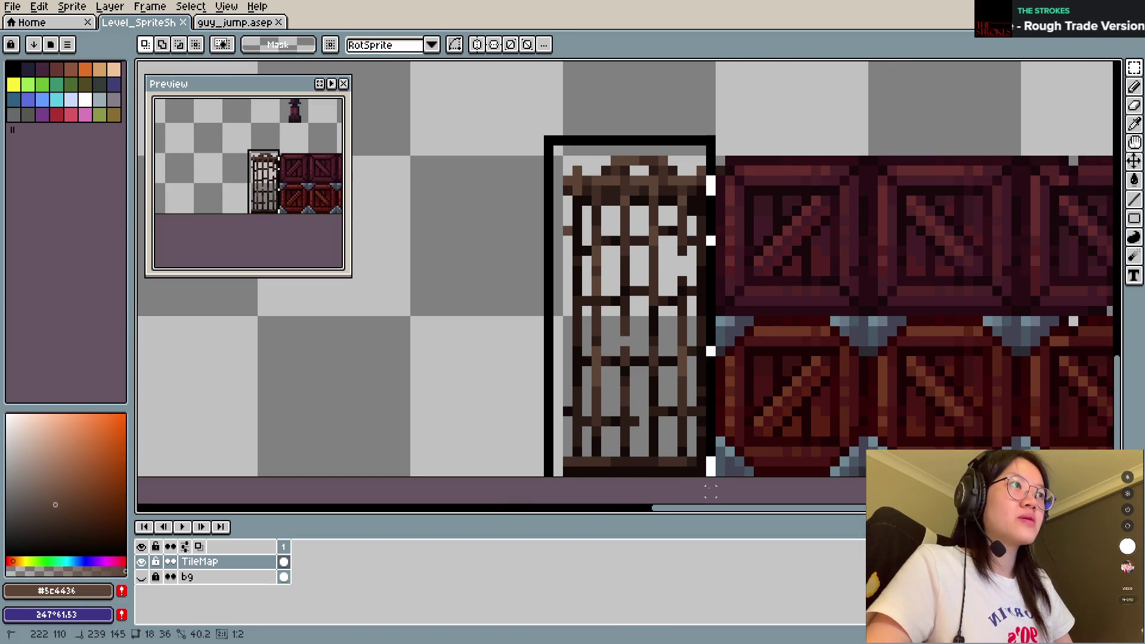
key("ctrl+d")
key("ctrl+u")
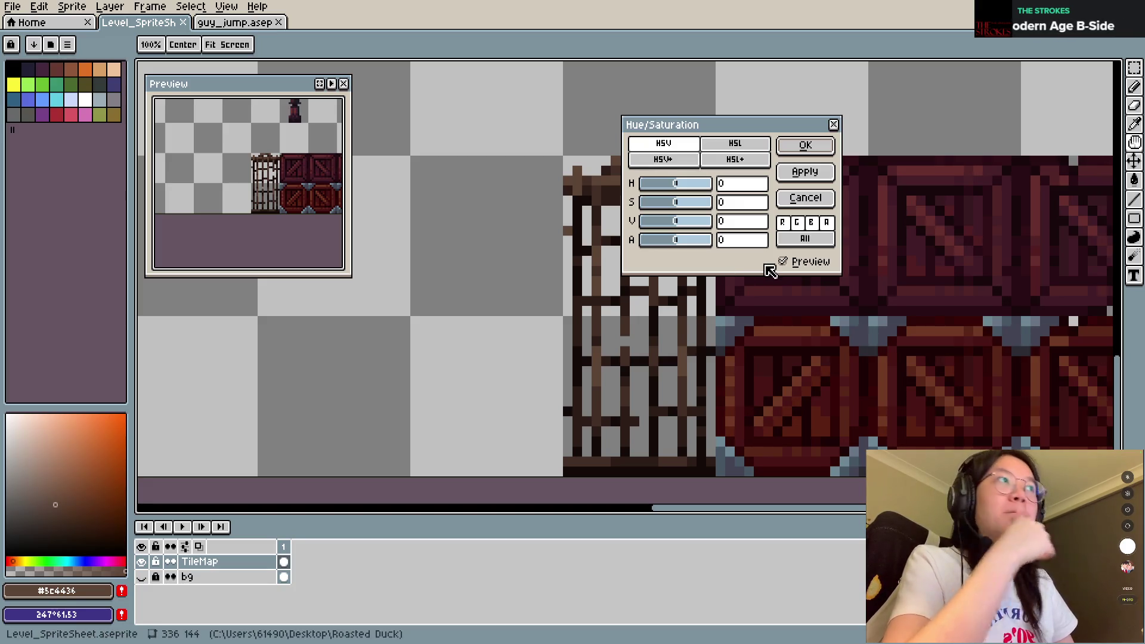
left_click_drag(708, 183, 680, 184)
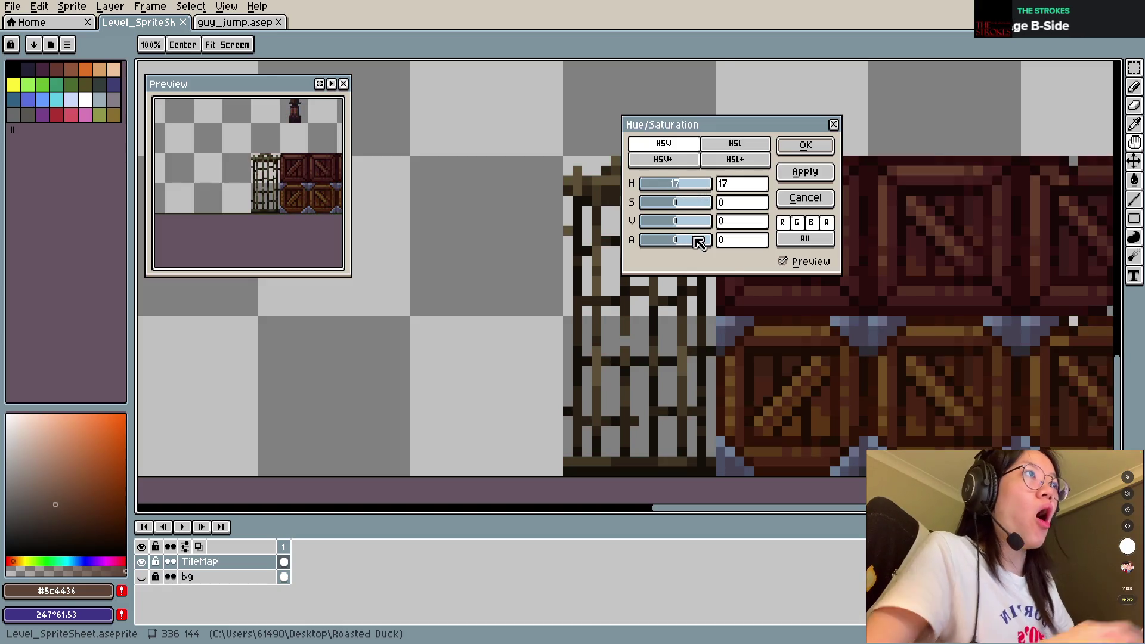
key("Escape")
key("m")
left_click_drag(564, 148, 711, 494)
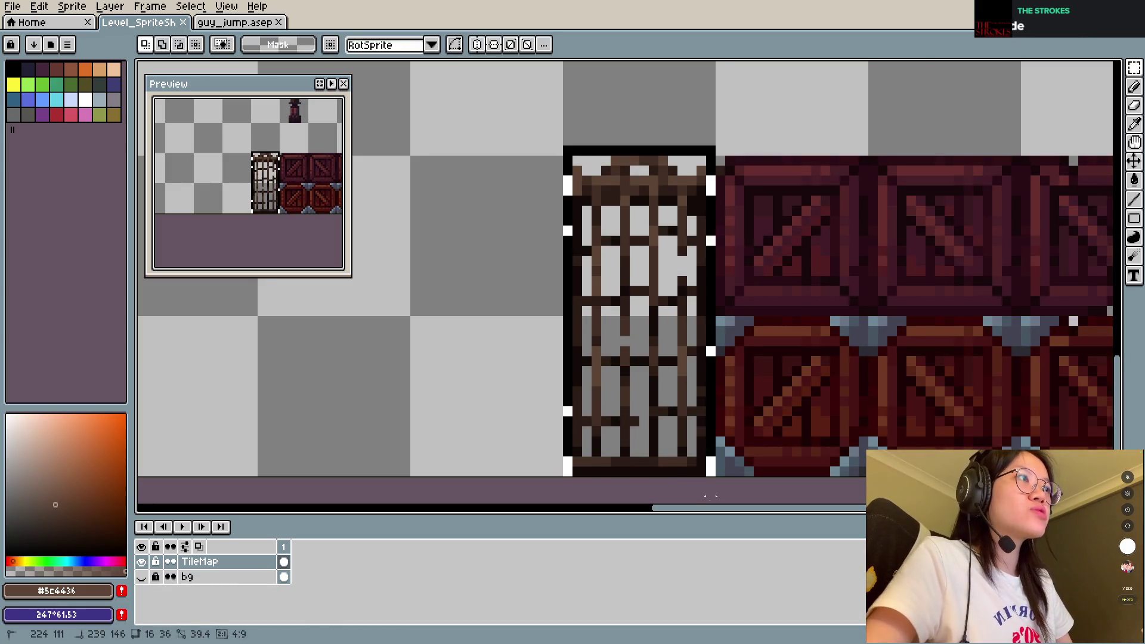
key("ctrl+d")
Step: Apply hue -20 and saturation 26 to the selected cage area, deselect, and save
left_click_drag(535, 137, 715, 478)
key("ctrl+u")
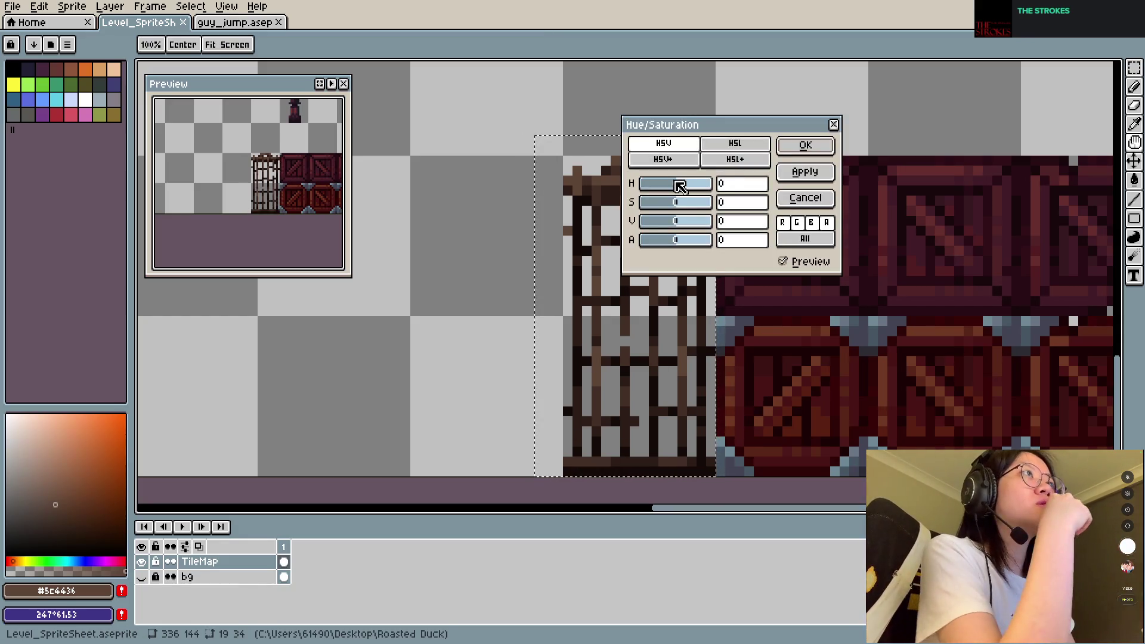
left_click_drag(664, 187, 678, 190)
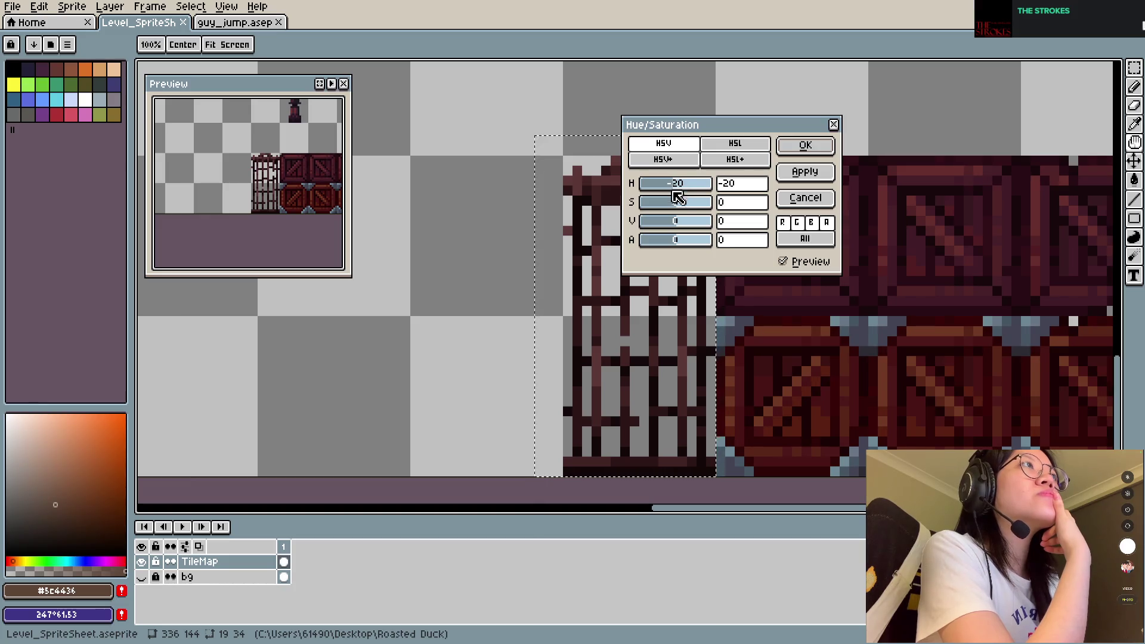
left_click_drag(682, 206, 690, 207)
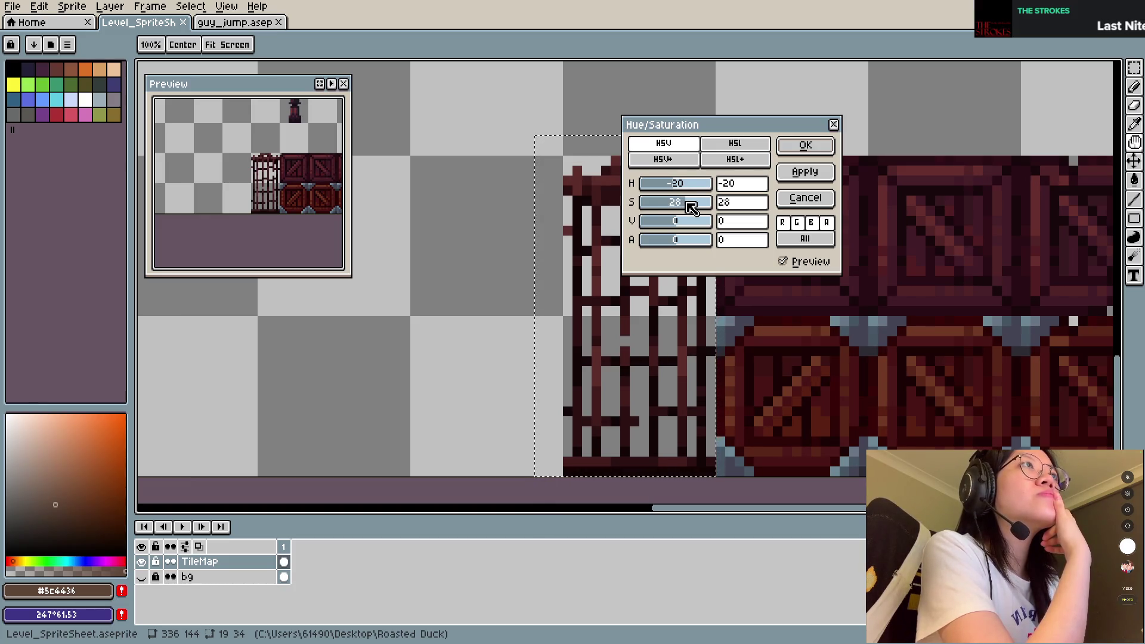
left_click_drag(677, 189, 678, 187)
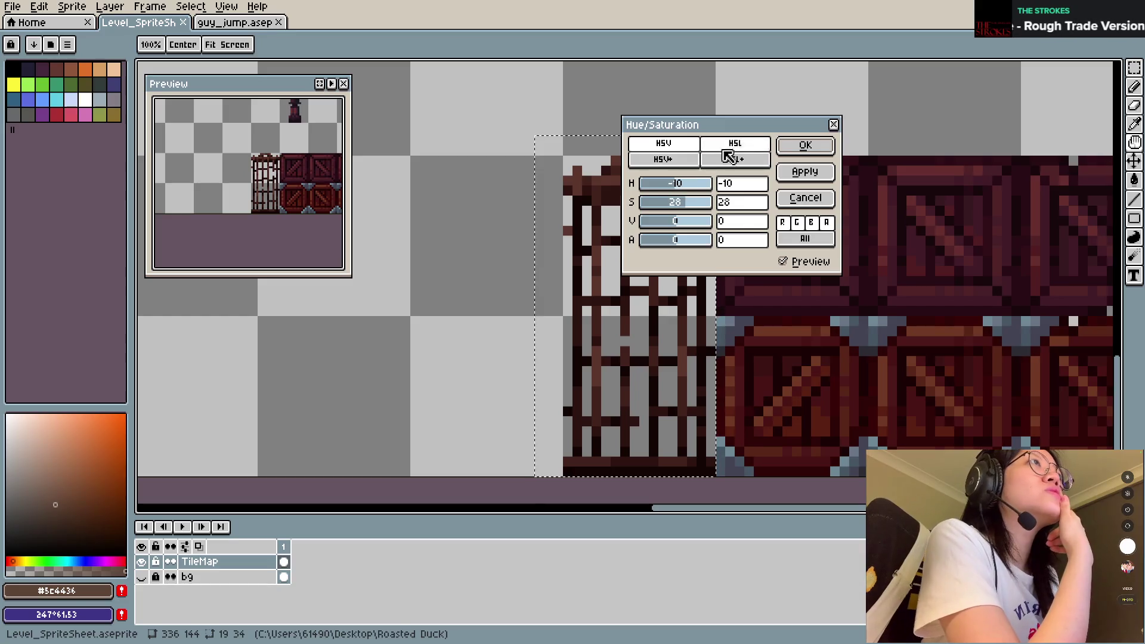
mouse_move(679, 189)
left_mouse_down()
mouse_move(650, 186)
mouse_move(678, 191)
left_mouse_up()
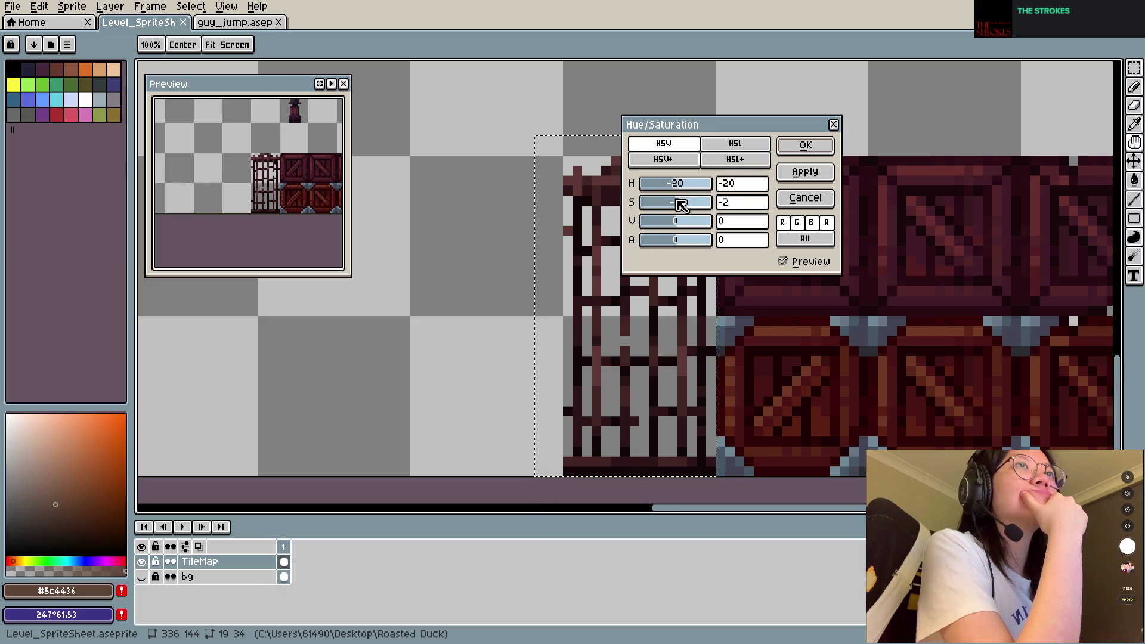
left_click(805, 145)
key("ctrl+d")
key("ctrl+s")
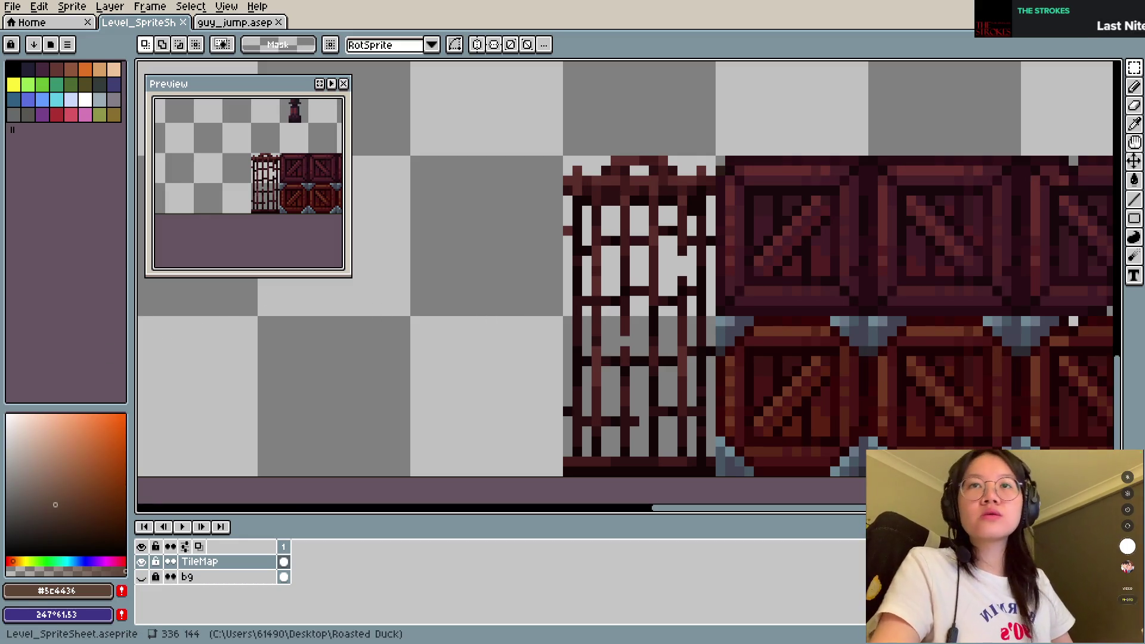
Step: Save the updated Level_SpriteSheet.aseprite file
scroll(450, 320, "down", 5)
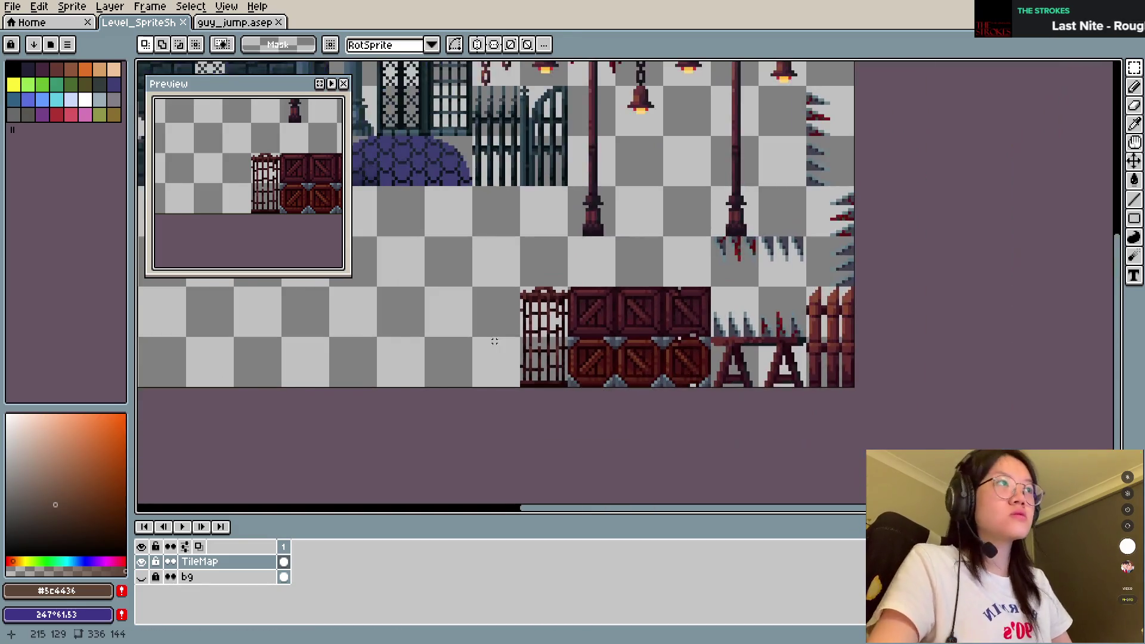
scroll(498, 332, "down", 2)
key("ctrl+s")
scroll(601, 385, "up", 1)
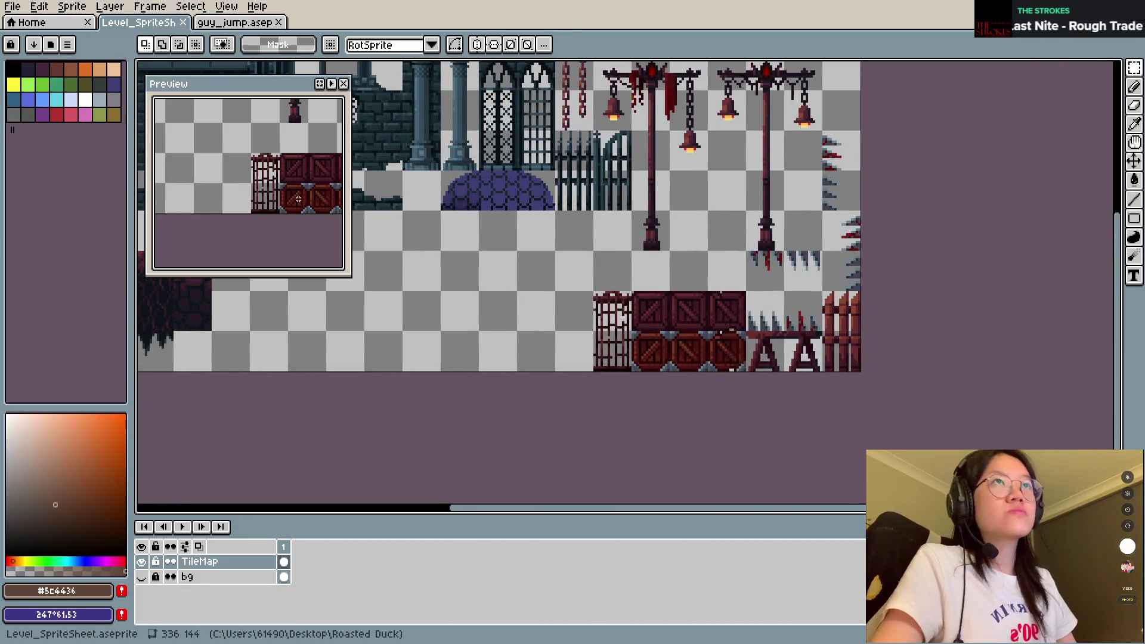
key("ctrl+s")
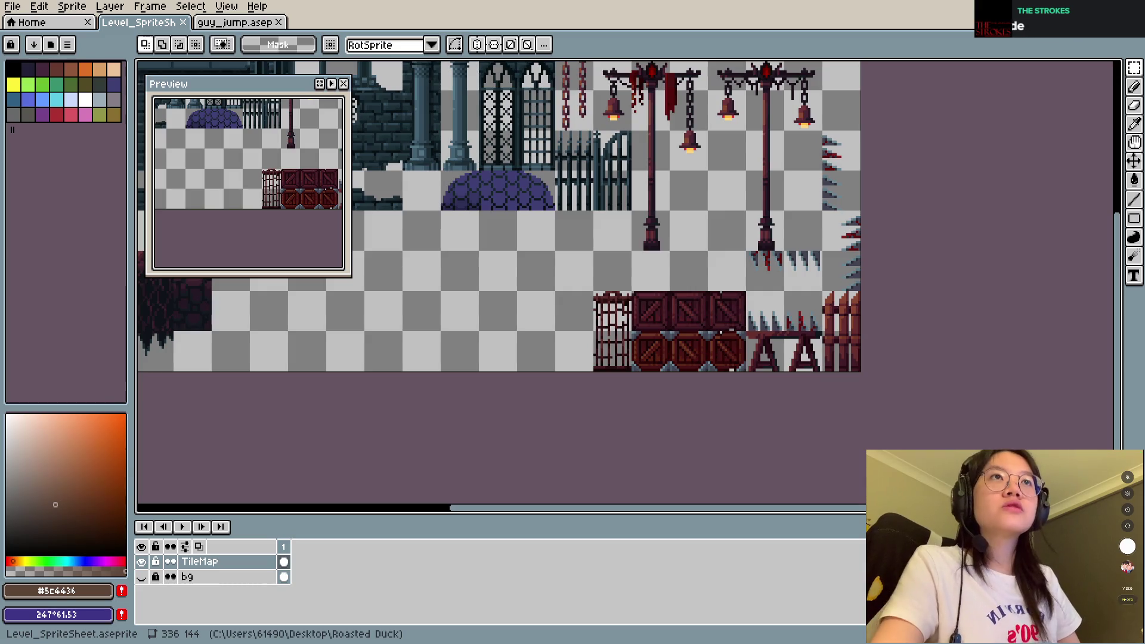
Step: Export the sheet as Level_SpriteSheet.png and switch back to the GDevelop Level scene
key("ctrl+e")
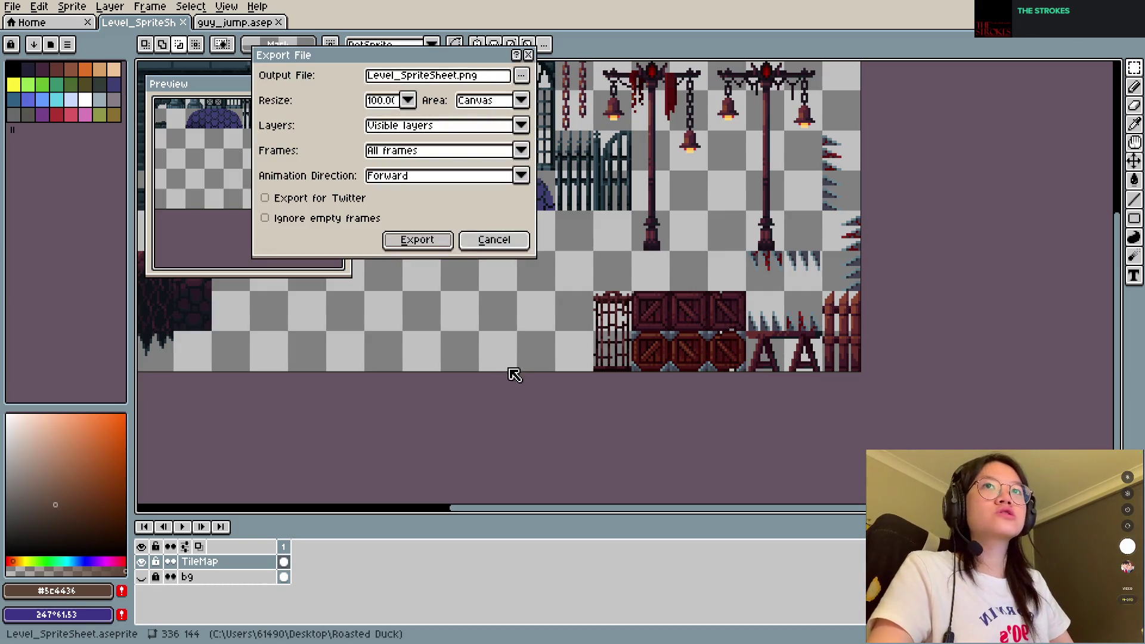
left_click(418, 240)
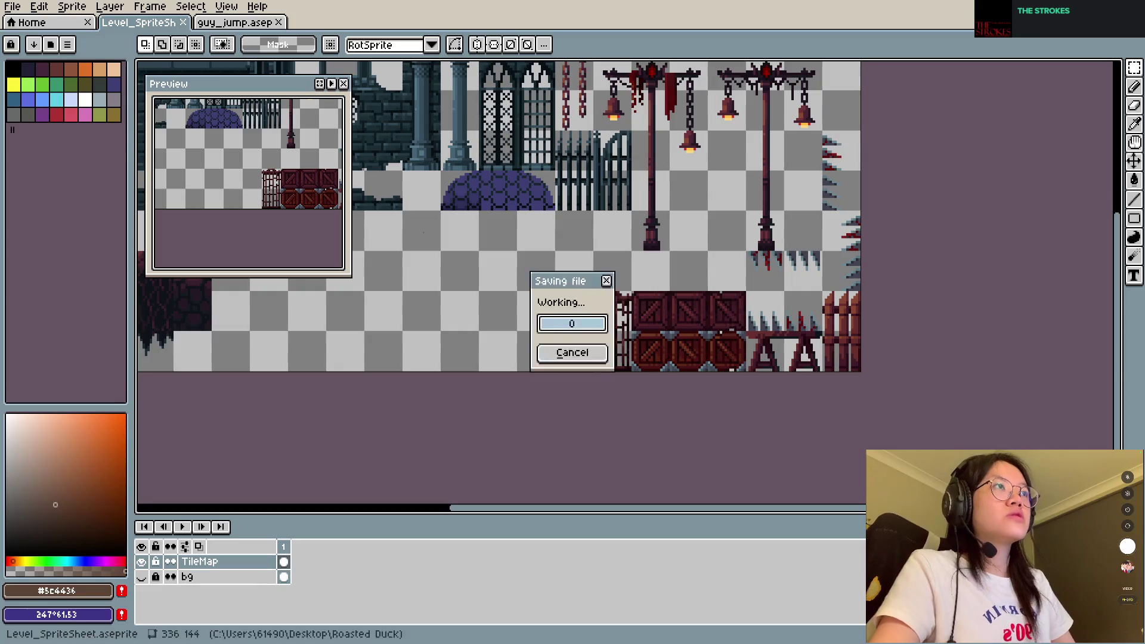
key("alt+Tab")
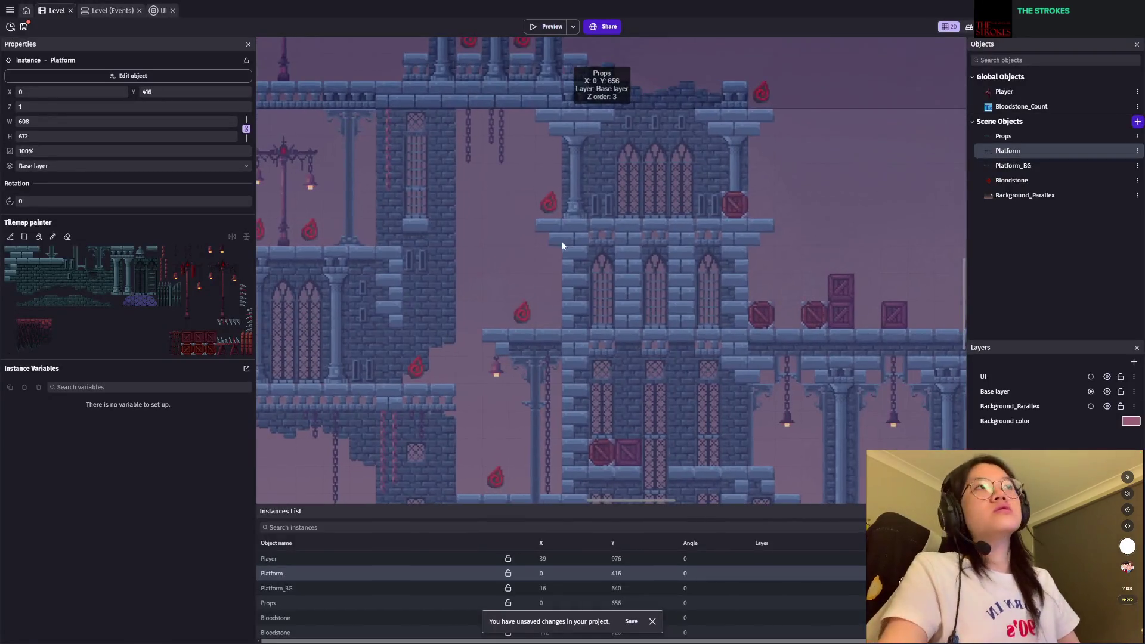
Step: Pick the cage tile and paint a cage near the level's right edge
scroll(528, 355, "down", 5)
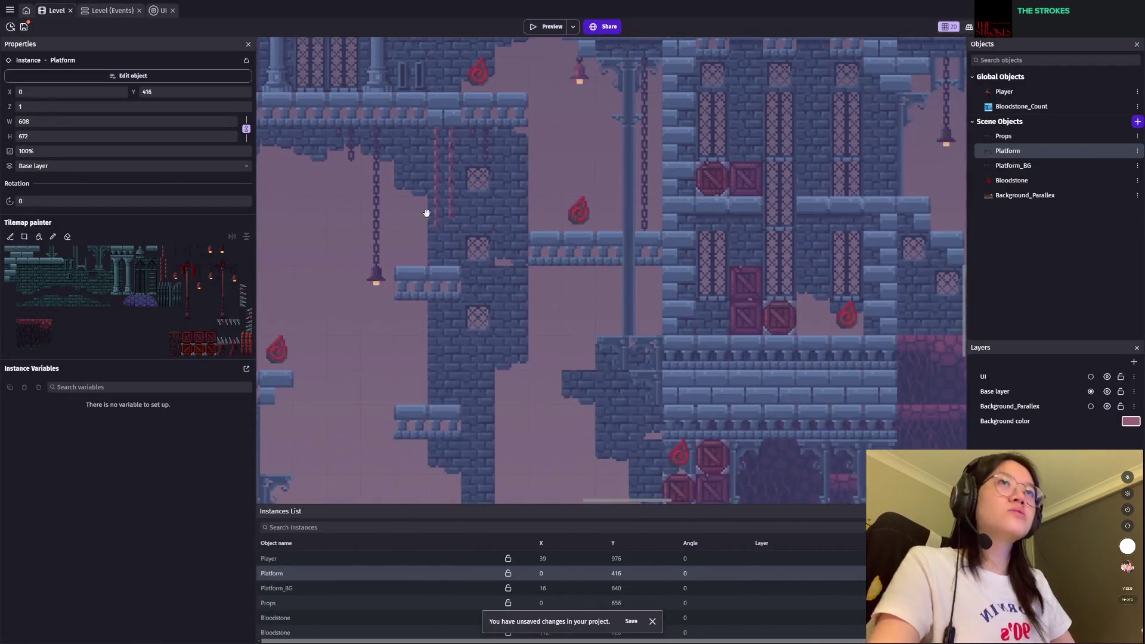
left_click(177, 339)
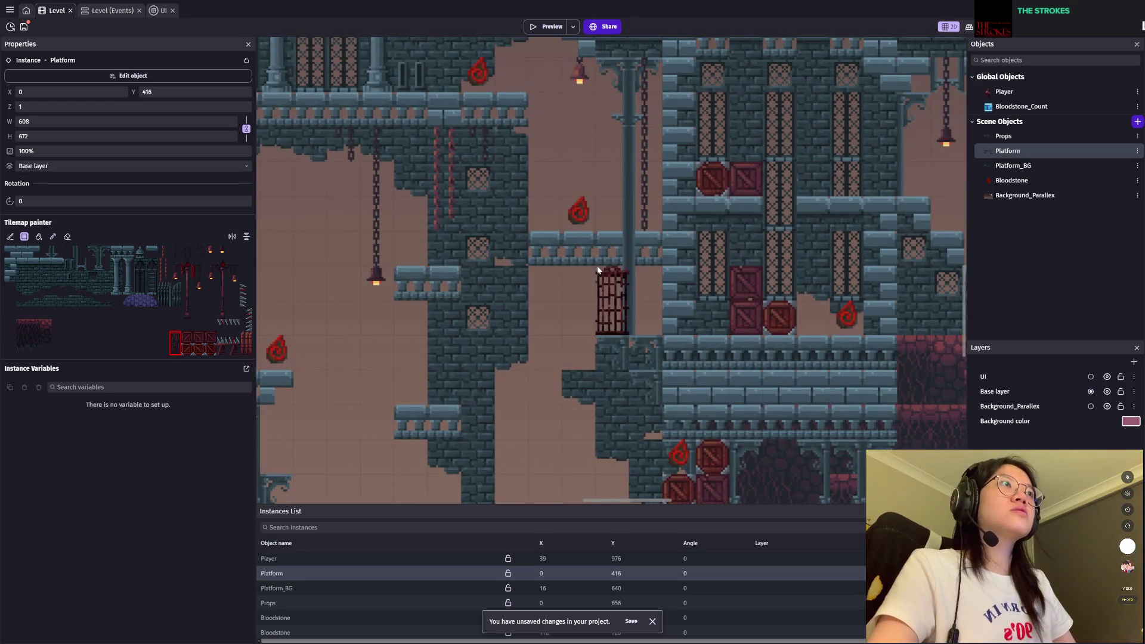
scroll(609, 281, "up", 3)
scroll(537, 239, "right", 3)
scroll(457, 196, "up", 2)
scroll(596, 298, "right", 6)
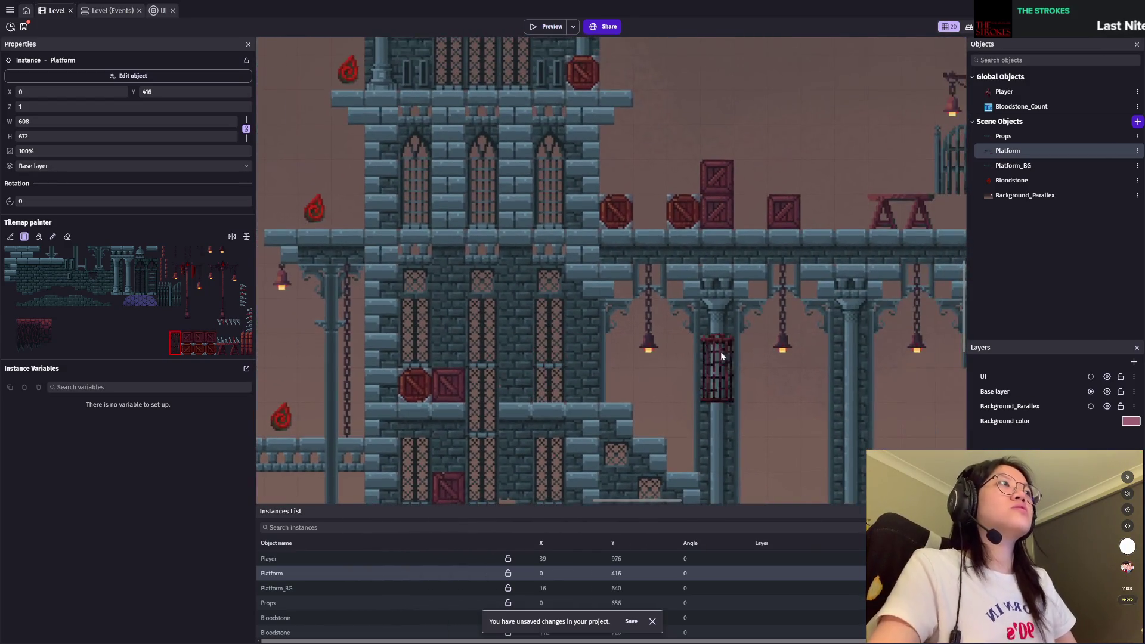
scroll(770, 419, "up", 2)
scroll(769, 419, "down", 5)
scroll(753, 231, "right", 3)
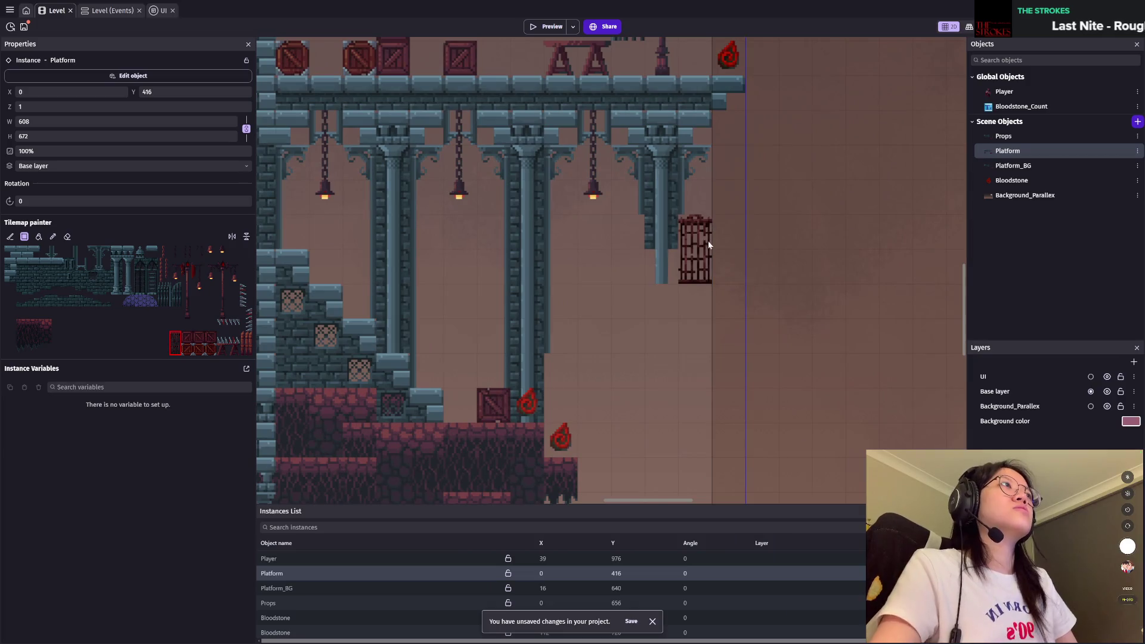
left_click(723, 242)
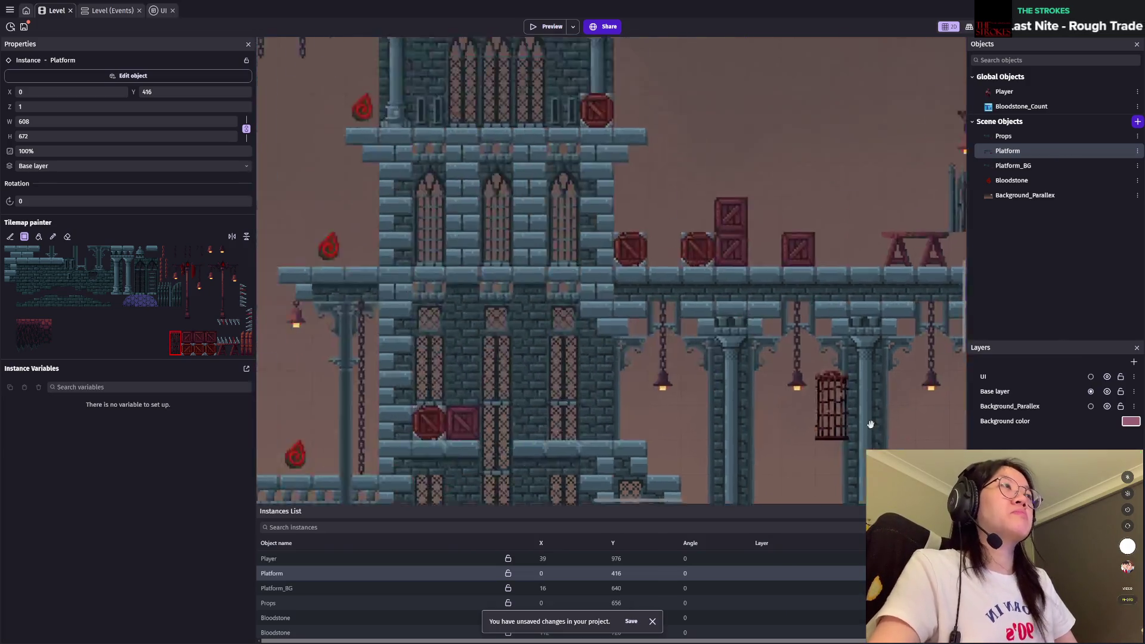
Step: Place a cage beside the hanging chains, then erase it with the eraser
scroll(656, 203, "up", 5)
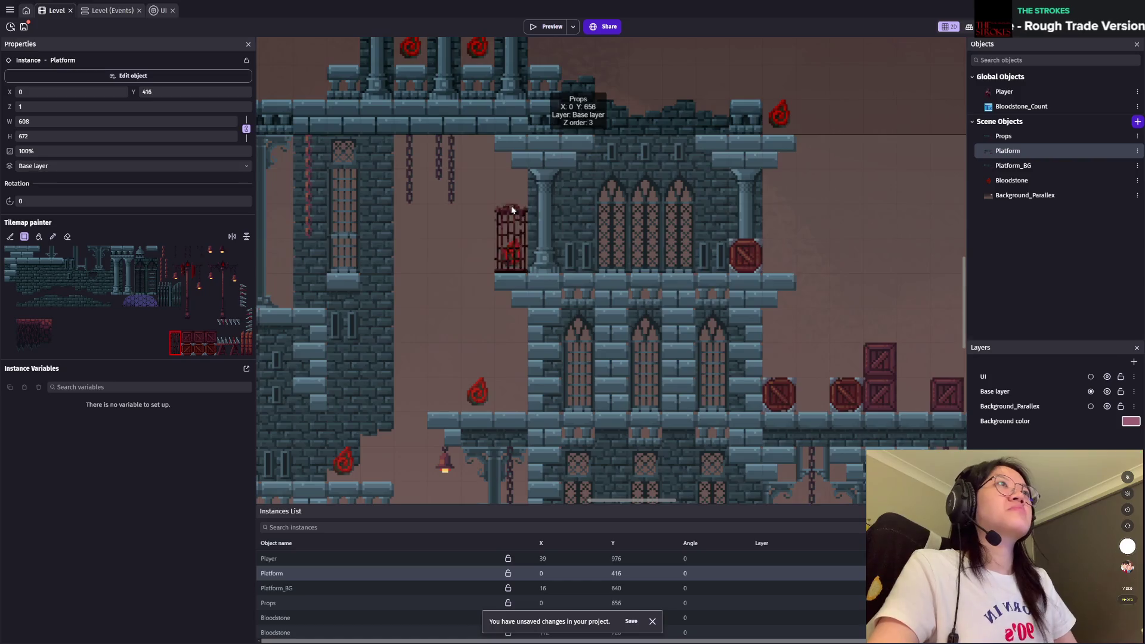
scroll(743, 287, "left", 5)
scroll(743, 287, "up", 1)
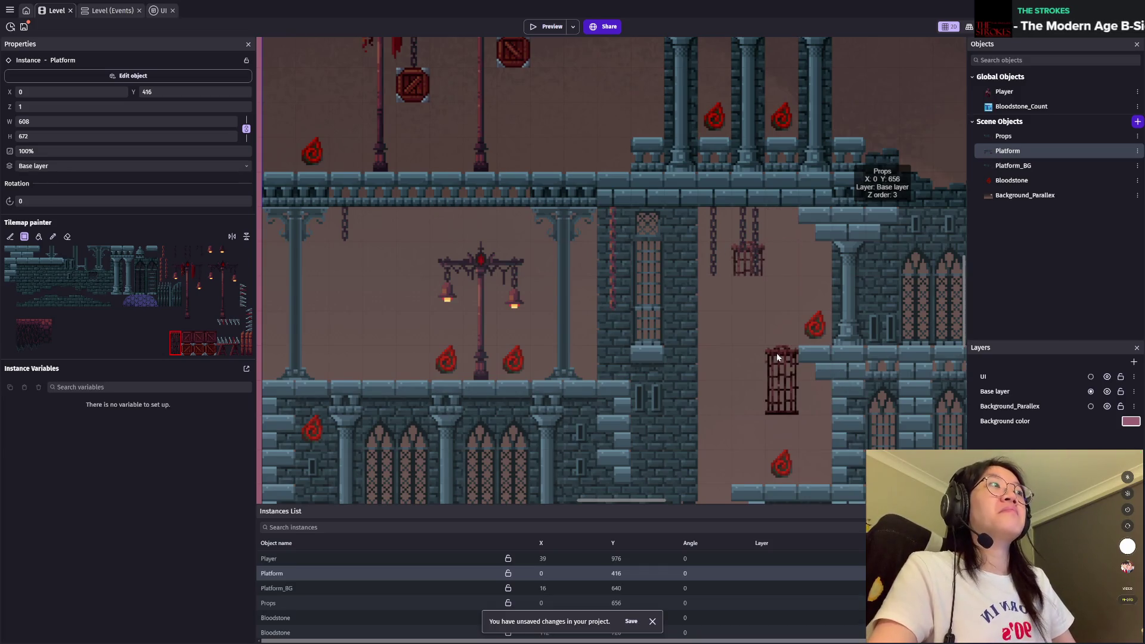
left_click(740, 244)
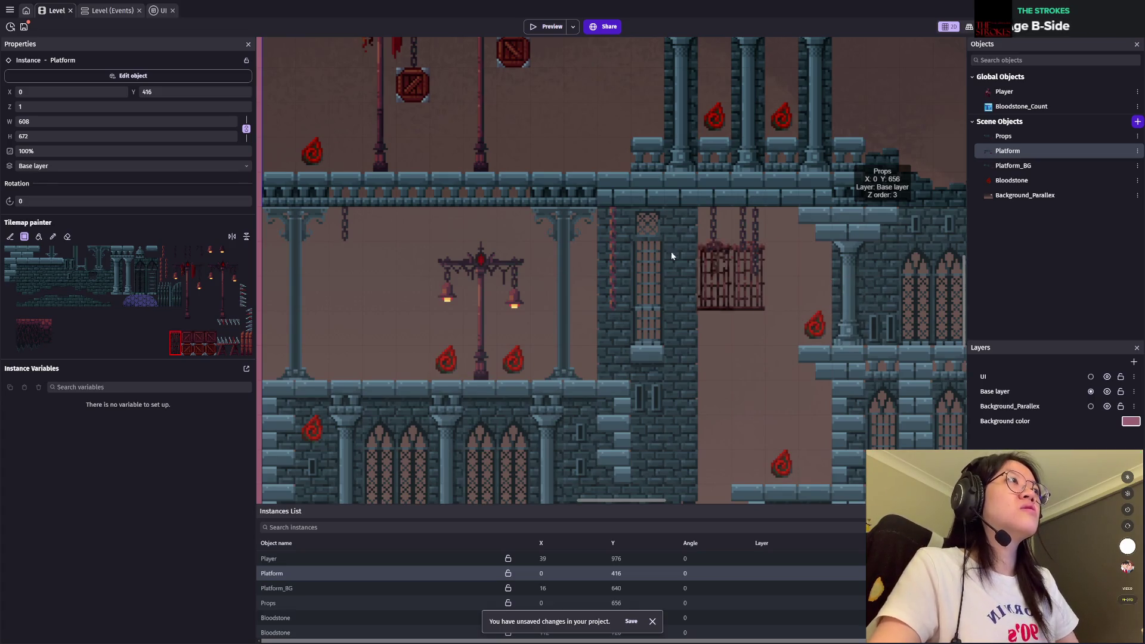
left_click(67, 237)
left_click(748, 275)
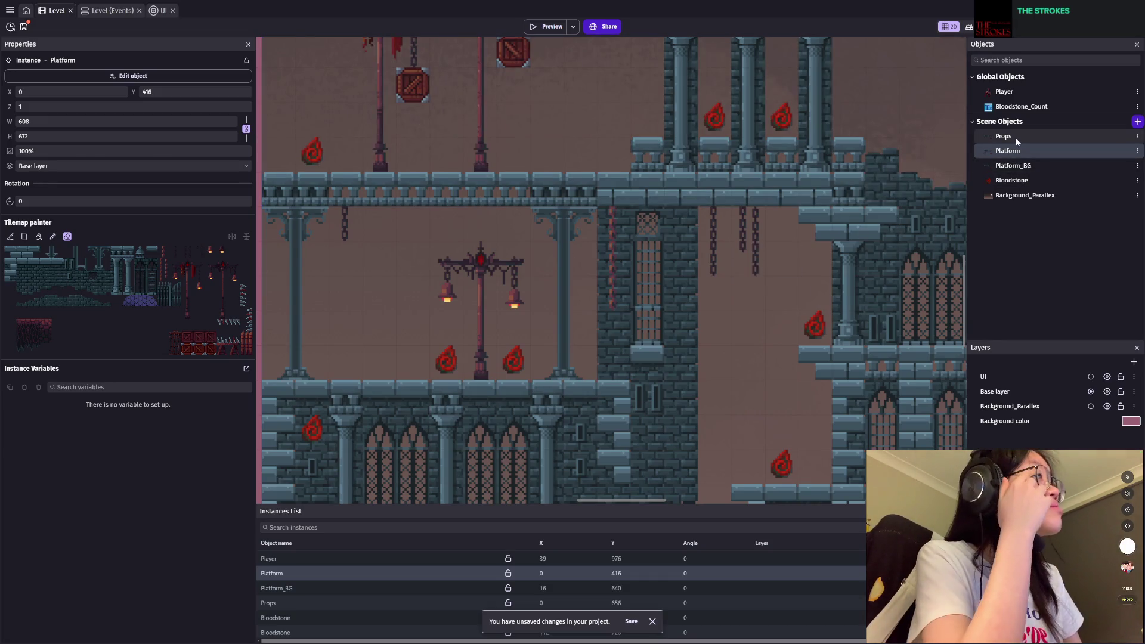
Step: Select the Props tilemap instance for tile editing with the eraser active
left_click(1004, 136)
left_click(744, 237)
key("ctrl+z")
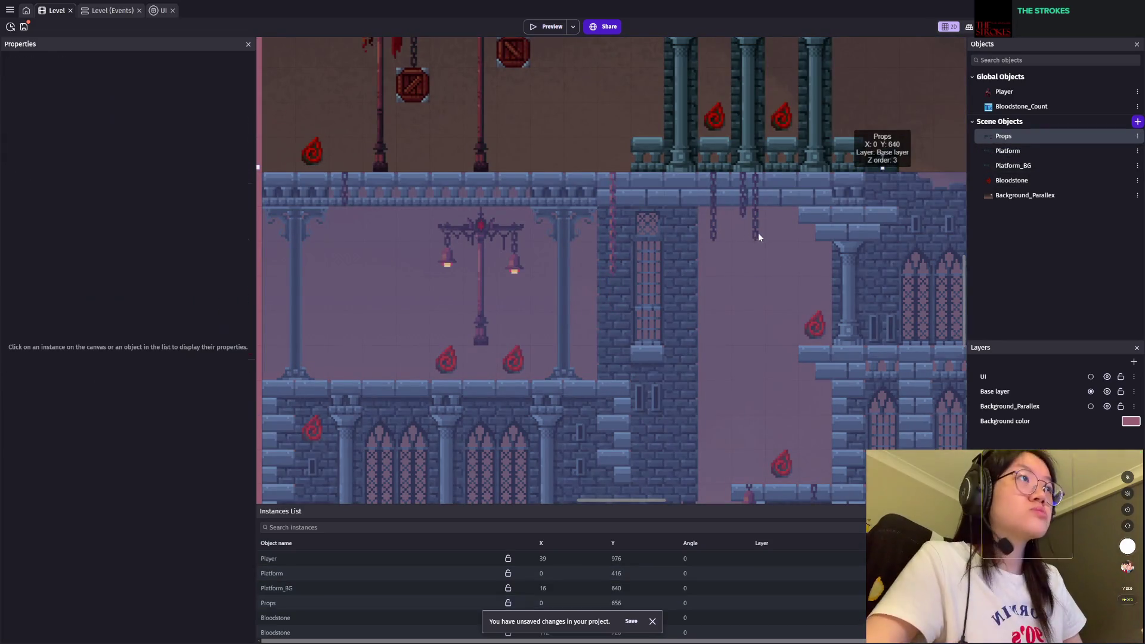
left_click(1018, 140)
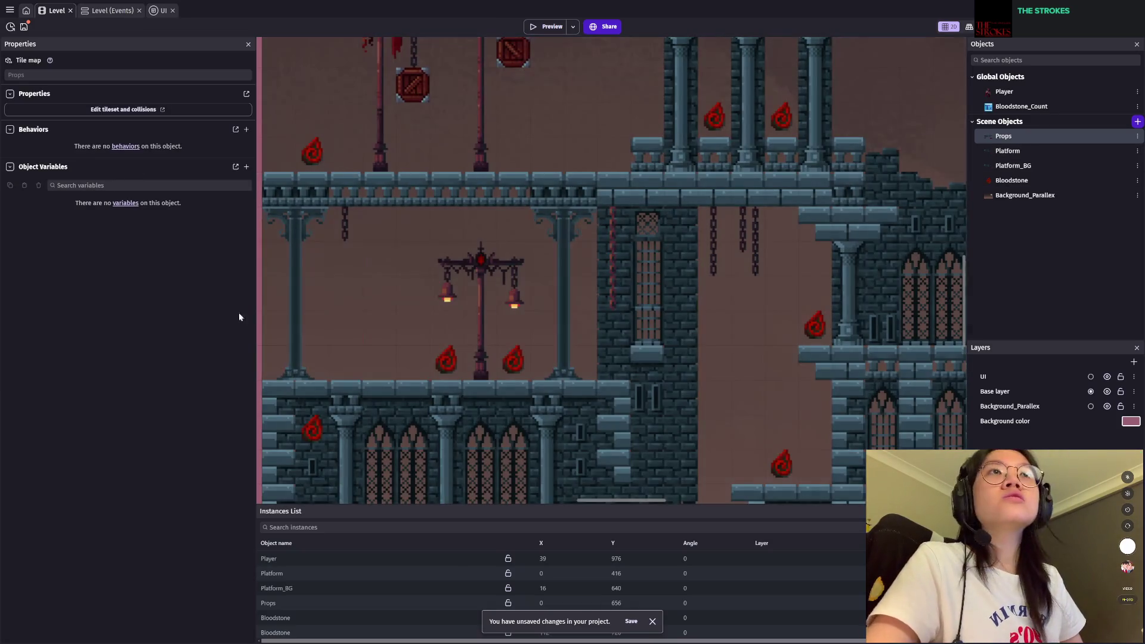
left_click(274, 605)
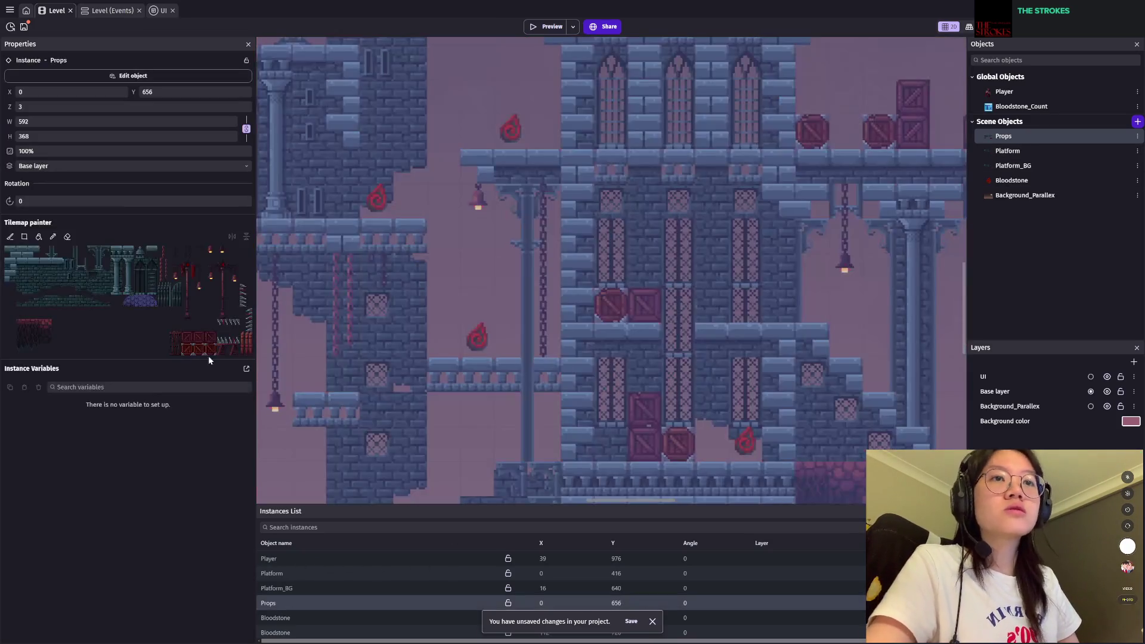
left_click(68, 237)
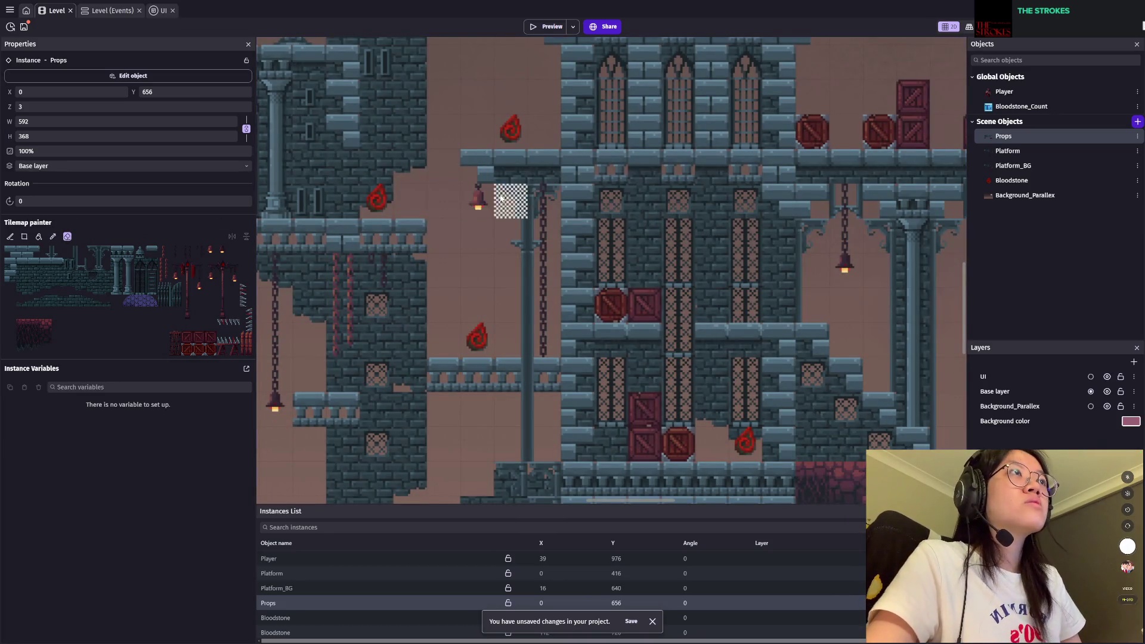
Step: Erase the hanging chains beside the lamp and paint a new chain tile in their place
scroll(513, 197, "up", 3)
left_click_drag(554, 204, 532, 225)
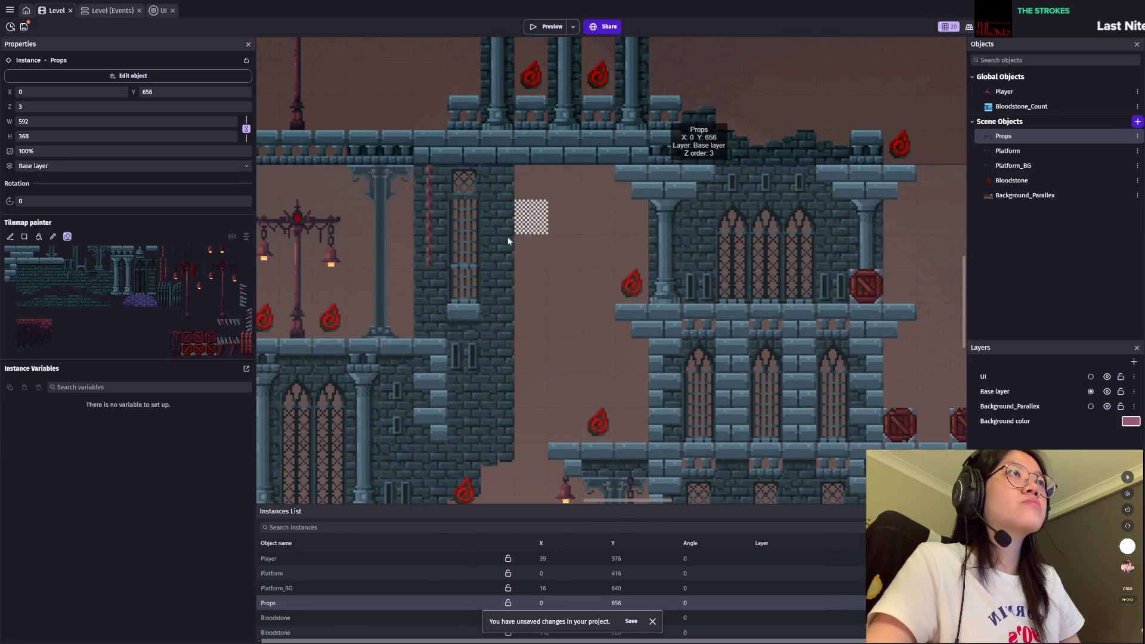
left_click(189, 256)
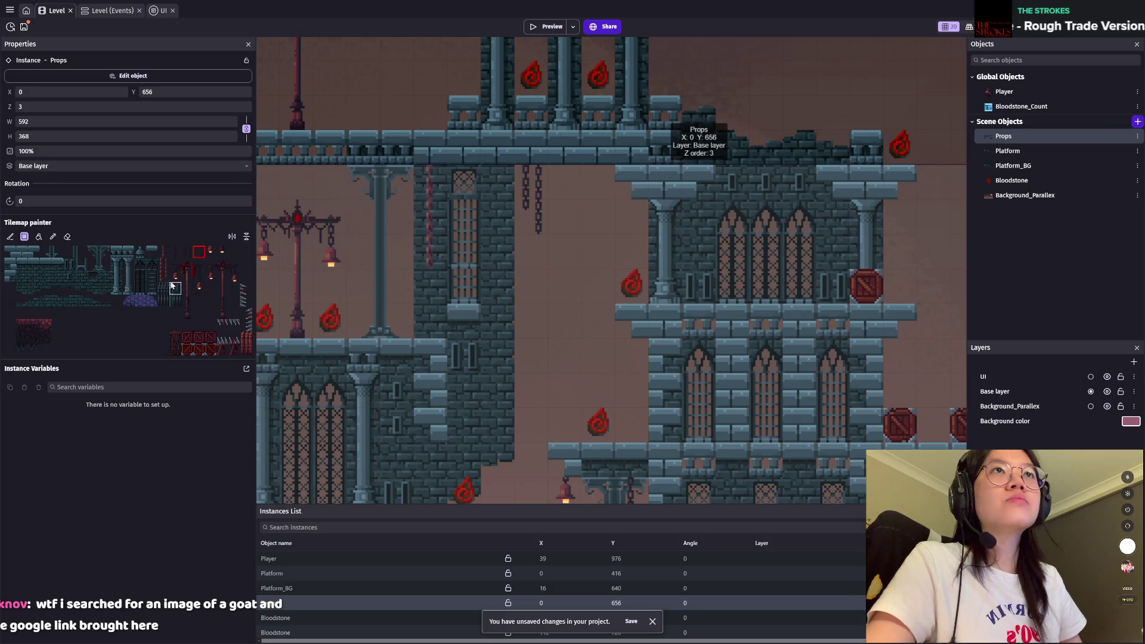
left_click(163, 251)
left_click(573, 195)
Step: Hang two red cages: one under the new chain and another in the lamp hall
scroll(526, 358, "down", 2)
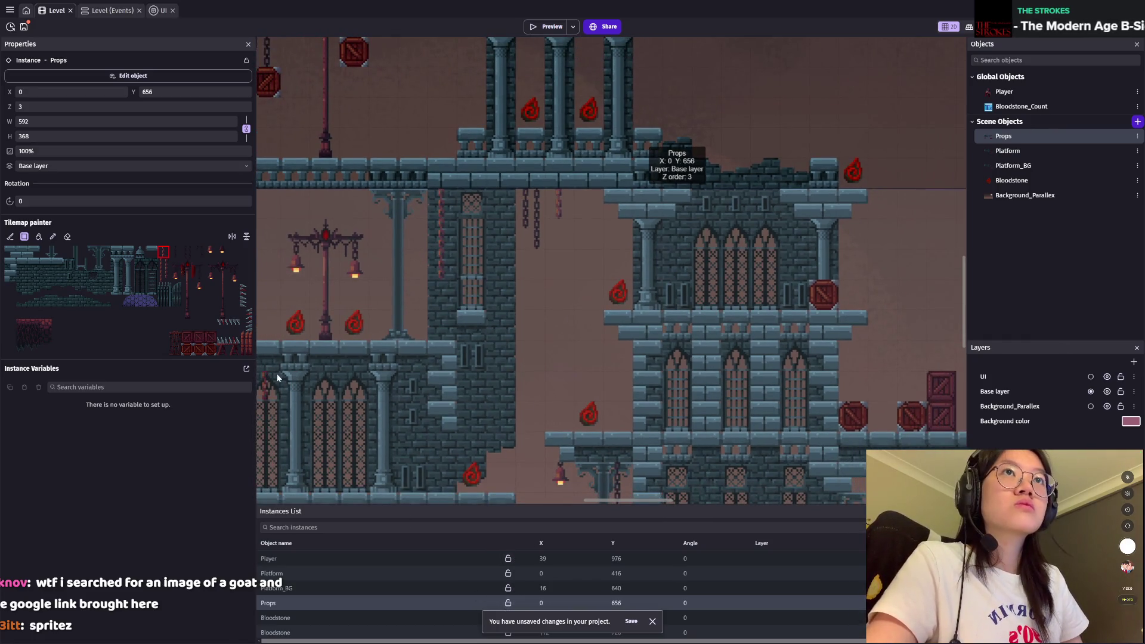
left_click(176, 343)
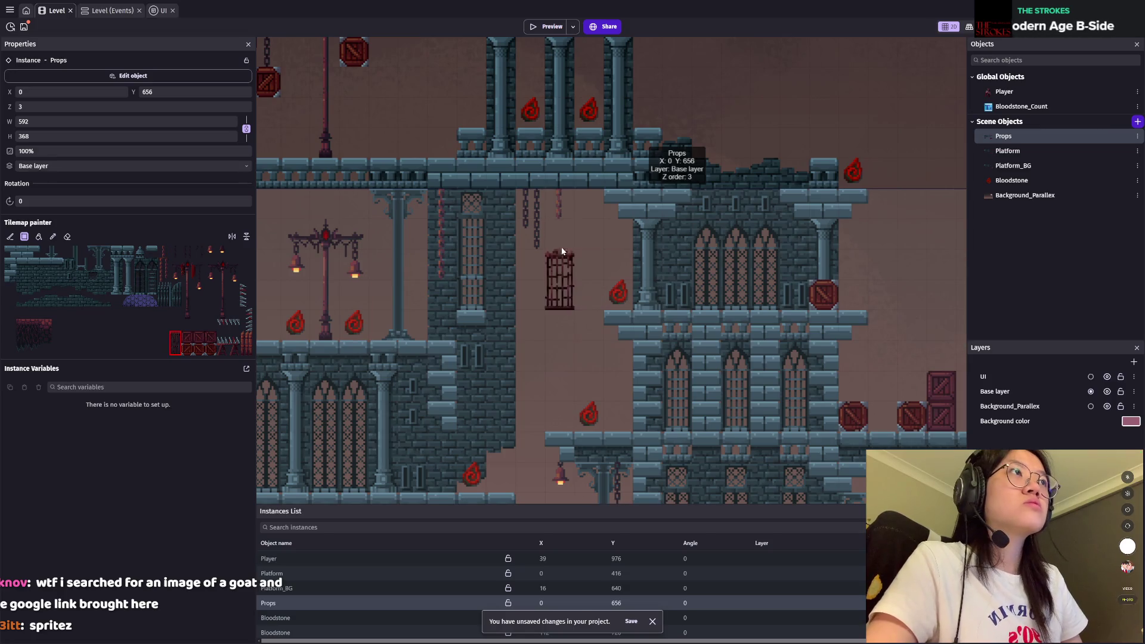
left_click(559, 249)
scroll(720, 362, "left", 1)
scroll(537, 270, "left", 4)
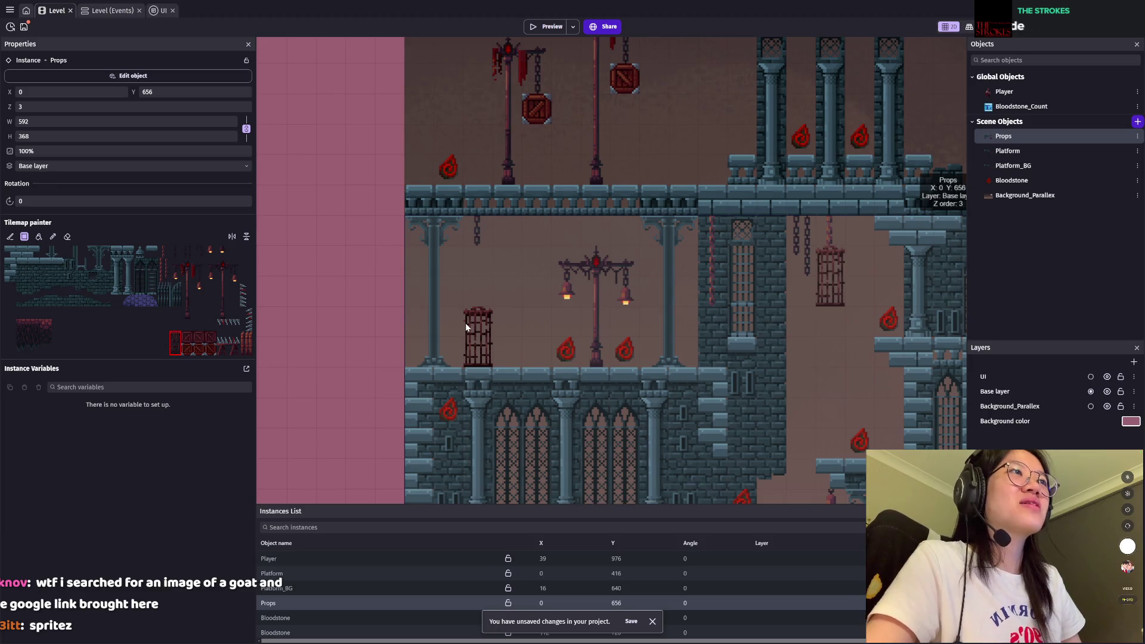
left_click(467, 270)
scroll(754, 269, "up", 3)
scroll(754, 268, "right", 2)
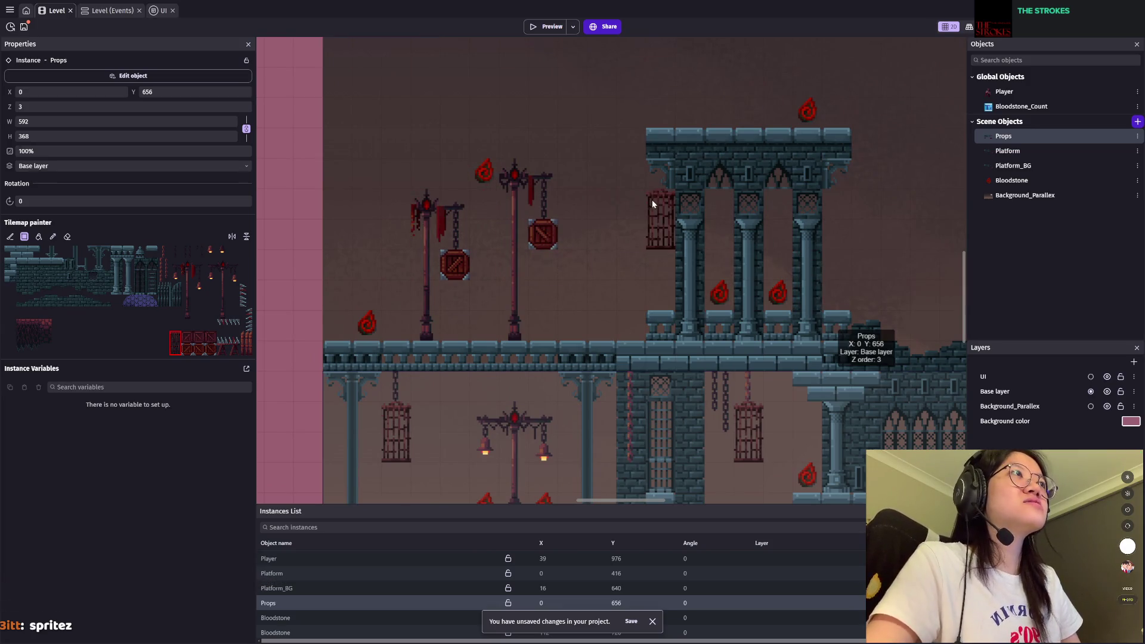
scroll(628, 178, "up", 5)
scroll(656, 203, "right", 3)
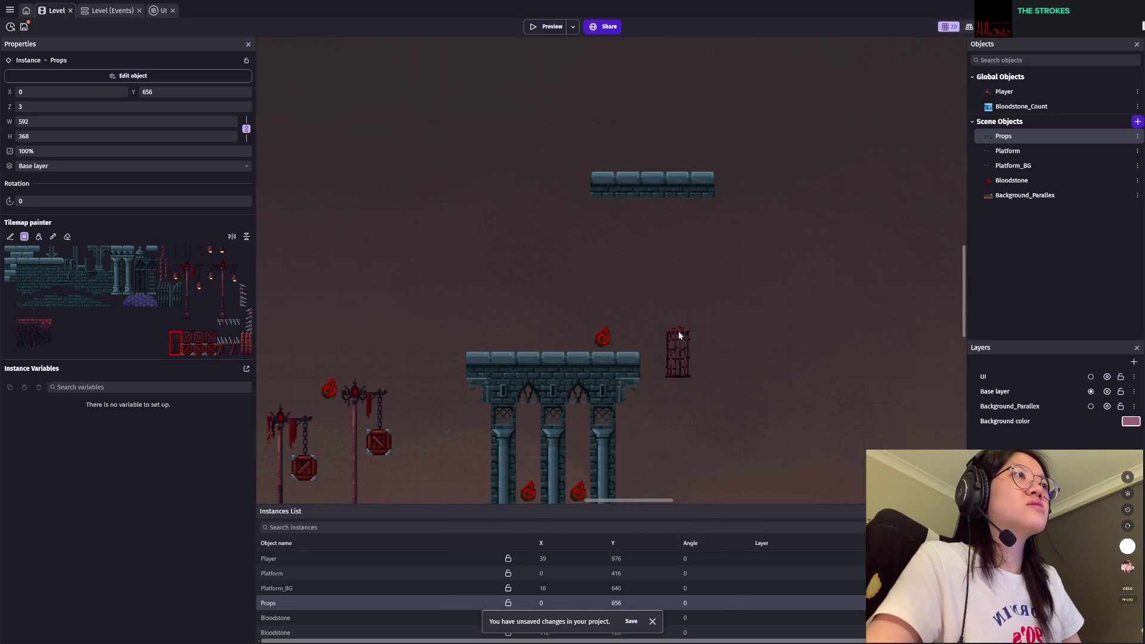
scroll(674, 334, "down", 3)
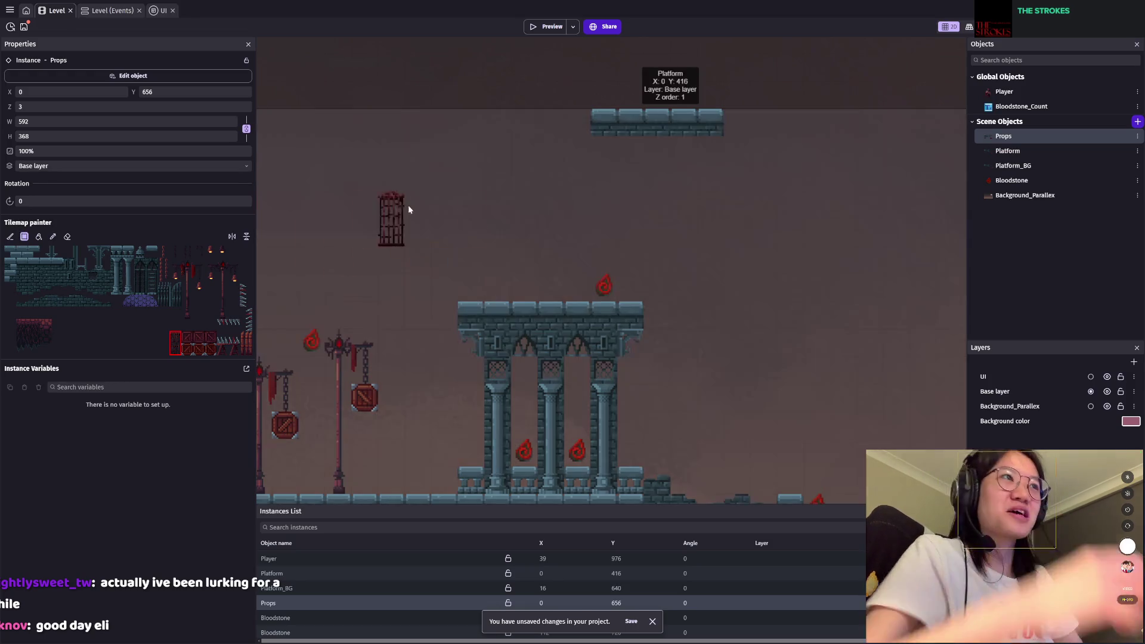
Step: Paint tiles along the floating platform's underside, then take them back
scroll(627, 219, "up", 1)
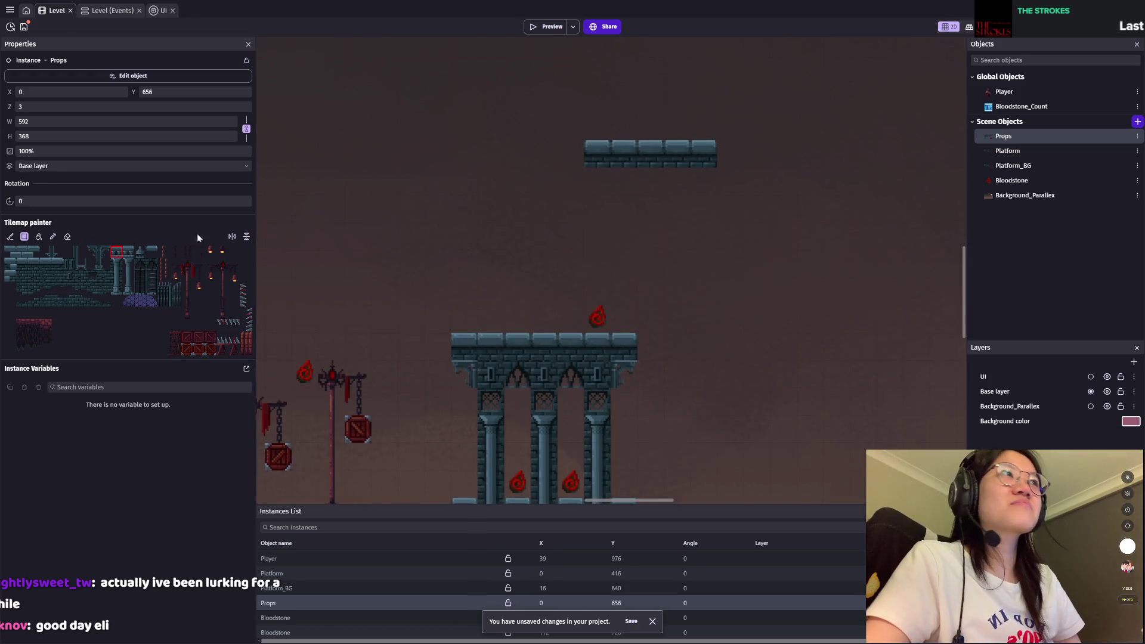
left_click(639, 158)
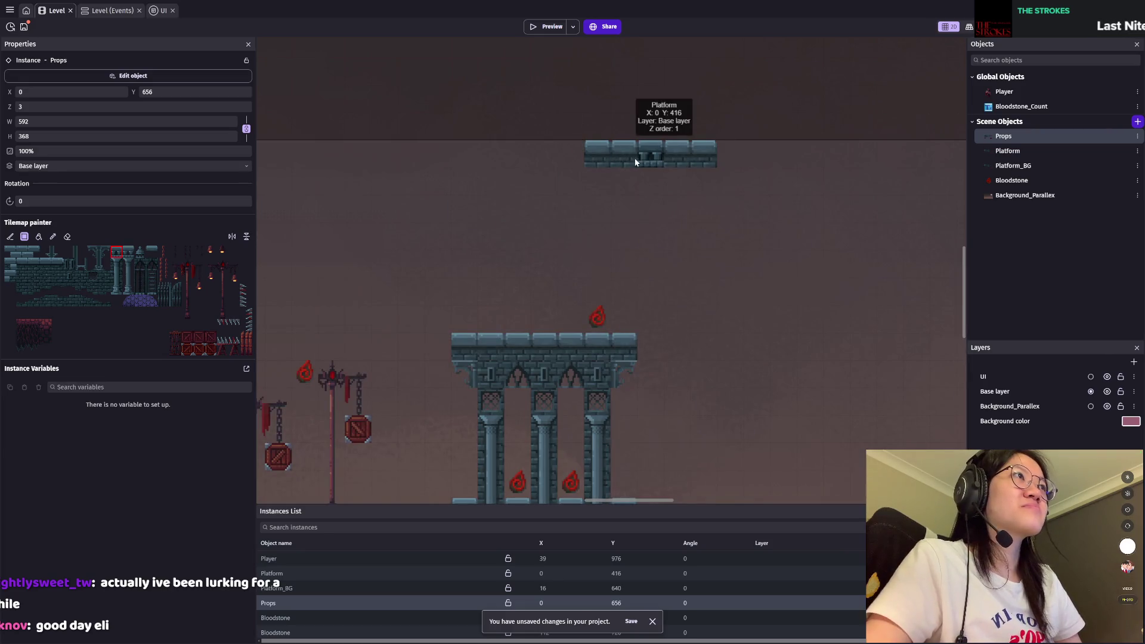
left_click_drag(631, 159, 692, 162)
scroll(686, 251, "up", 2)
scroll(686, 251, "right", 2)
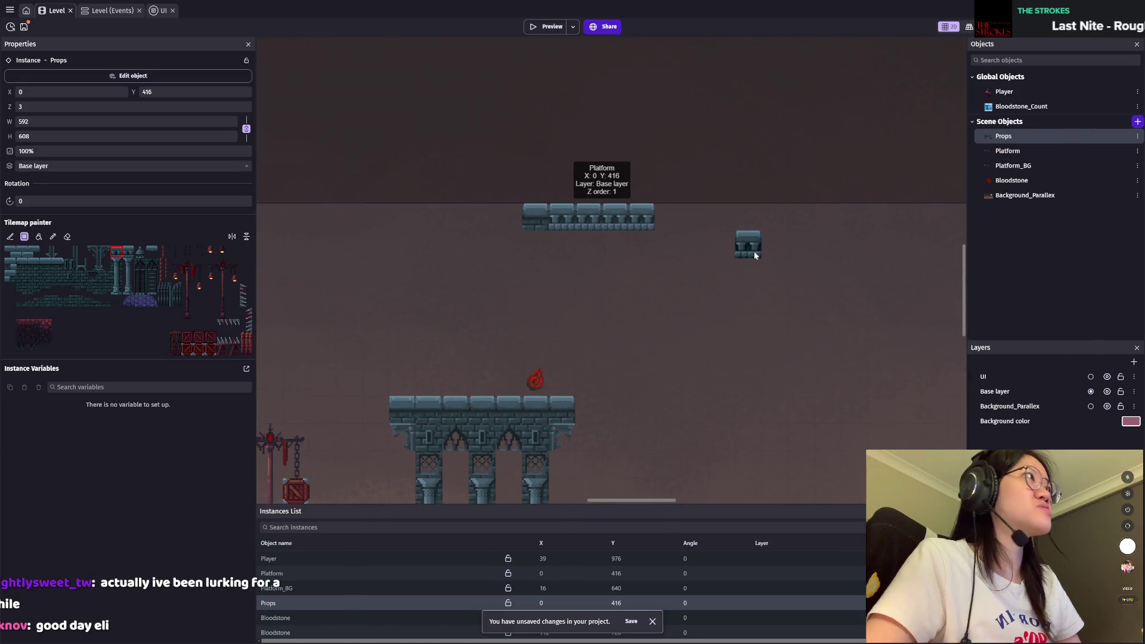
key("Escape")
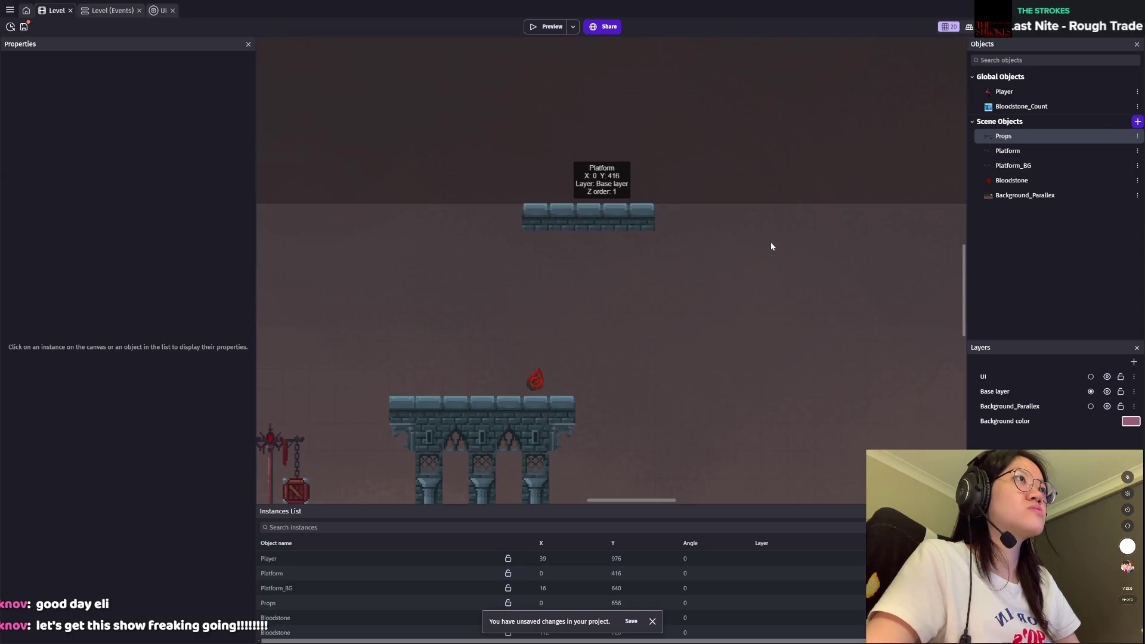
Step: Reselect the Props tilemap instance for further tile painting
left_click(1007, 151)
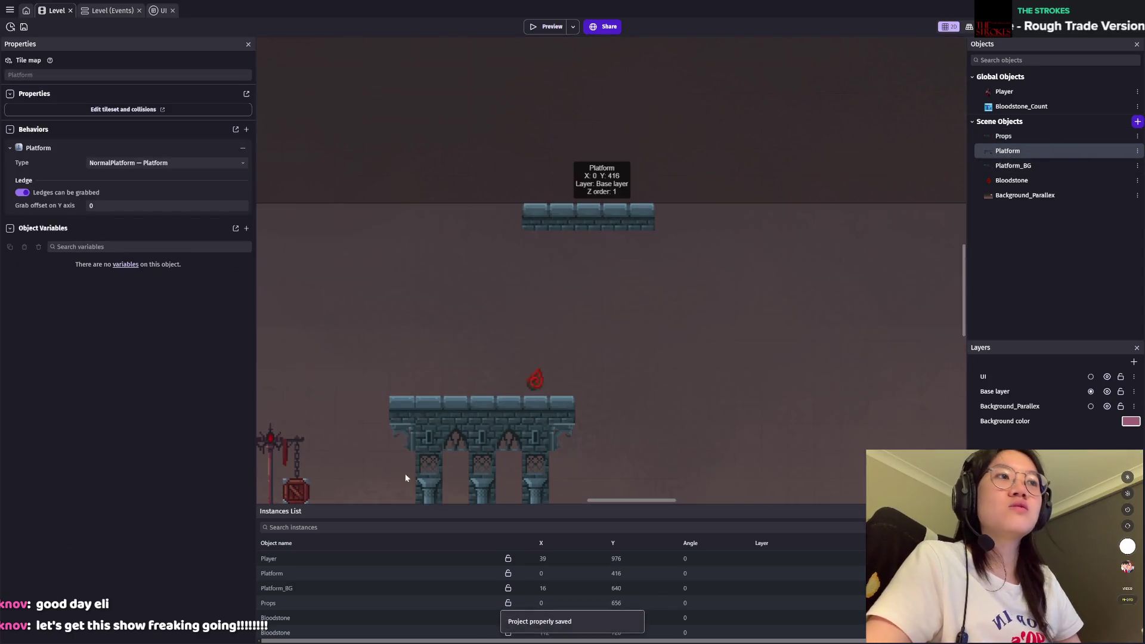
left_click(293, 603)
scroll(533, 280, "up", 10)
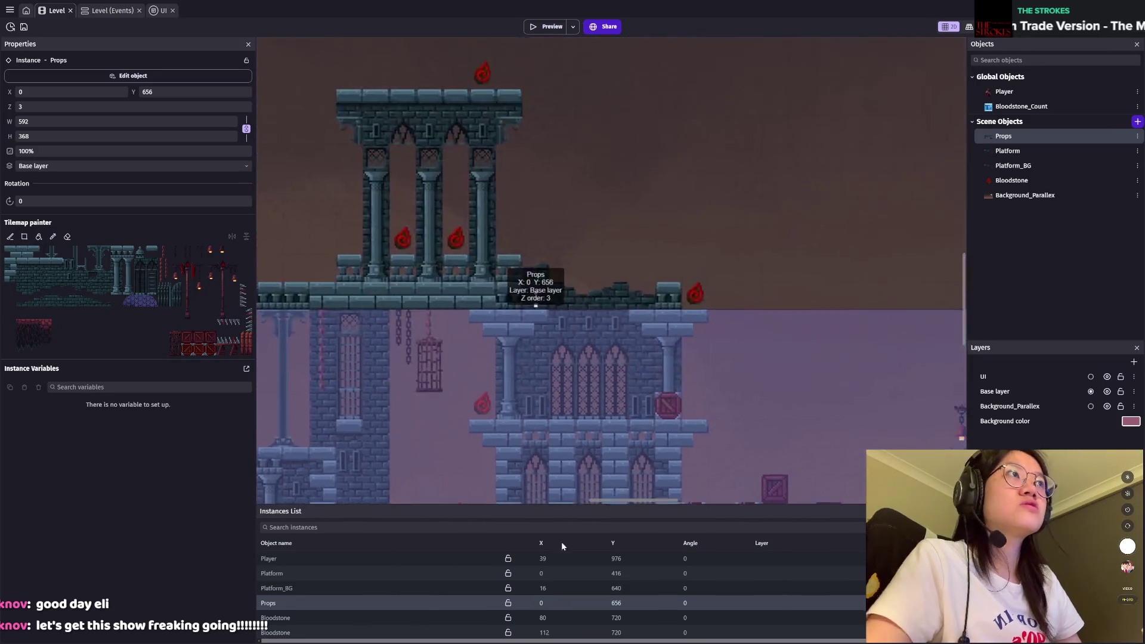
scroll(614, 340, "up", 5)
scroll(532, 308, "up", 3)
scroll(531, 308, "up", 2)
scroll(531, 308, "right", 1)
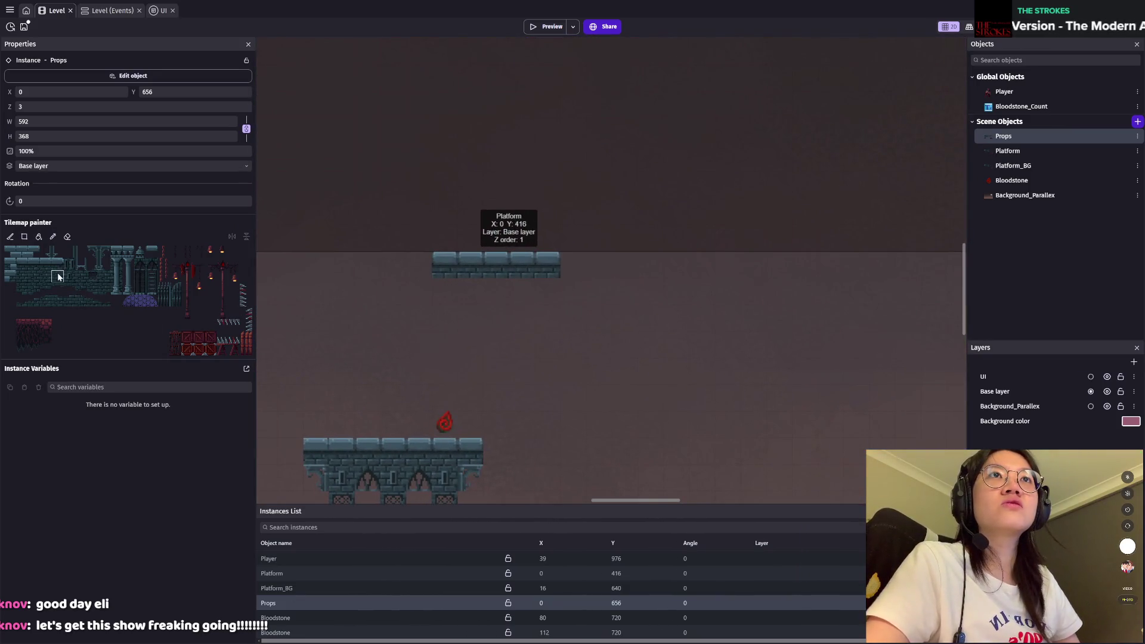
Step: Widen the floating top platform by painting platform tiles further to the right
left_click(117, 251)
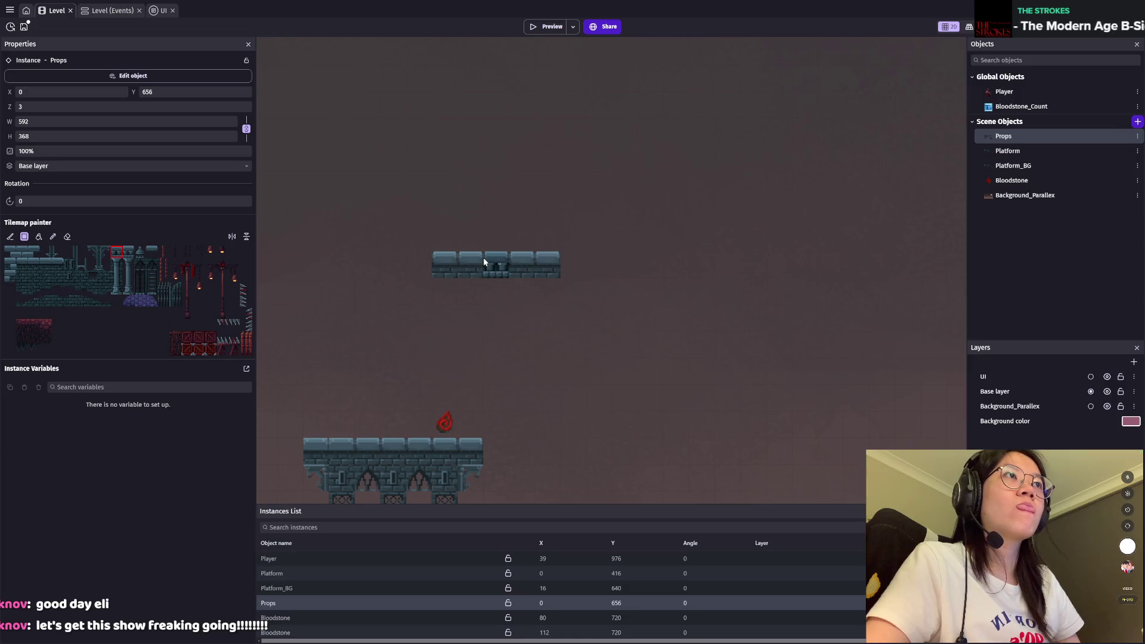
left_click_drag(481, 261, 548, 258)
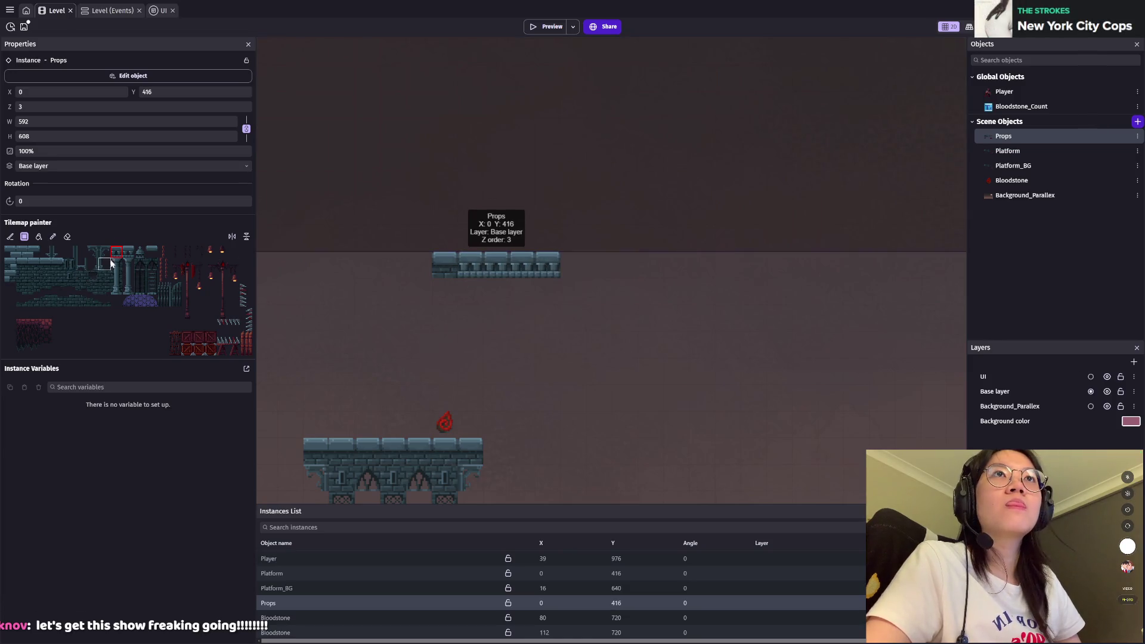
left_click(22, 253)
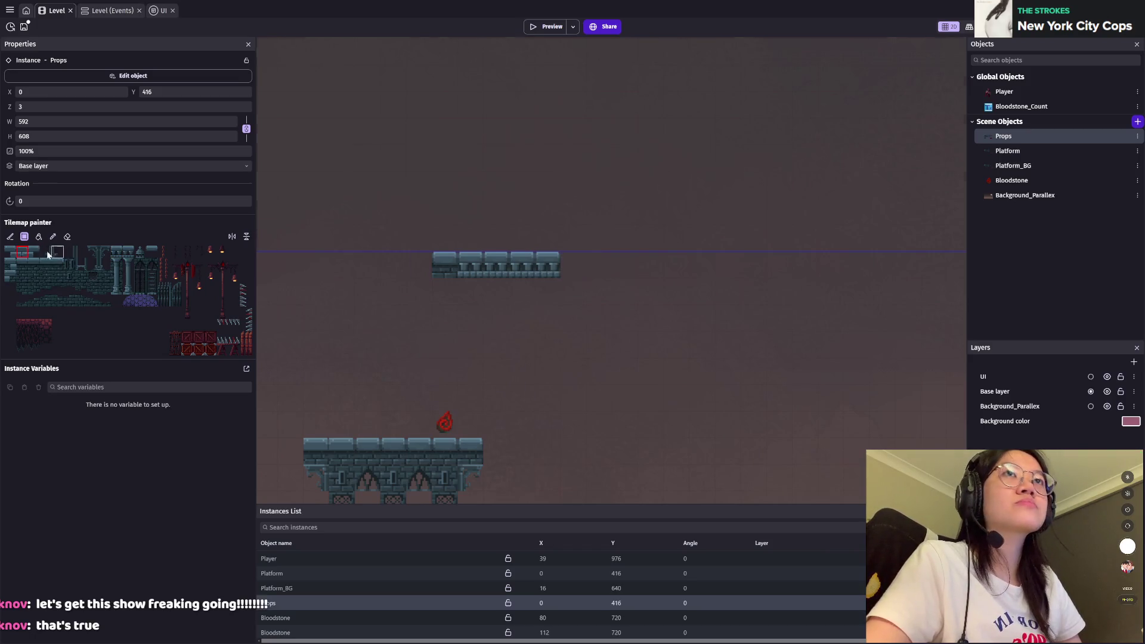
left_click(34, 264)
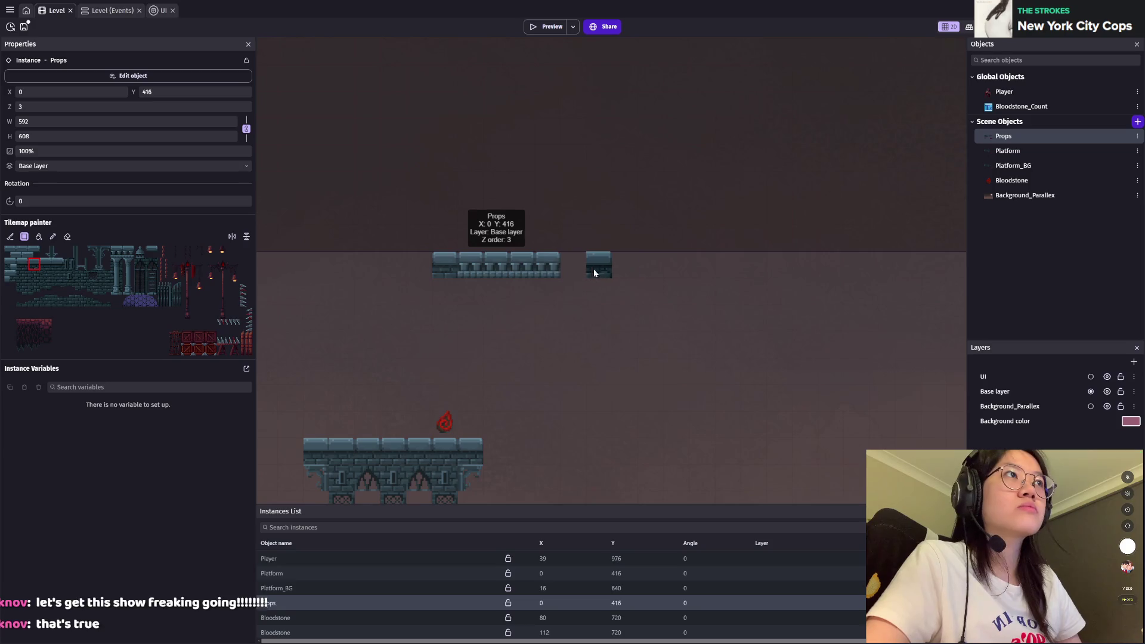
left_click(573, 265)
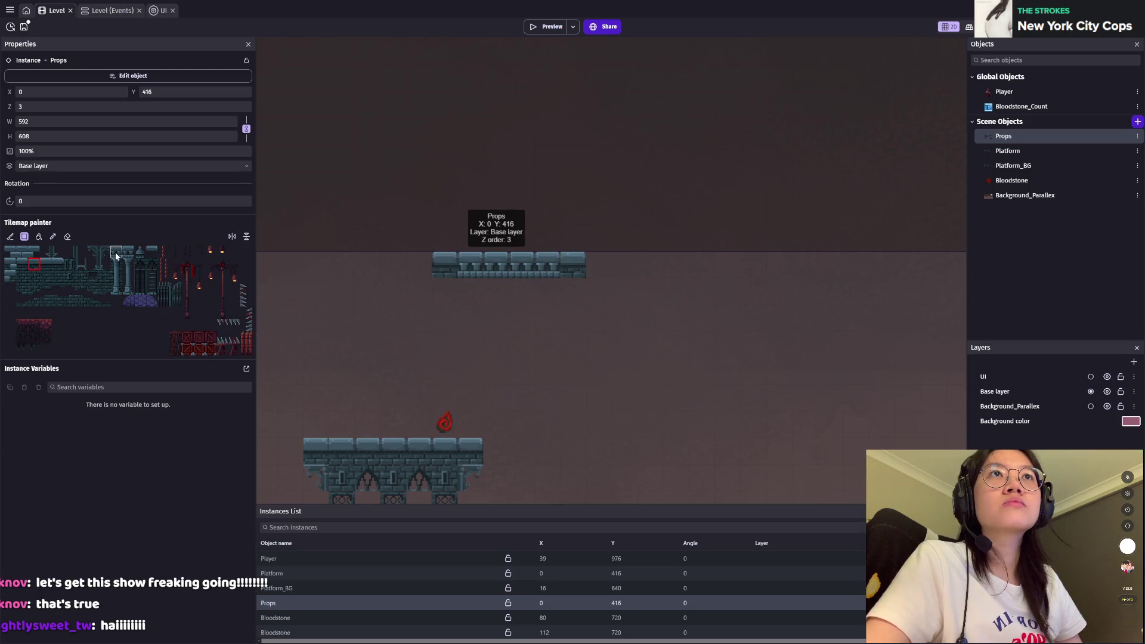
left_click(116, 256)
left_click_drag(588, 266, 665, 267)
scroll(535, 291, "right", 3)
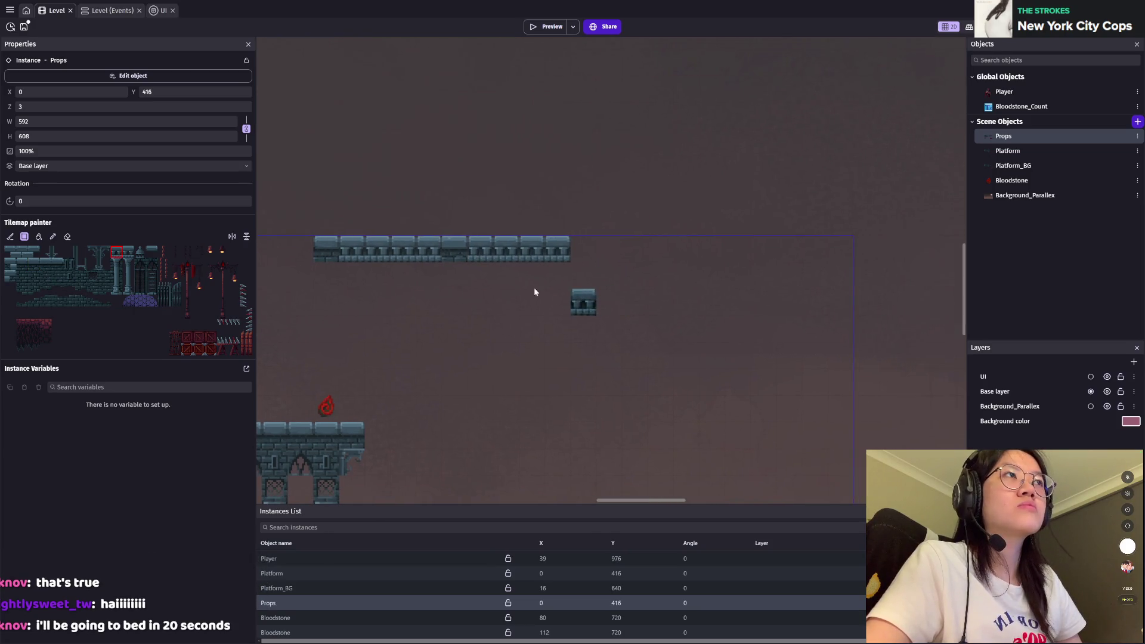
left_click(34, 264)
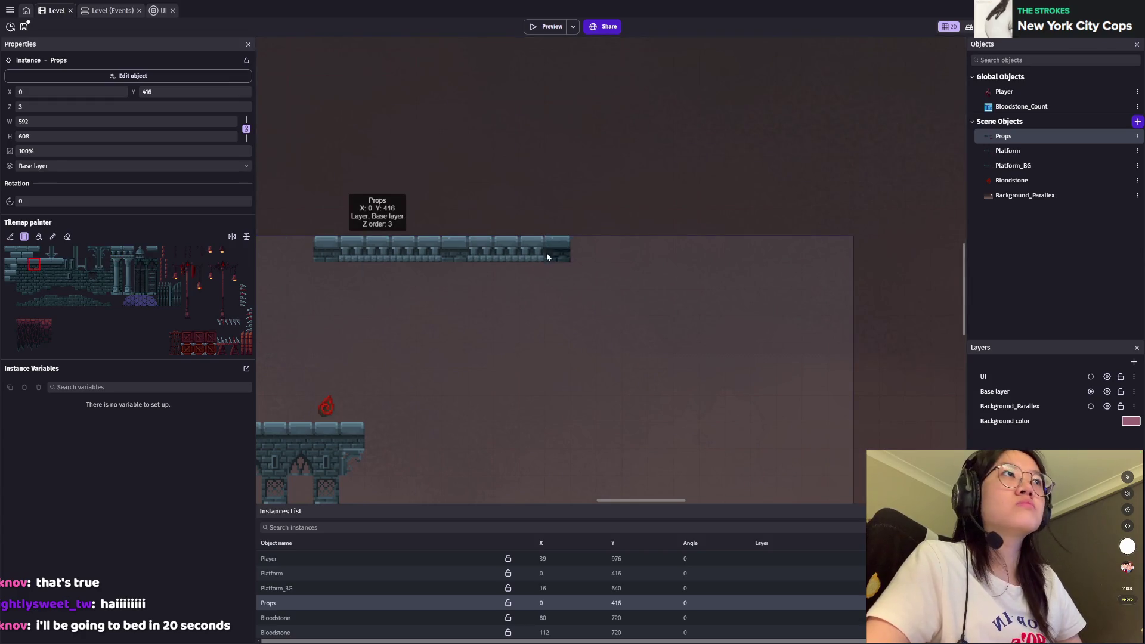
scroll(546, 307, "left", 3)
scroll(495, 289, "left", 2)
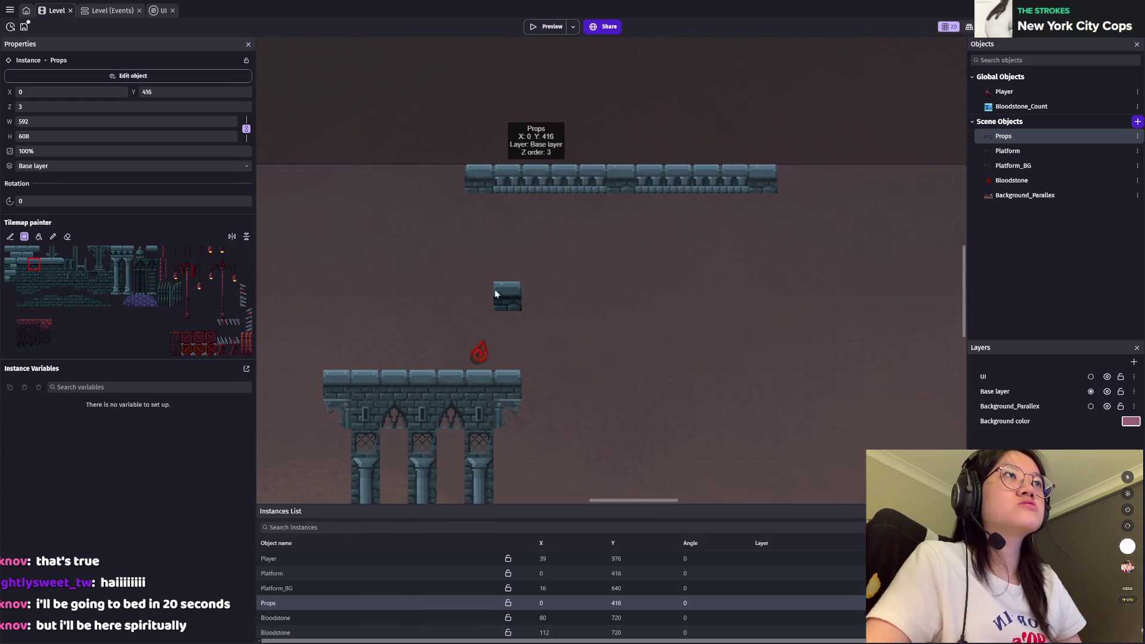
Step: Place three two-tile pillar capitals beneath the top platform
left_click_drag(91, 252, 107, 253)
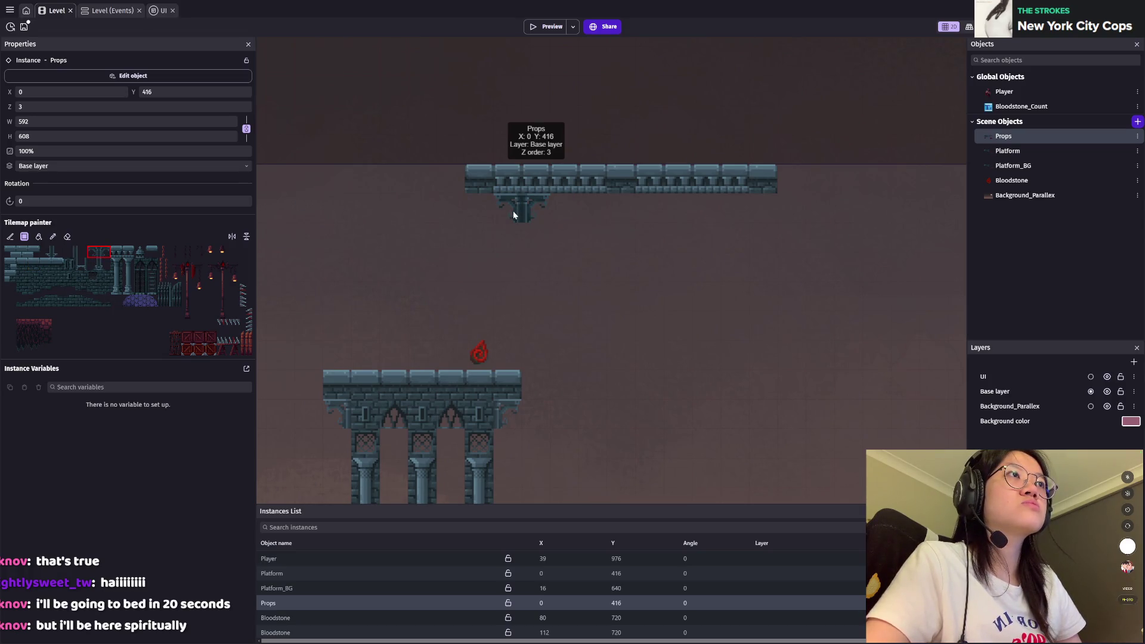
left_click(486, 213)
left_click(591, 202)
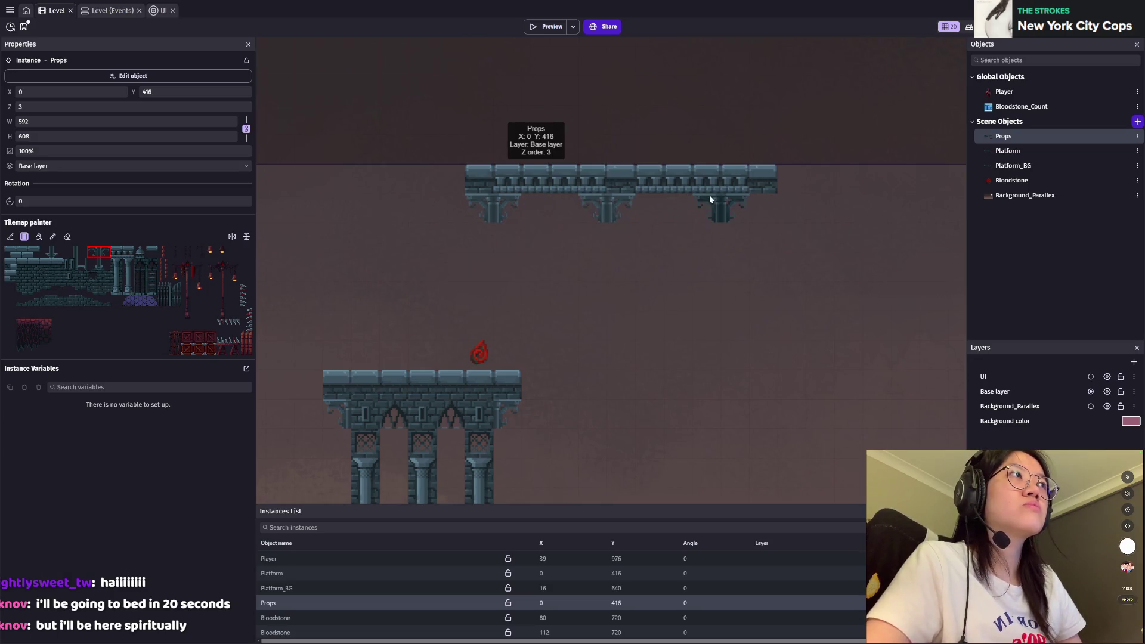
left_click(712, 198)
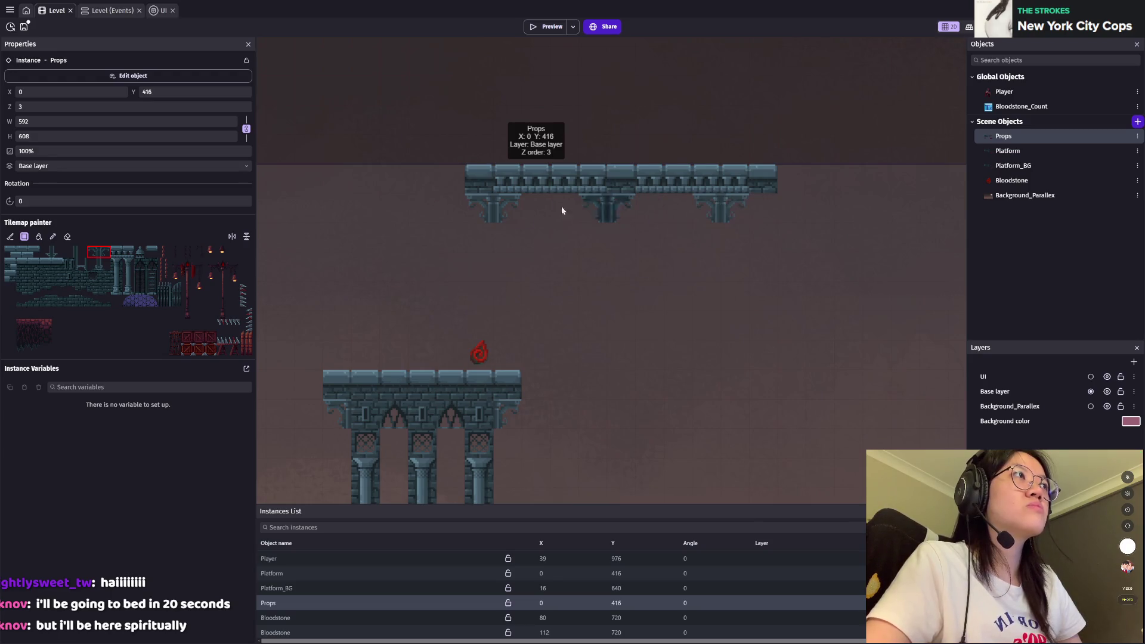
Step: Pick a two-tile column shaft section and place it below the left capital
left_click(46, 264)
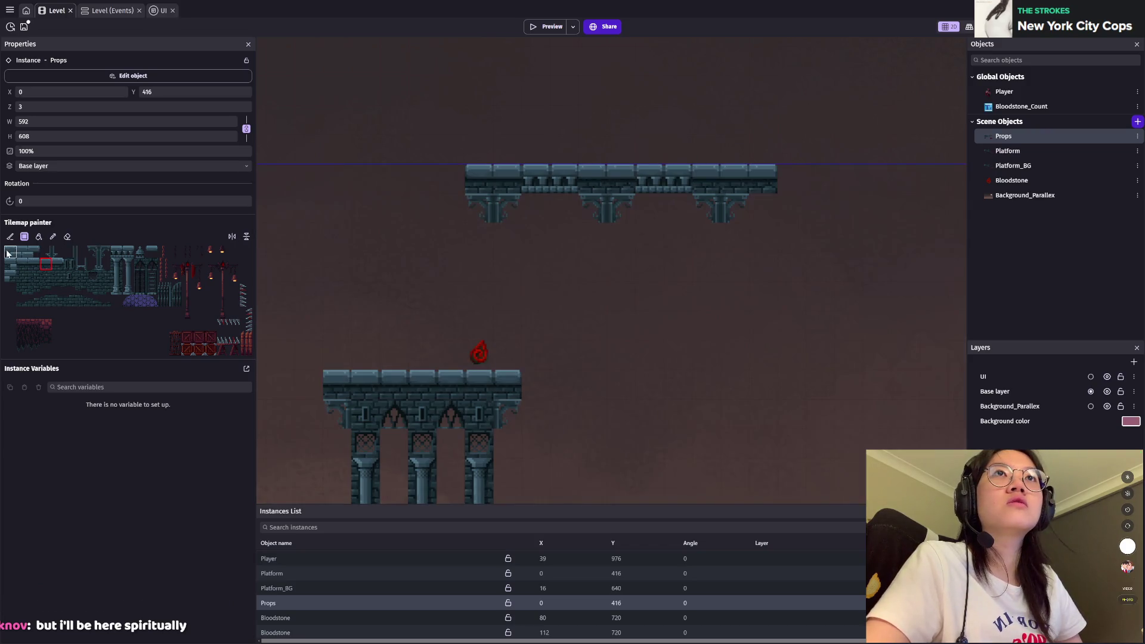
left_click(8, 253)
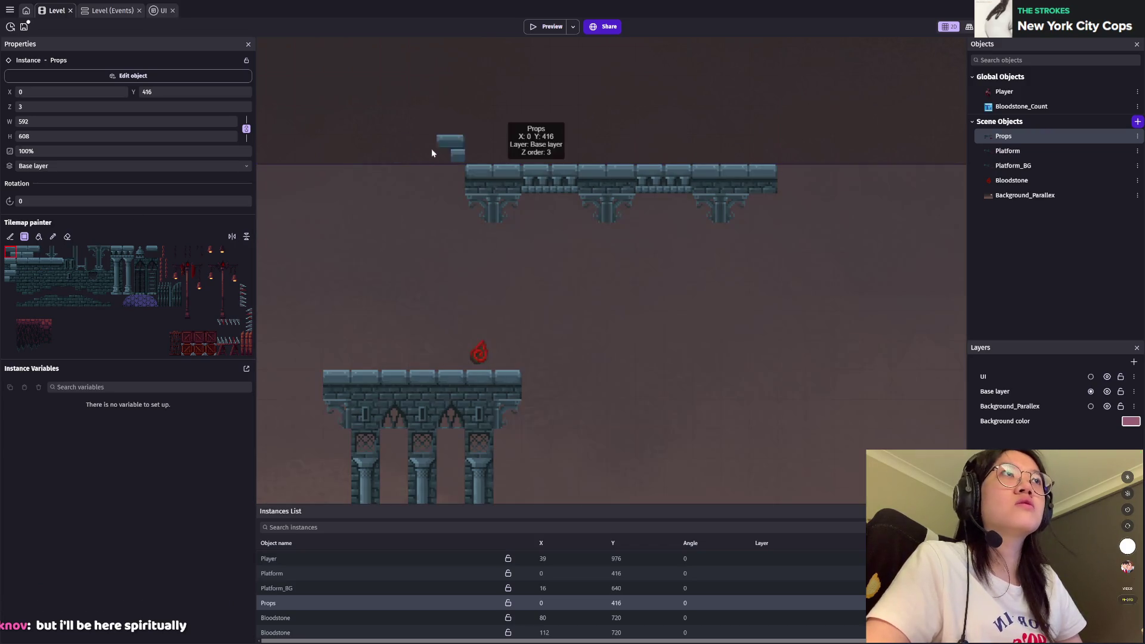
left_click(34, 252)
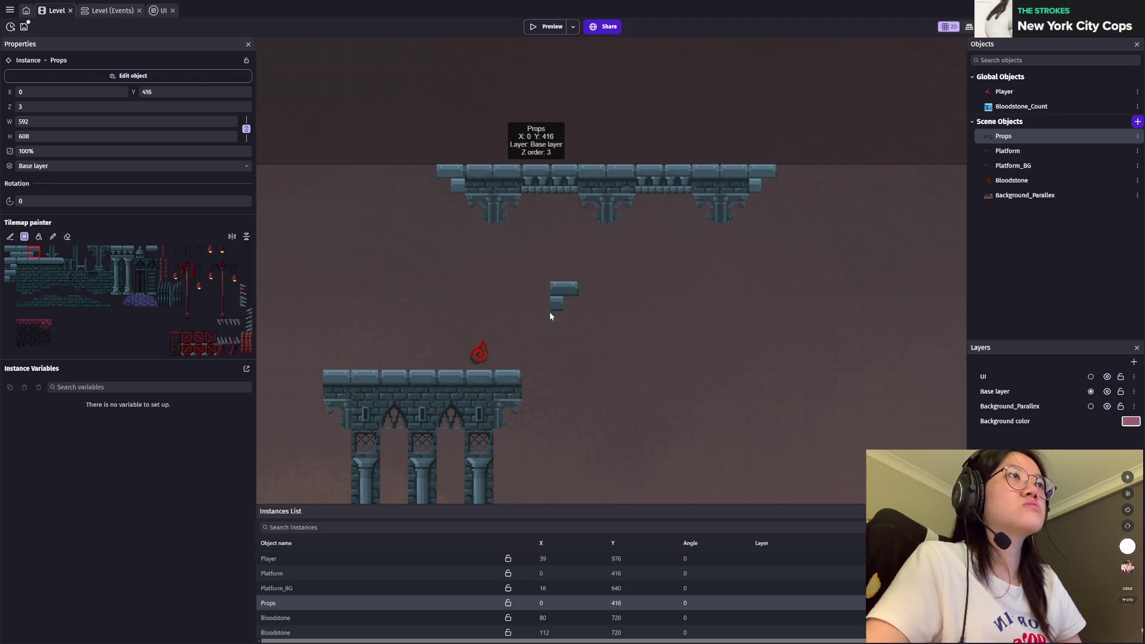
left_click(69, 253)
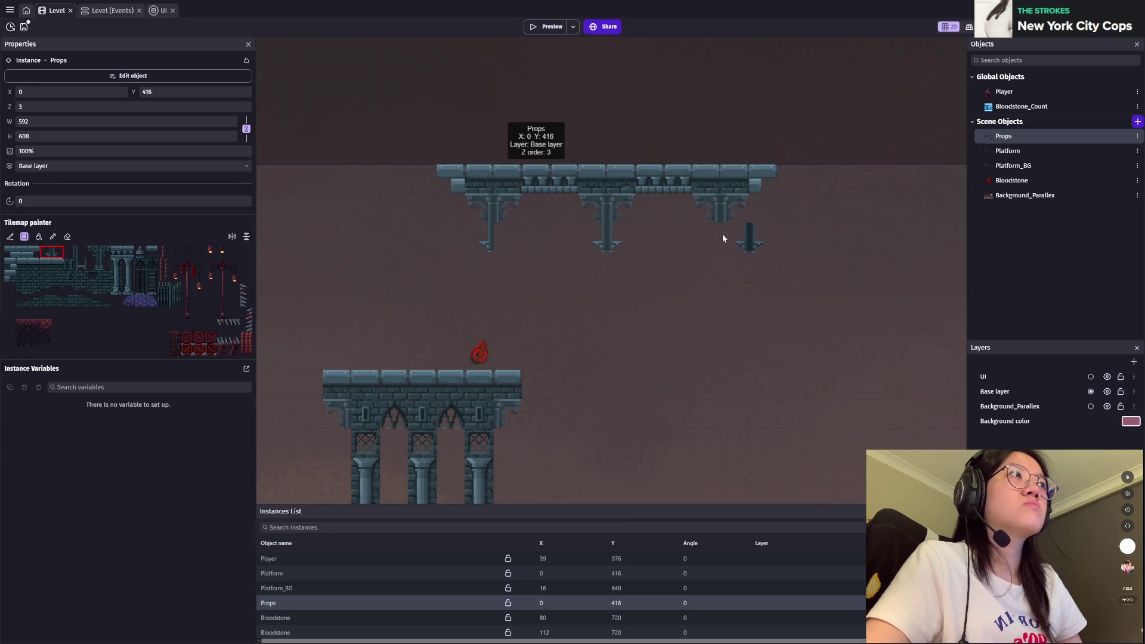
left_click(75, 252)
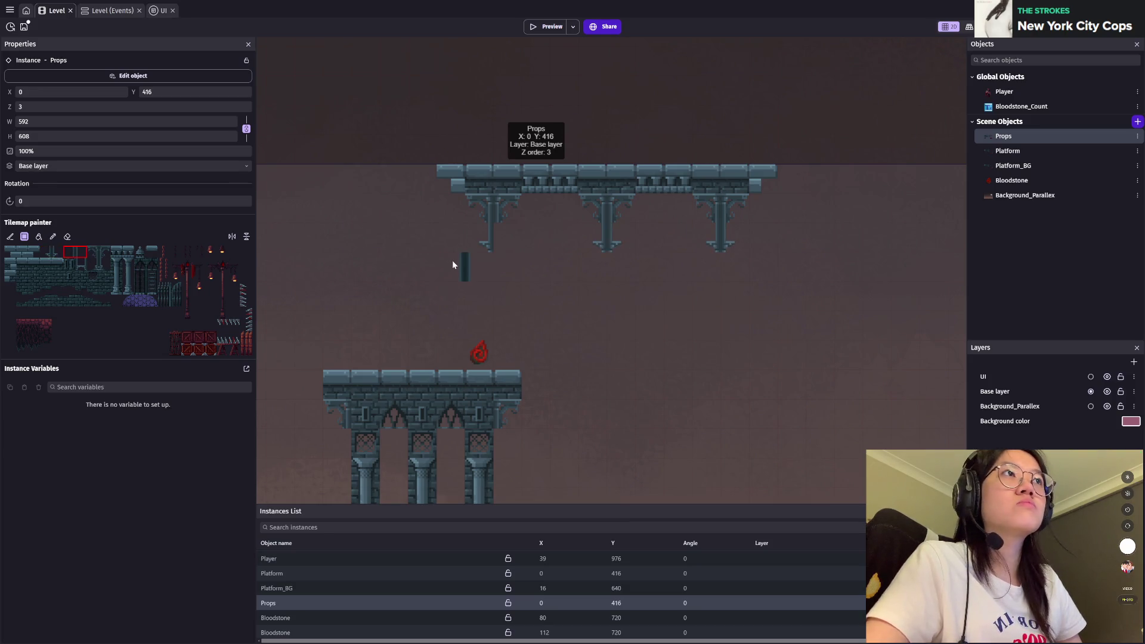
left_click(57, 251)
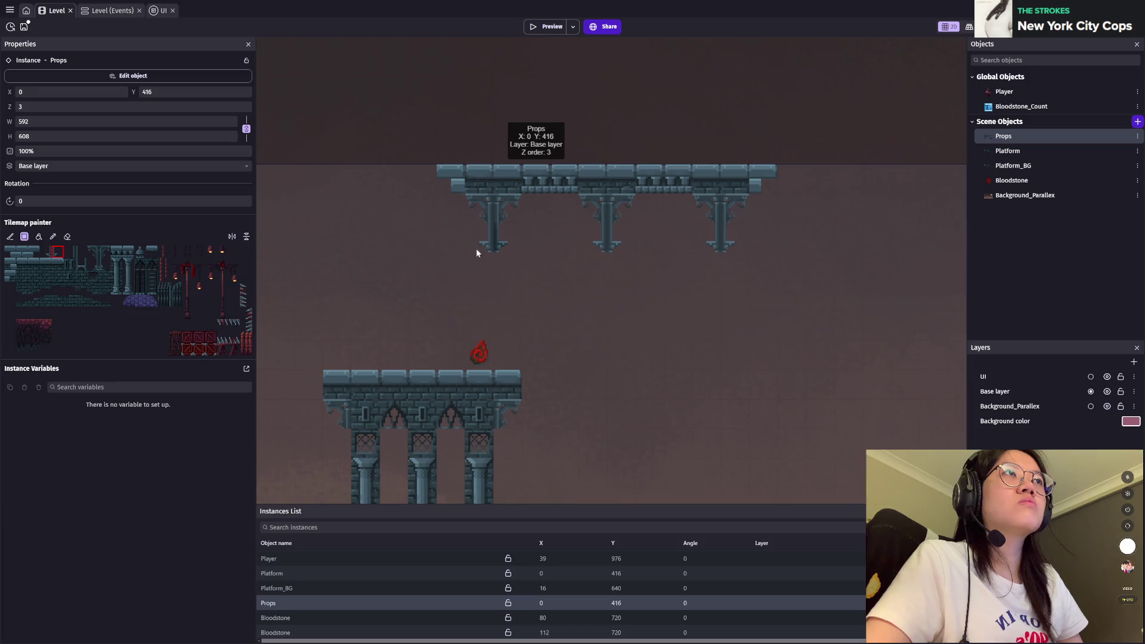
left_click_drag(67, 251, 77, 259)
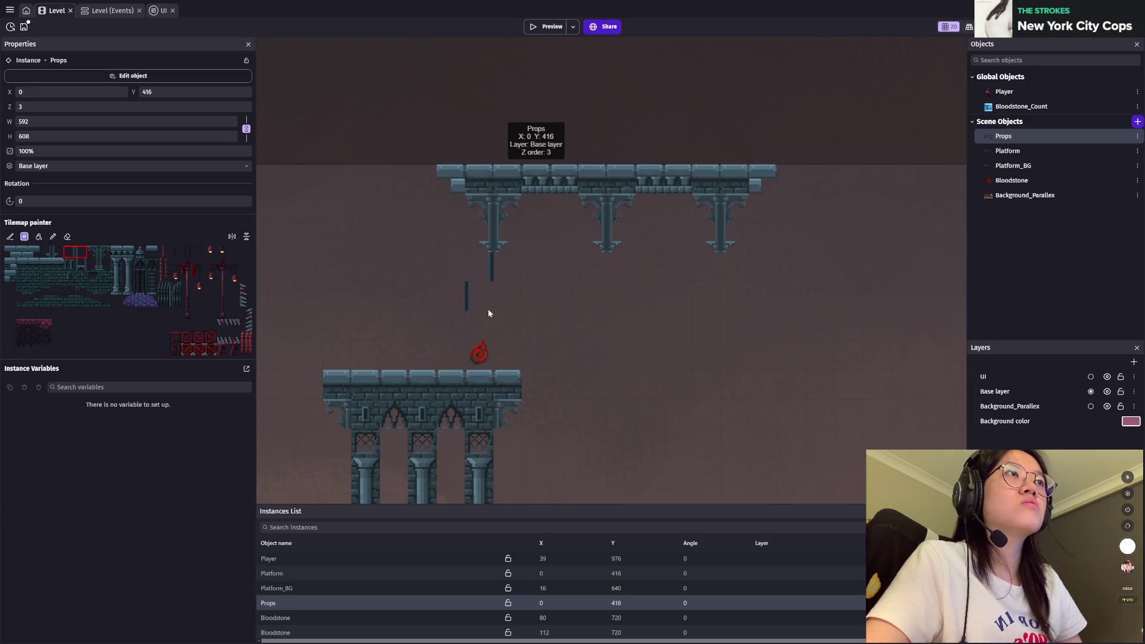
left_click(497, 348)
Step: Paint long column shafts down from the capitals under the top platform
left_click_drag(605, 263, 608, 456)
scroll(681, 415, "down", 3)
scroll(668, 149, "up", 2)
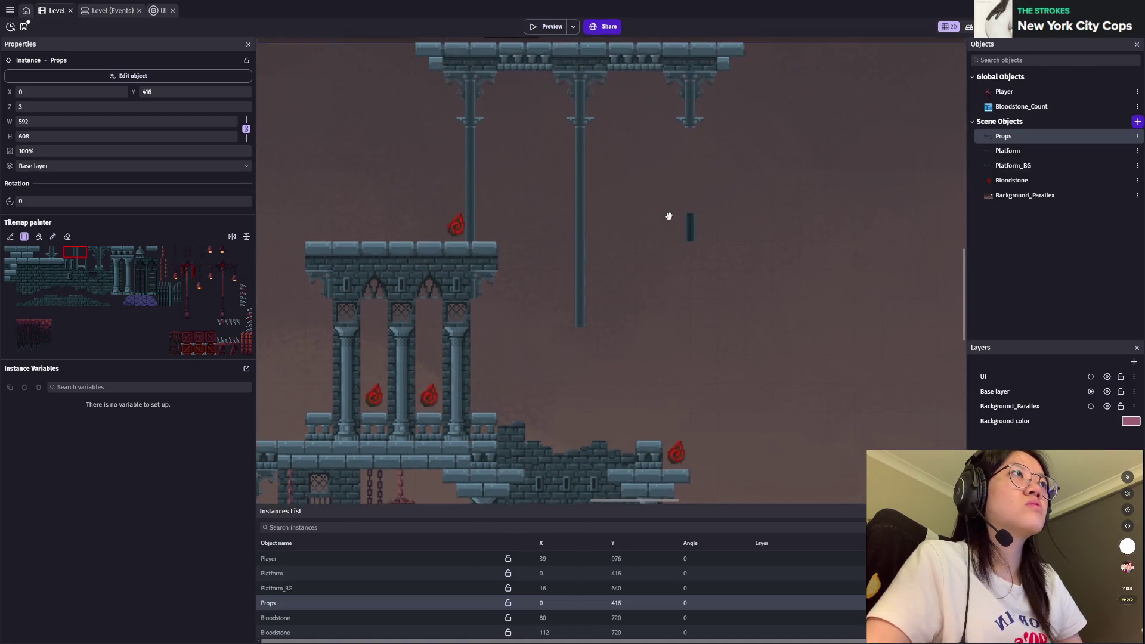
left_click_drag(689, 289, 696, 340)
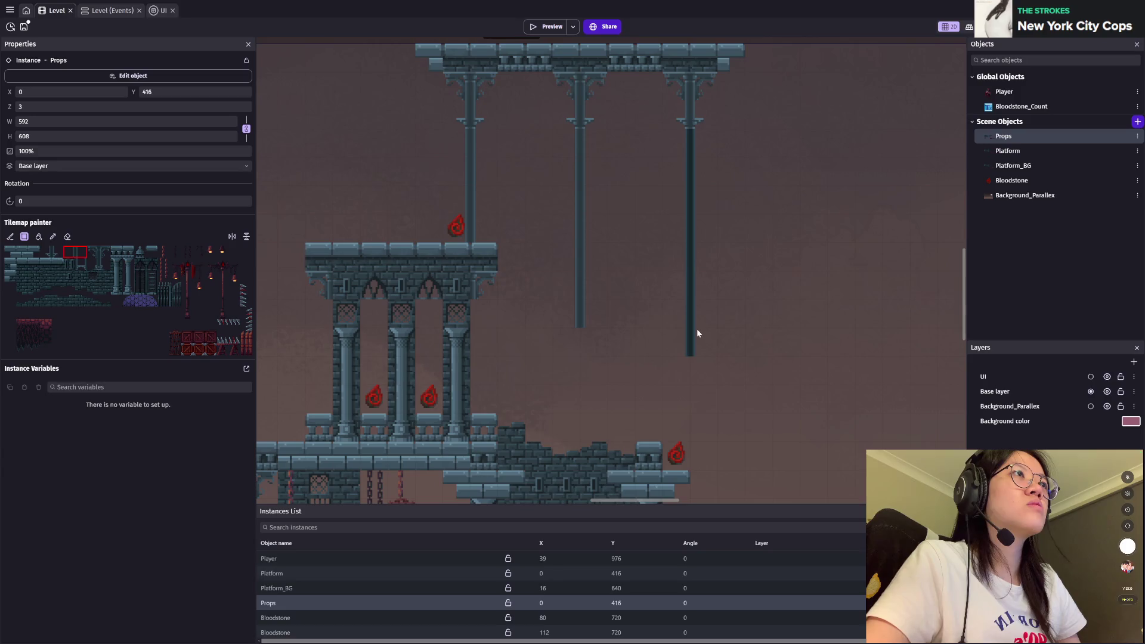
scroll(700, 267, "down", 2)
Step: Pan and zoom around the level to review the new hanging pillars
left_click_drag(699, 263, 654, 245)
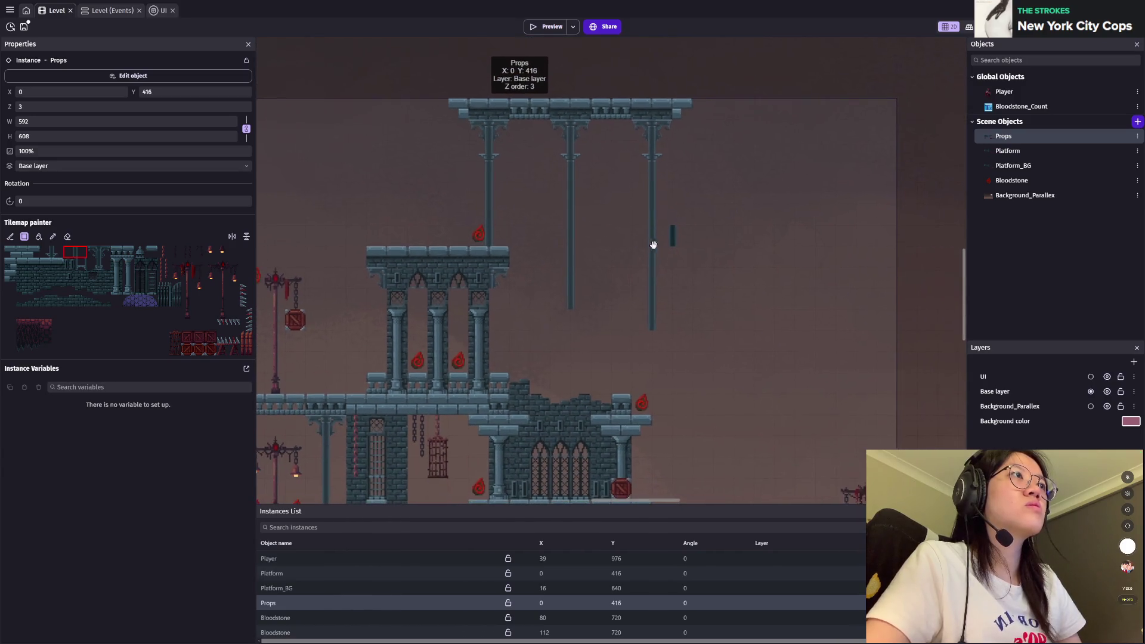
scroll(678, 356, "down", 1)
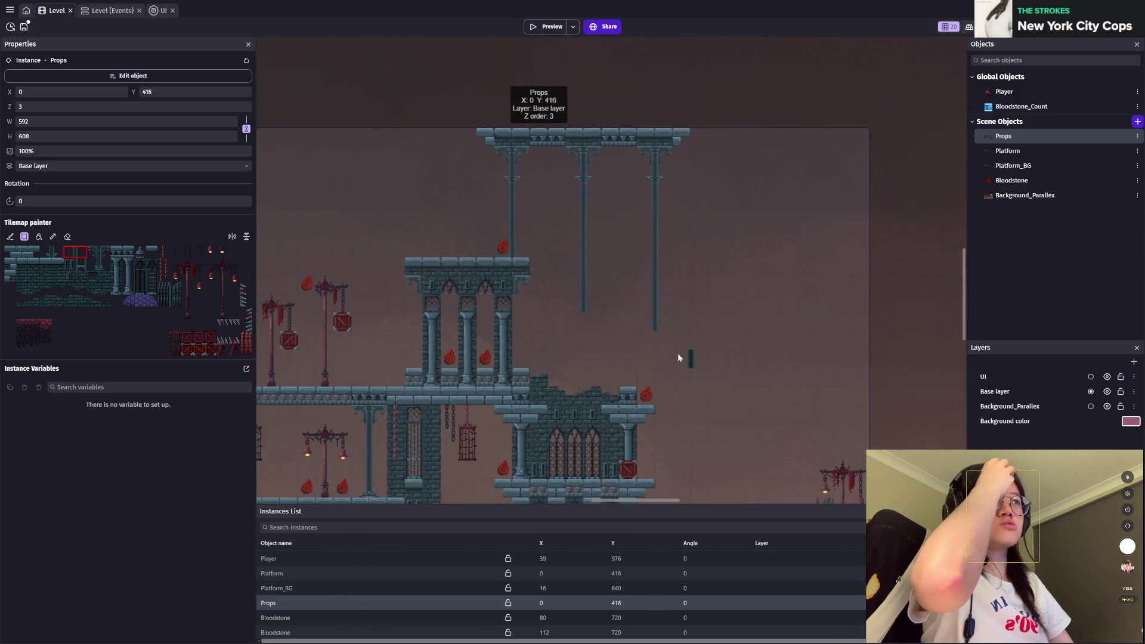
scroll(678, 357, "down", 3)
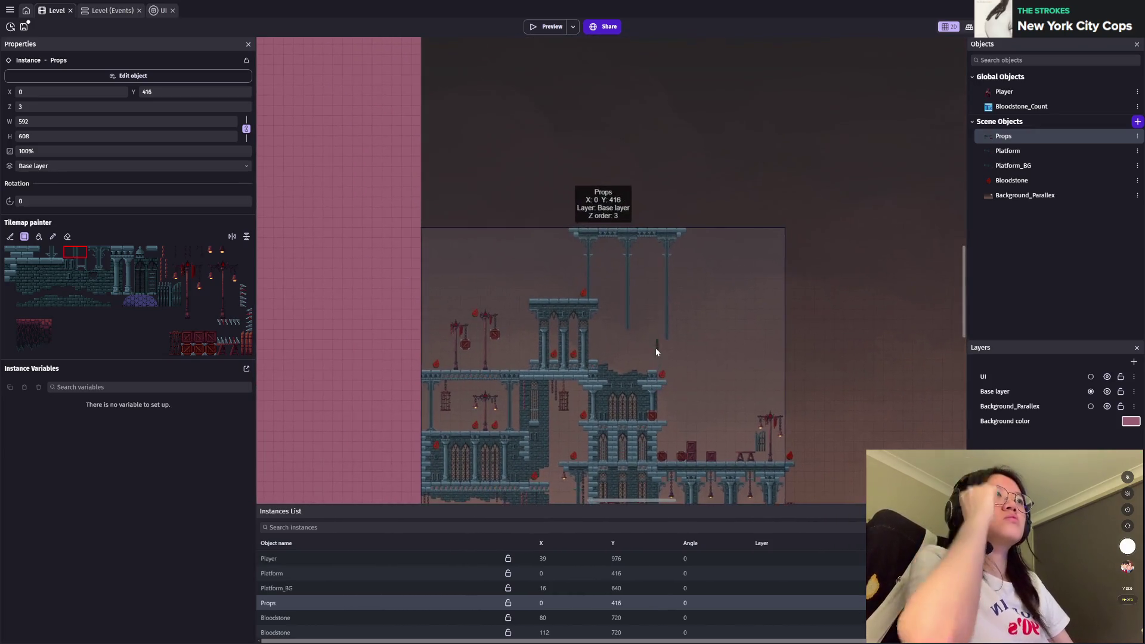
scroll(684, 317, "up", 4)
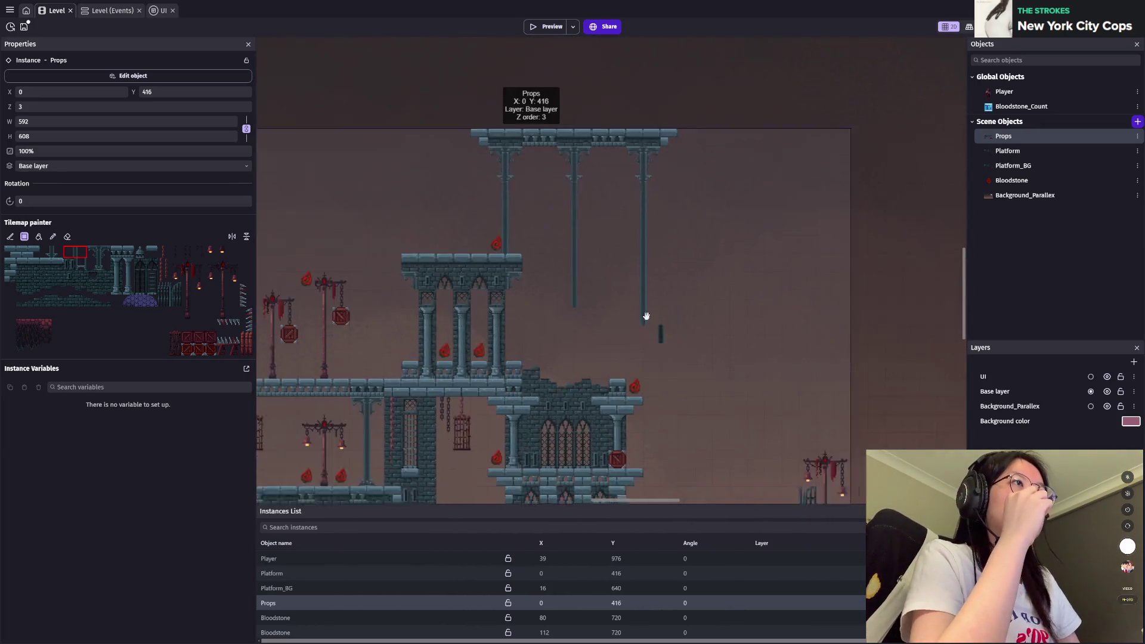
scroll(647, 316, "down", 5)
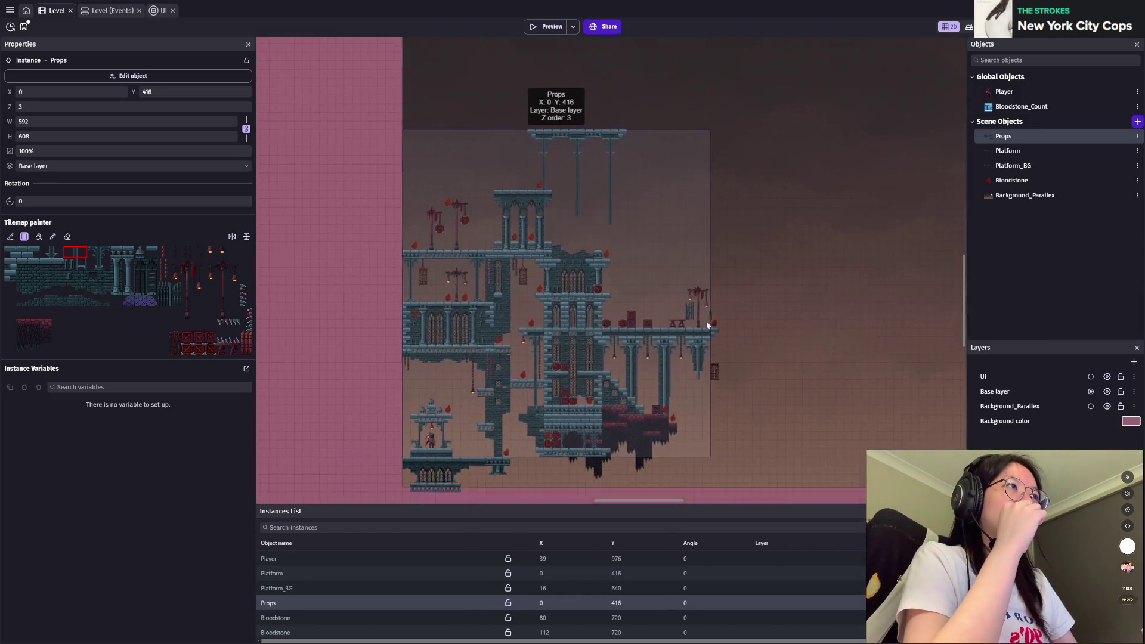
scroll(708, 326, "down", 2)
left_click_drag(797, 304, 497, 302)
scroll(606, 187, "left", 5)
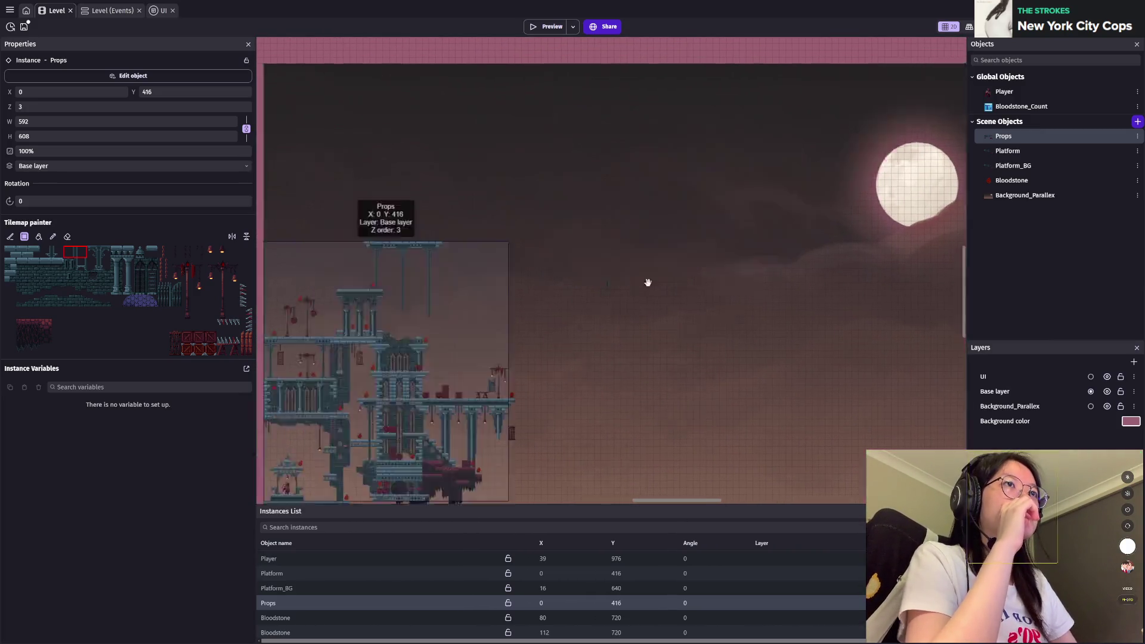
scroll(642, 371, "up", 3)
scroll(664, 227, "down", 2)
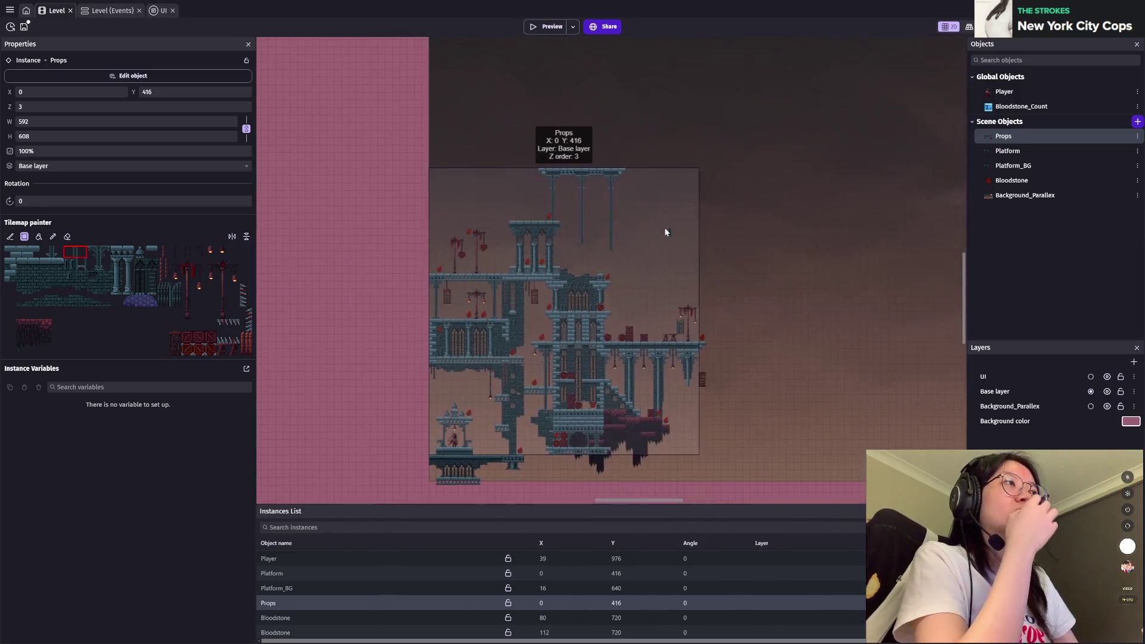
left_click_drag(753, 232, 594, 274)
scroll(594, 273, "down", 1)
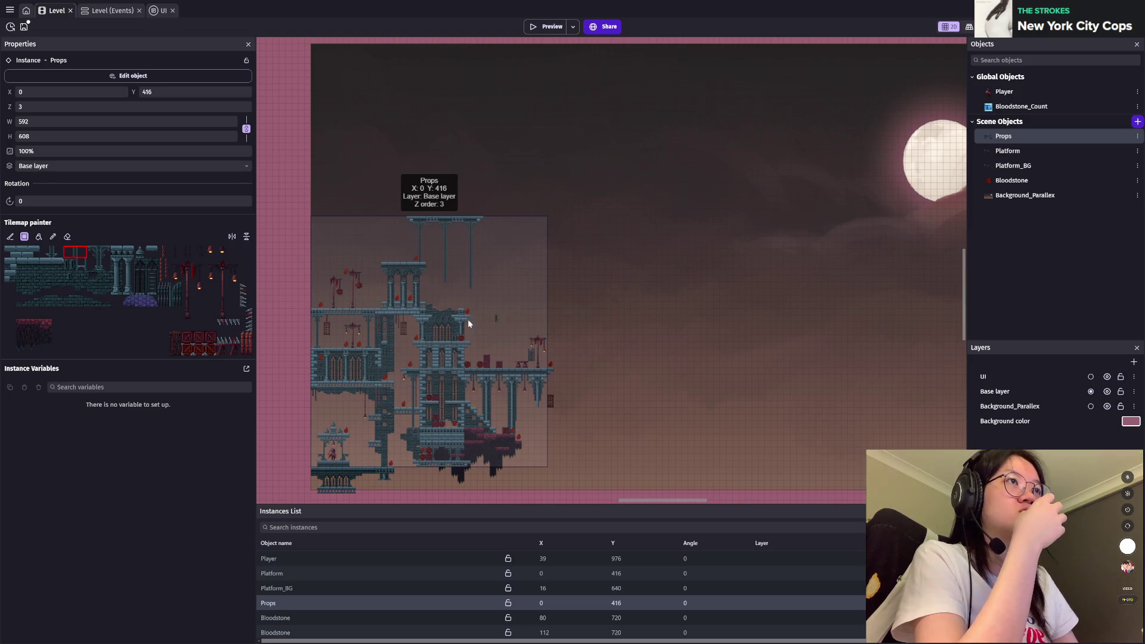
scroll(680, 312, "left", 3)
scroll(591, 243, "up", 2)
scroll(589, 261, "up", 1)
scroll(588, 259, "up", 1)
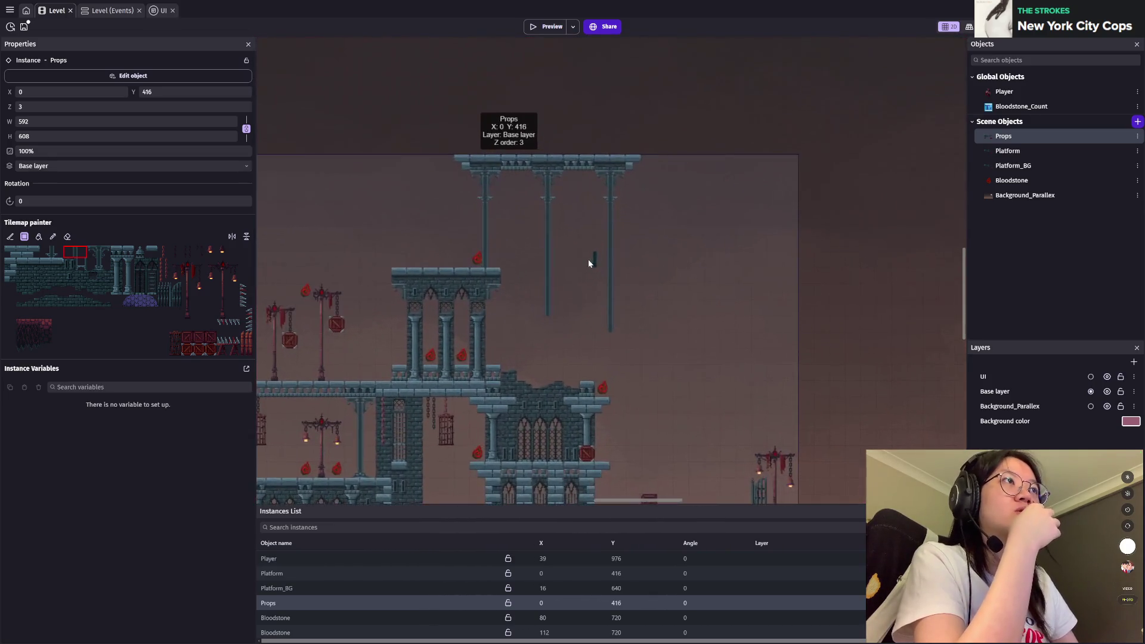
Step: Paint brackets at two heights on the right hanging pillar and one on the middle pillar
scroll(589, 259, "up", 1)
scroll(624, 166, "up", 1)
scroll(608, 202, "up", 1)
scroll(600, 237, "up", 1)
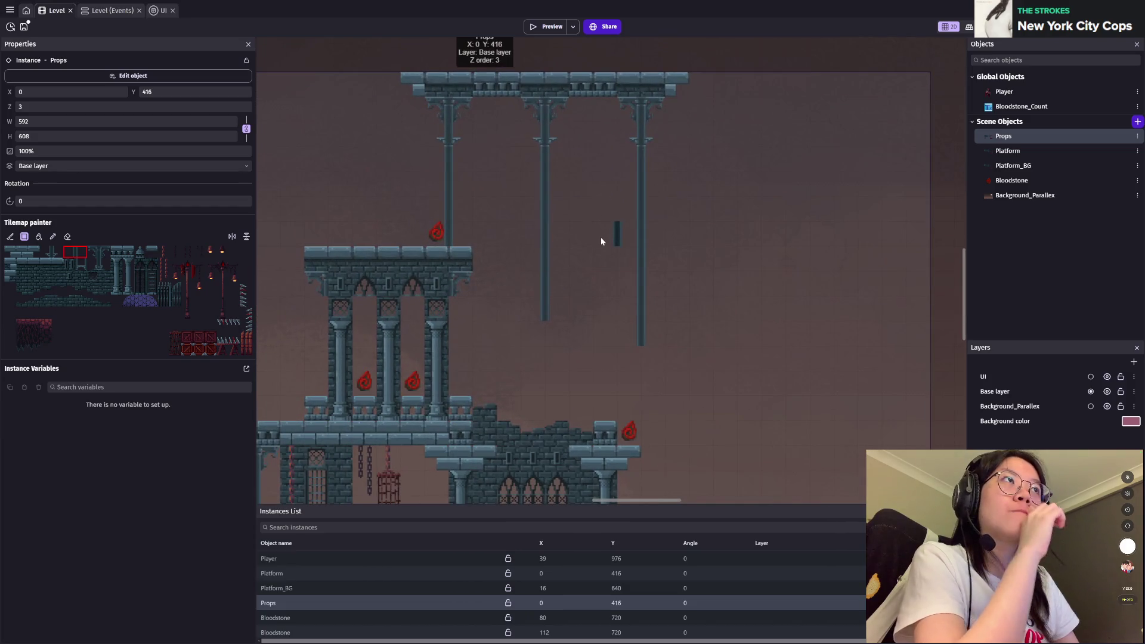
scroll(551, 180, "up", 2)
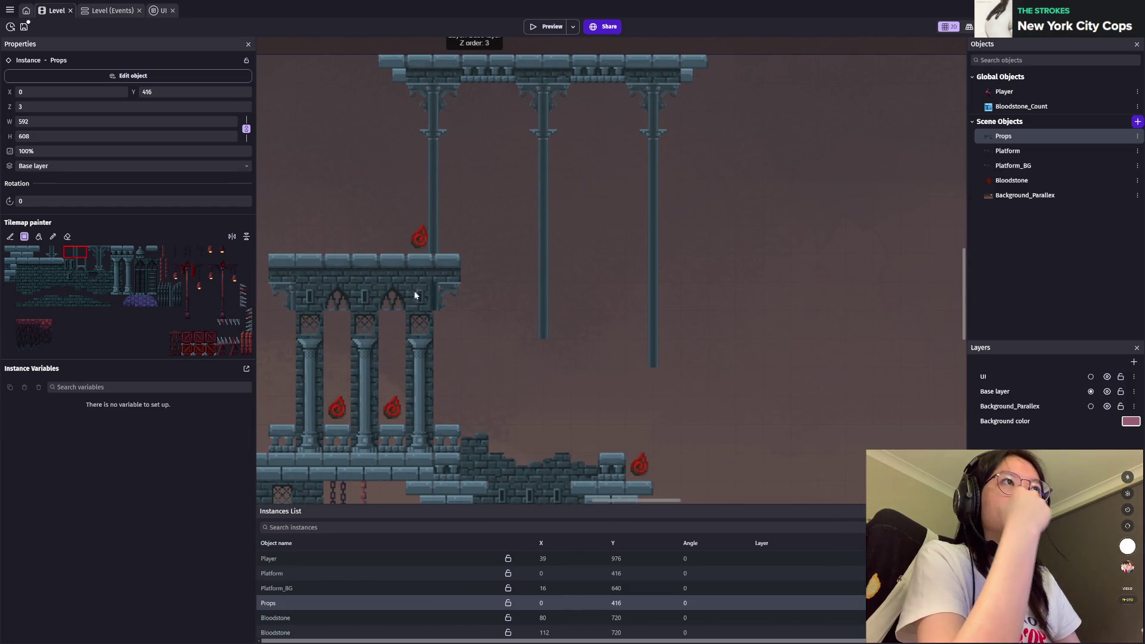
left_click(99, 252)
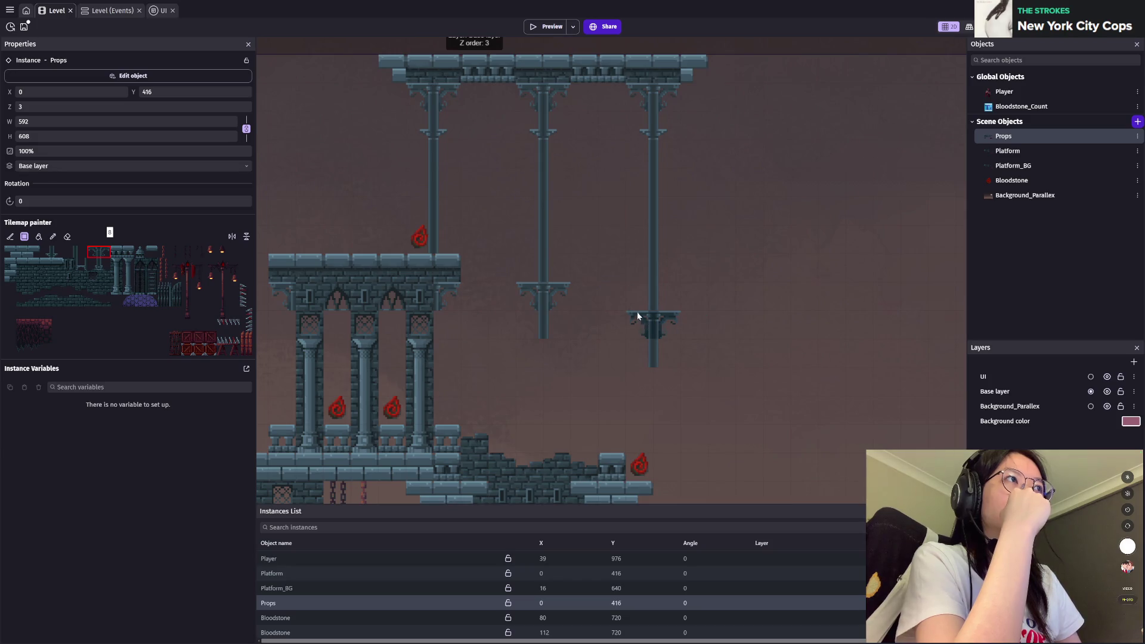
left_click(651, 320)
left_click(54, 253)
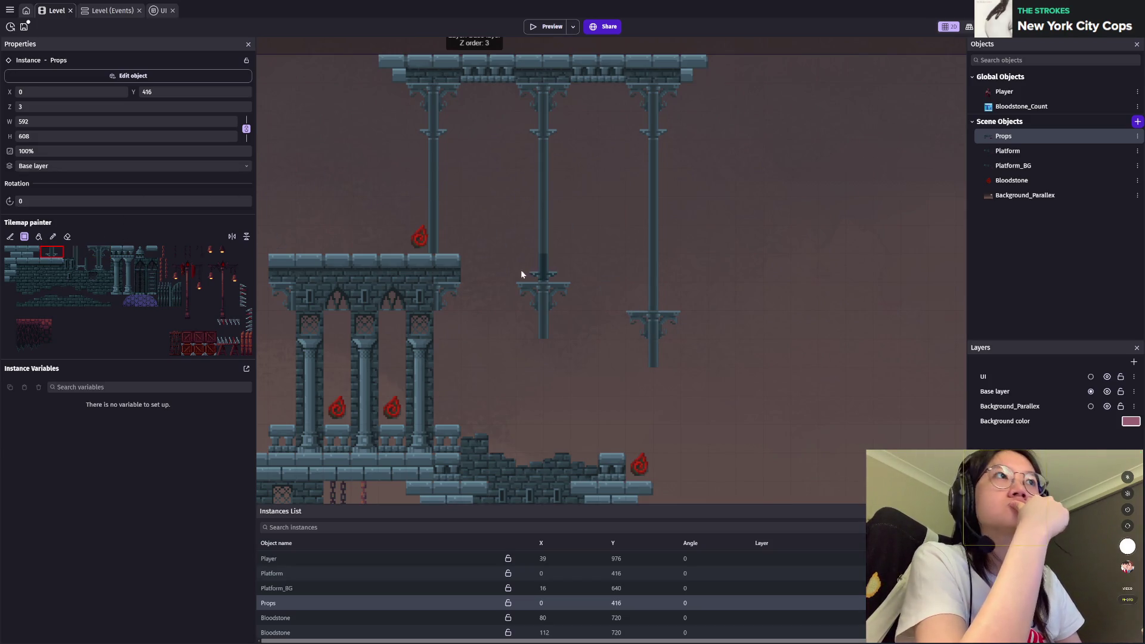
left_click(540, 264)
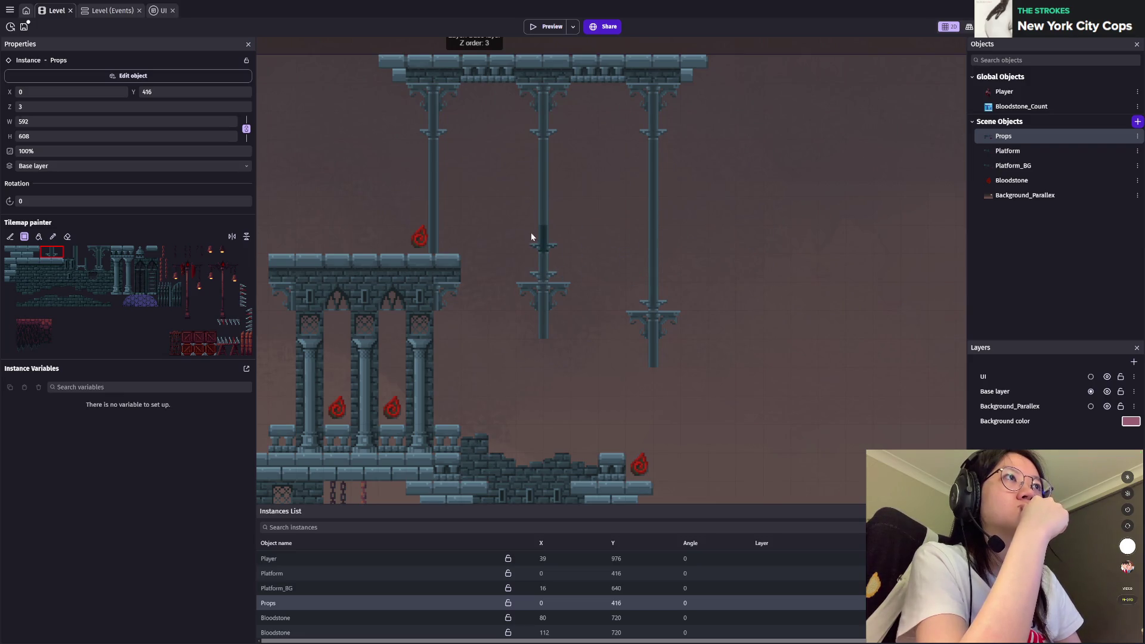
left_click(651, 243)
scroll(651, 242, "down", 5)
scroll(651, 242, "left", 2)
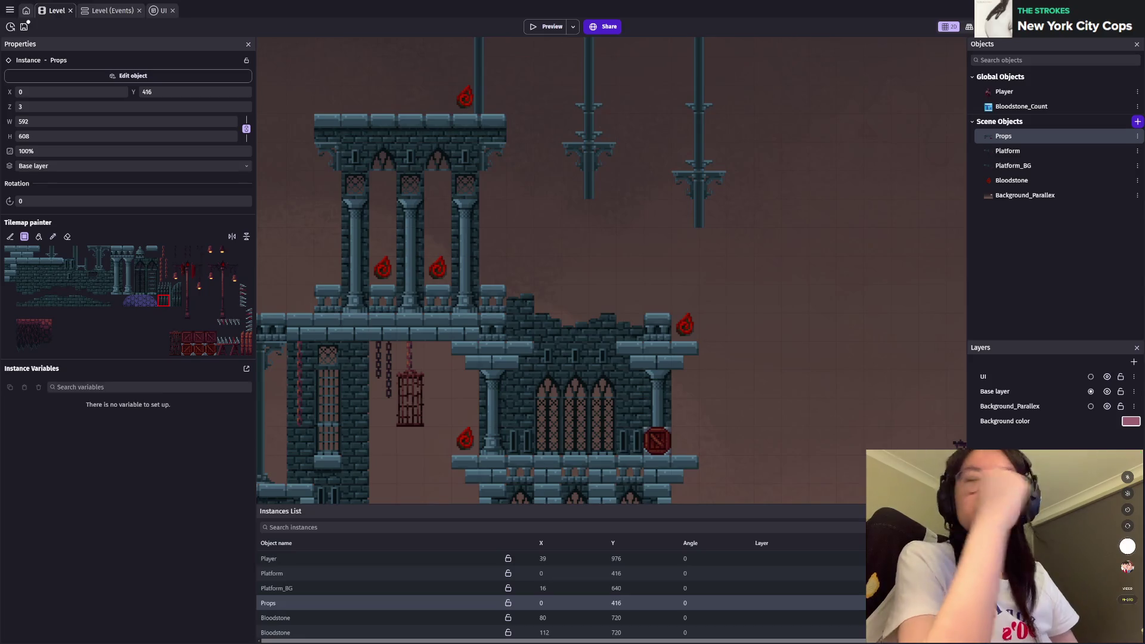
Step: Select the Platform_BG tilemap object and its placed instance for tile painting
scroll(654, 414, "up", 3)
scroll(650, 358, "left", 1)
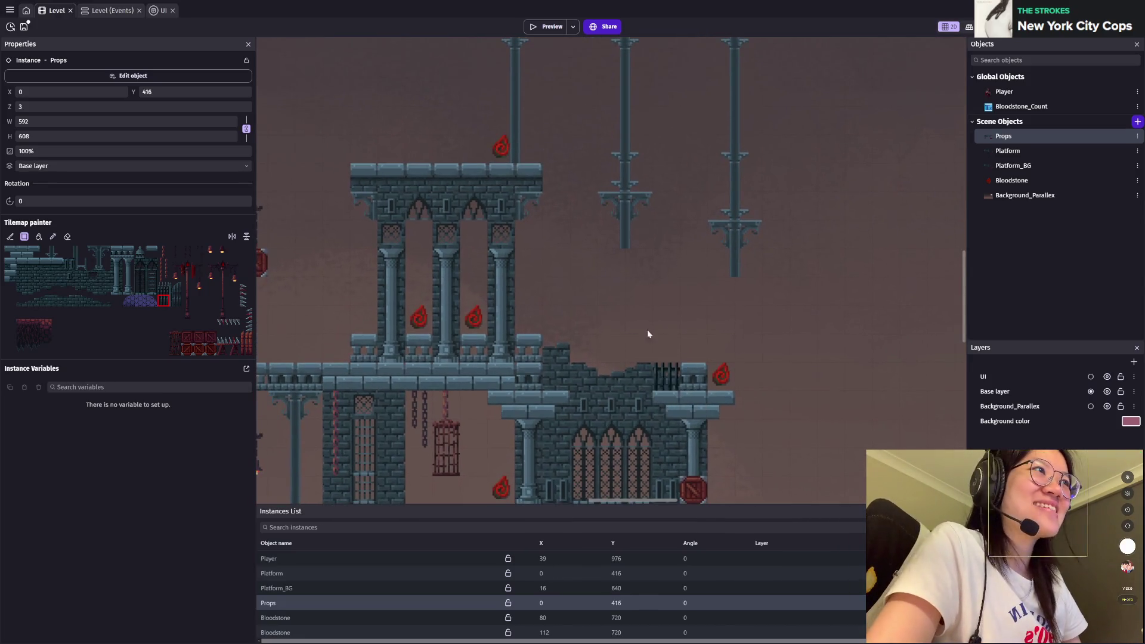
scroll(656, 329, "up", 2)
scroll(604, 344, "down", 3)
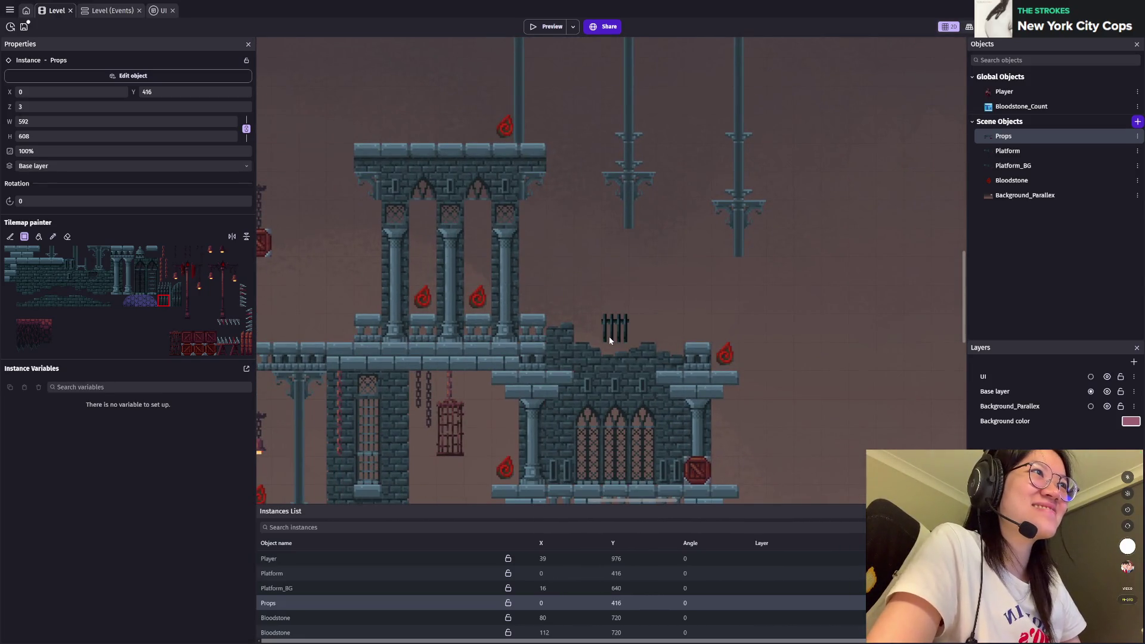
left_click(1017, 168)
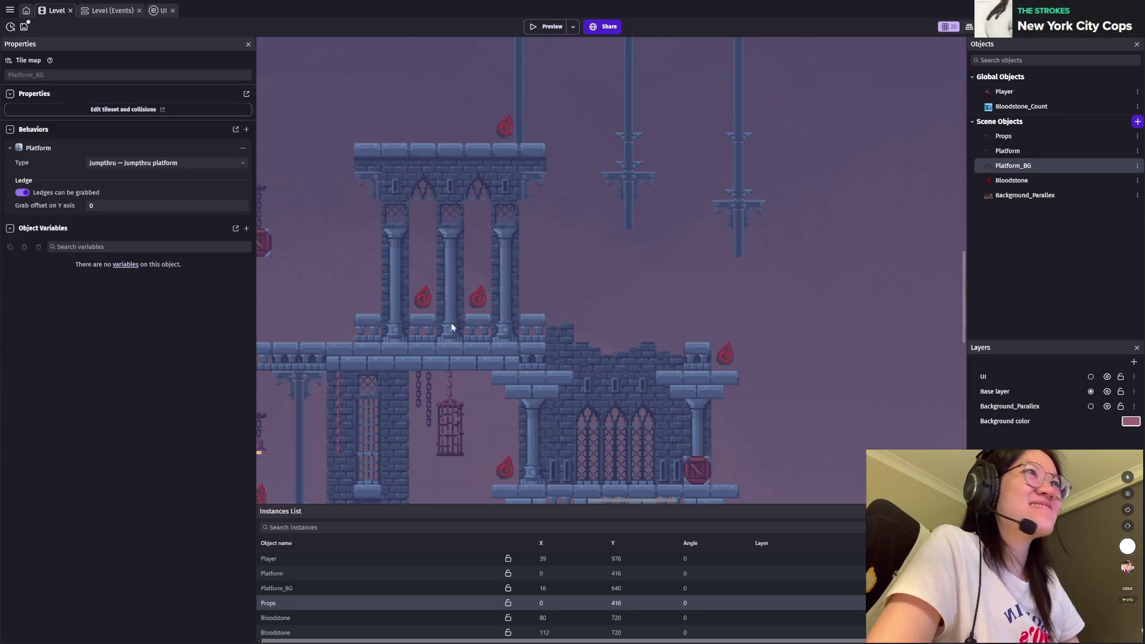
left_click(299, 589)
left_click_drag(674, 270, 581, 291)
scroll(625, 240, "up", 5)
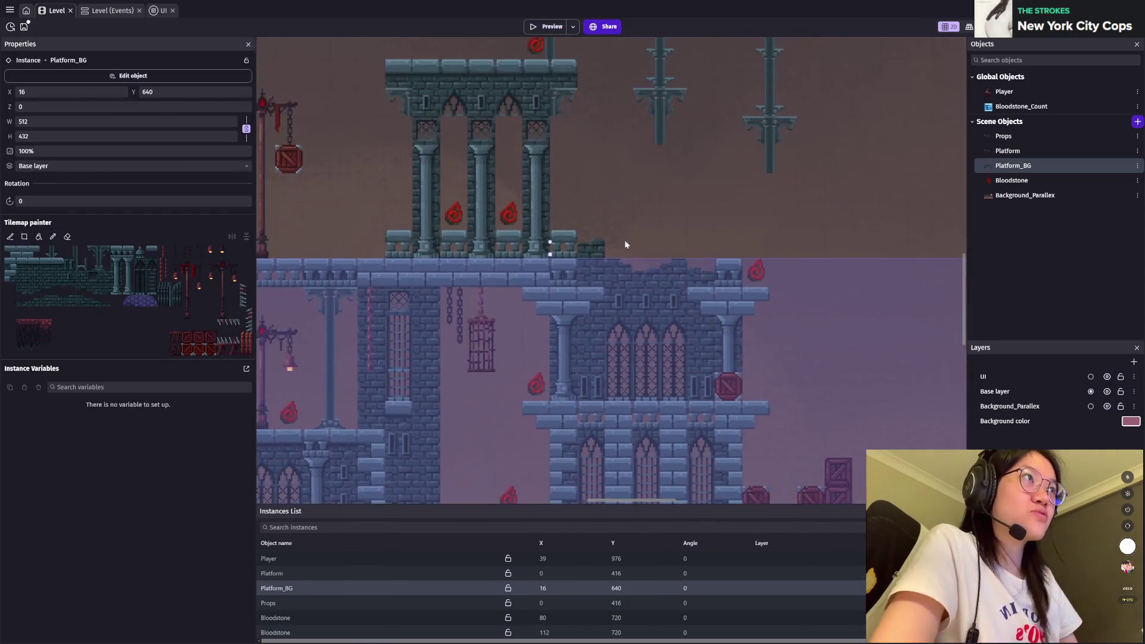
Step: Place two iron-gate tiles on the ledge beside the crate using rectangle painting
left_click(163, 300)
left_click(24, 236)
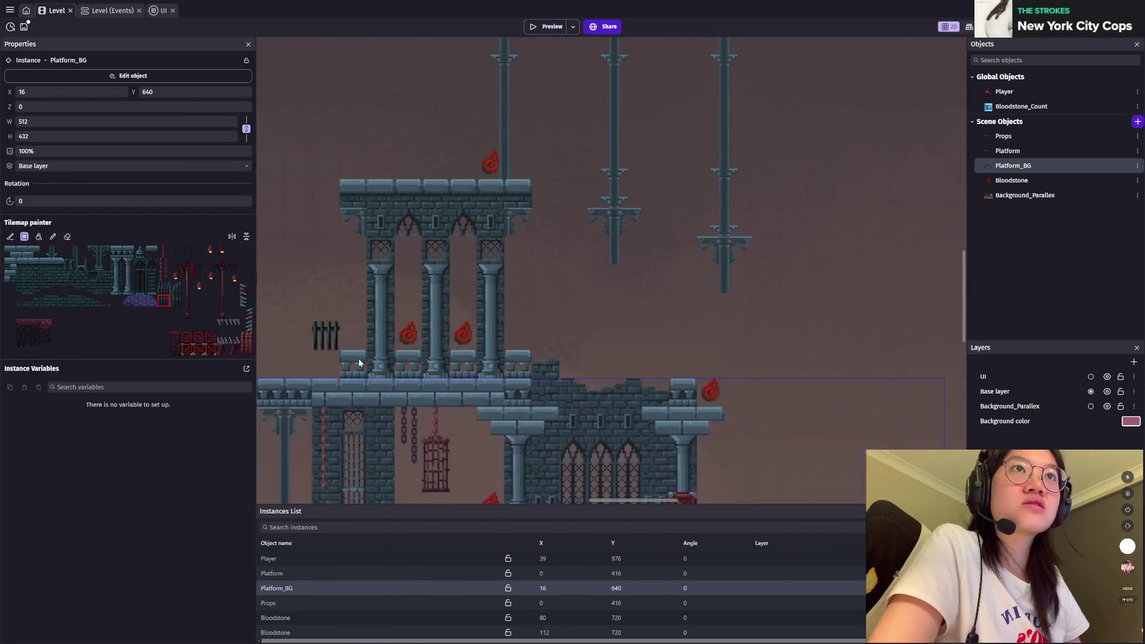
scroll(543, 328, "down", 2)
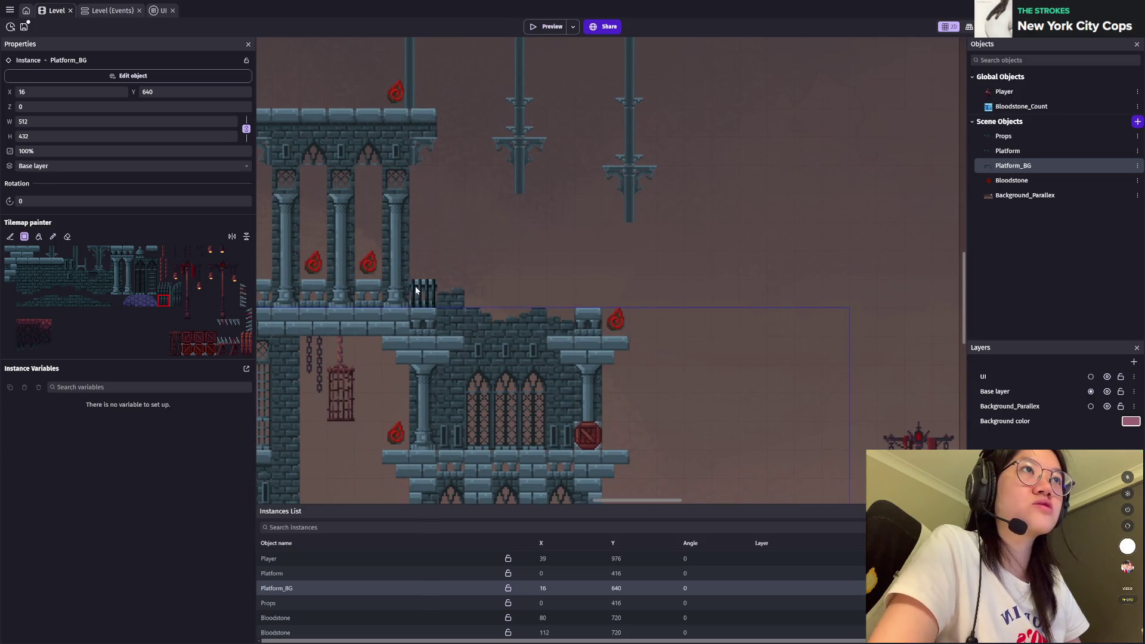
scroll(747, 460, "down", 3)
left_click(552, 280)
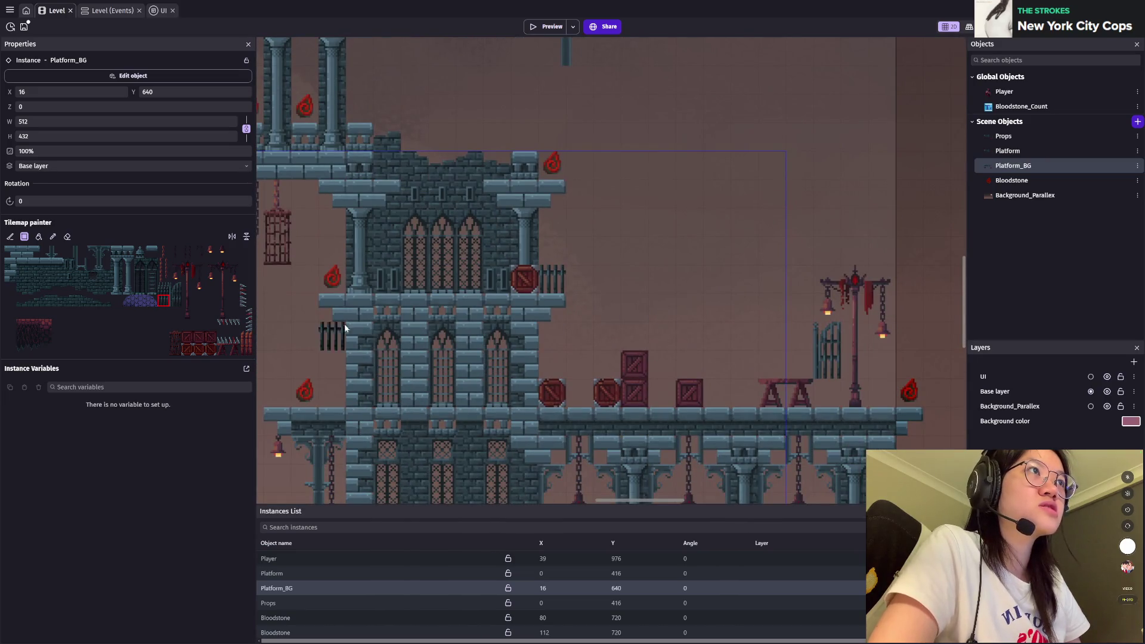
left_click(337, 282)
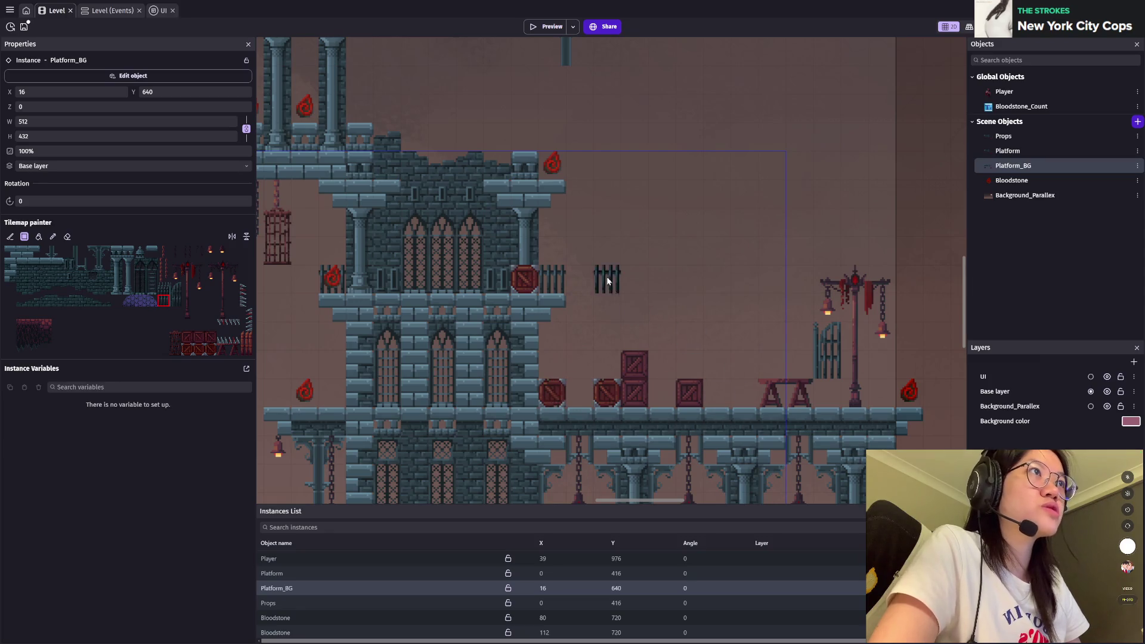
Step: Switch to the eraser, then pick a tile to resume painting
left_click(67, 237)
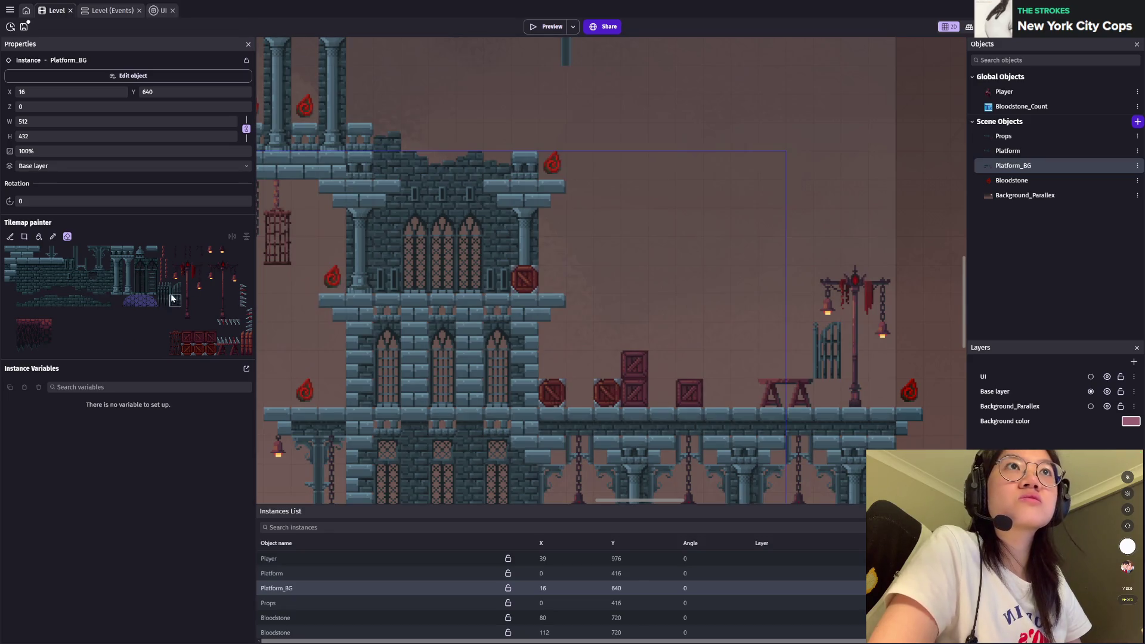
left_click(164, 288)
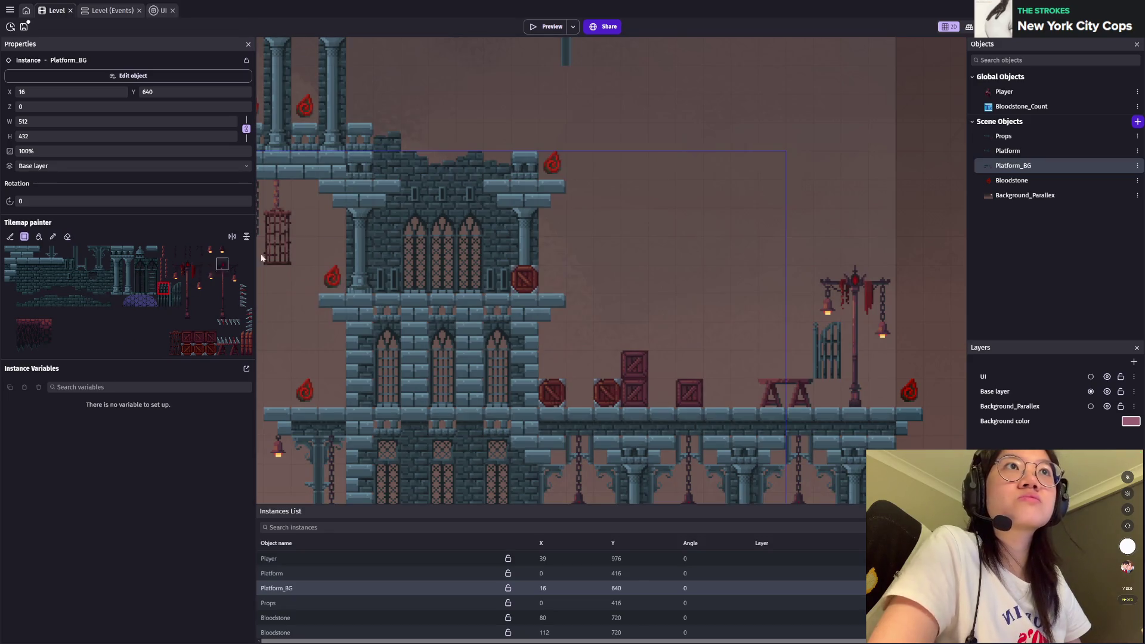
scroll(782, 421, "down", 3)
scroll(782, 420, "right", 4)
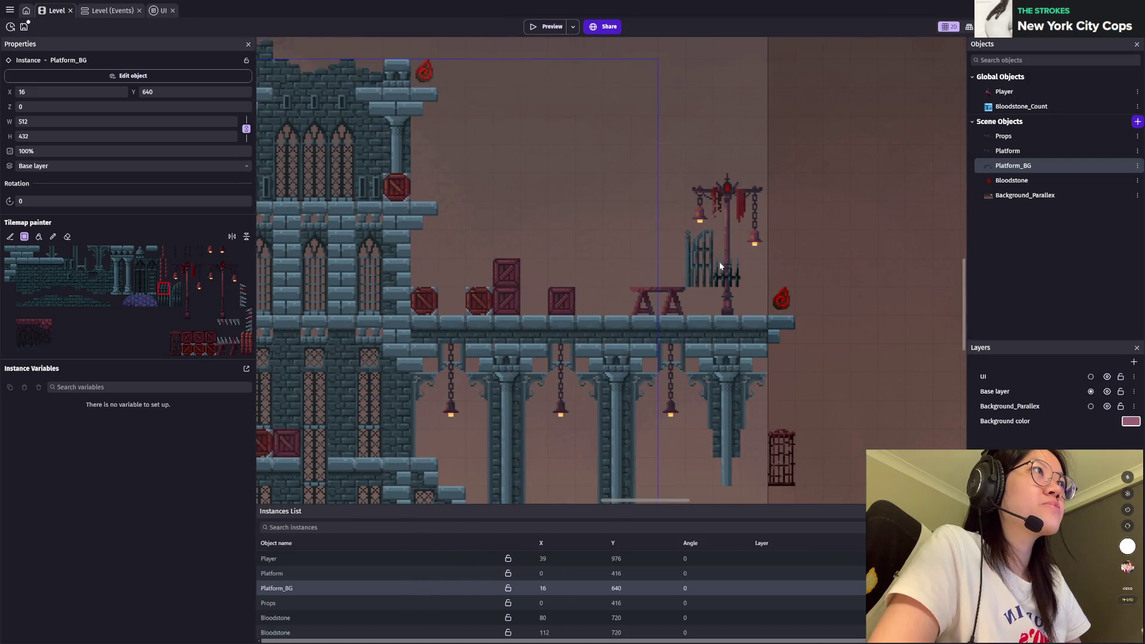
Step: Select the Platform tilemap instance with the eraser active
scroll(720, 266, "right", 3)
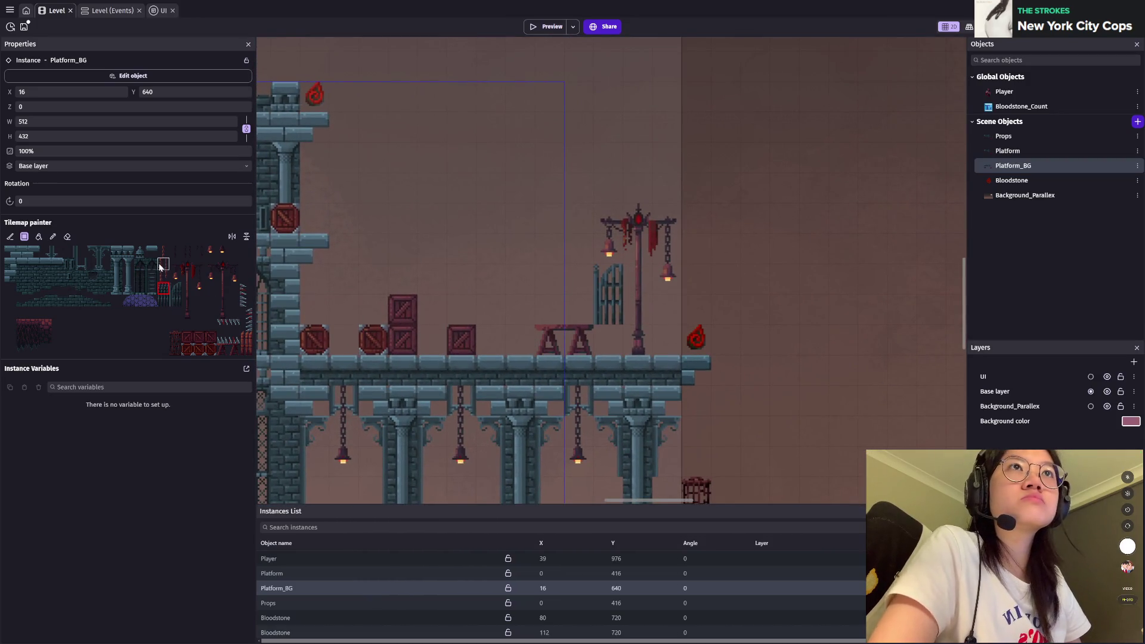
left_click(67, 236)
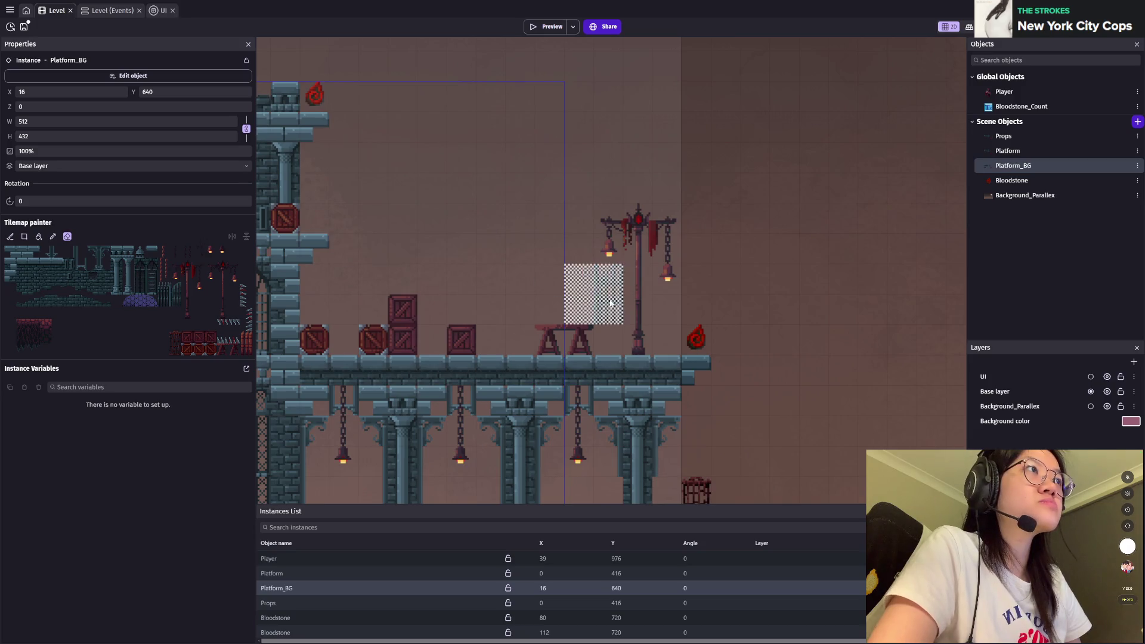
left_click(1008, 151)
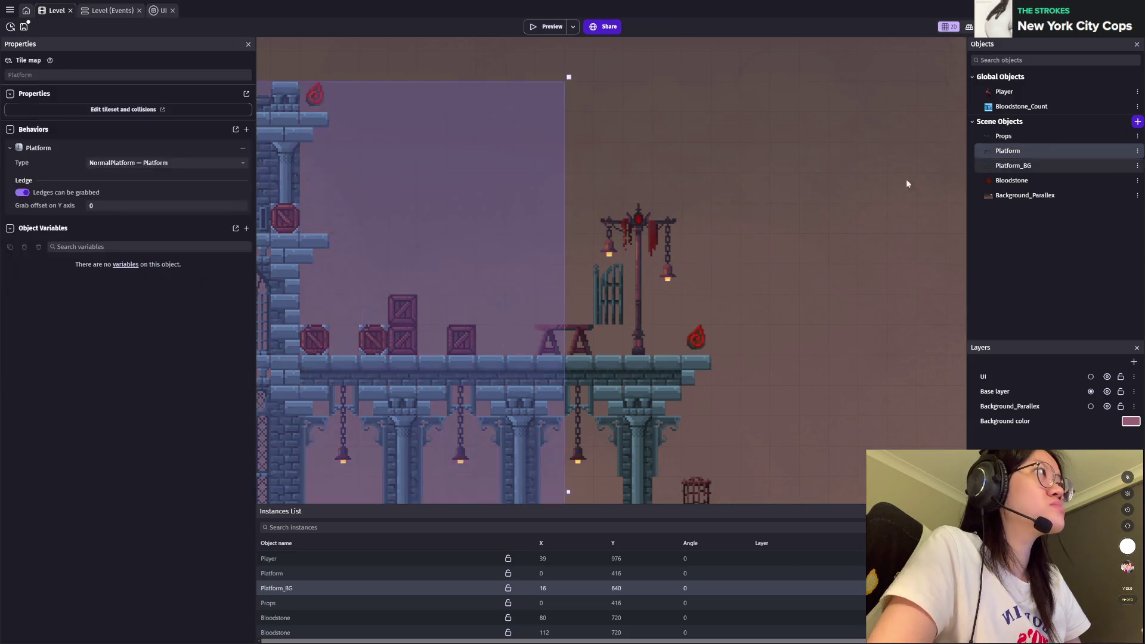
left_click(287, 574)
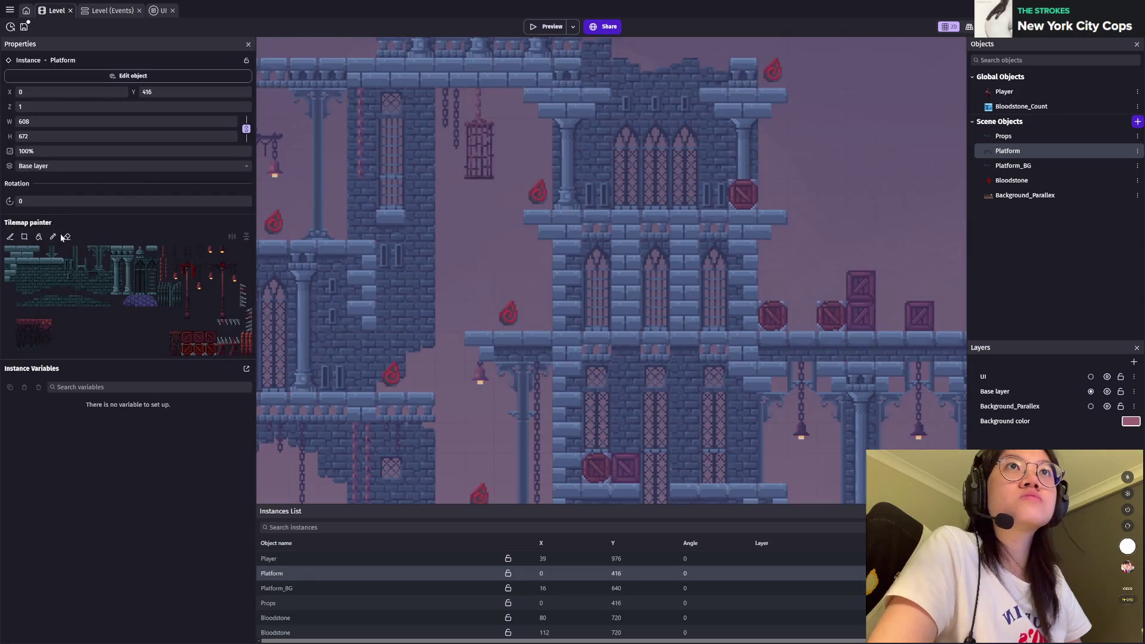
left_click(67, 236)
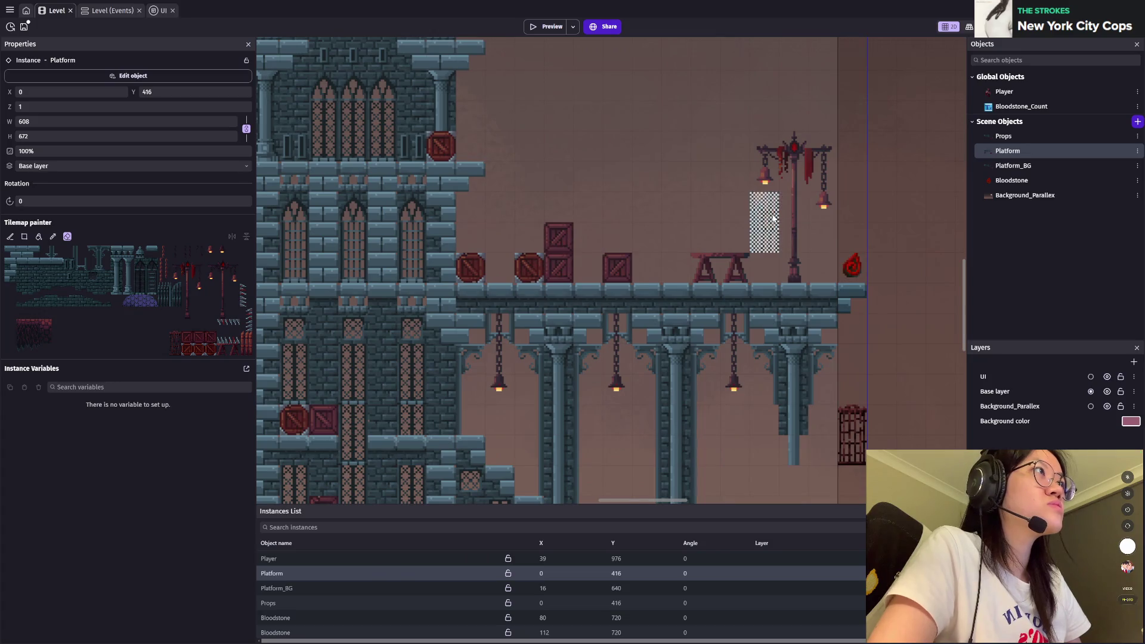
Step: Switch to the Platform_BG tilemap instance for erasing the extra gate
scroll(868, 349, "right", 3)
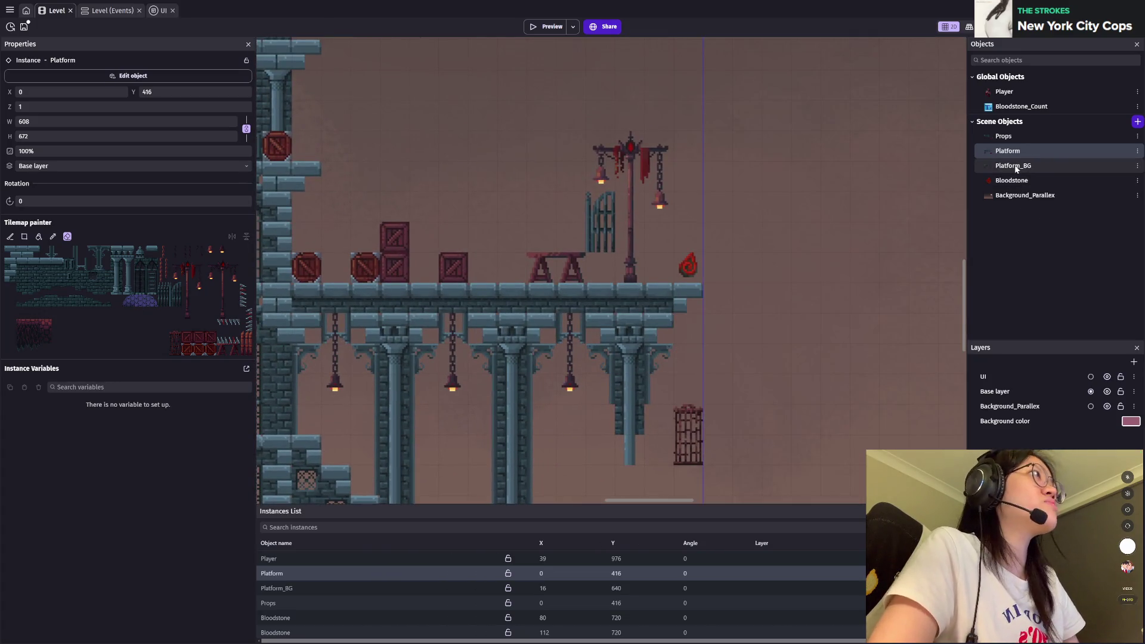
left_click(1014, 166)
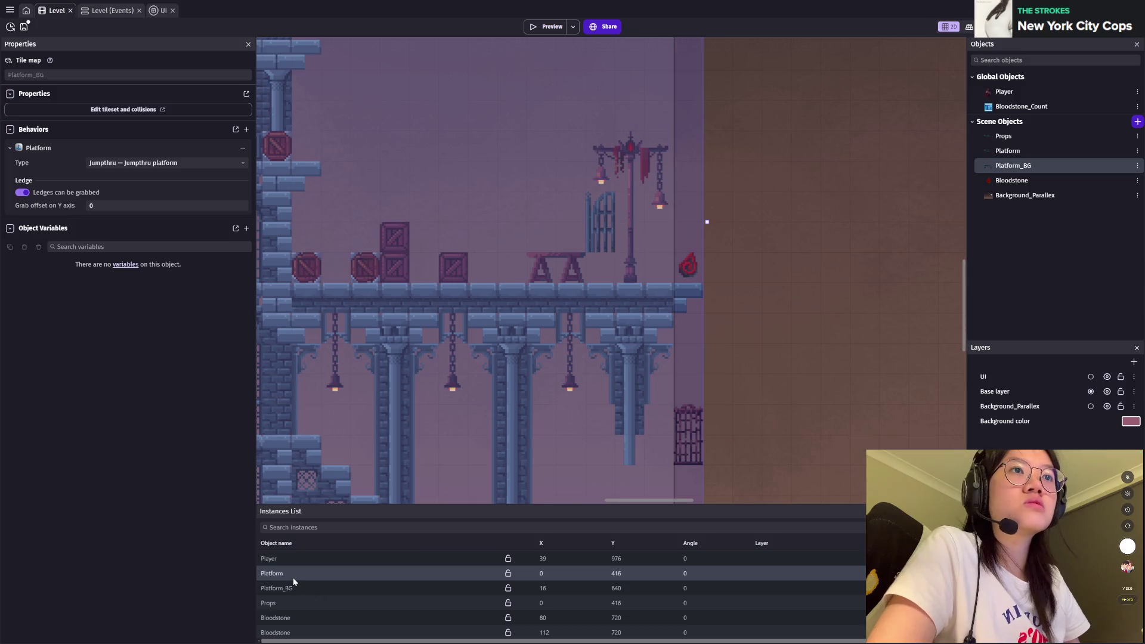
left_click(286, 588)
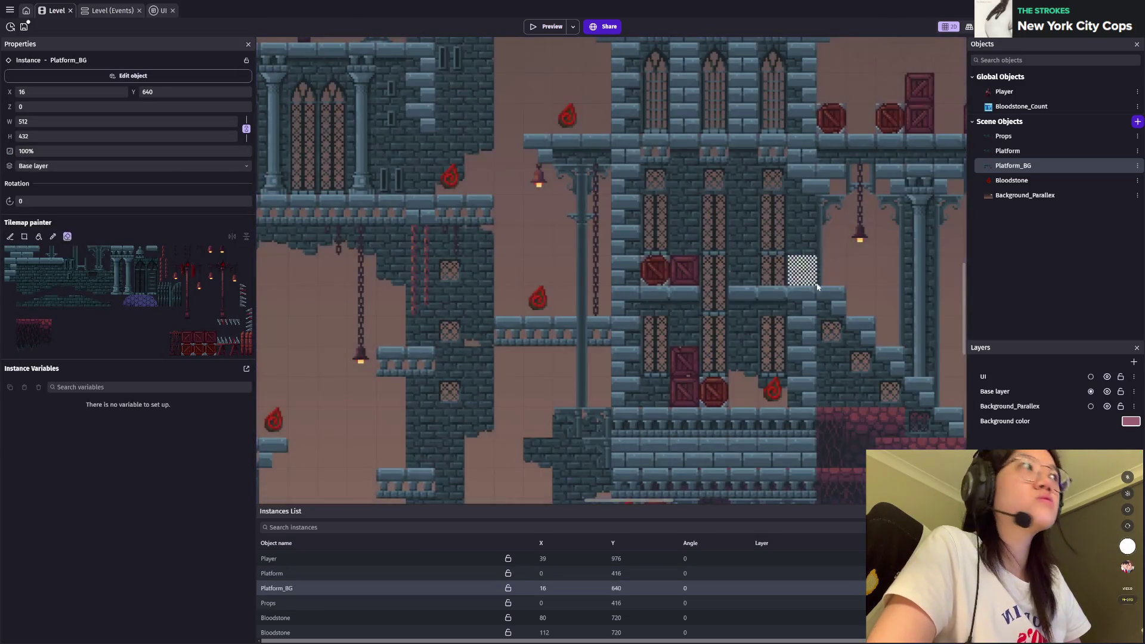
scroll(818, 287, "right", 9)
scroll(567, 326, "up", 3)
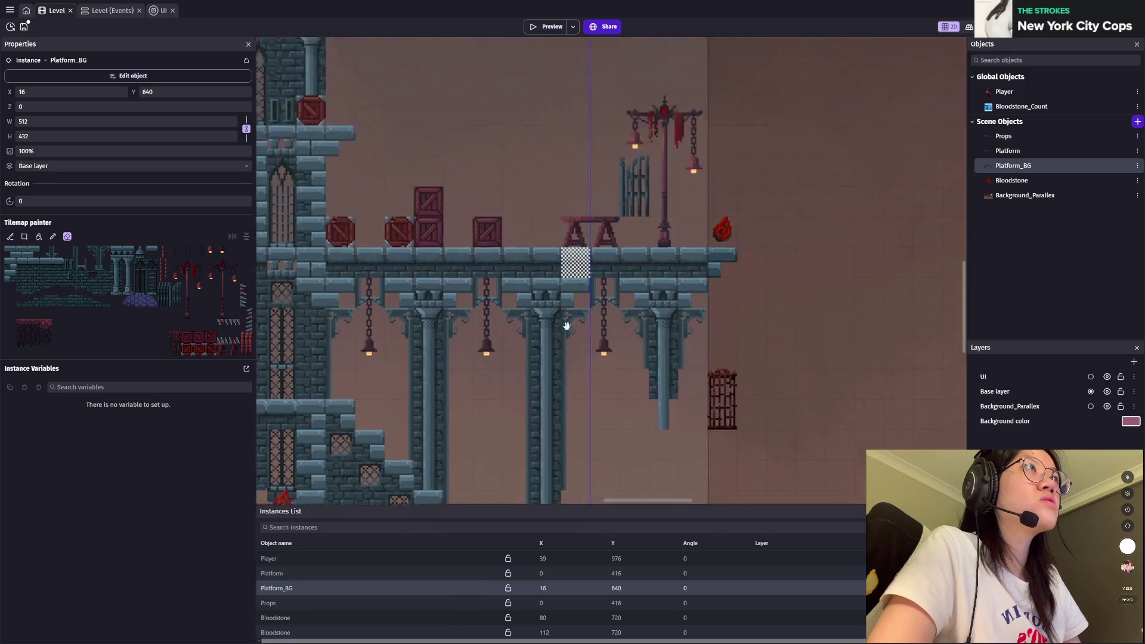
scroll(567, 326, "up", 2)
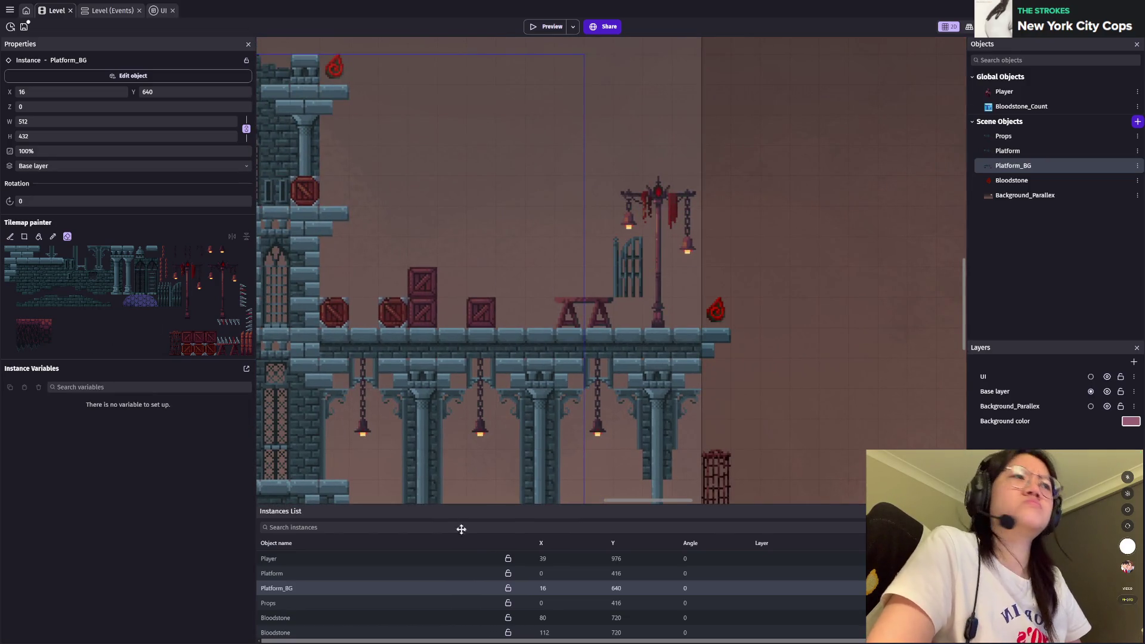
left_click(303, 603)
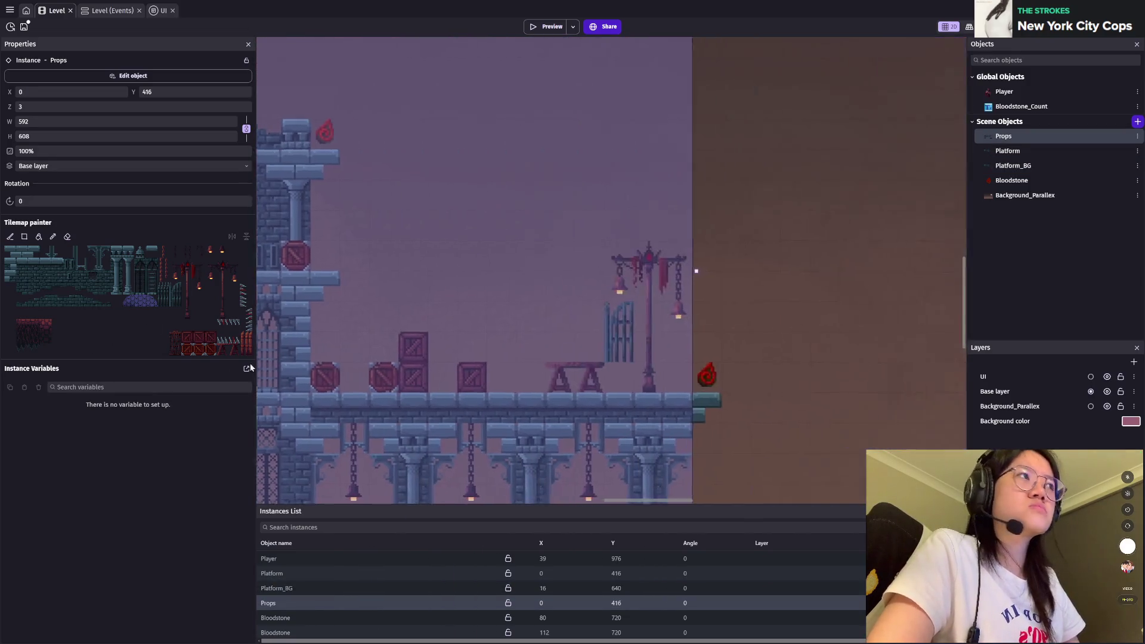
left_click(67, 236)
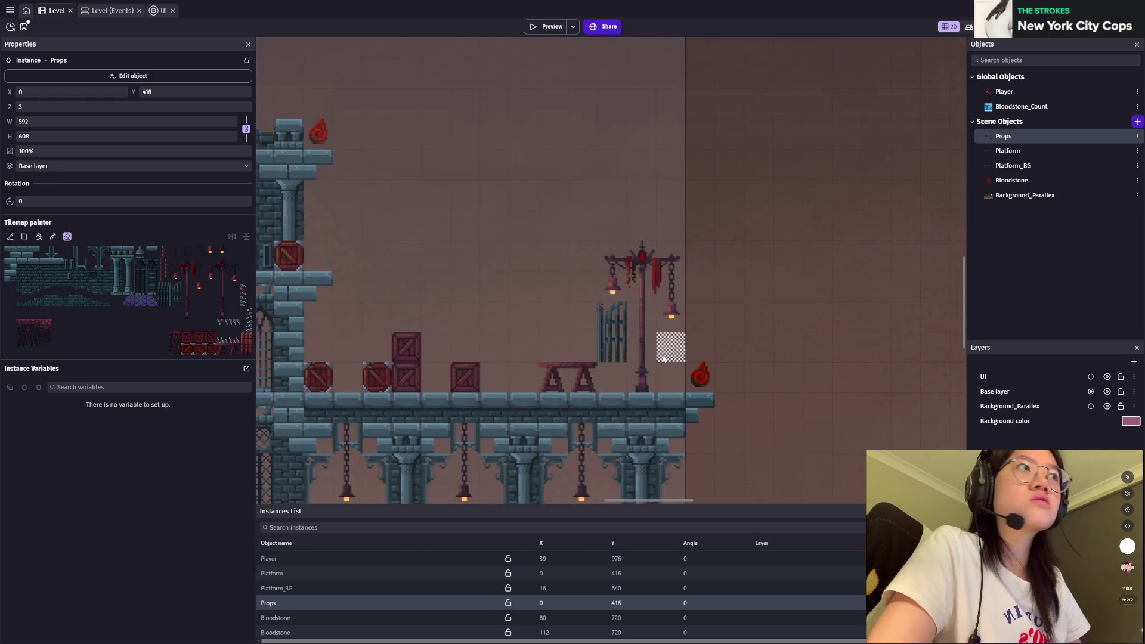
scroll(847, 346, "down", 3)
scroll(733, 257, "down", 1)
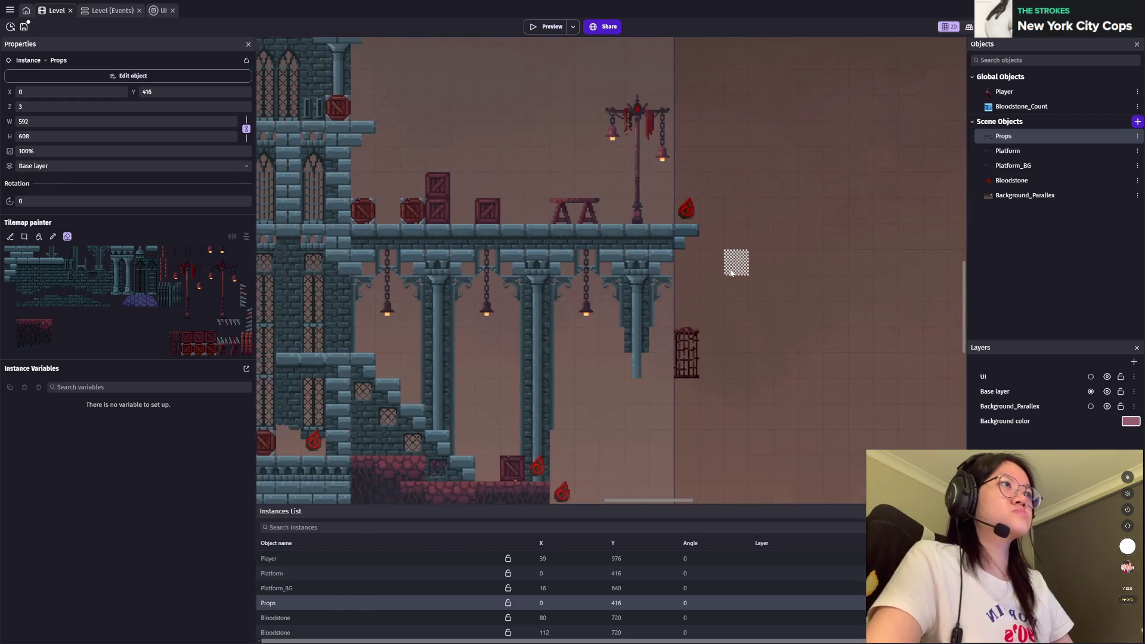
scroll(608, 286, "up", 1)
left_click(23, 237)
left_click(164, 251)
left_click_drag(696, 334, 695, 262)
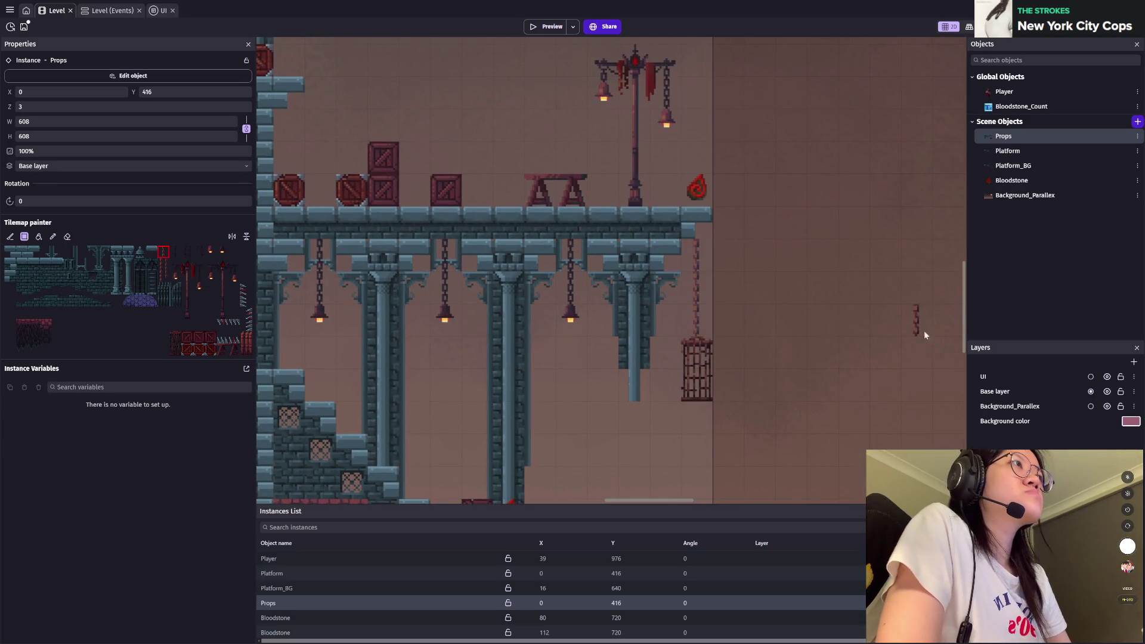
scroll(838, 353, "down", 2)
scroll(836, 353, "down", 2)
scroll(809, 356, "down", 1)
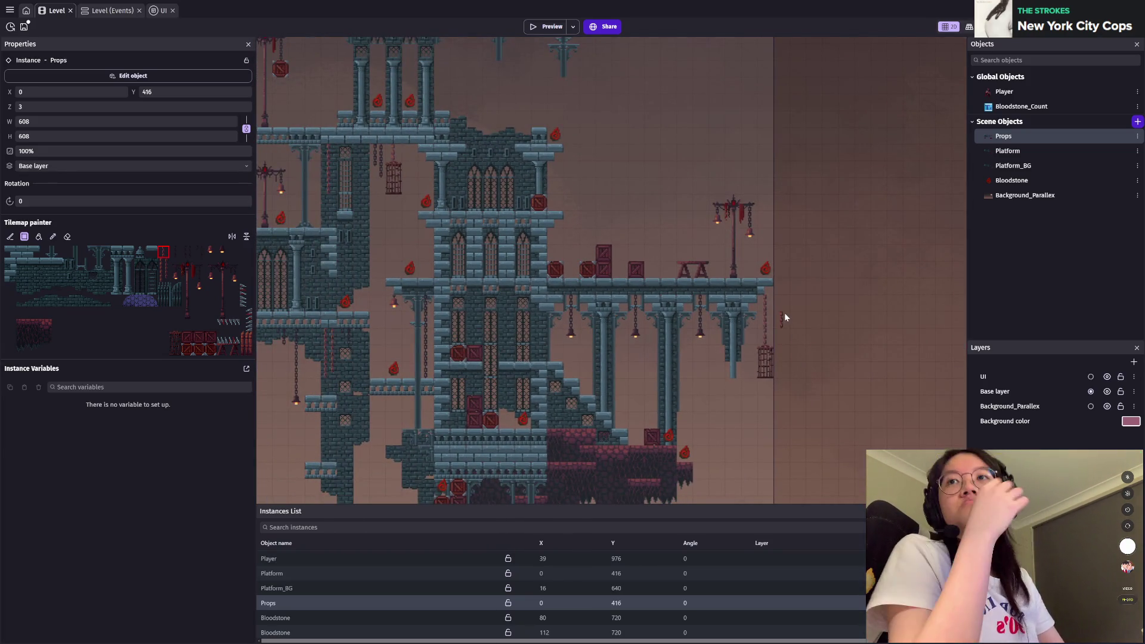
scroll(766, 319, "up", 2)
left_click_drag(796, 311, 635, 309)
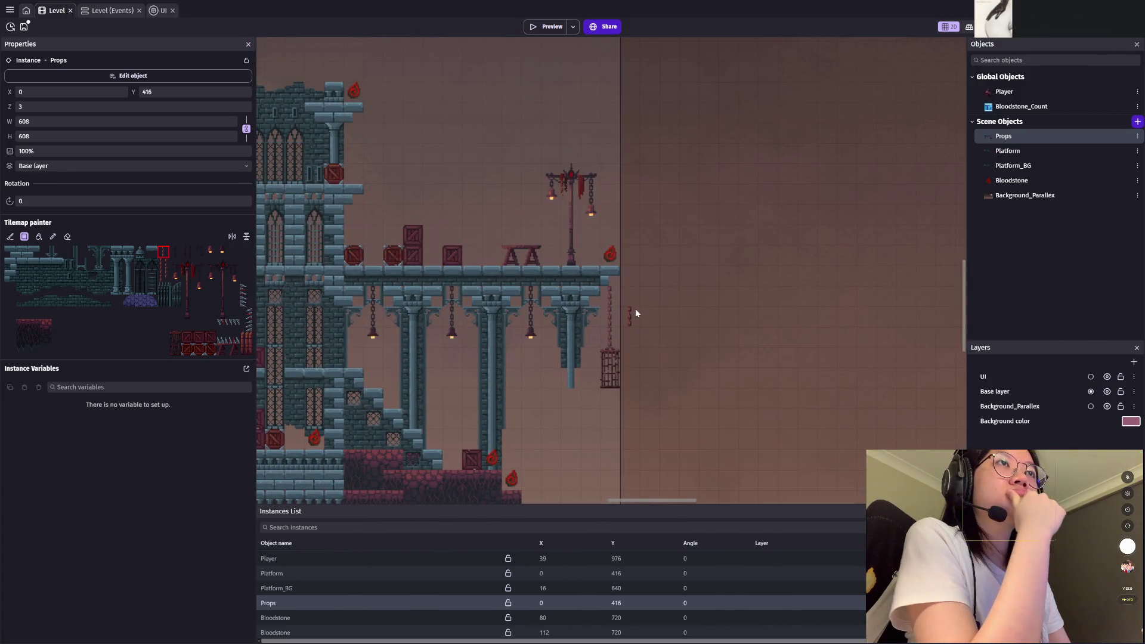
left_click(10, 275)
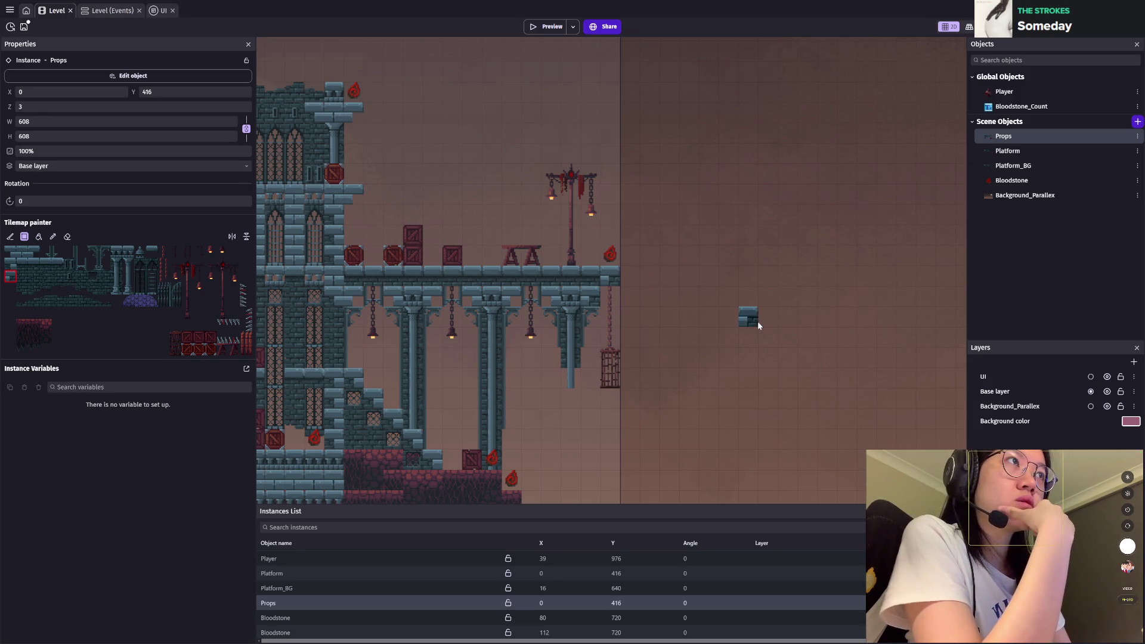
Step: Paint a row of iron fence tiles along the upper walkway
scroll(757, 321, "down", 3)
scroll(667, 366, "down", 1)
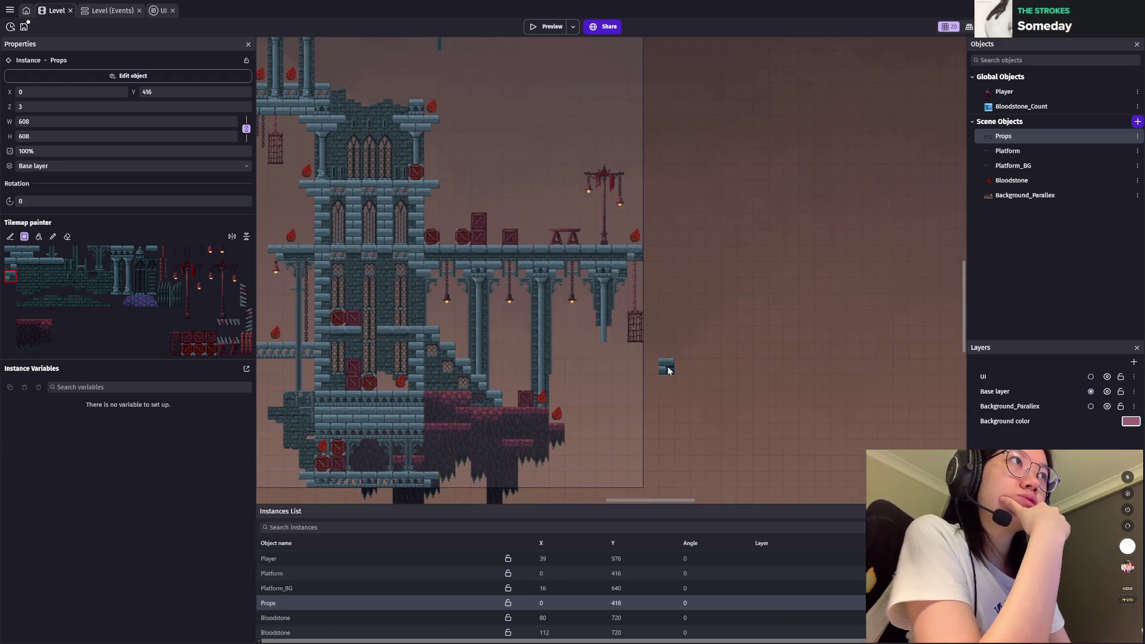
scroll(599, 318, "up", 5)
left_click_drag(600, 318, 519, 387)
scroll(518, 386, "up", 1)
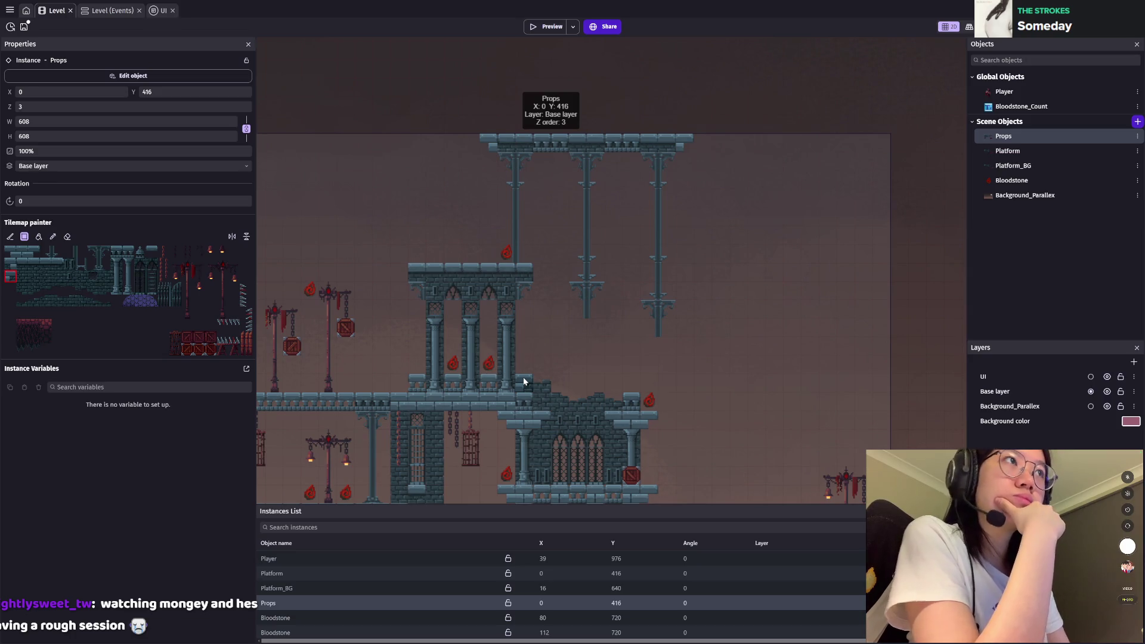
scroll(597, 272, "down", 5)
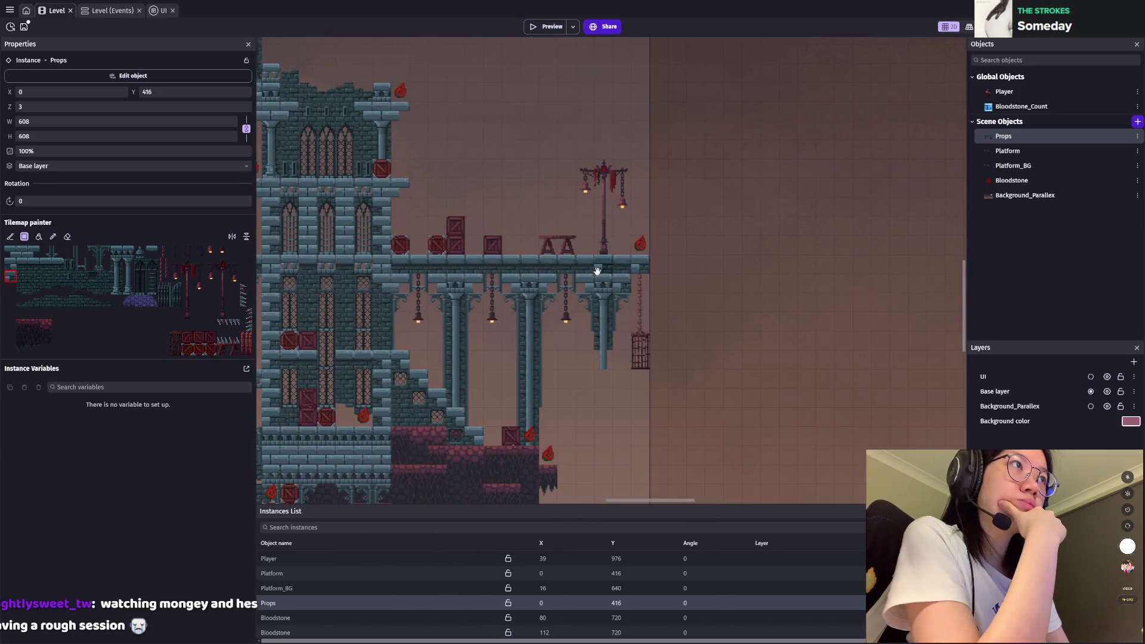
scroll(632, 310, "left", 5)
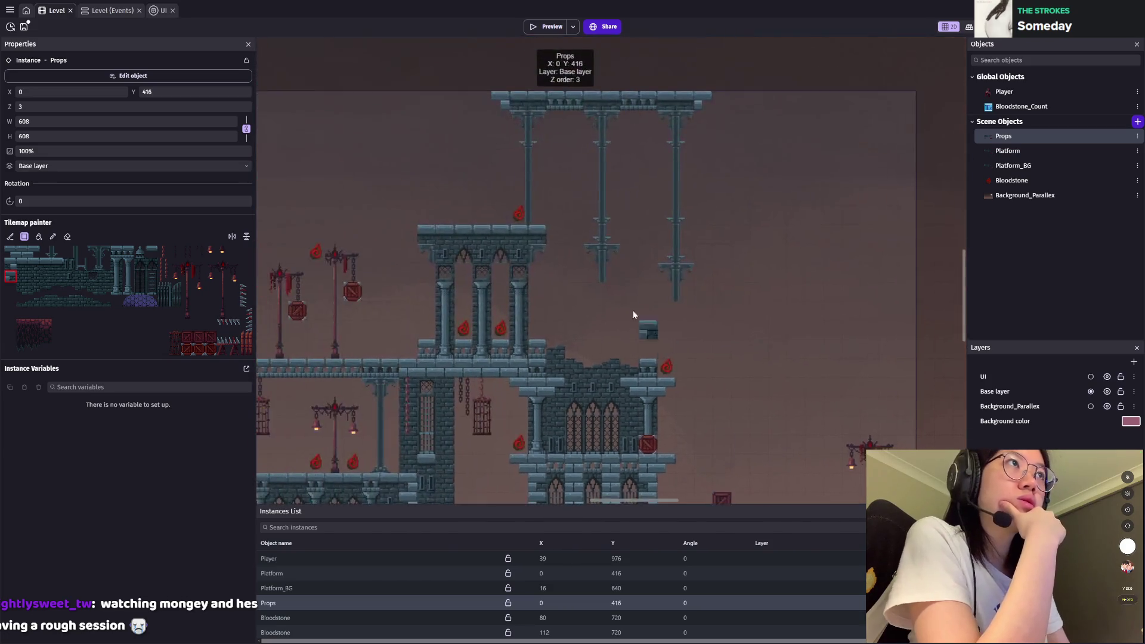
scroll(618, 326, "up", 1)
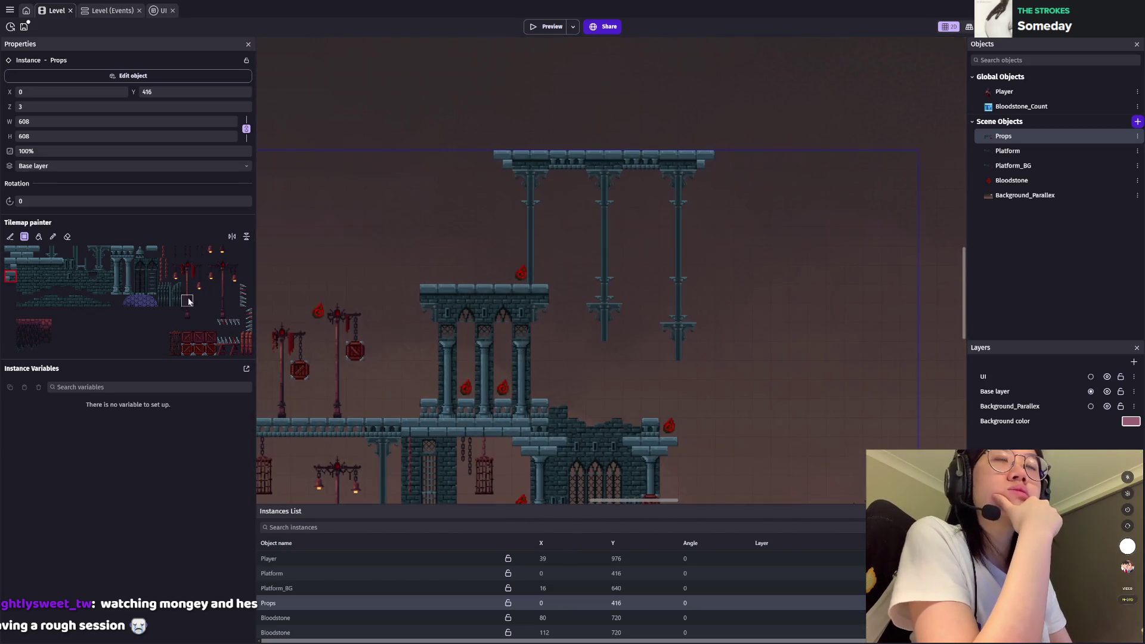
scroll(710, 371, "down", 2)
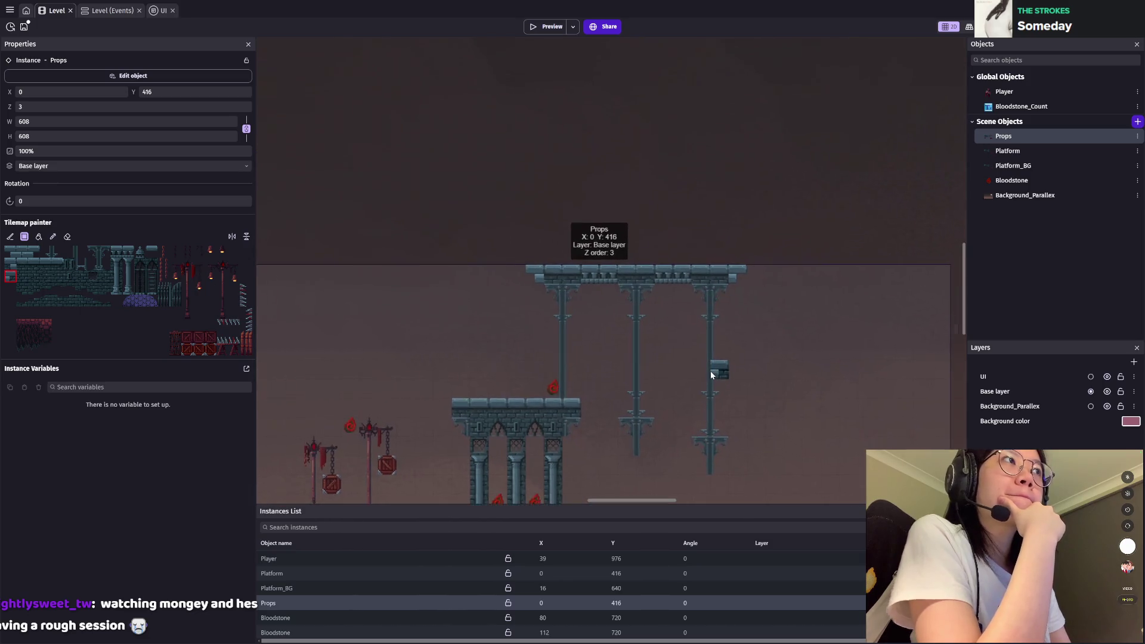
scroll(708, 365, "down", 1)
scroll(707, 361, "down", 1)
scroll(632, 435, "up", 3)
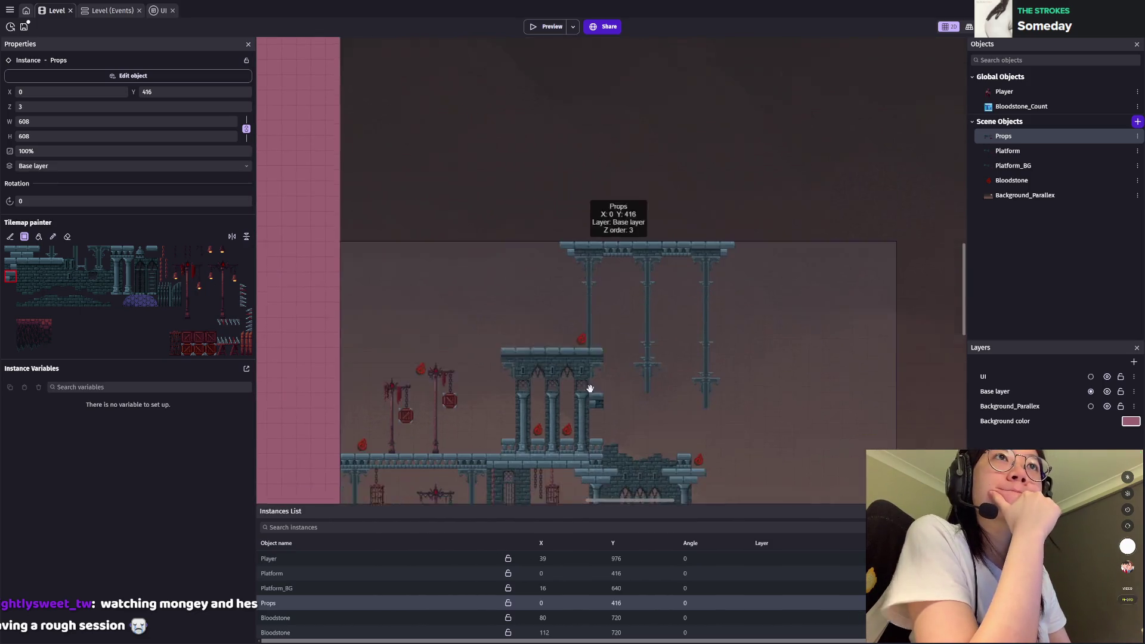
scroll(540, 388, "left", 3)
scroll(632, 351, "up", 2)
scroll(470, 356, "up", 1)
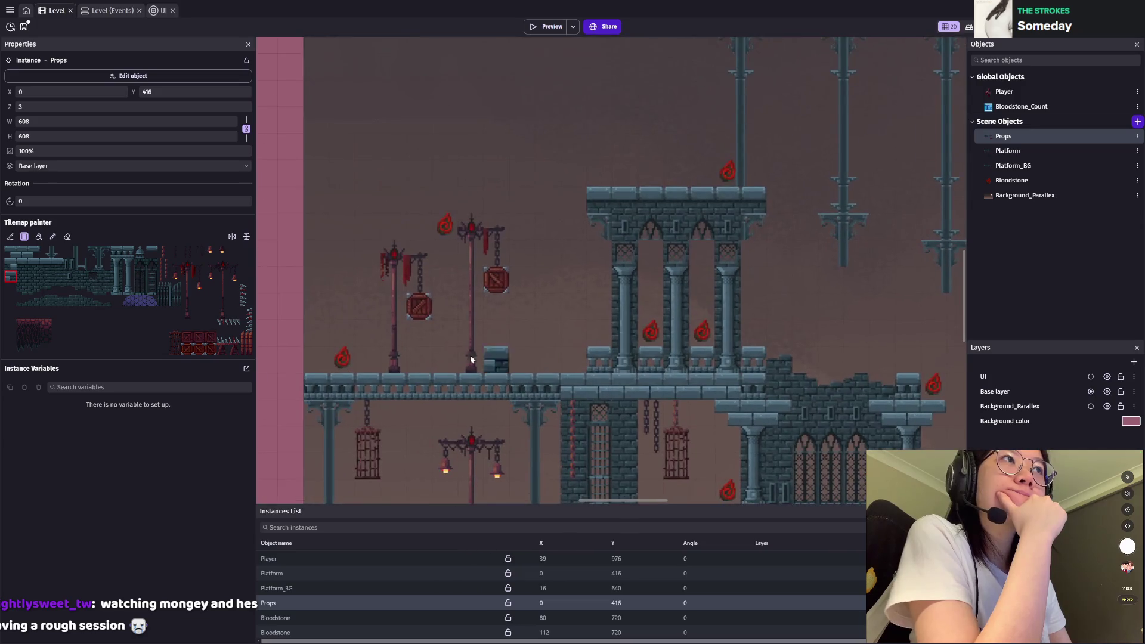
scroll(394, 355, "up", 1)
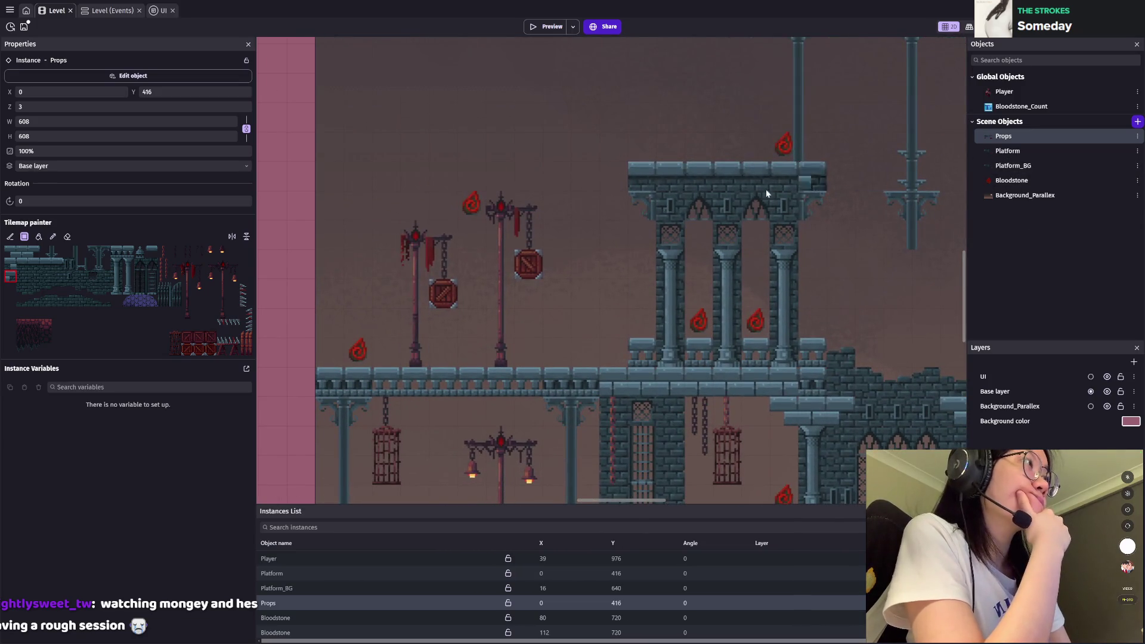
left_click(164, 298)
left_click_drag(409, 353, 566, 353)
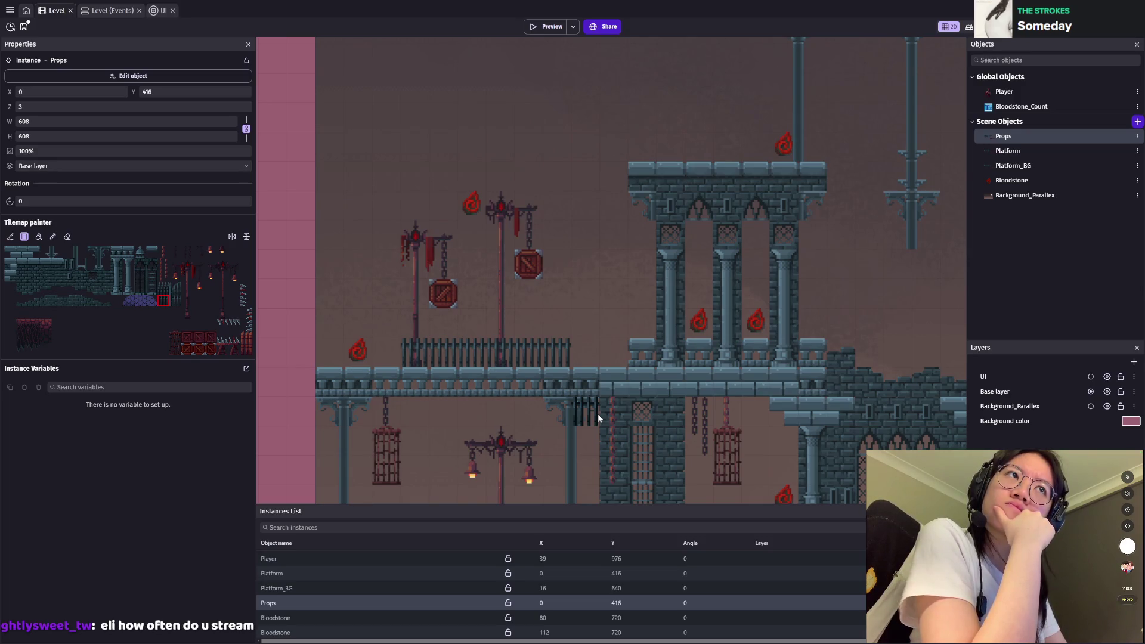
Step: Erase the fence row again and select the Platform_BG tilemap instance
left_click(66, 237)
left_click_drag(414, 352, 567, 352)
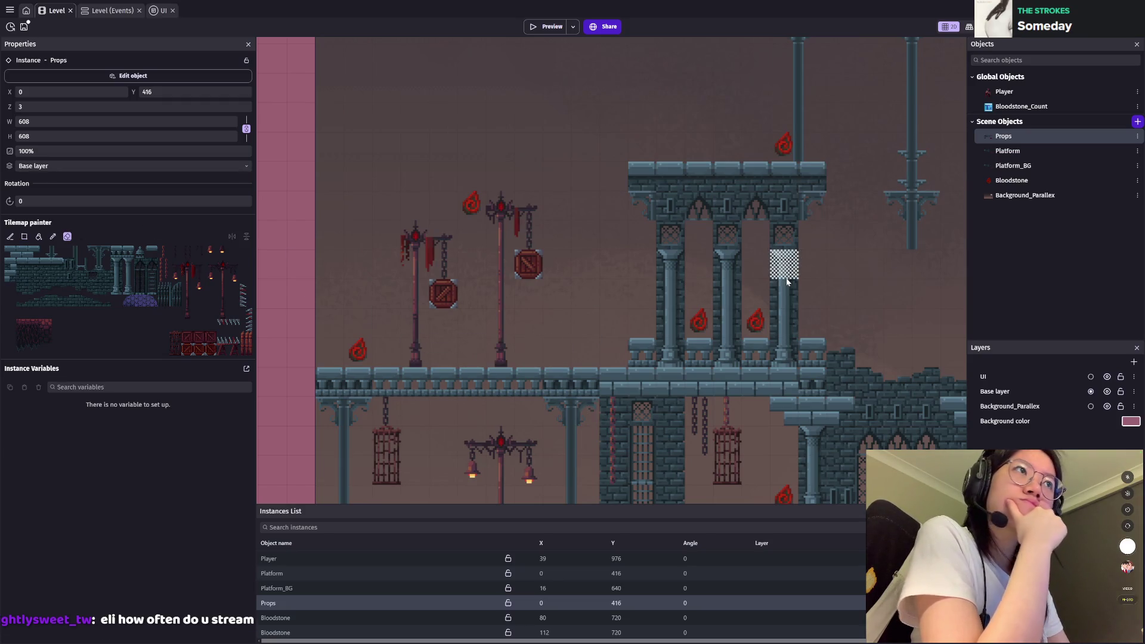
left_click(1050, 165)
left_click(276, 588)
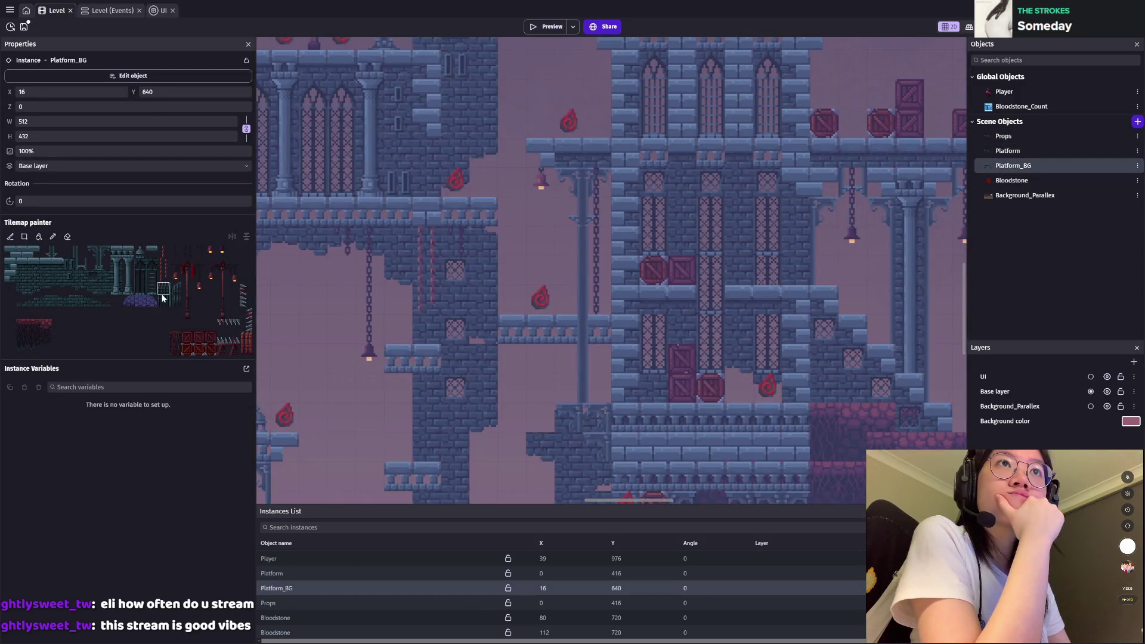
Step: Try a stacked railing row across the platform top, then erase it
left_click(163, 298)
scroll(458, 266, "up", 5)
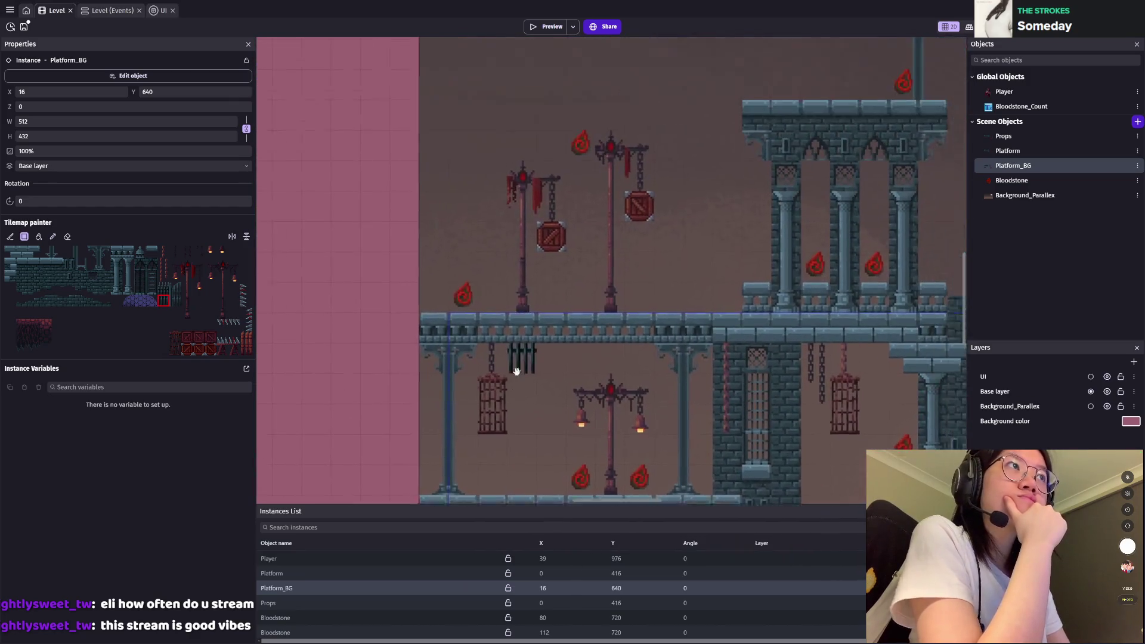
left_click_drag(456, 306, 722, 307)
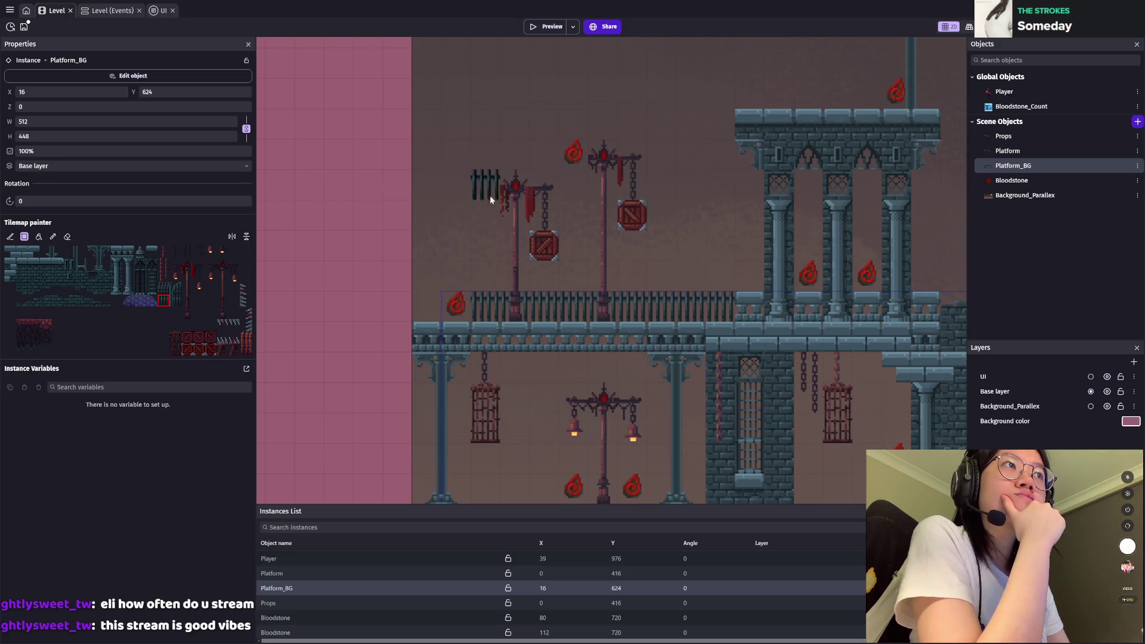
left_click(165, 289)
left_click_drag(474, 278, 522, 281)
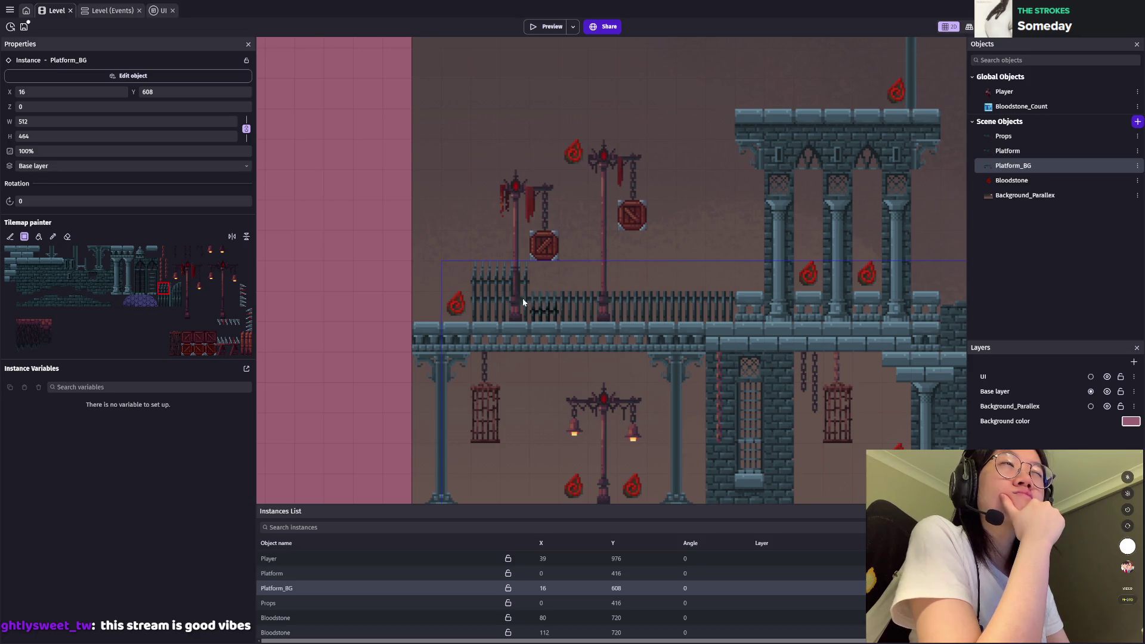
left_click(69, 237)
left_click_drag(474, 266, 733, 313)
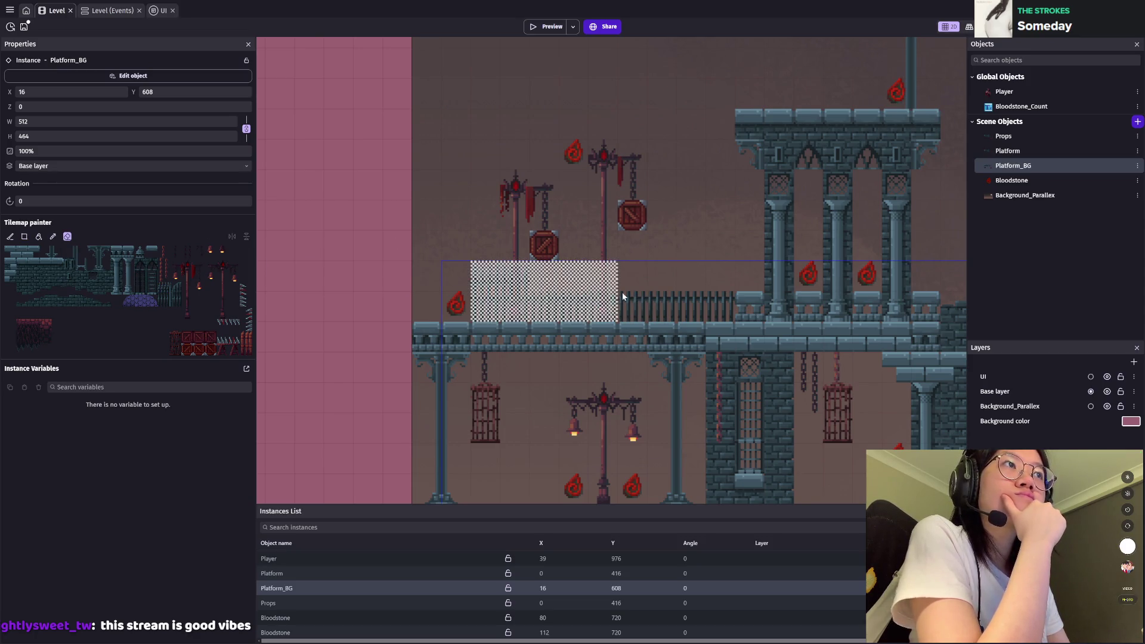
Step: Paint iron bars along the walkway and beside the lamp post, erasing the rightmost one
left_click(163, 288)
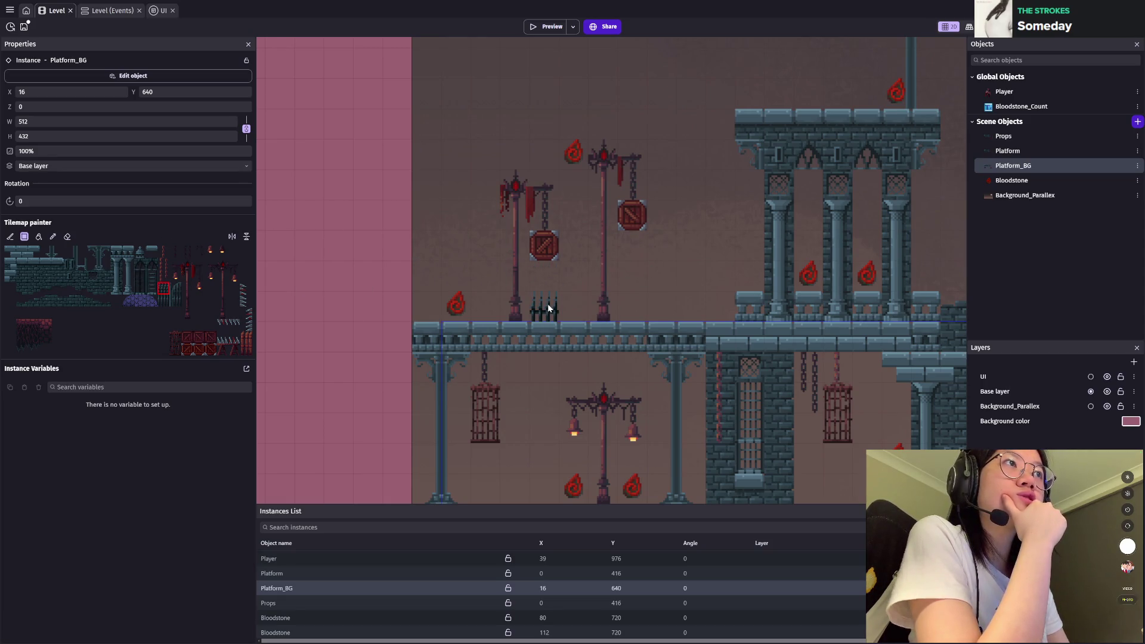
left_click(164, 301)
left_click(571, 305)
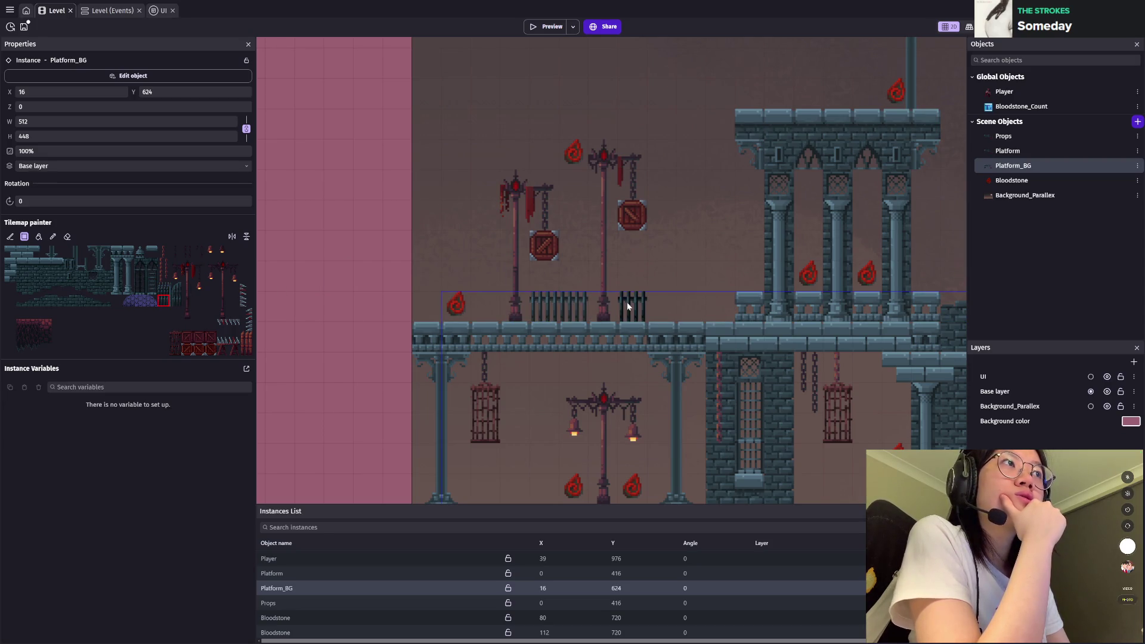
left_click_drag(627, 306, 656, 304)
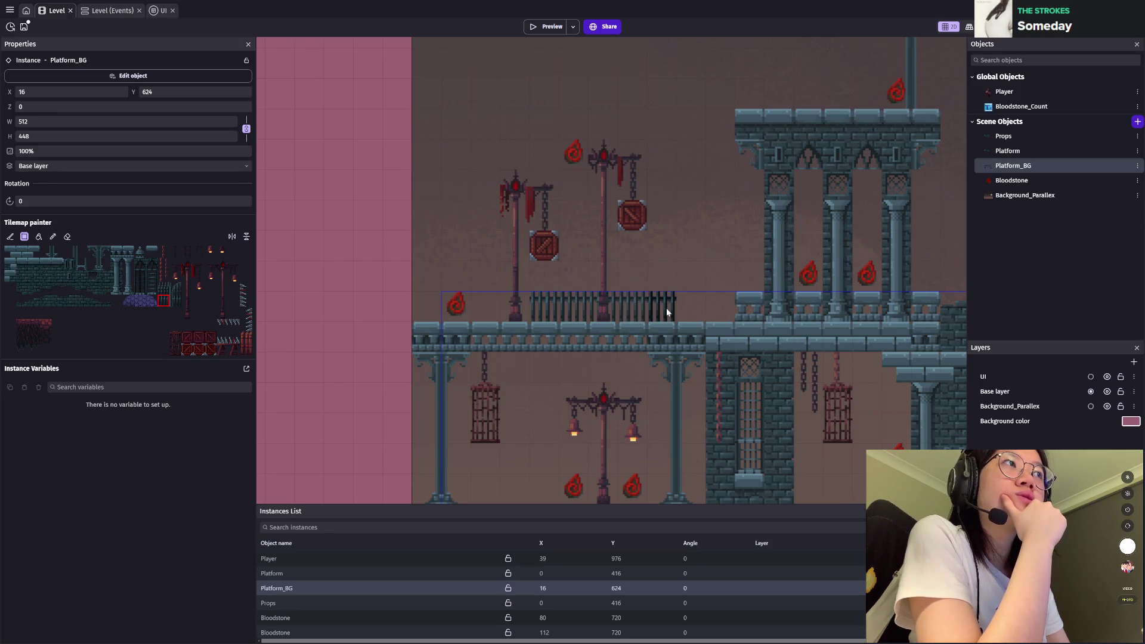
left_click_drag(528, 309, 495, 314)
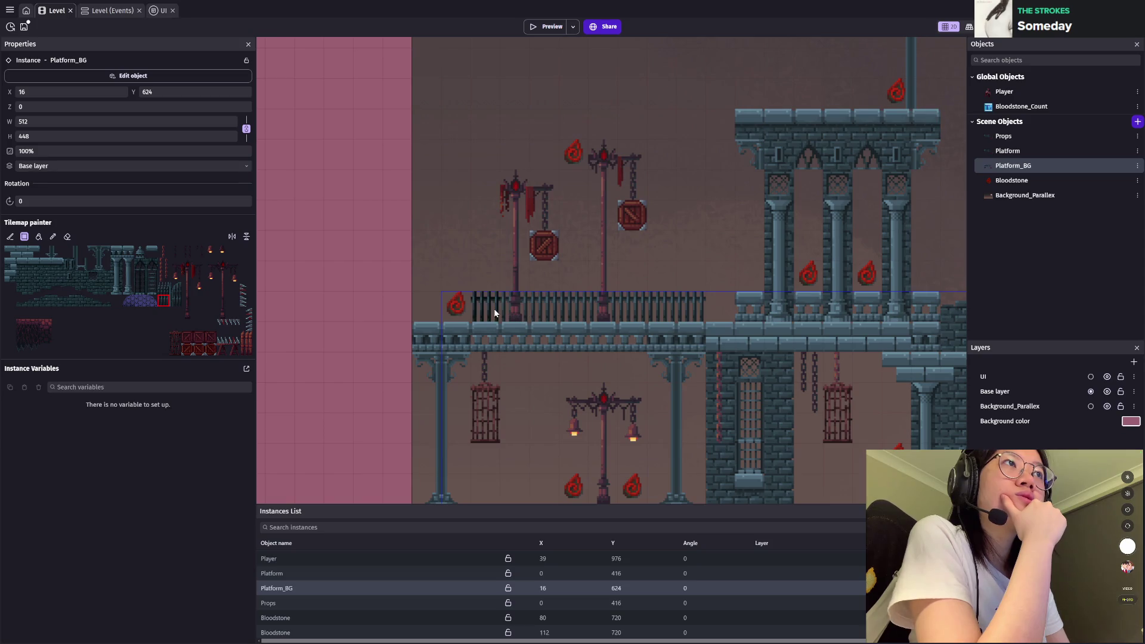
left_click(67, 236)
left_click(691, 306)
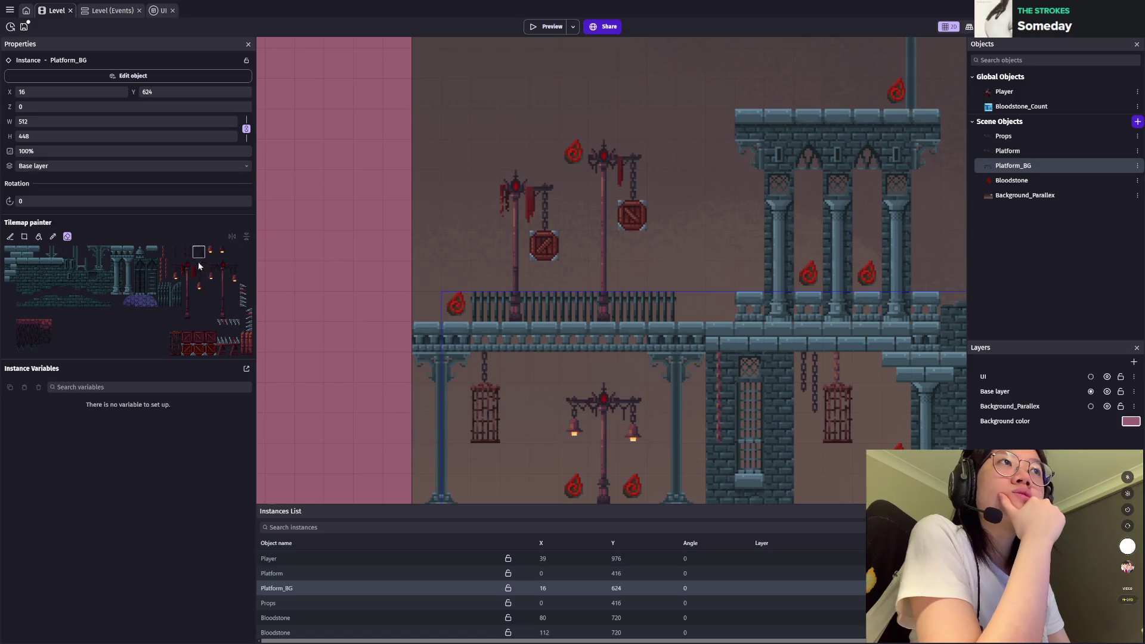
left_click(163, 288)
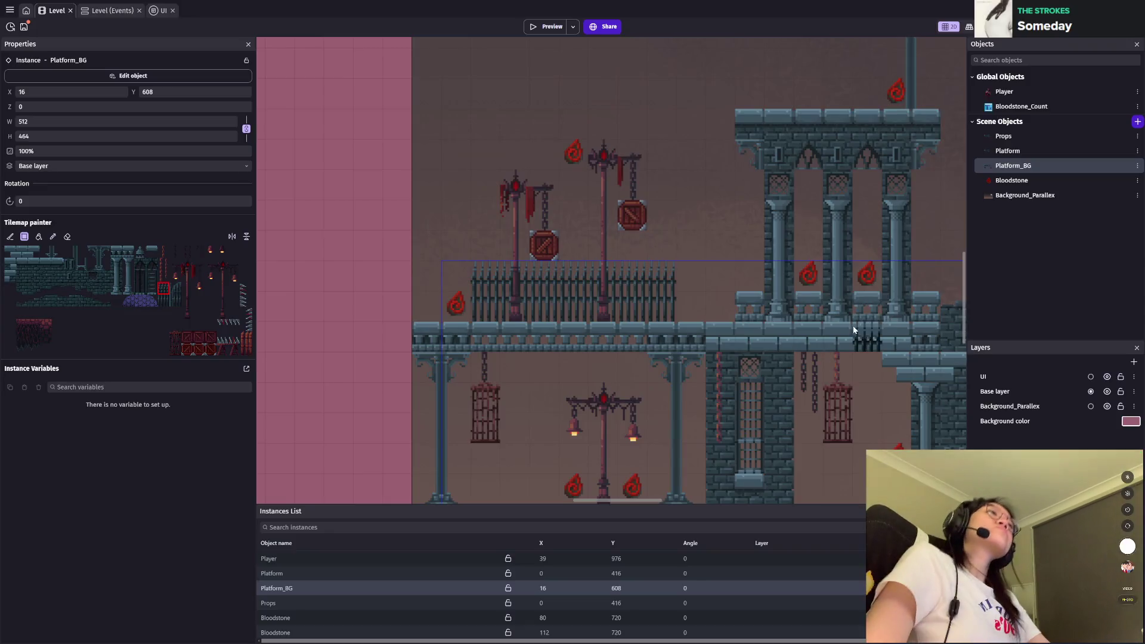
Step: Paint a row of red fence along the platform from a tall multi-tile block
scroll(793, 334, "down", 5)
scroll(656, 334, "right", 5)
scroll(559, 316, "up", 1)
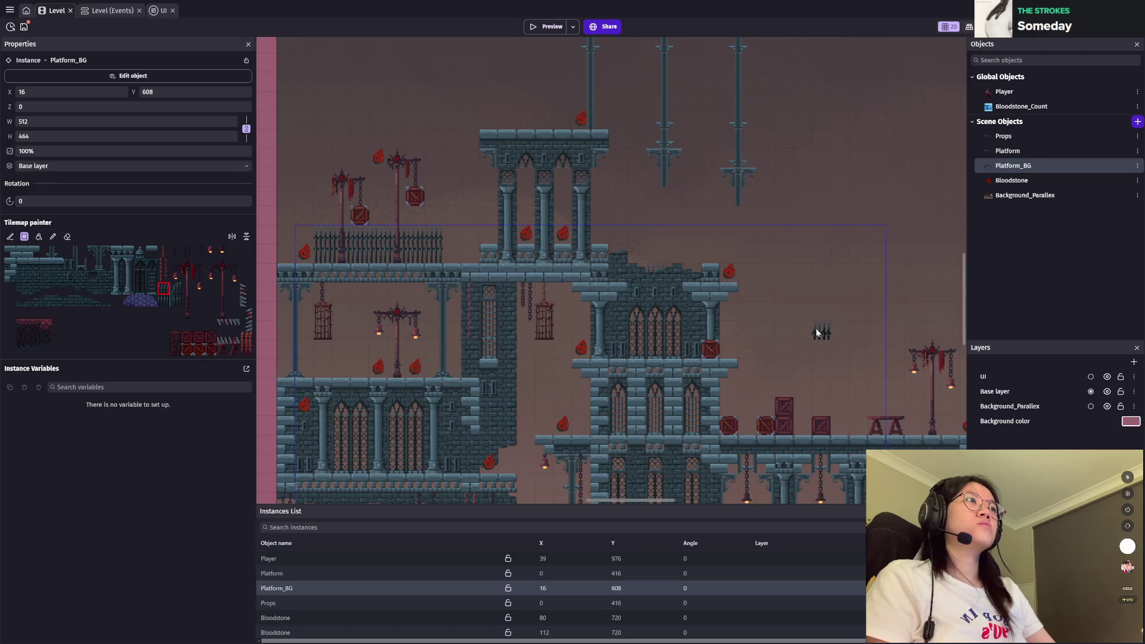
scroll(816, 328, "up", 1)
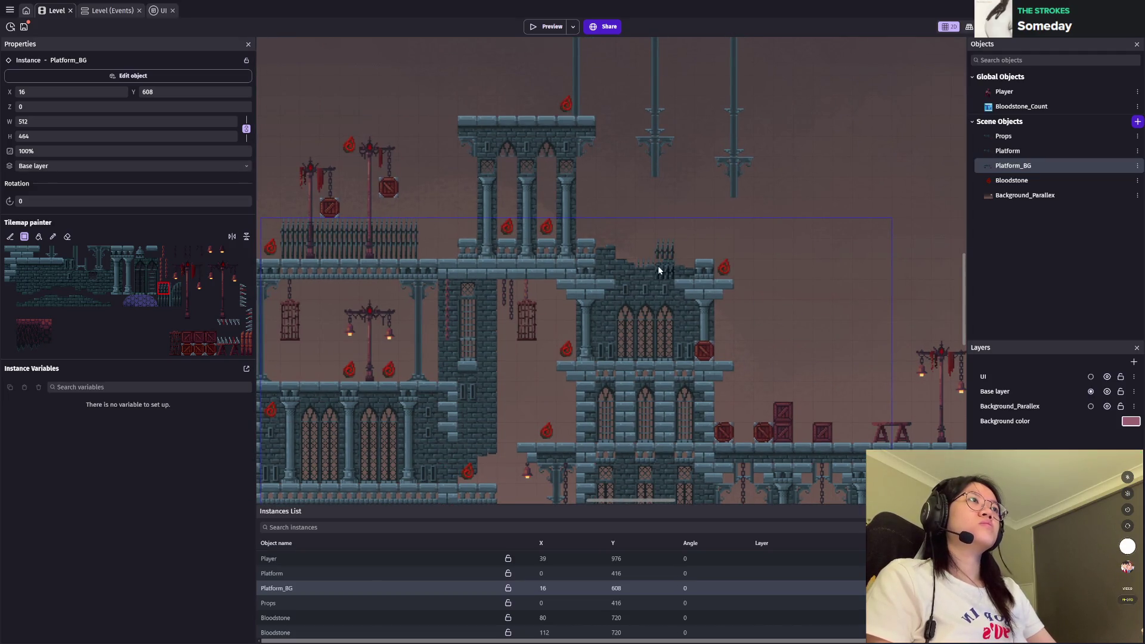
left_click(163, 300)
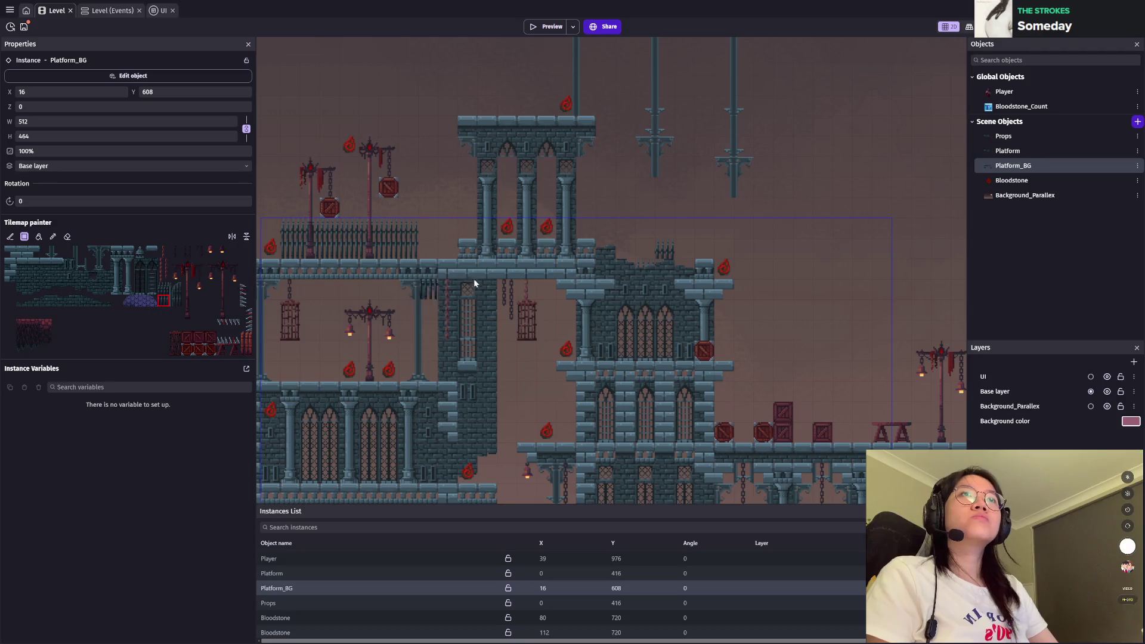
left_click_drag(867, 371, 785, 317)
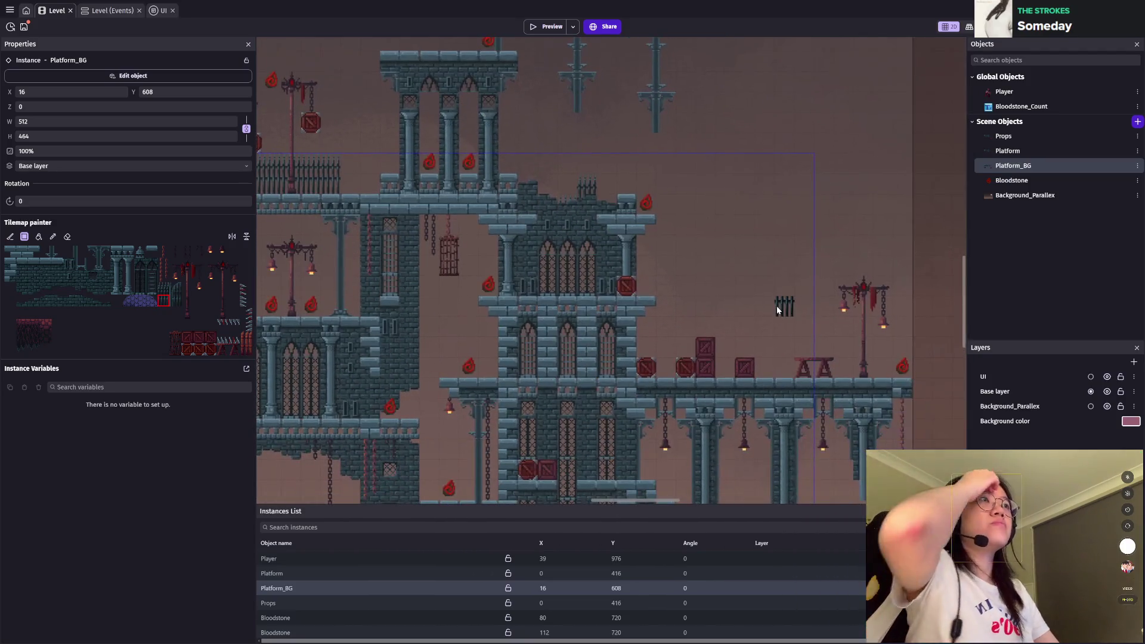
scroll(785, 321, "down", 3)
scroll(501, 235, "up", 4)
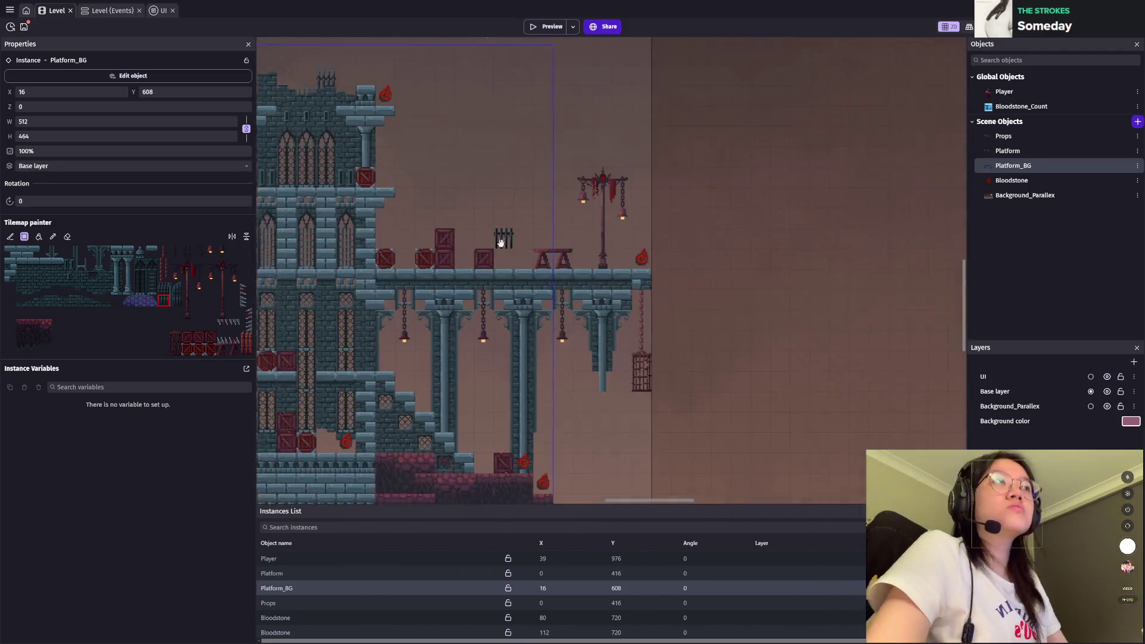
left_click_drag(246, 352, 245, 322)
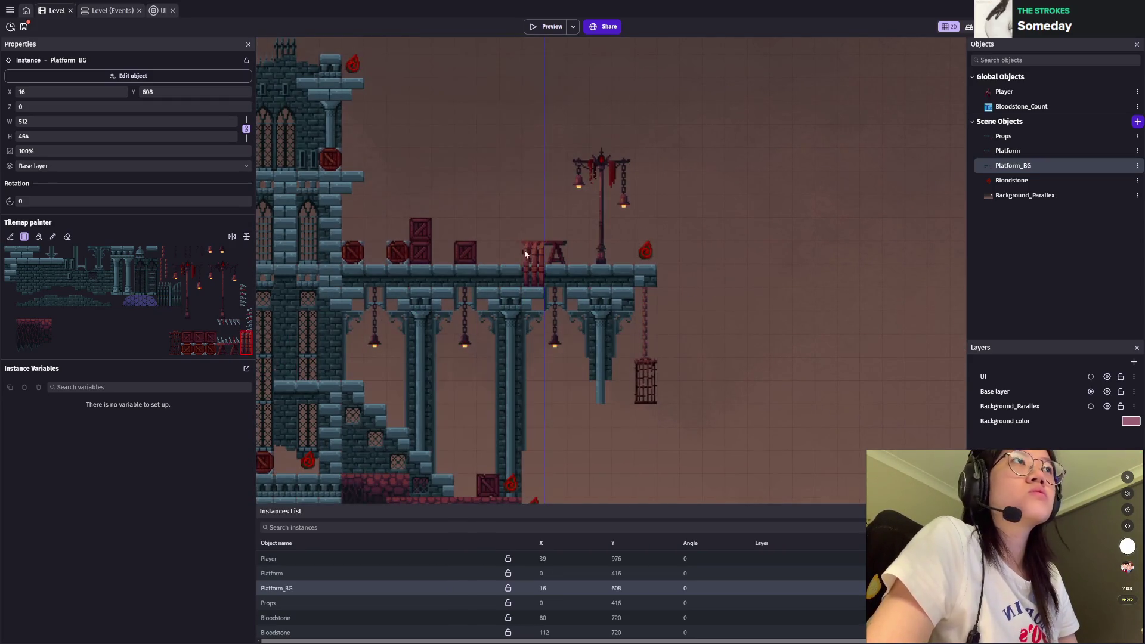
left_click_drag(506, 239, 570, 245)
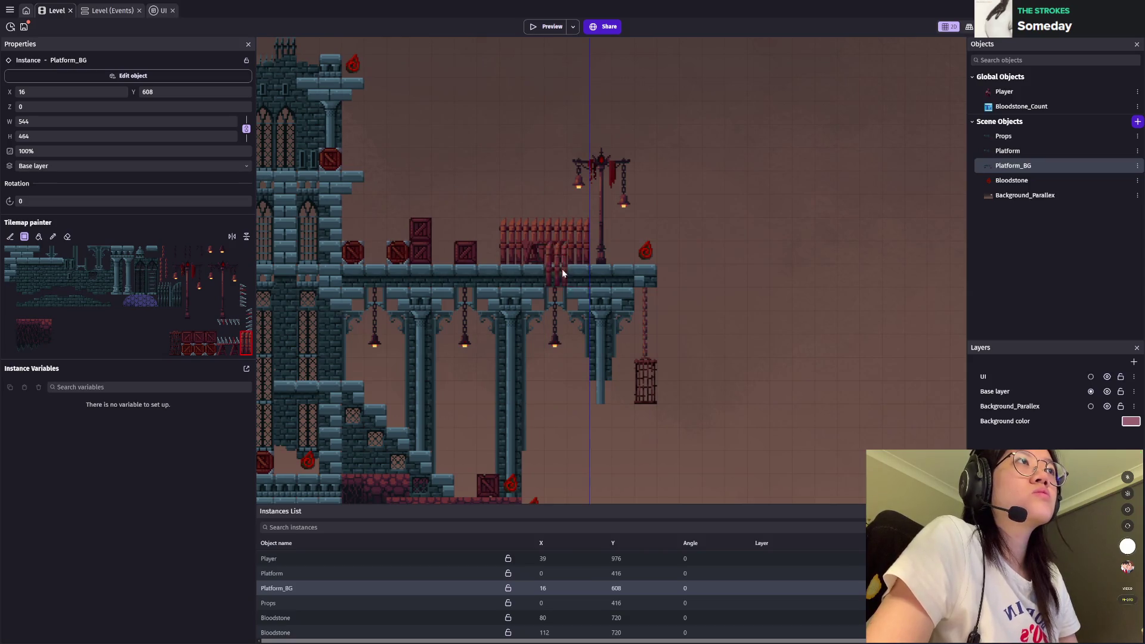
Step: Review the fence row, then switch to the eraser and pick a new tile
scroll(488, 272, "up", 1)
scroll(488, 272, "left", 2)
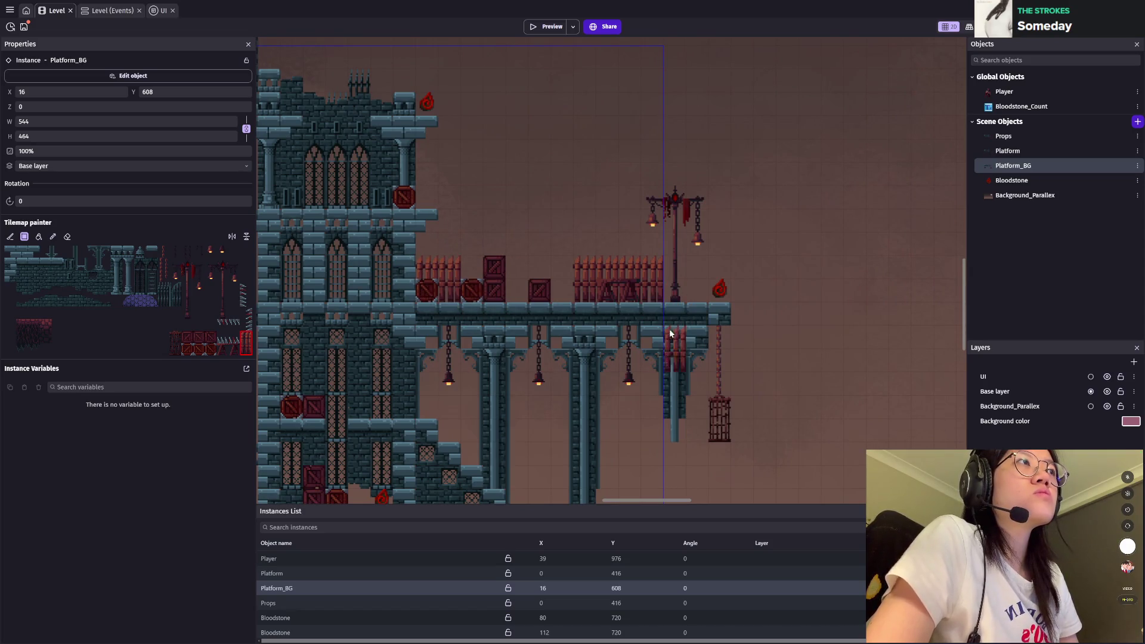
scroll(592, 346, "up", 2)
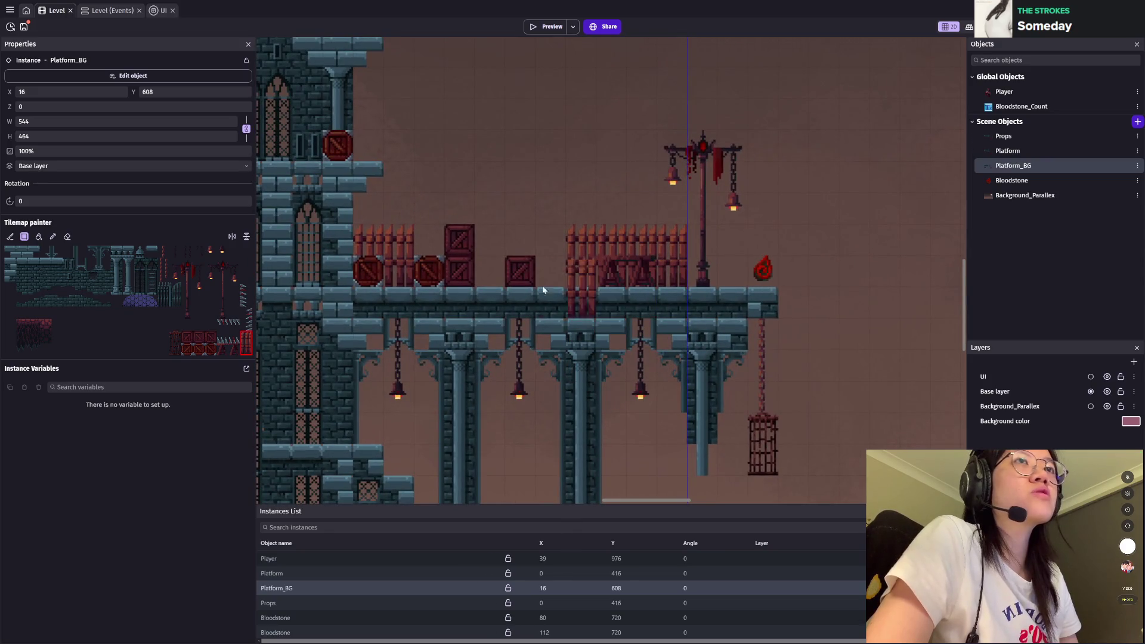
scroll(636, 316, "down", 1)
scroll(636, 317, "down", 1)
scroll(596, 271, "down", 1)
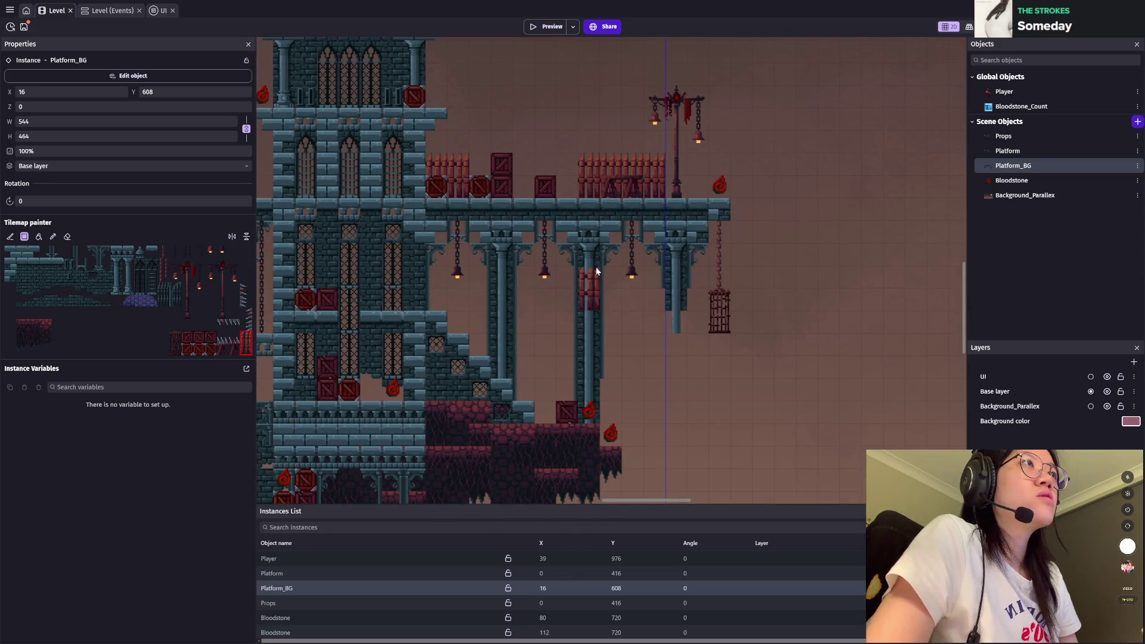
scroll(596, 272, "up", 3)
left_click(67, 237)
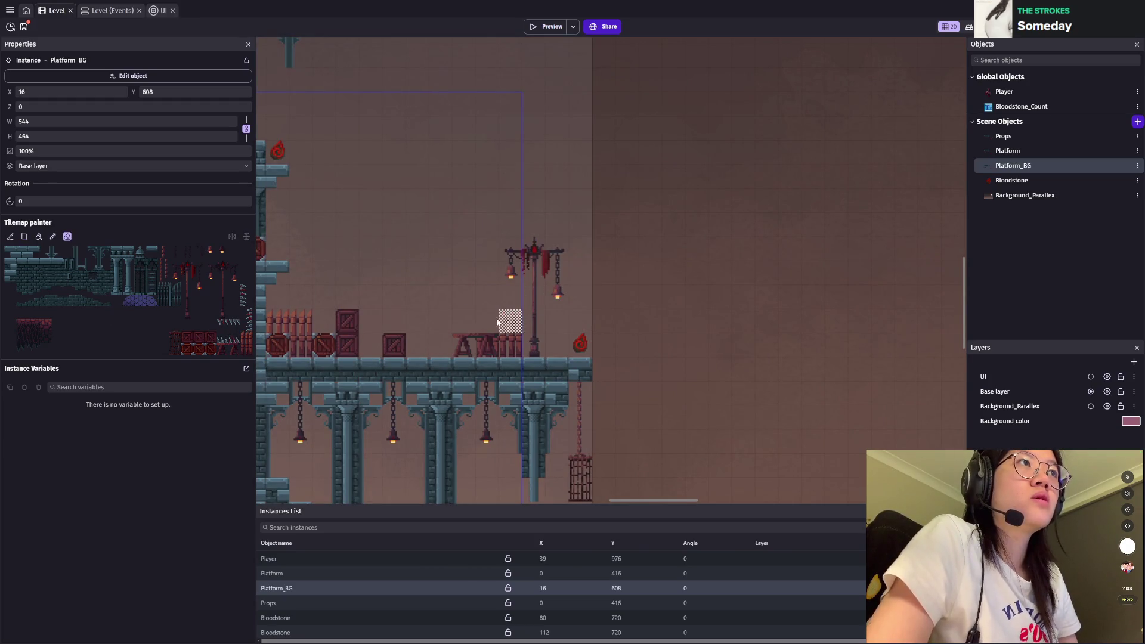
left_click(247, 338)
scroll(477, 287, "up", 5)
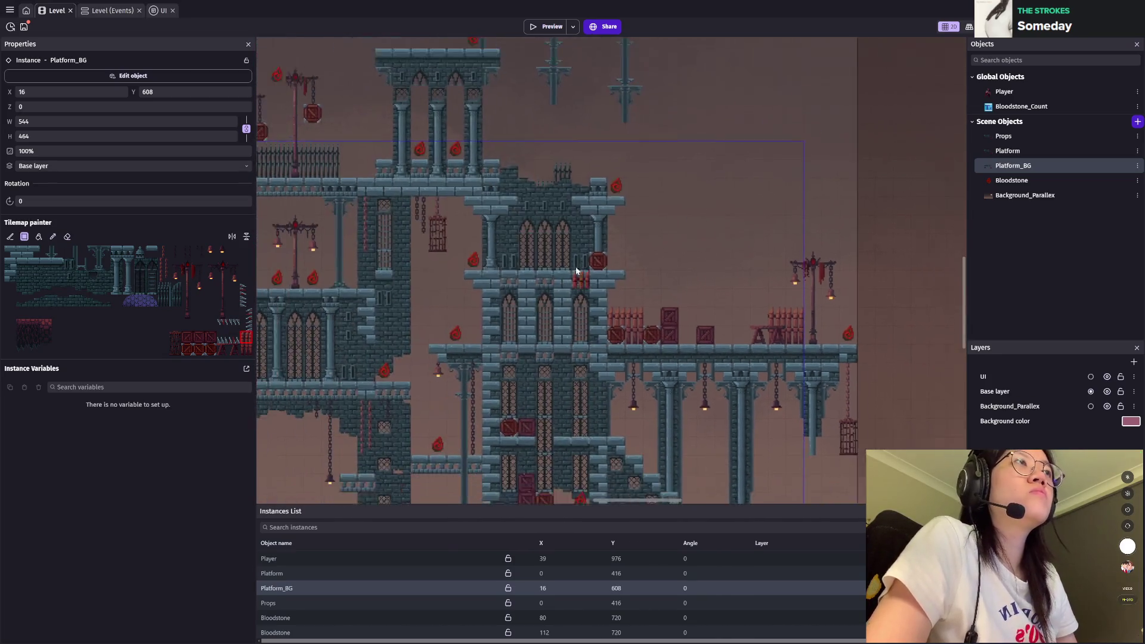
Step: Paint a row of red barrels along the railing, then erase the railing and barrel rows
scroll(561, 295, "left", 5)
scroll(566, 322, "up", 3)
scroll(537, 357, "left", 4)
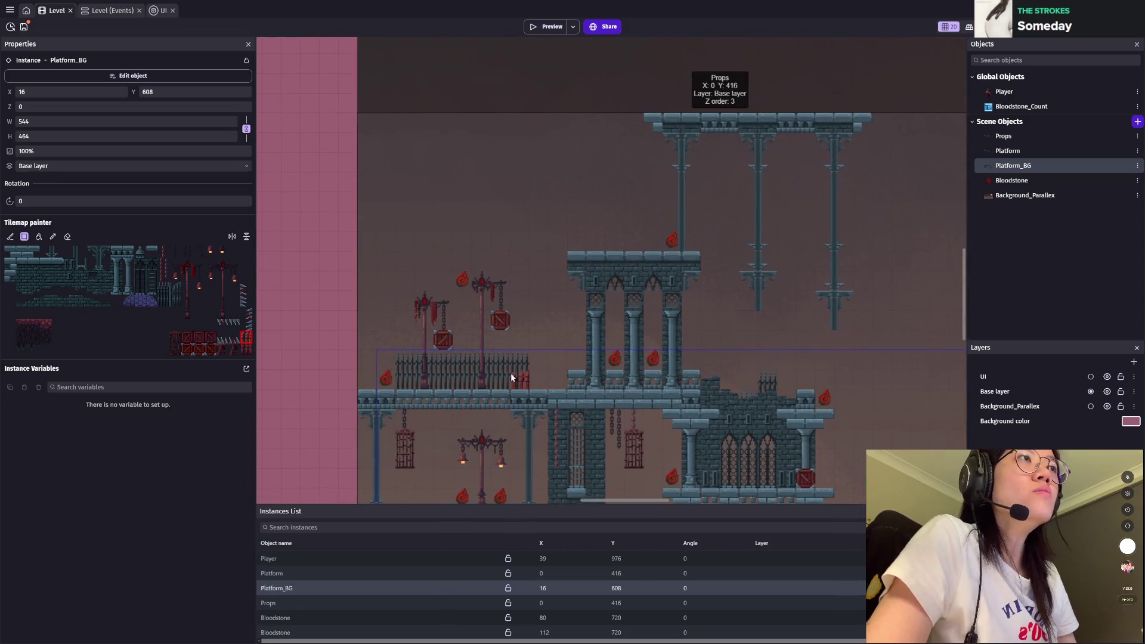
scroll(517, 369, "up", 2)
left_click_drag(398, 363, 525, 361)
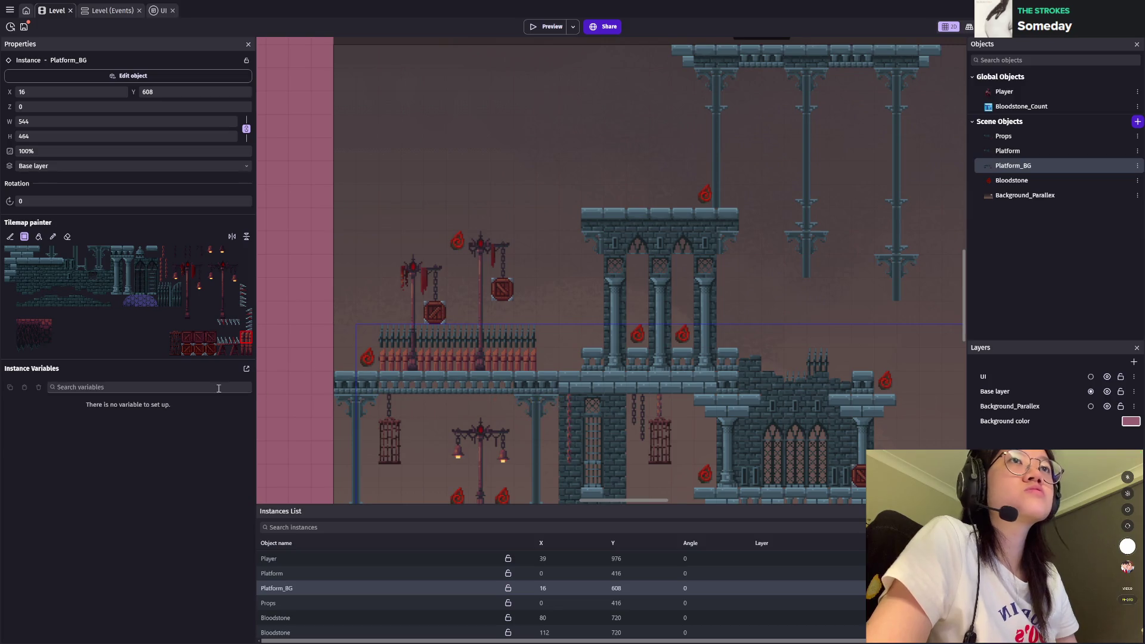
left_click(67, 236)
left_click_drag(389, 338, 558, 337)
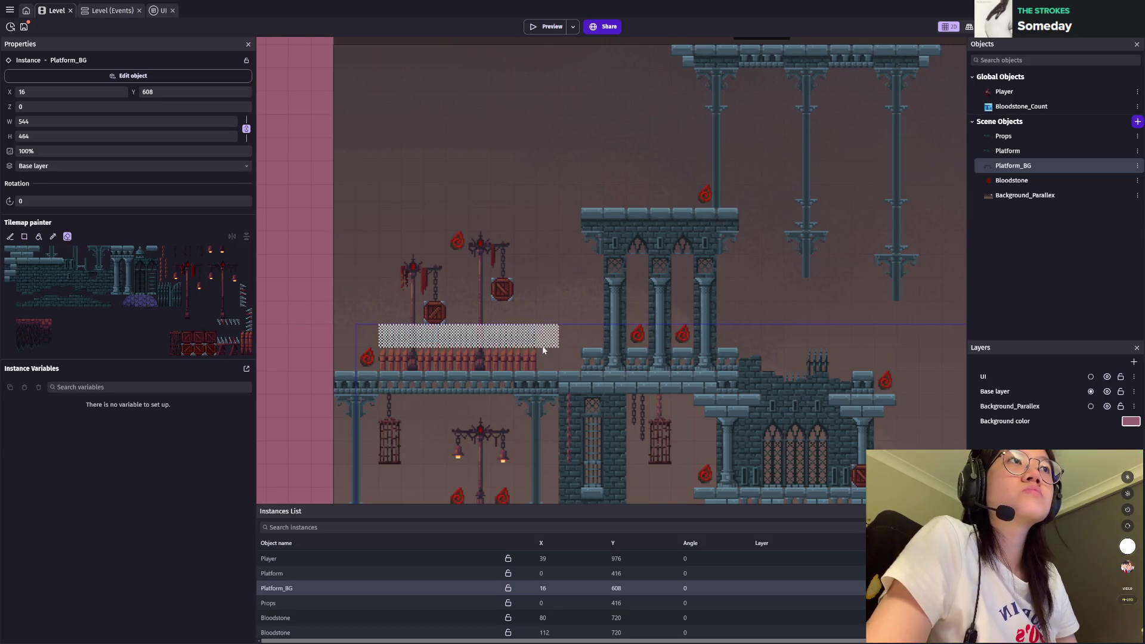
left_click_drag(384, 358, 534, 359)
Step: Paint a low dark iron railing and a taller iron fence row above it
left_click(163, 300)
left_click_drag(389, 360, 518, 363)
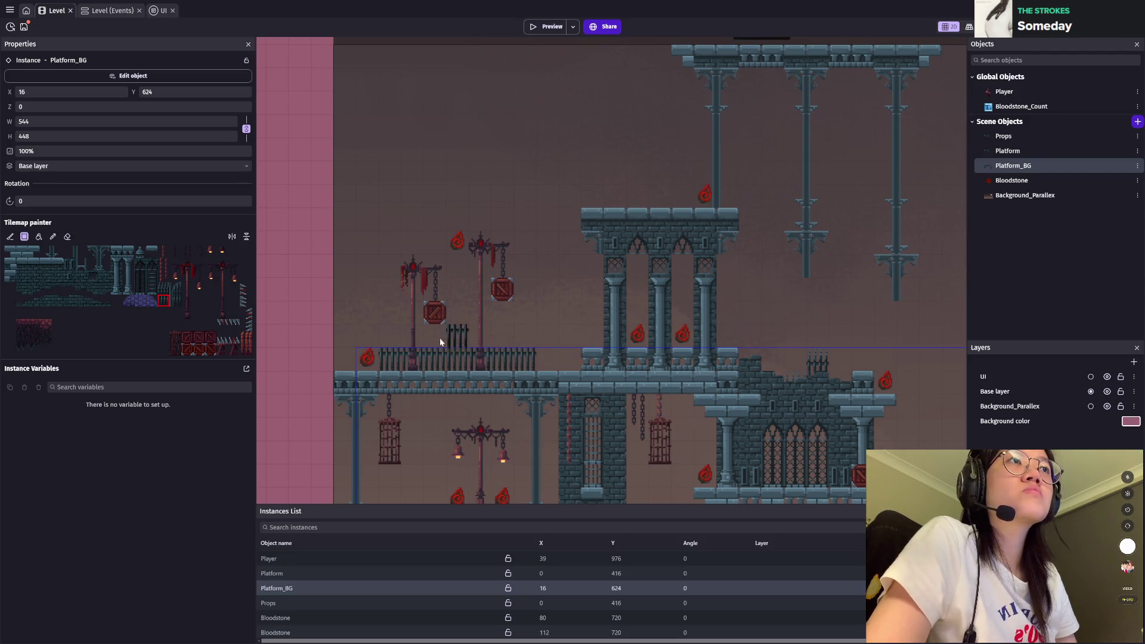
left_click_drag(393, 337, 522, 345)
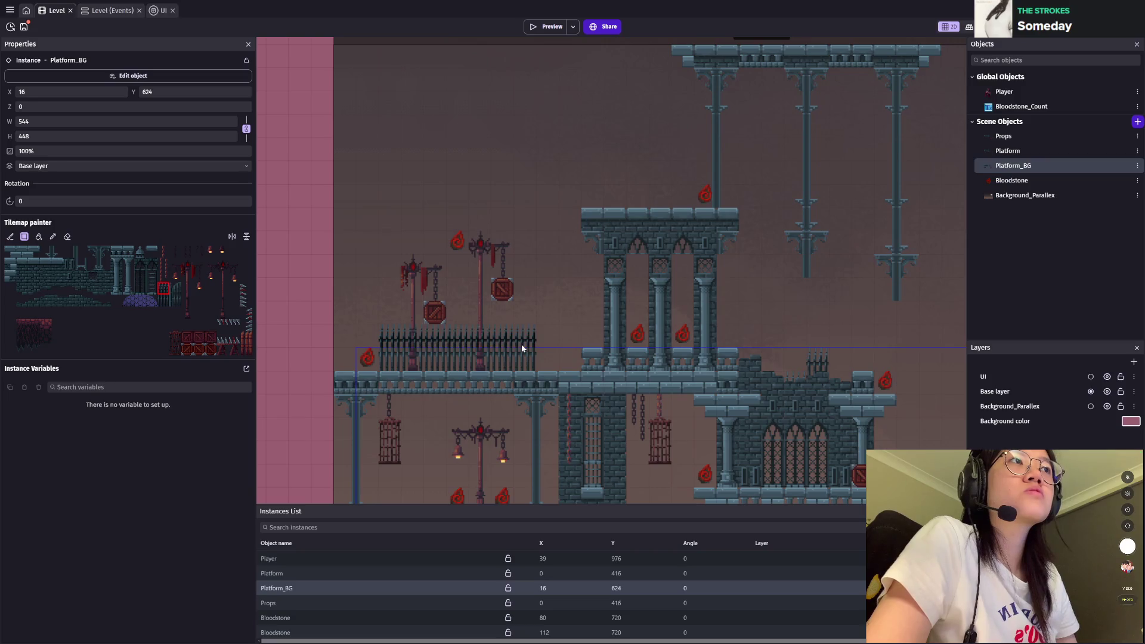
scroll(652, 287, "right", 3)
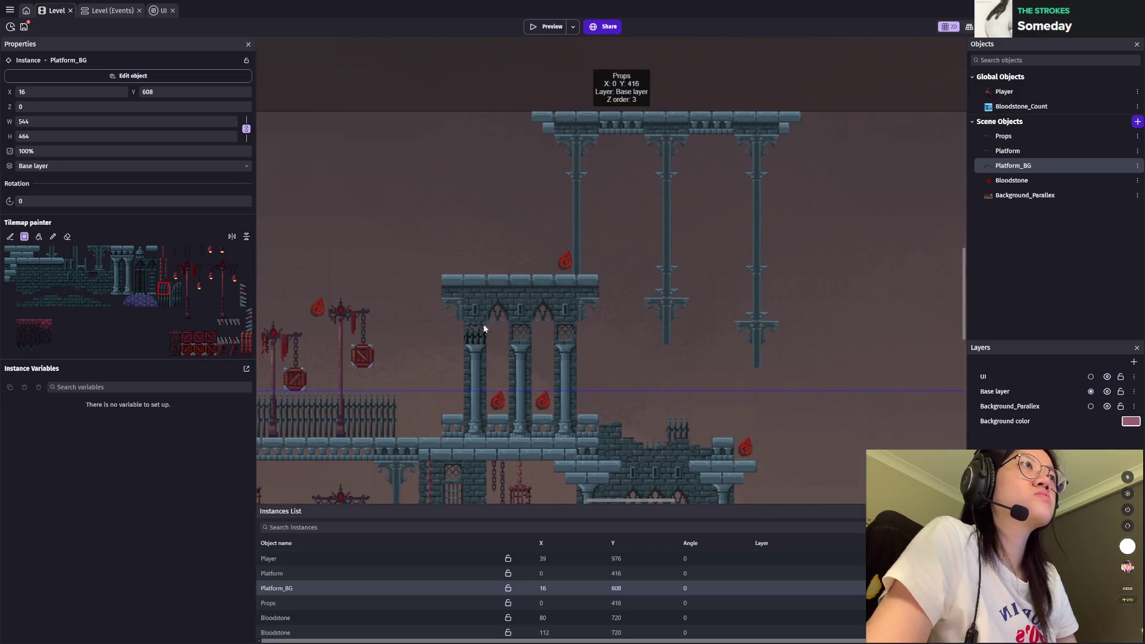
scroll(455, 265, "up", 2)
scroll(439, 320, "up", 1)
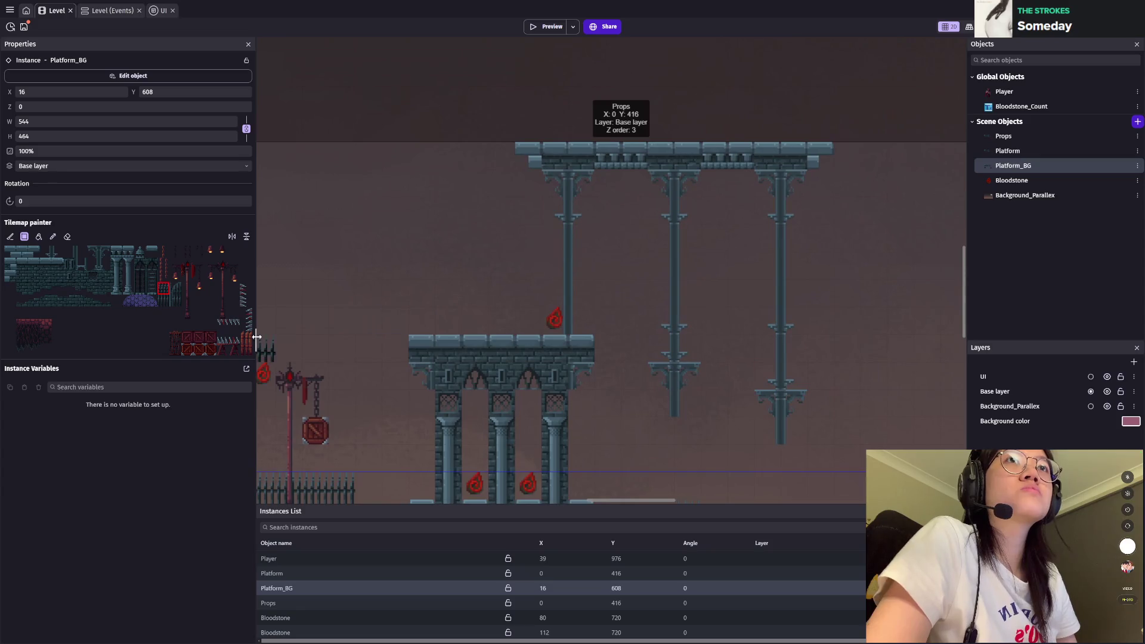
Step: Paint three lattice columns above the tower ledge
left_click(139, 291)
left_click(449, 289)
left_click(502, 291)
left_click(555, 292)
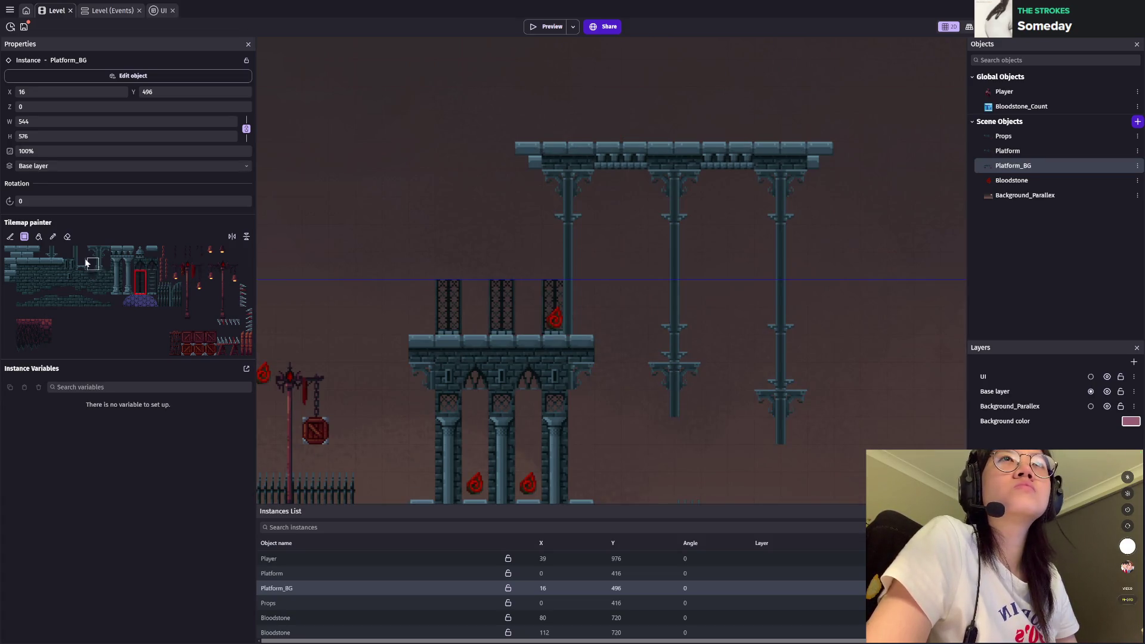
Step: Lay a stone row atop the lattice columns and paint an arched window between them
left_click(45, 264)
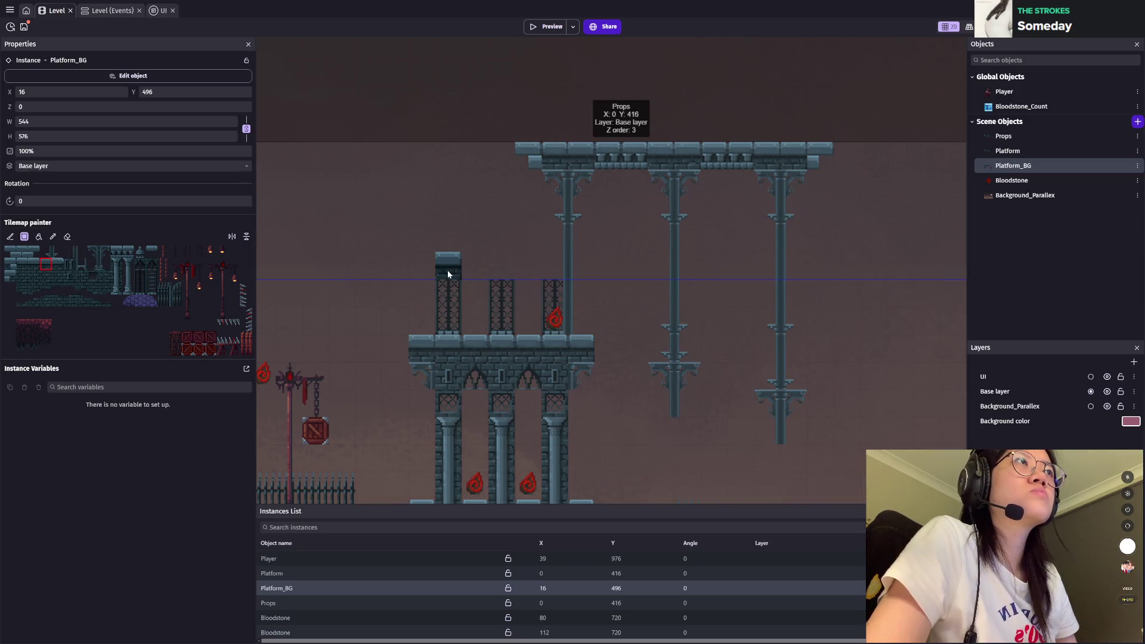
left_click(543, 271)
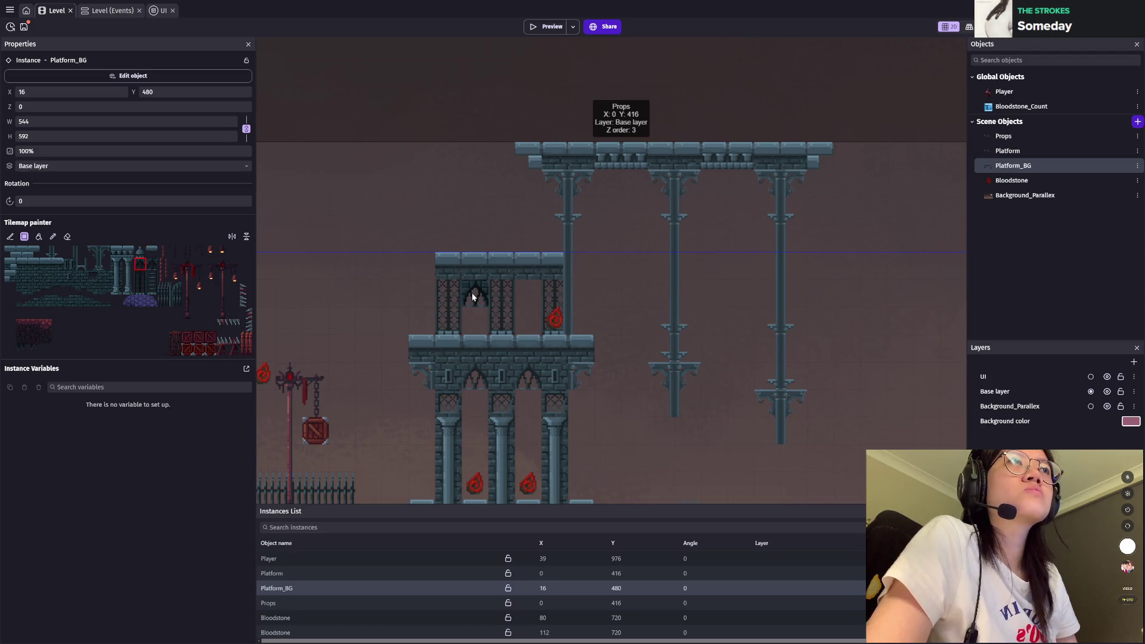
left_click(528, 296)
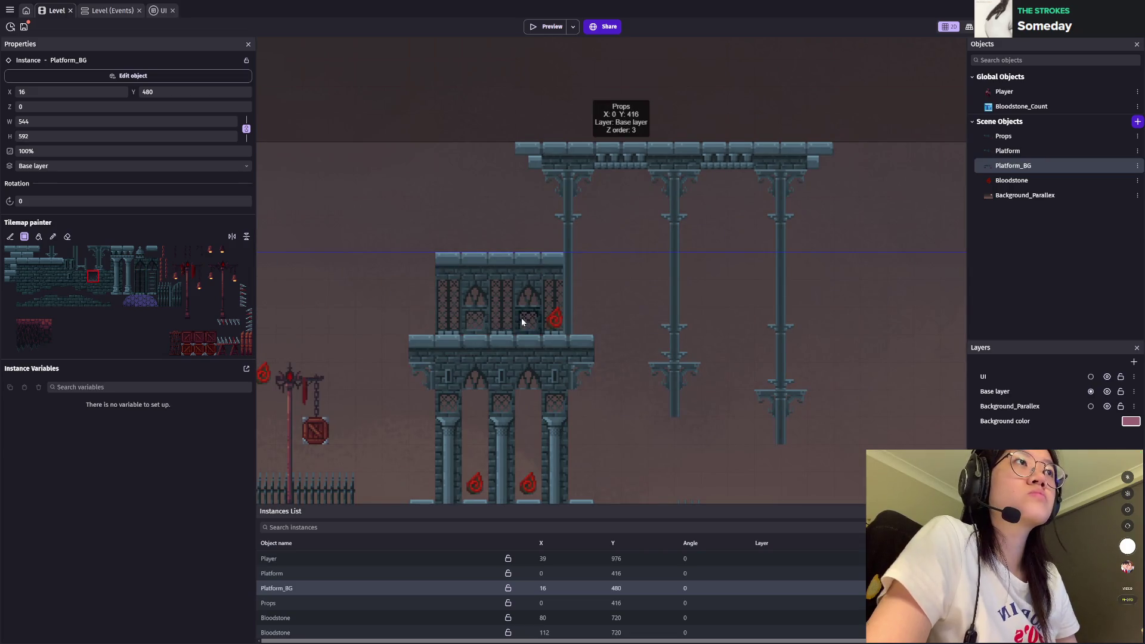
Step: Zoom around the tower and pick another tile from the tileset
scroll(762, 323, "down", 2)
scroll(736, 337, "down", 2)
scroll(737, 337, "up", 1)
scroll(570, 275, "up", 2)
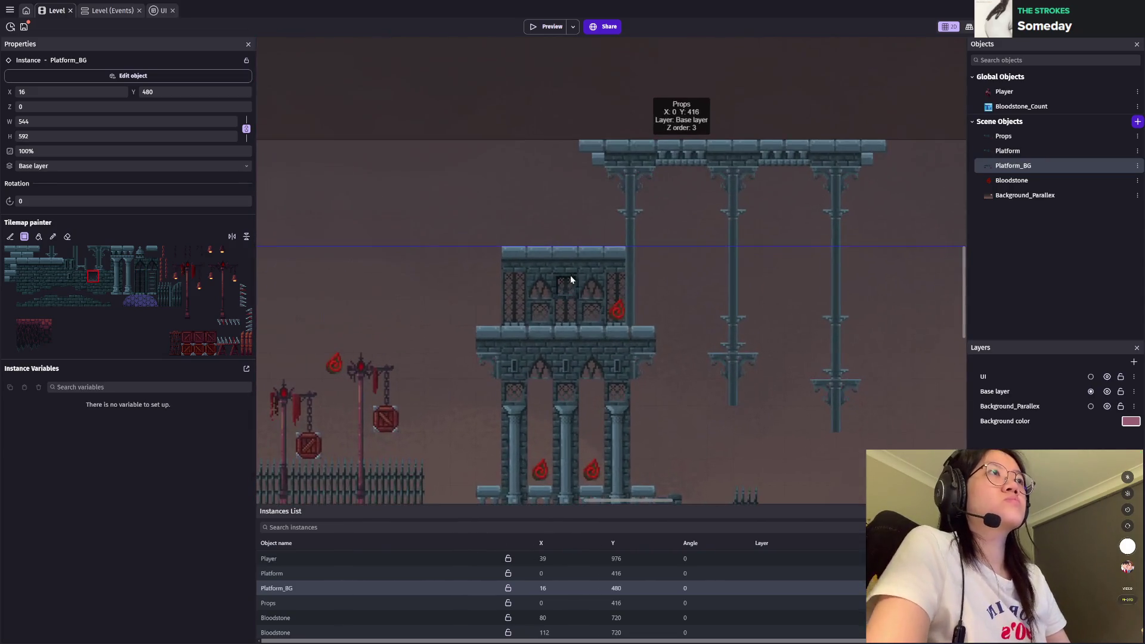
scroll(482, 308, "up", 1)
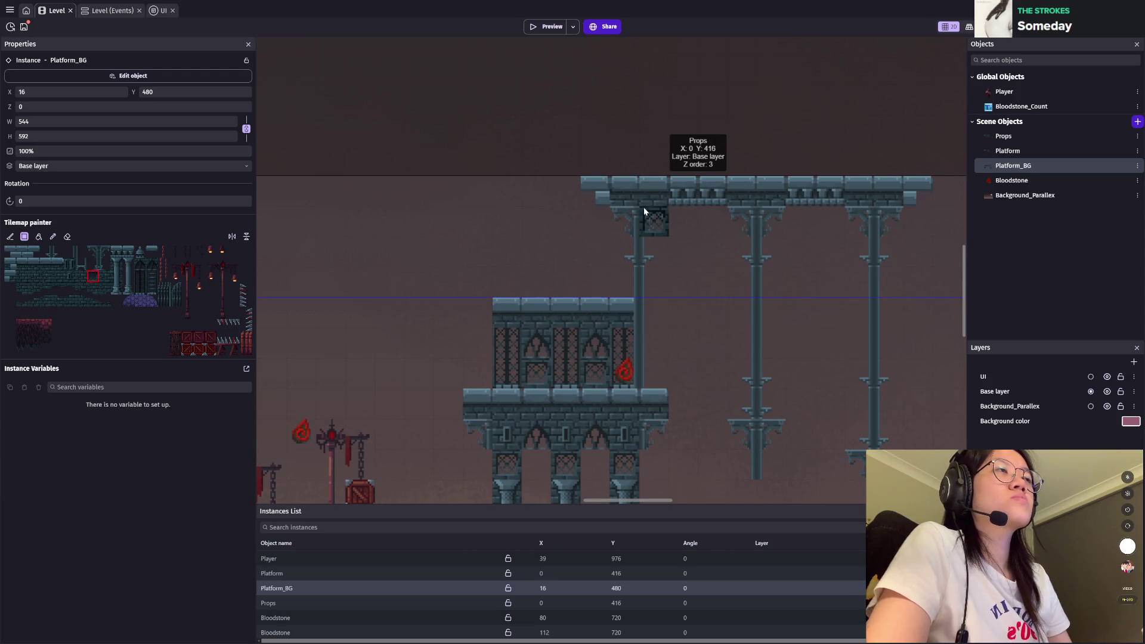
scroll(636, 266, "down", 1)
scroll(628, 318, "down", 2)
scroll(628, 319, "up", 2)
scroll(629, 318, "up", 1)
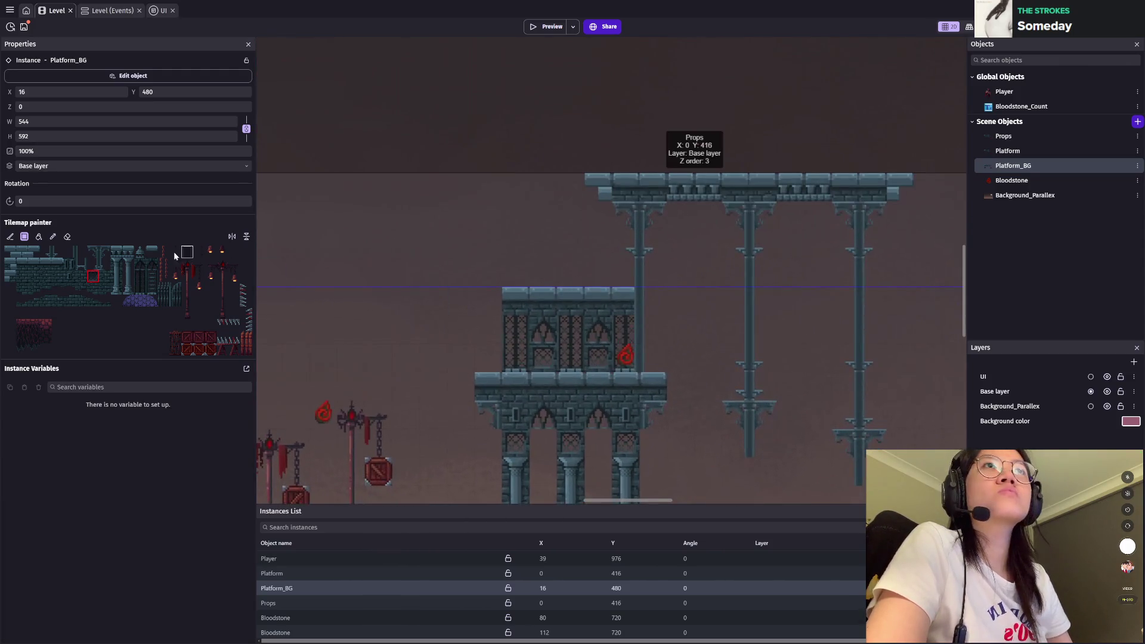
left_click(141, 252)
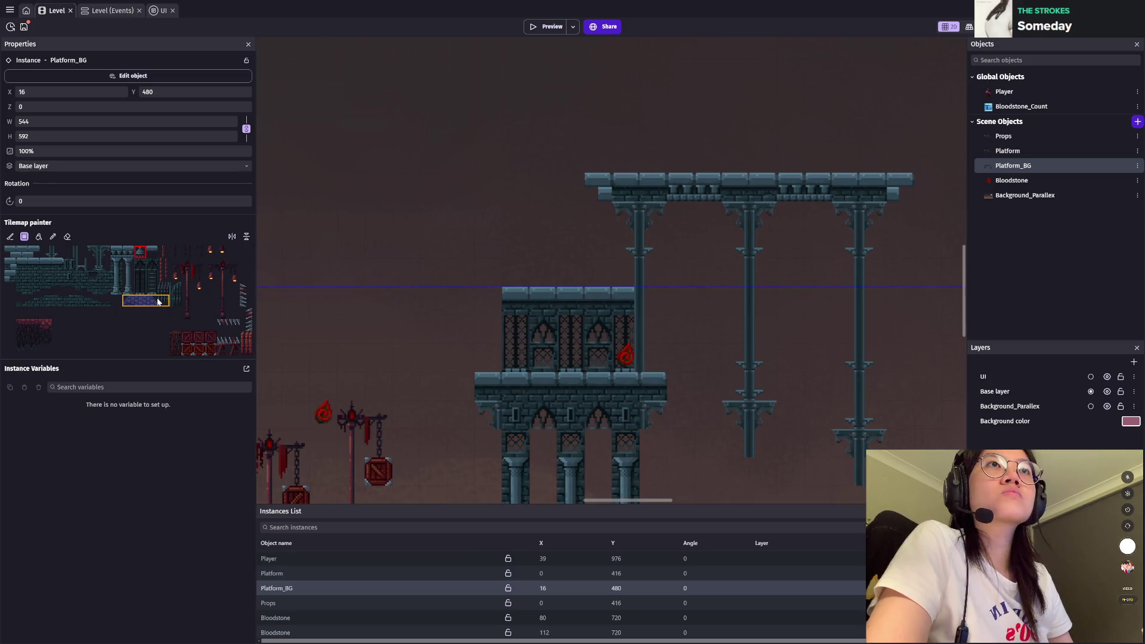
Step: Paint a purple dome over the tower with its lower row, right edge tile and cap
left_click_drag(126, 298, 160, 303)
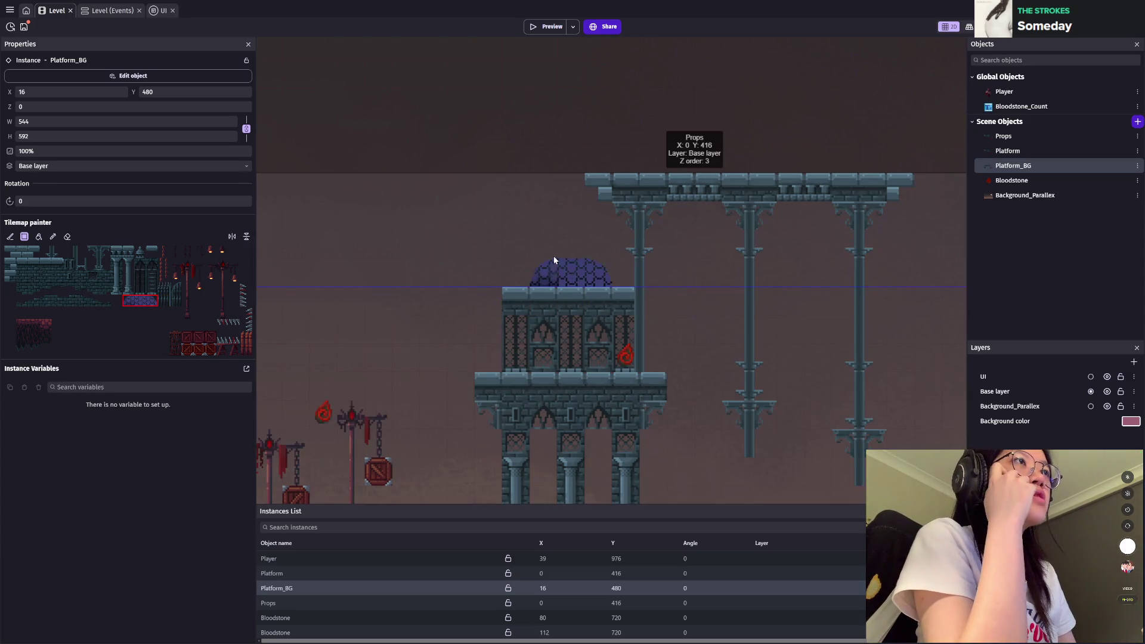
left_click(557, 247)
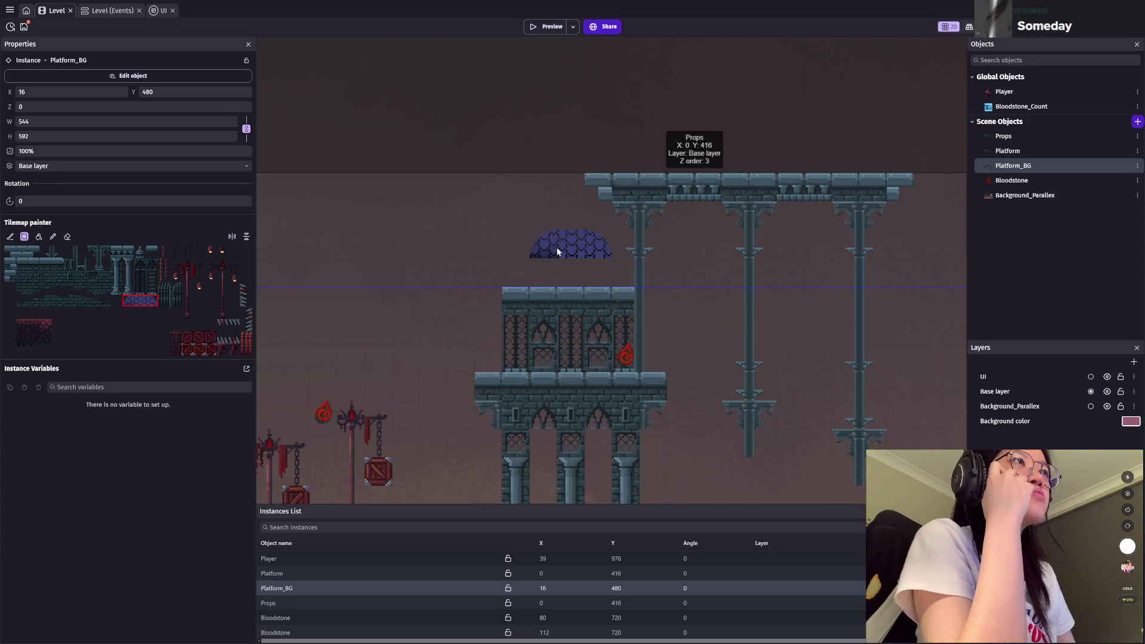
left_click(140, 300)
left_click_drag(599, 273, 553, 278)
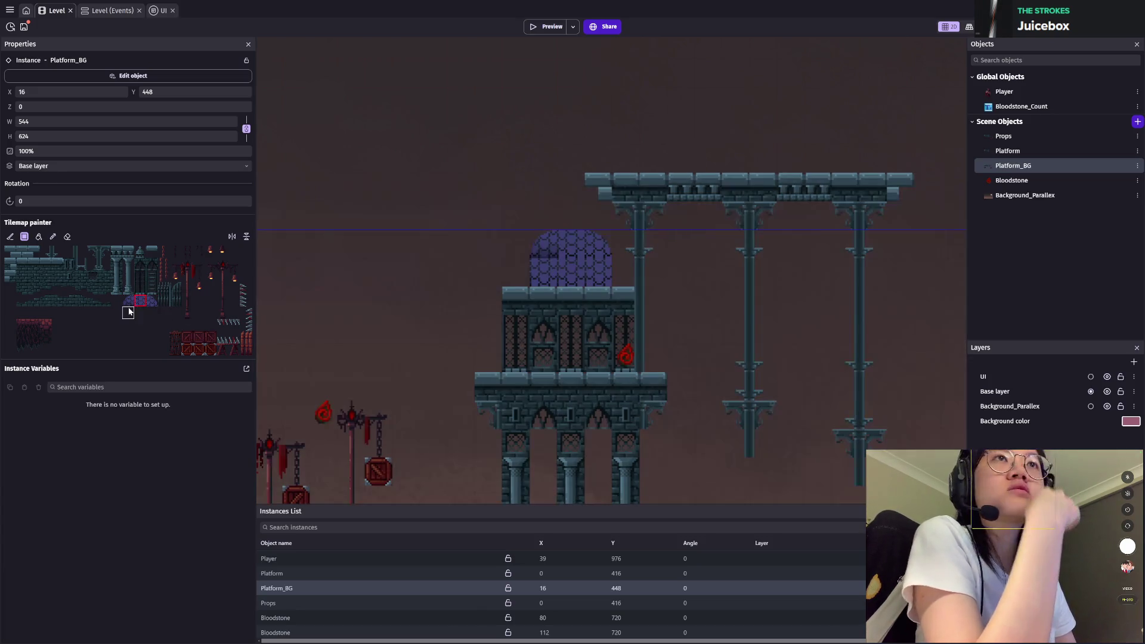
left_click(128, 300)
left_click(151, 300)
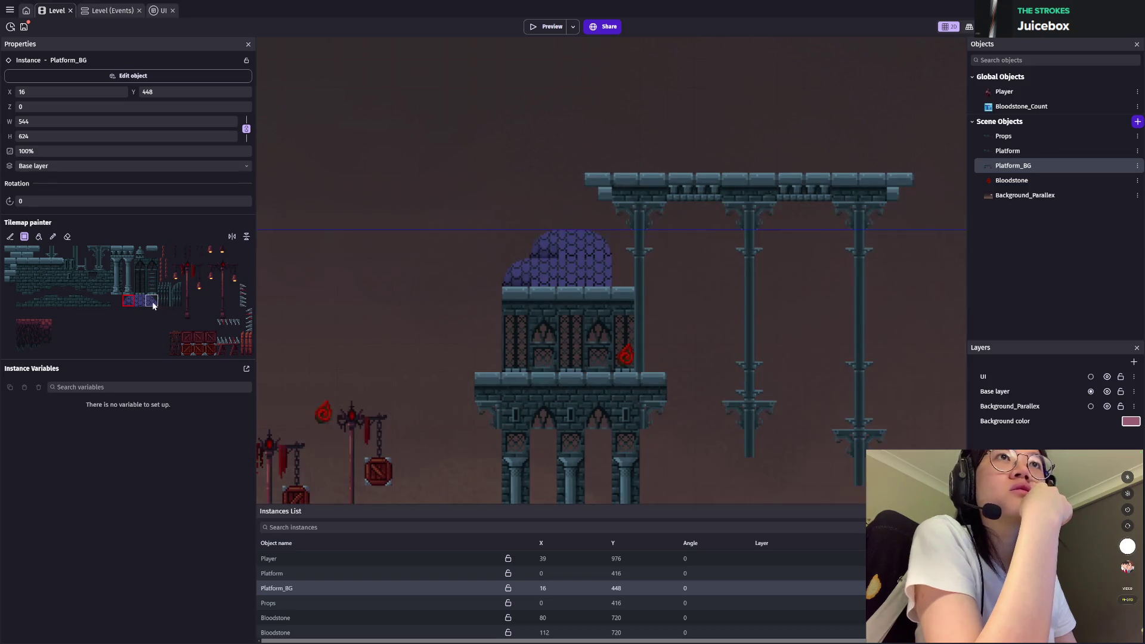
left_click(625, 275)
left_click(139, 251)
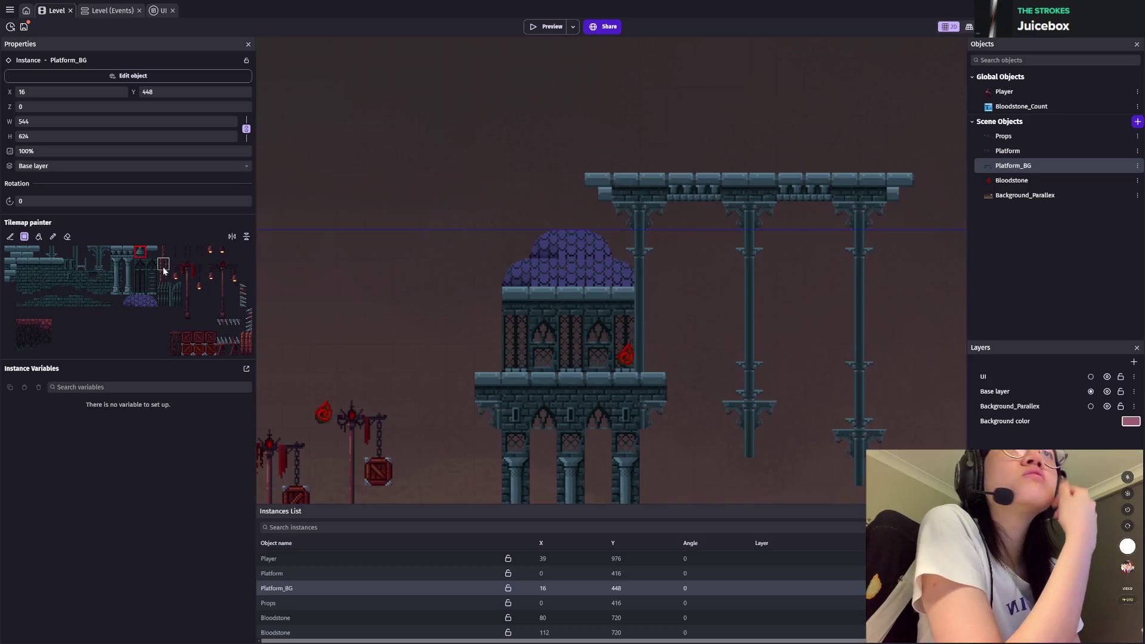
left_click(128, 251)
left_click(568, 216)
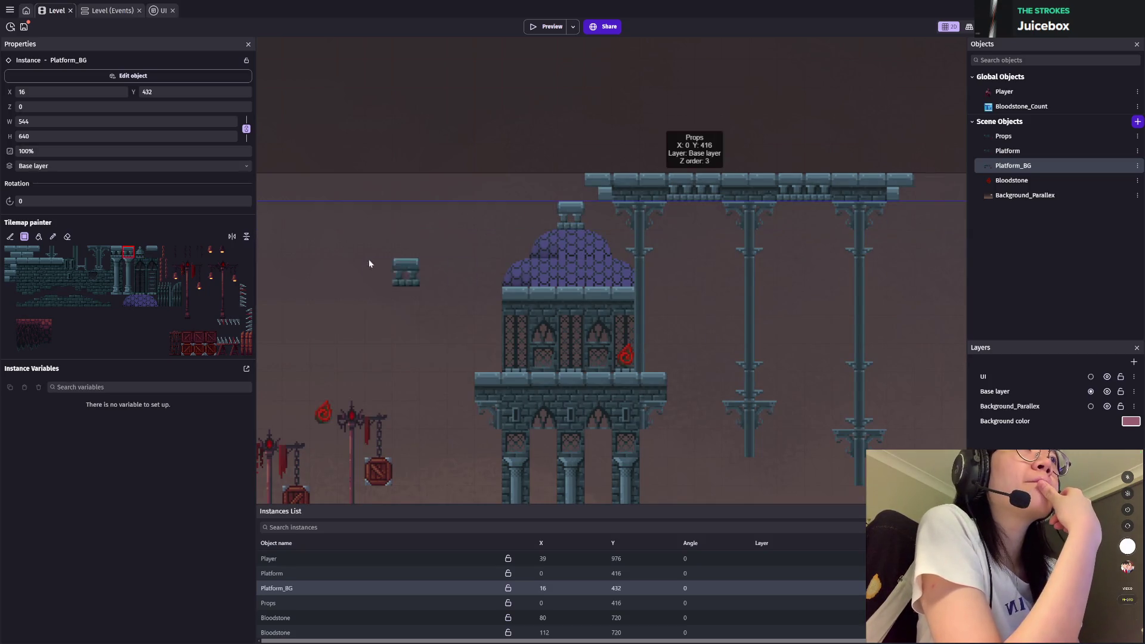
left_click(140, 251)
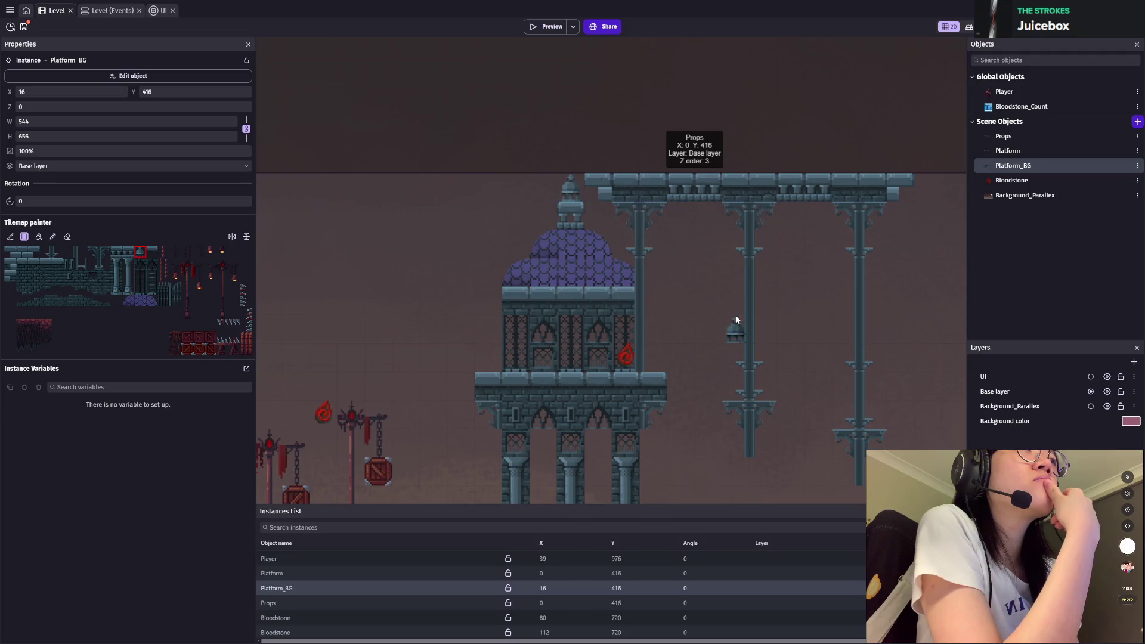
Step: Extend the two hanging pillars down to the tower ledge and crate walkway with a two-tile piece
scroll(767, 404, "down", 3)
scroll(644, 231, "down", 2)
scroll(663, 361, "up", 2)
scroll(674, 382, "up", 1)
scroll(644, 279, "up", 2)
scroll(644, 279, "up", 2)
scroll(644, 279, "up", 2)
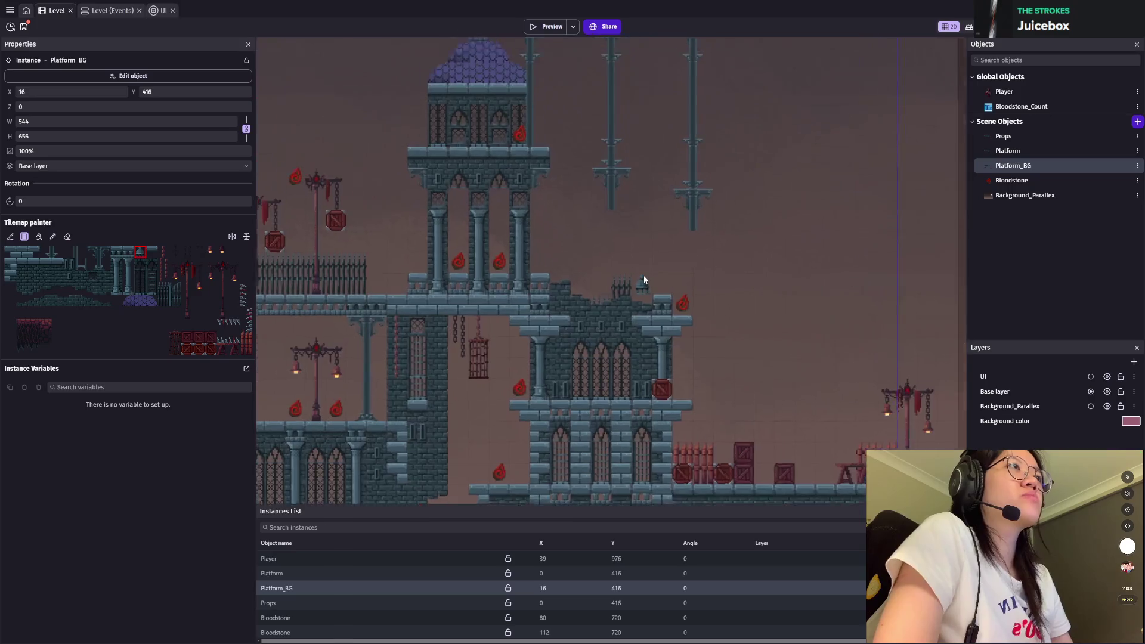
scroll(645, 279, "up", 1)
scroll(635, 239, "up", 1)
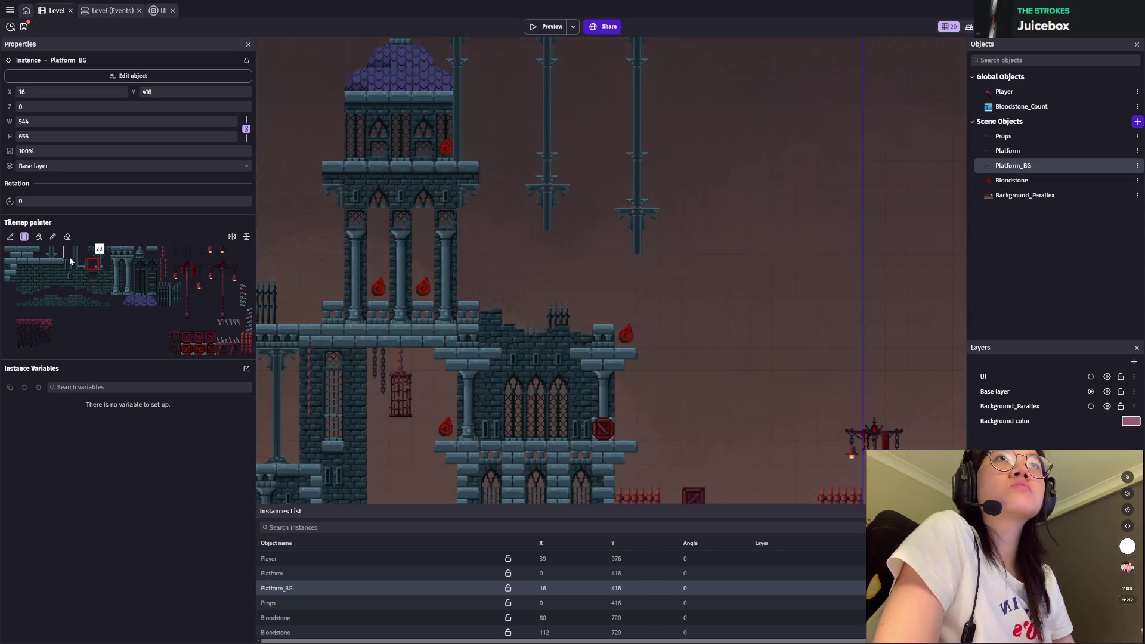
left_click_drag(67, 251, 83, 254)
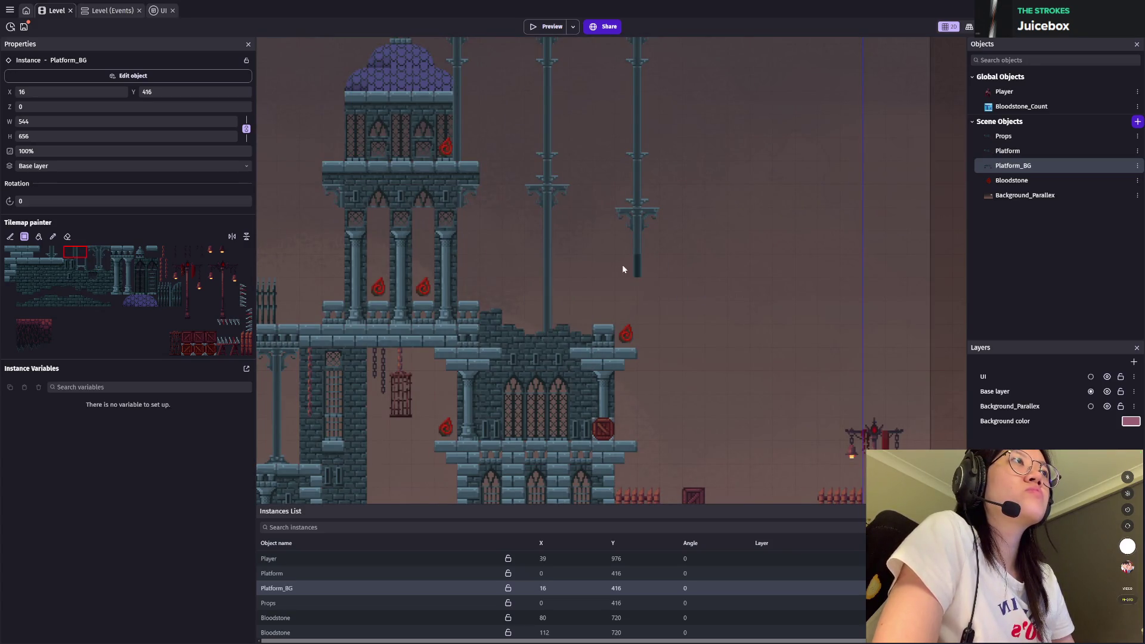
mouse_move(636, 266)
left_mouse_down()
mouse_move(600, 154)
mouse_move(600, 390)
left_mouse_up()
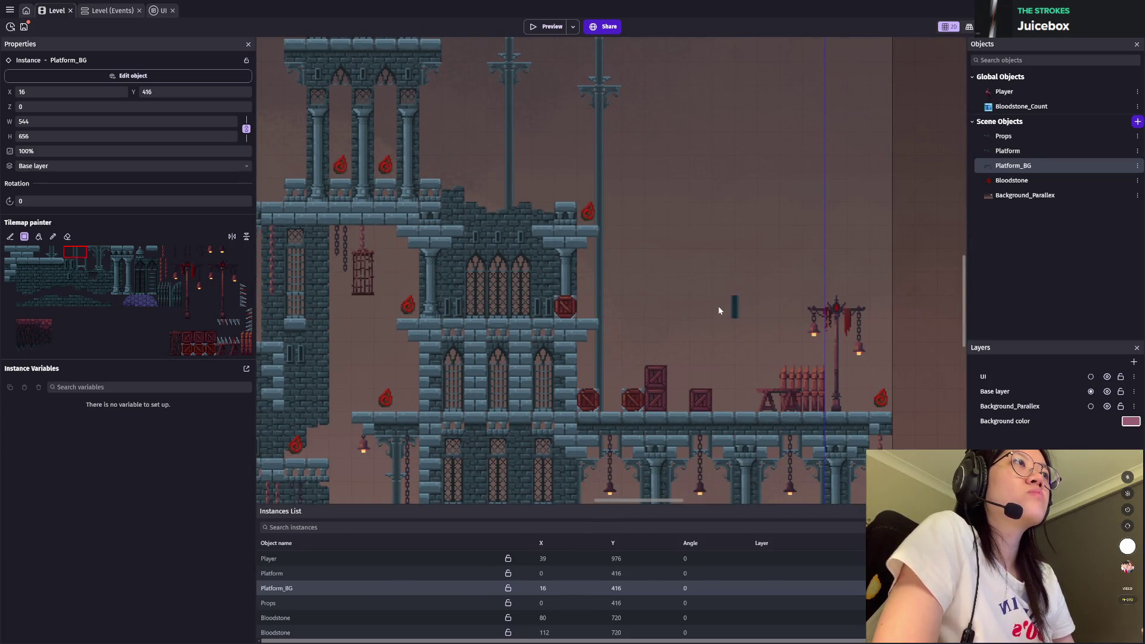
scroll(718, 308, "down", 5)
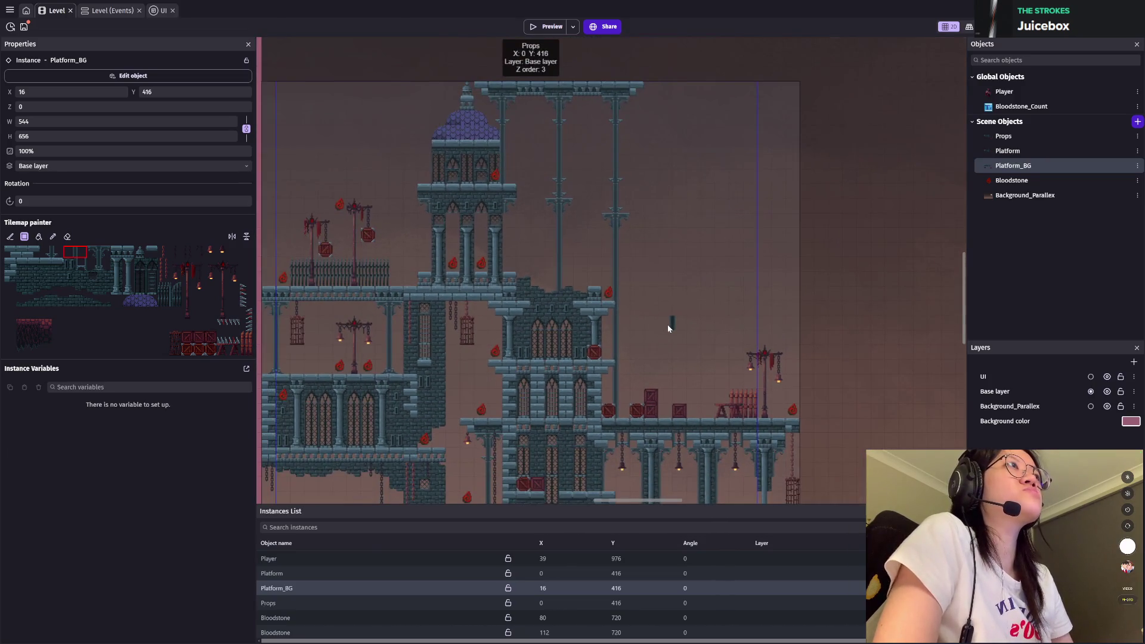
scroll(668, 324, "up", 2)
scroll(650, 357, "up", 4)
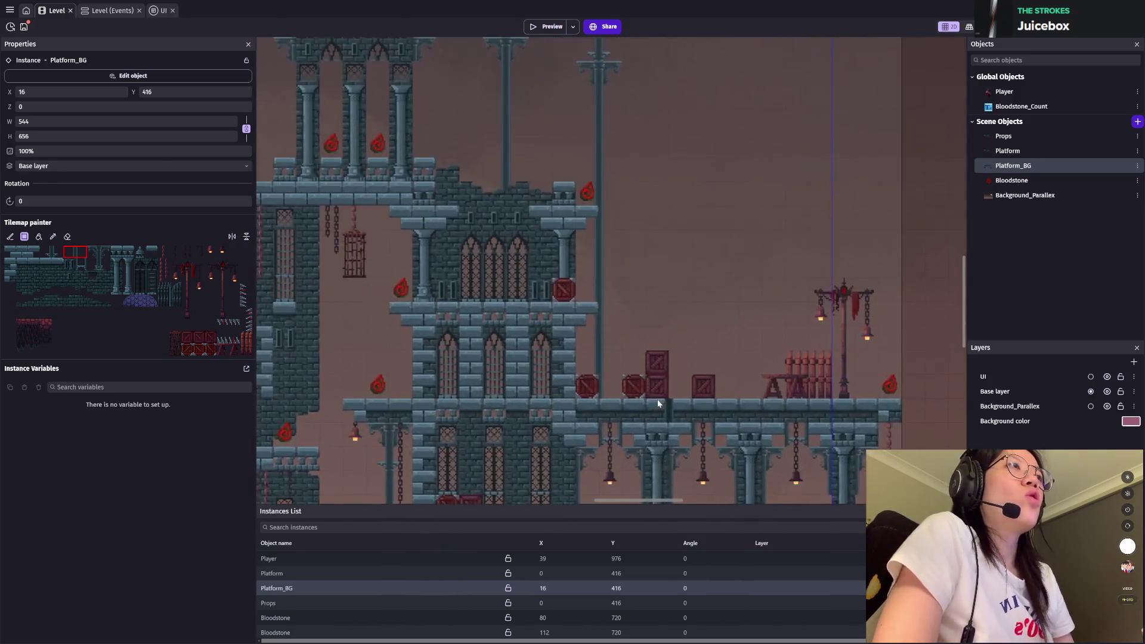
scroll(659, 404, "up", 2)
scroll(641, 391, "up", 2)
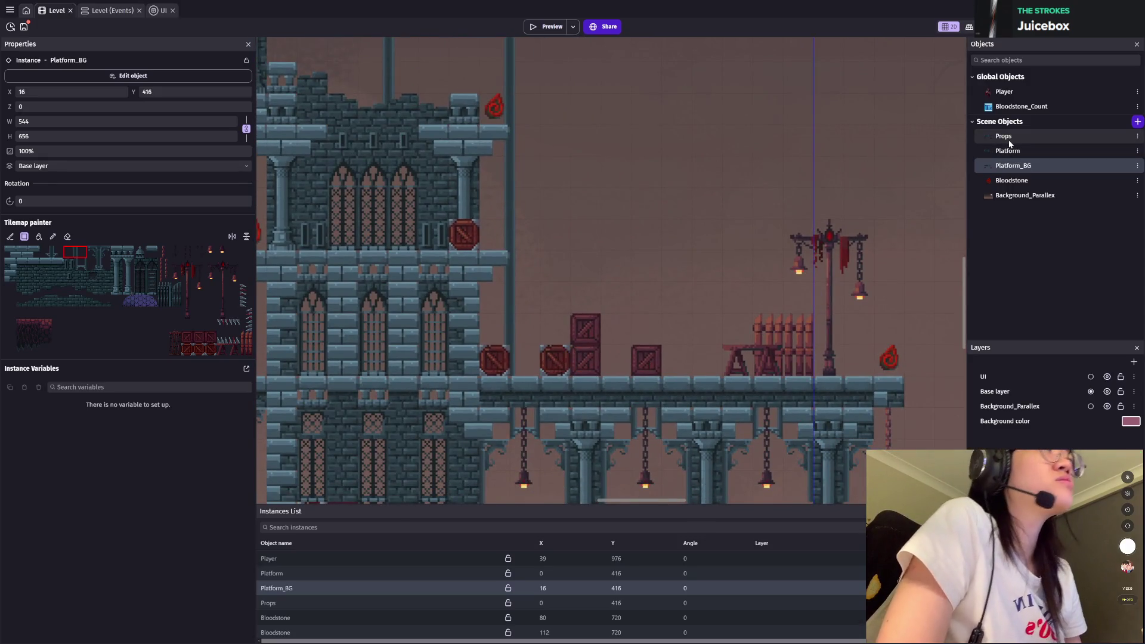
Step: Switch to the Platform tilemap and paint a run of tall red fence beside the crates
left_click(1010, 142)
left_click(1011, 152)
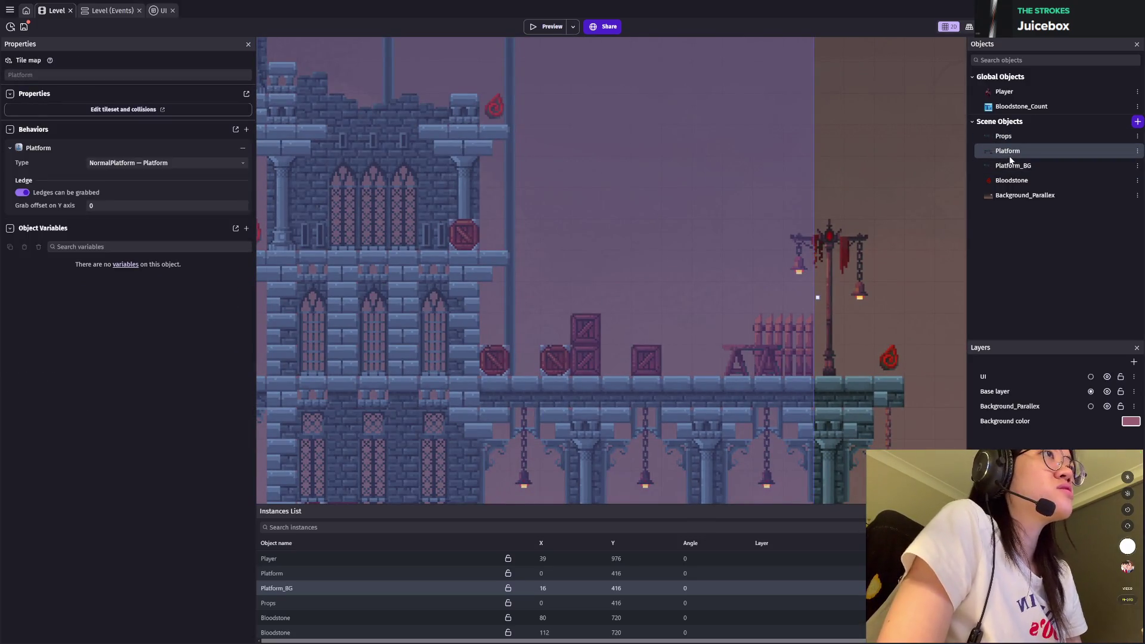
double_click(277, 573)
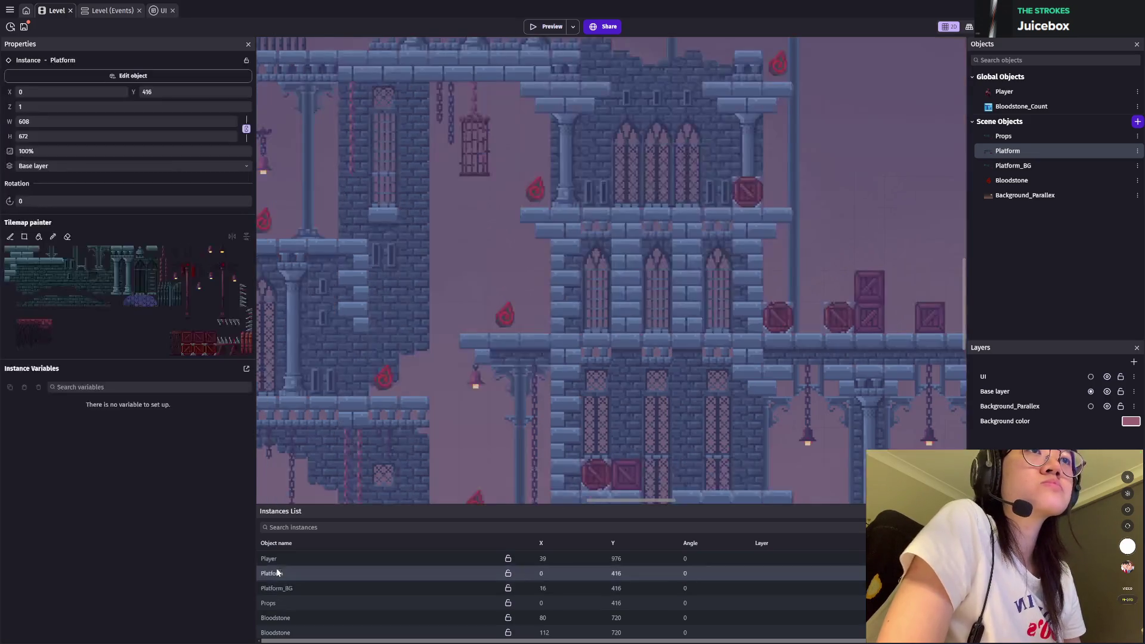
left_click_drag(246, 338, 246, 351)
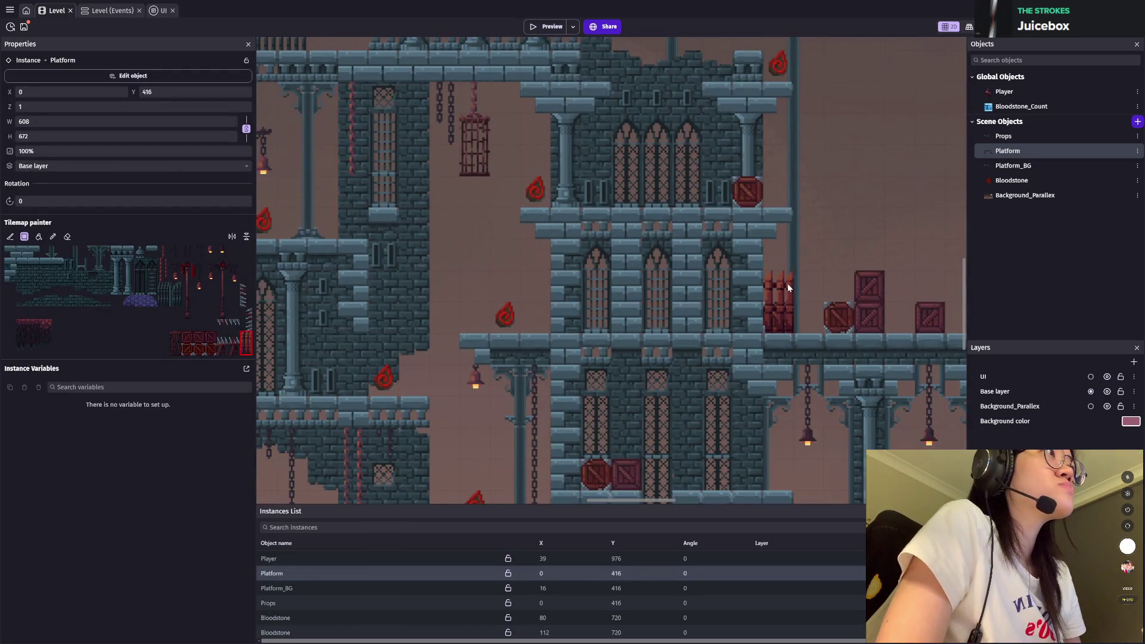
left_click_drag(787, 287, 806, 291)
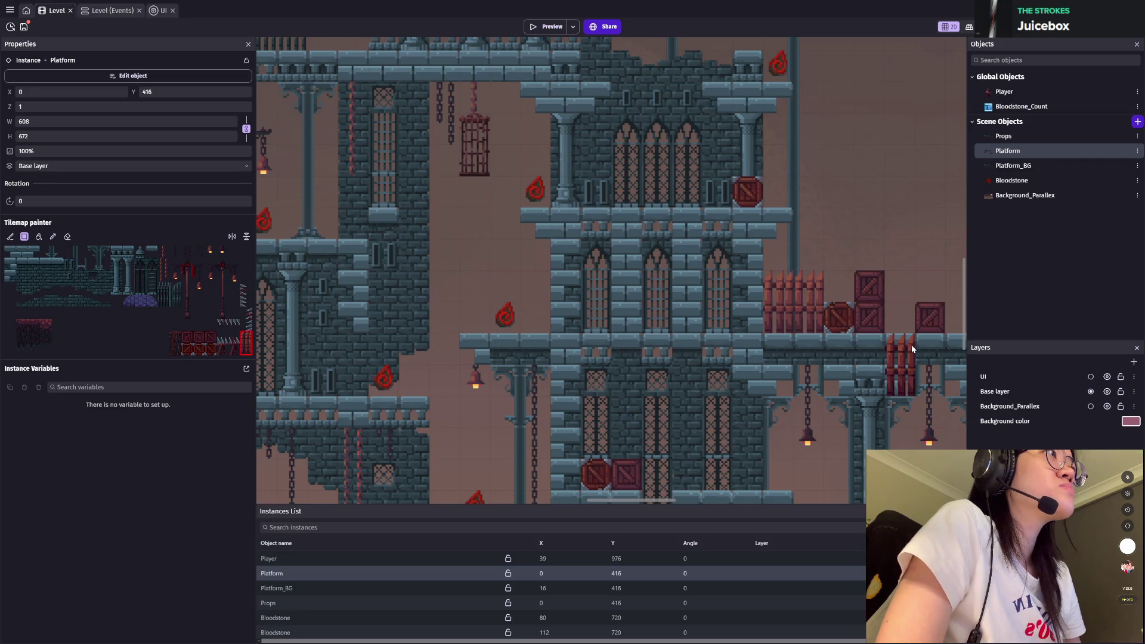
Step: Place a red fence tile behind the bloodstone on the lower ledge
scroll(911, 345, "right", 5)
scroll(911, 344, "up", 1)
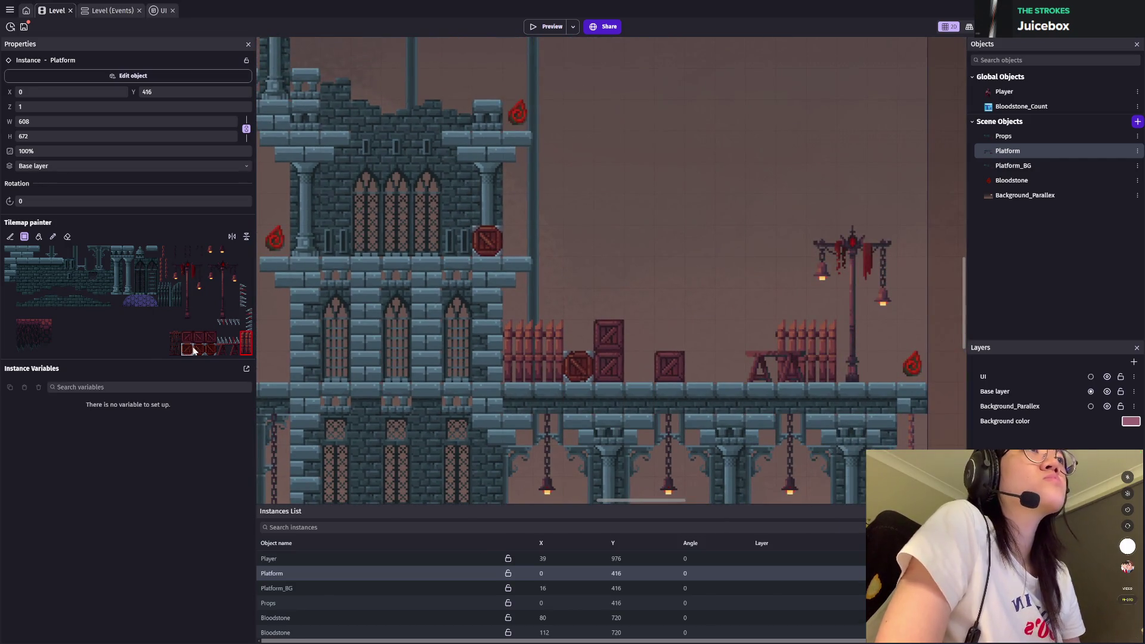
scroll(549, 418, "left", 5)
scroll(549, 417, "up", 2)
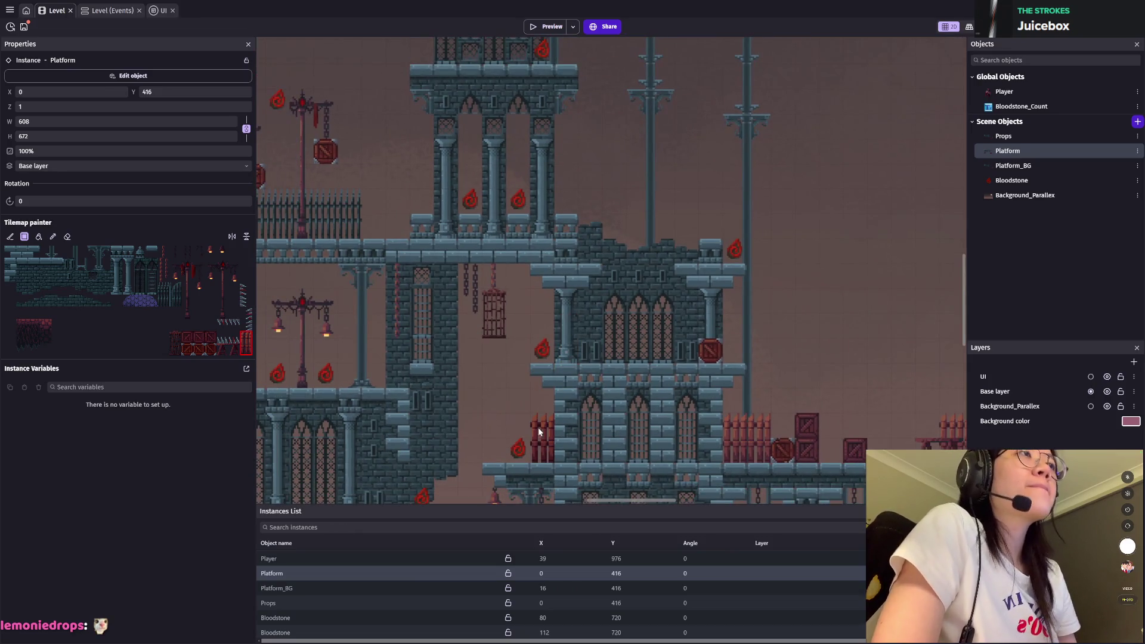
scroll(539, 431, "down", 6)
scroll(669, 390, "right", 3)
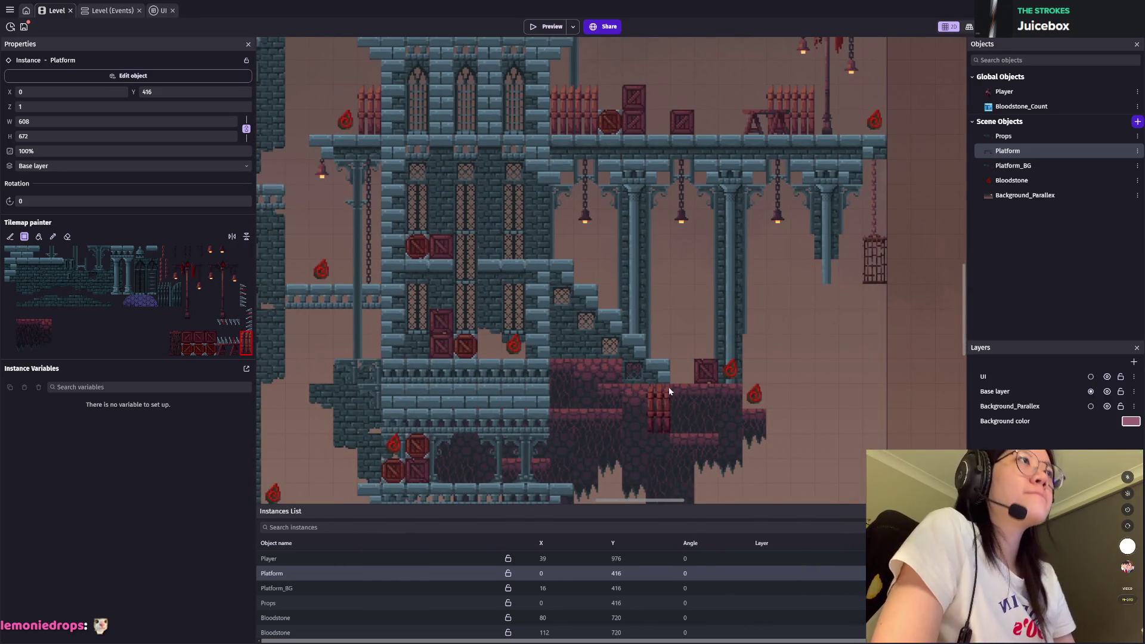
left_click(757, 364)
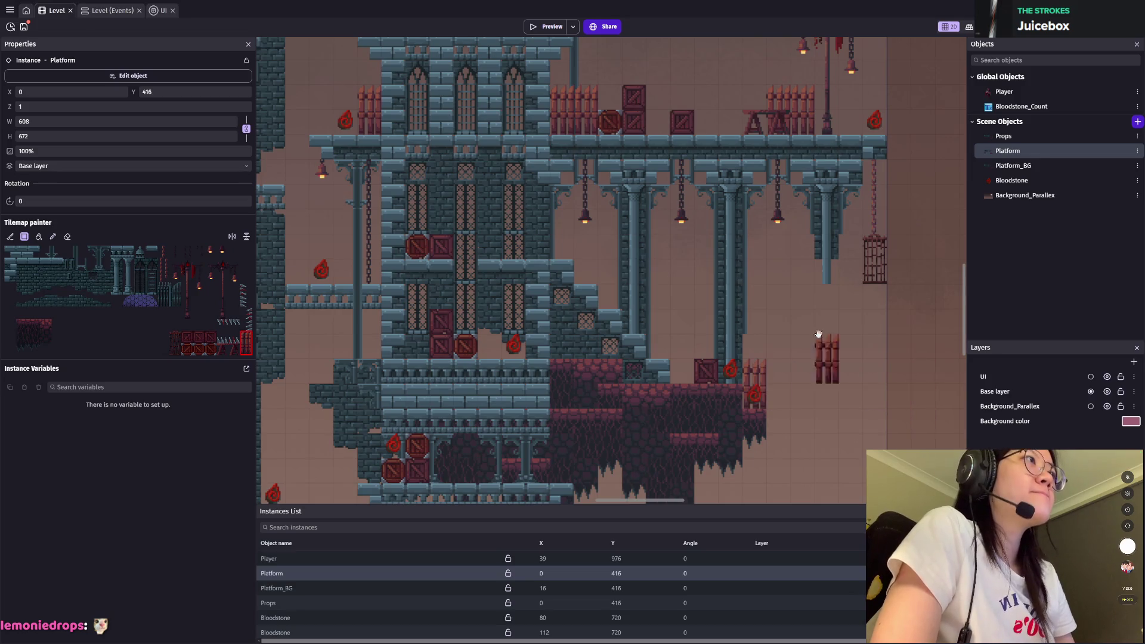
scroll(819, 334, "right", 2)
scroll(819, 334, "down", 1)
scroll(393, 268, "left", 5)
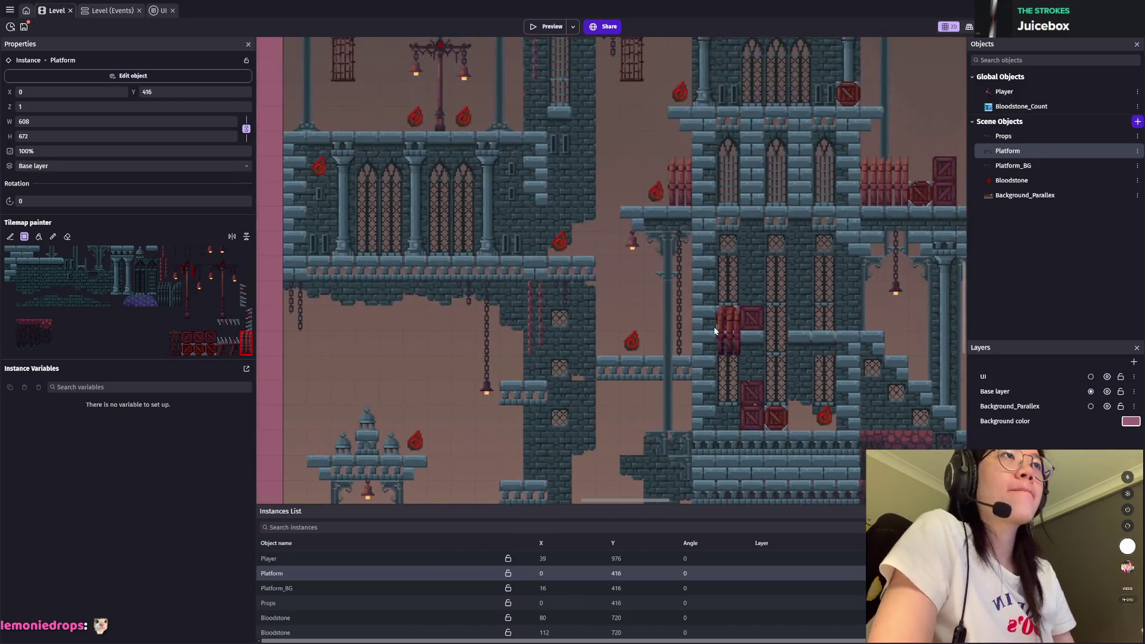
scroll(412, 325, "down", 4)
scroll(413, 324, "left", 5)
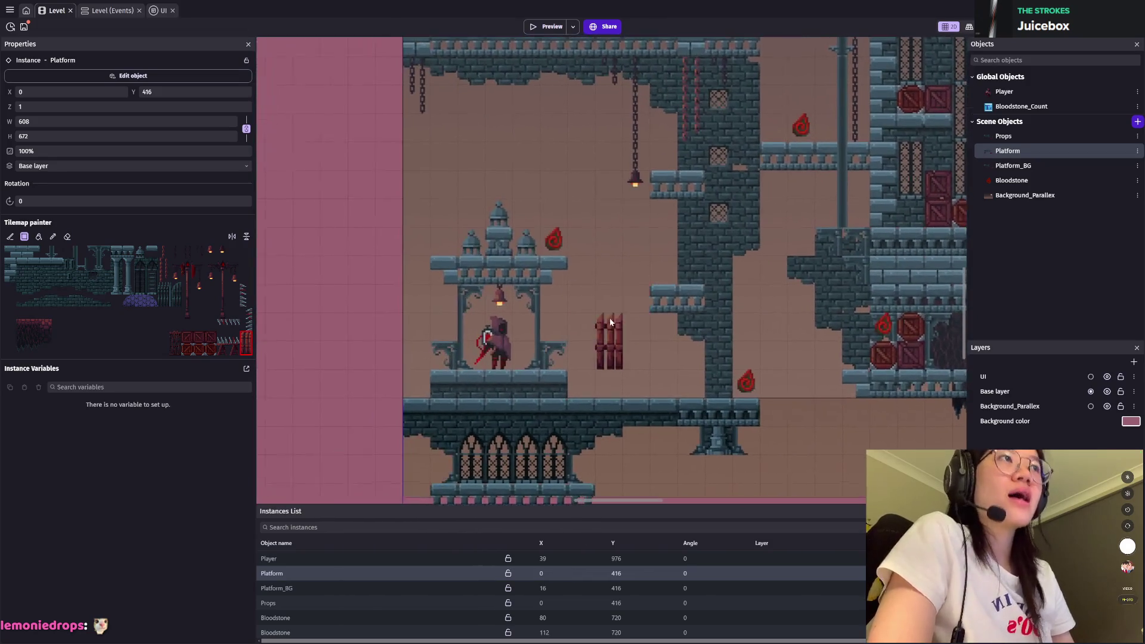
Step: Place an iron bracket beside the player's shrine with a thin vertical bar beneath it
left_click(94, 268)
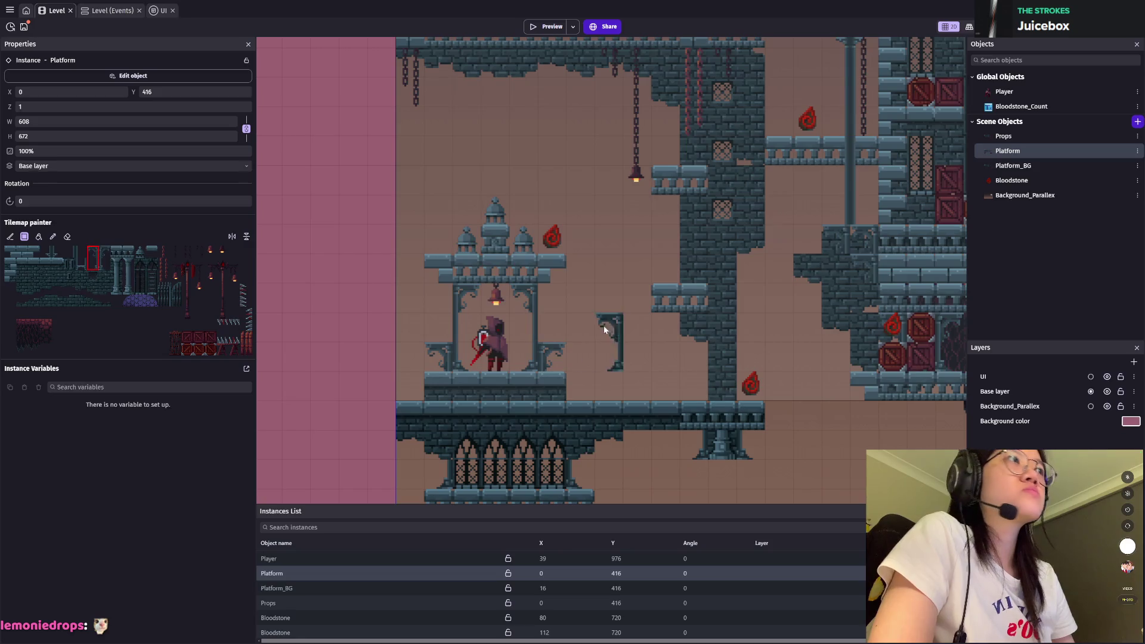
left_click(661, 337)
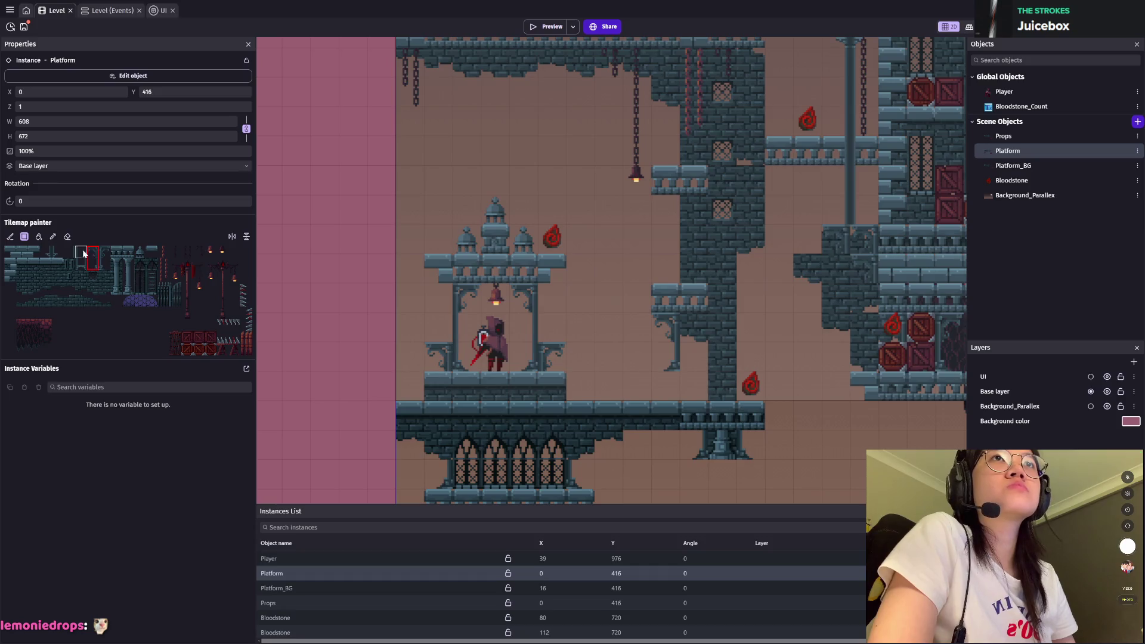
left_click(674, 349)
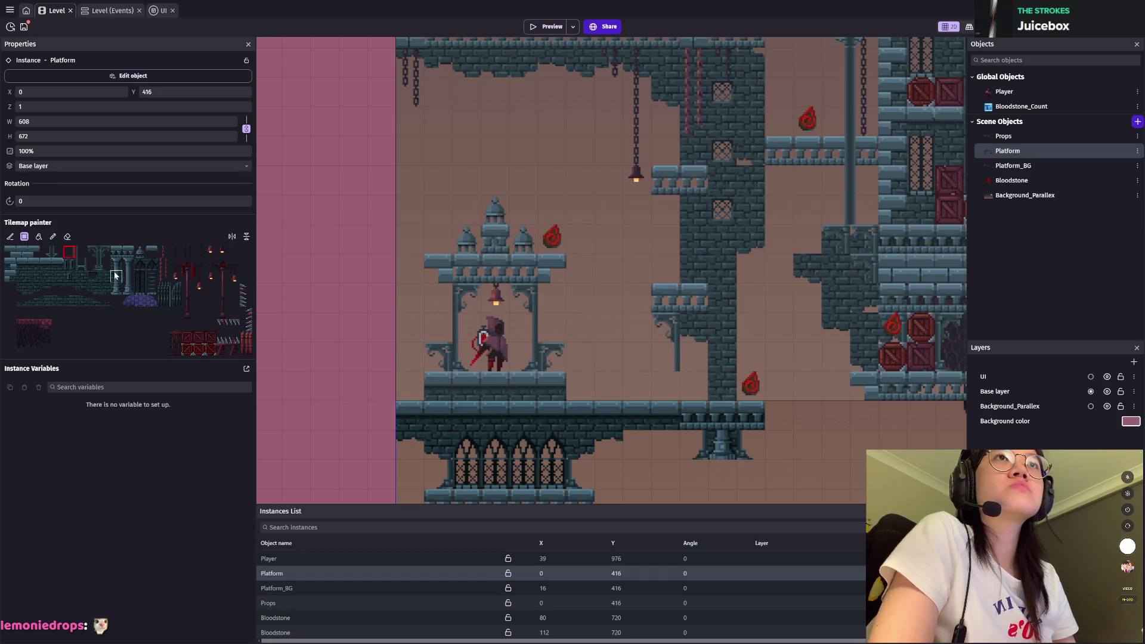
Step: Try other bracket tiles from the tileset, then stop editing the Platform tilemap
left_click(96, 266)
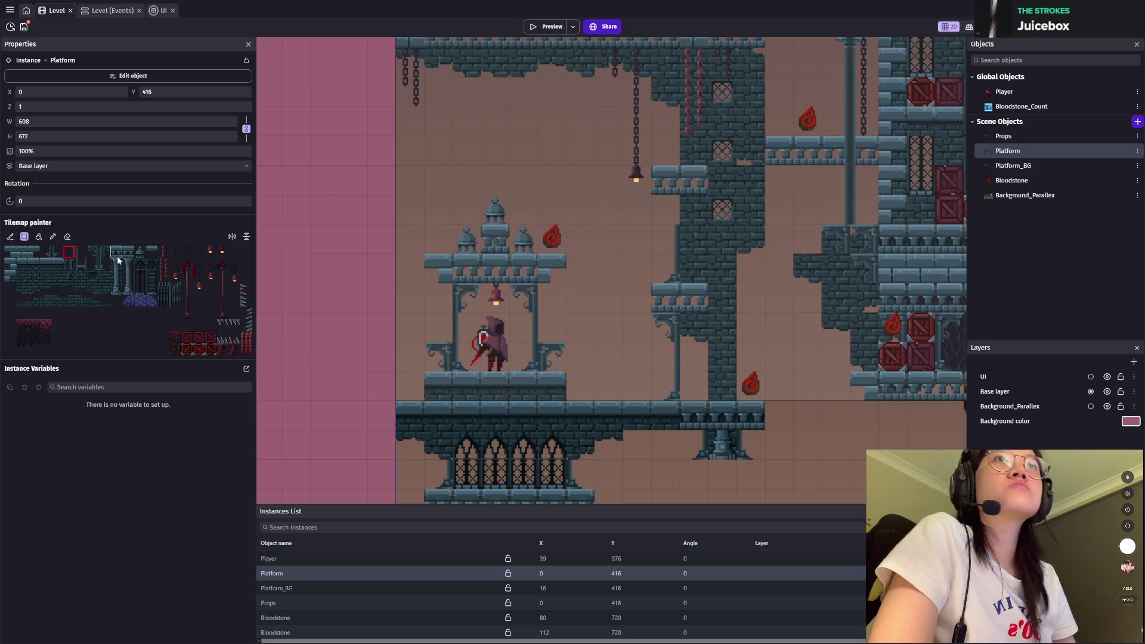
scroll(656, 211, "up", 3)
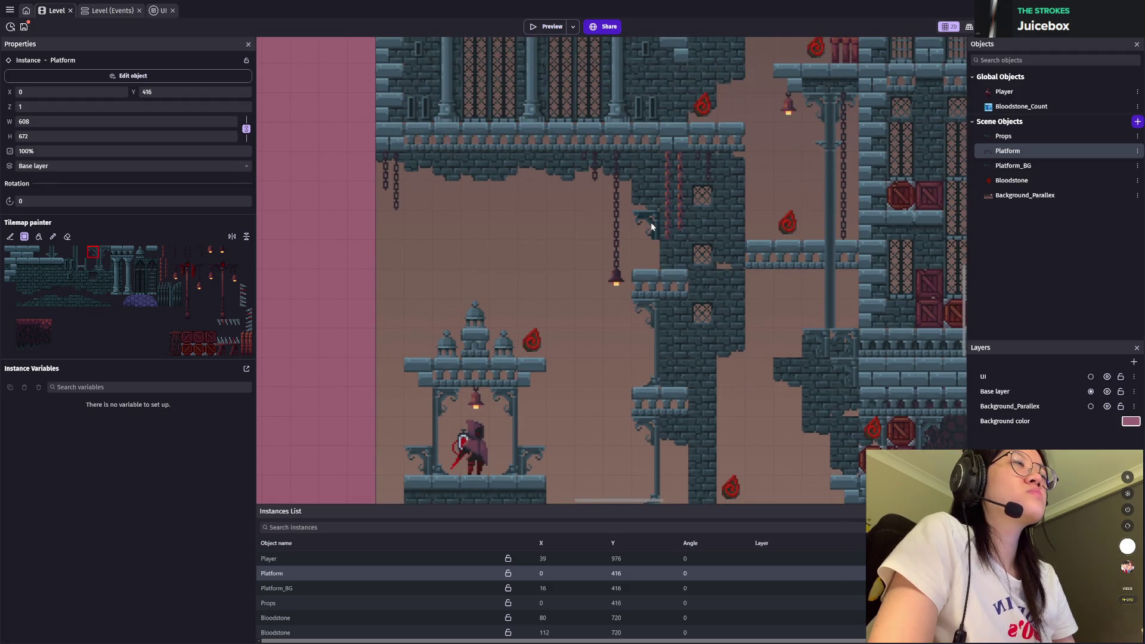
scroll(756, 336, "down", 3)
scroll(635, 321, "right", 2)
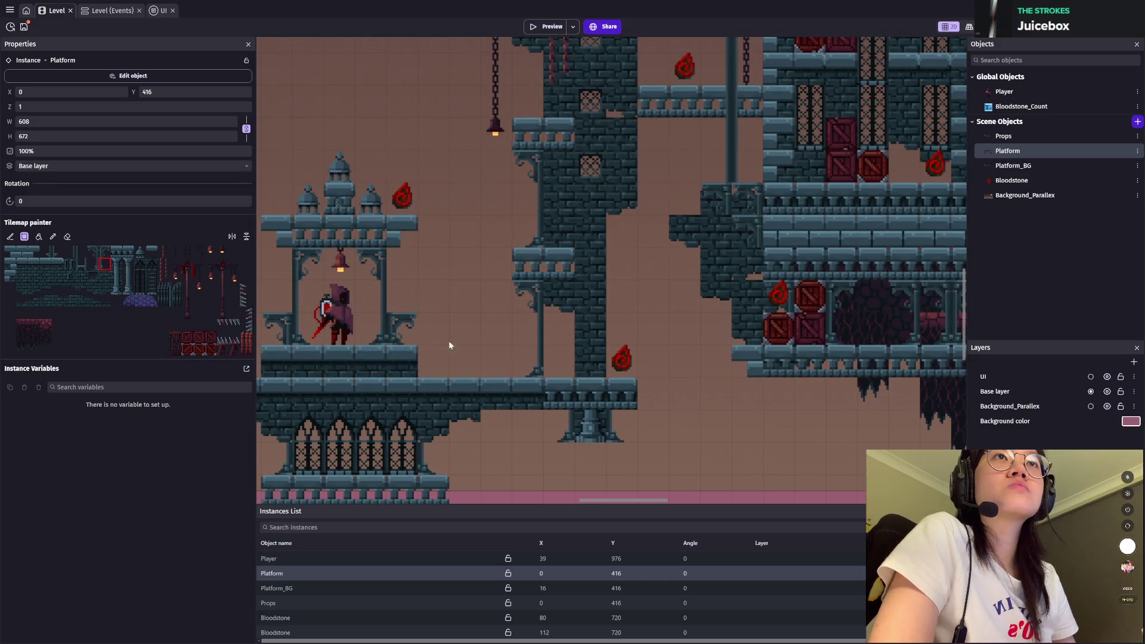
left_click(80, 253)
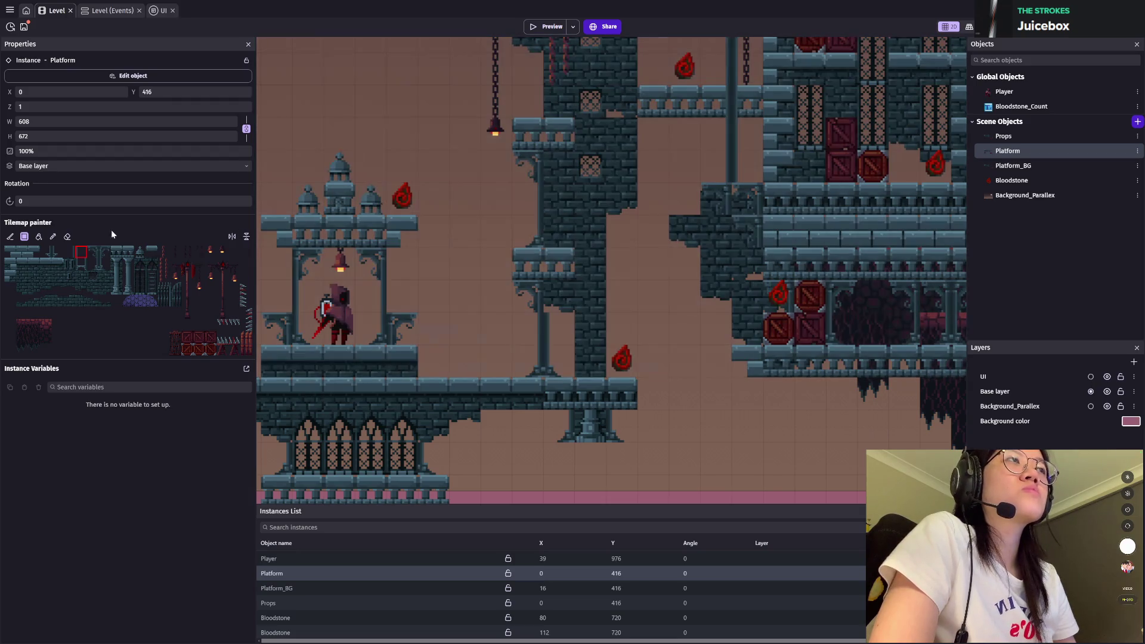
scroll(776, 299, "down", 1)
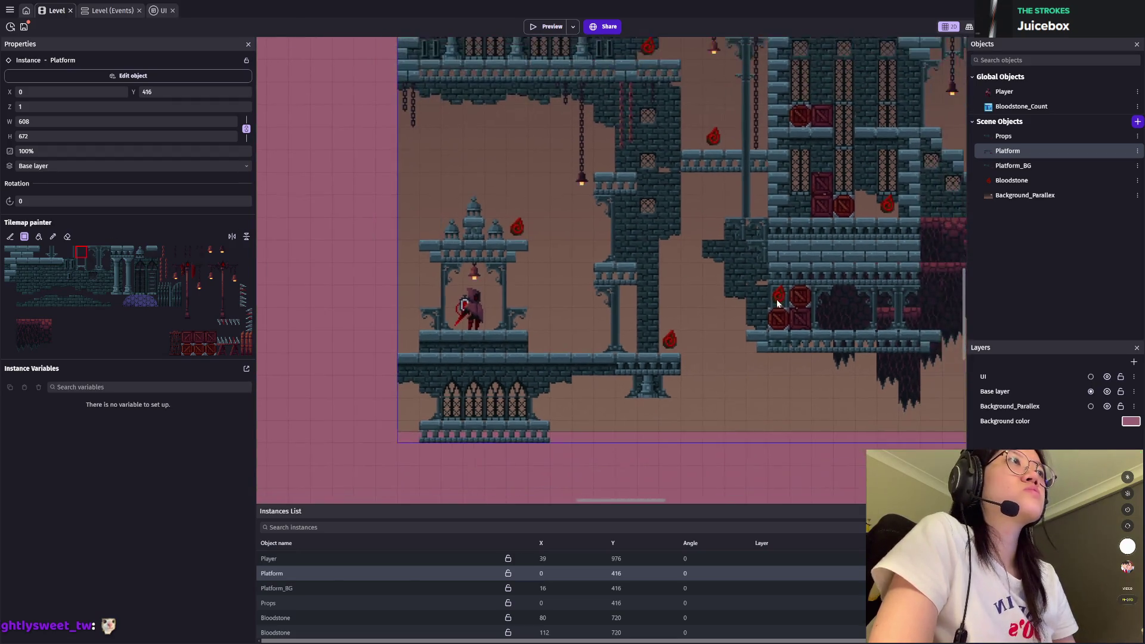
scroll(739, 298, "up", 3)
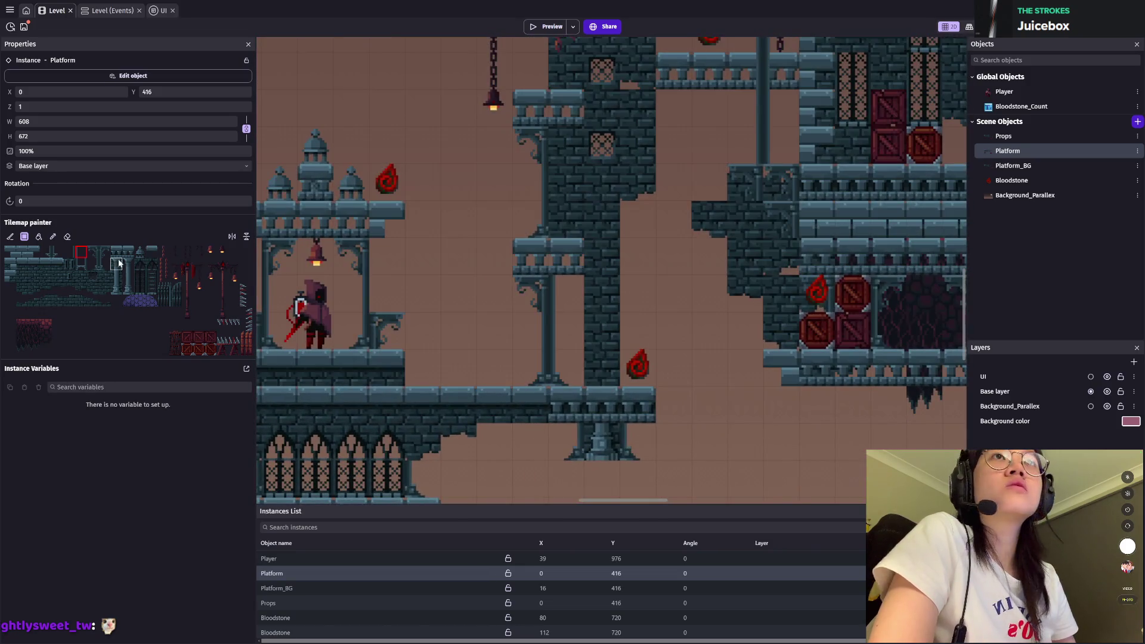
left_click(105, 253)
scroll(852, 301, "down", 2)
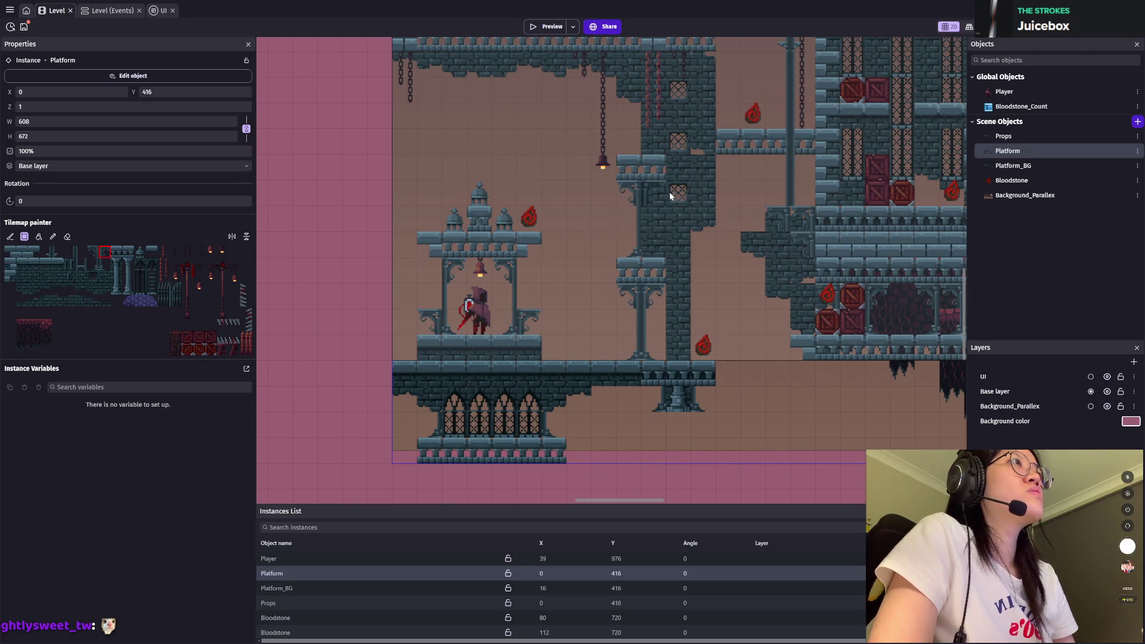
scroll(711, 275, "up", 2)
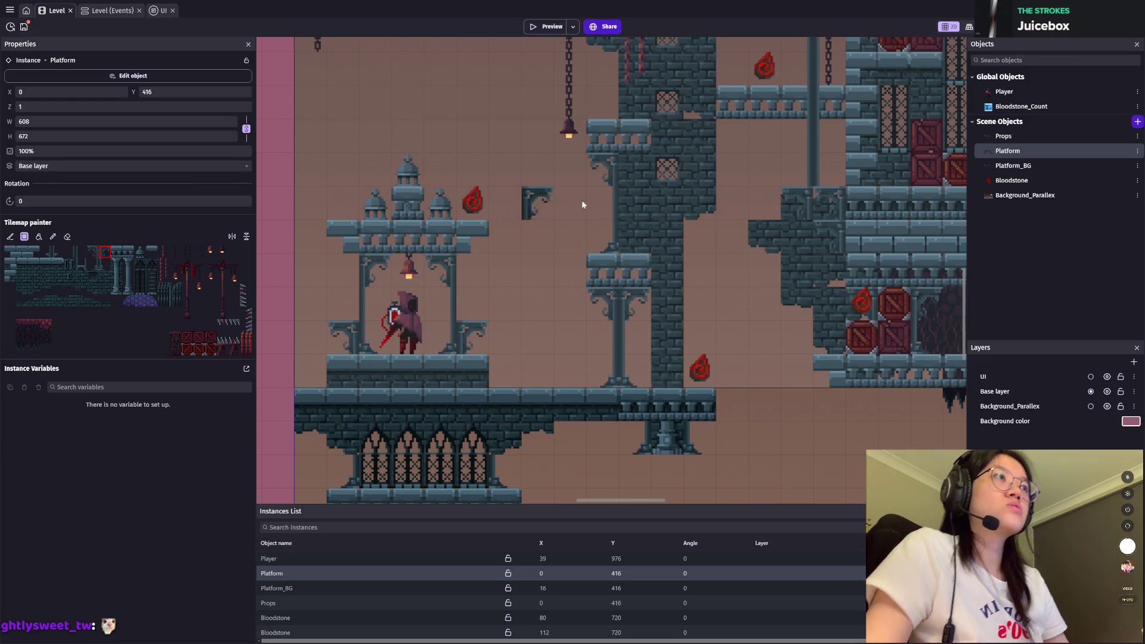
key("Escape")
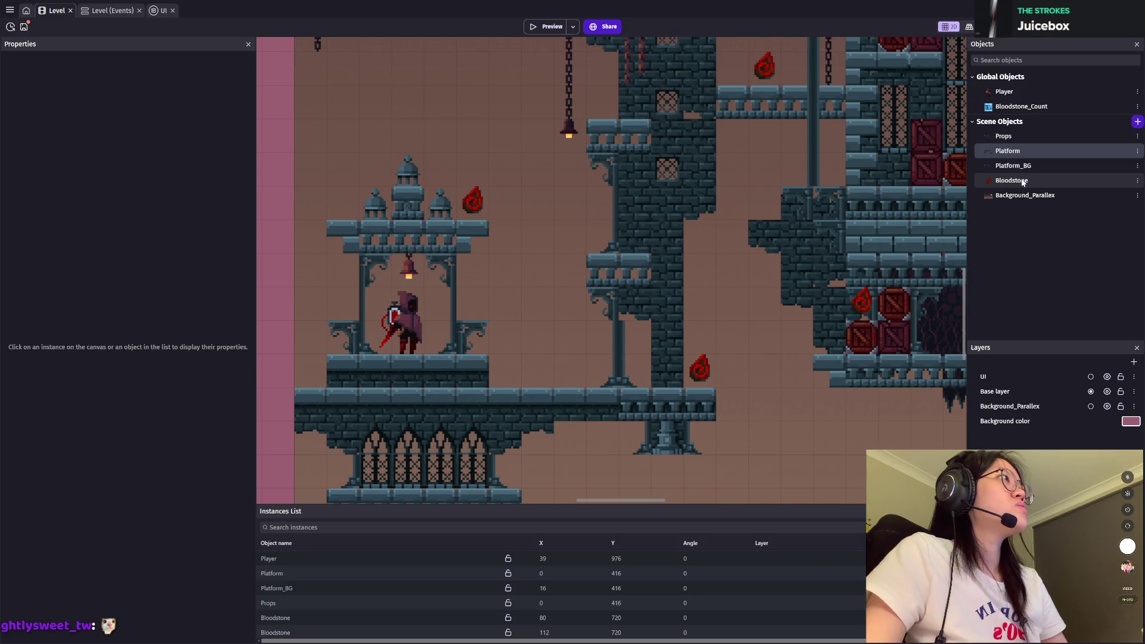
Step: Switch to the Props tilemap in the level and pick a tile from its tileset
left_click(1018, 167)
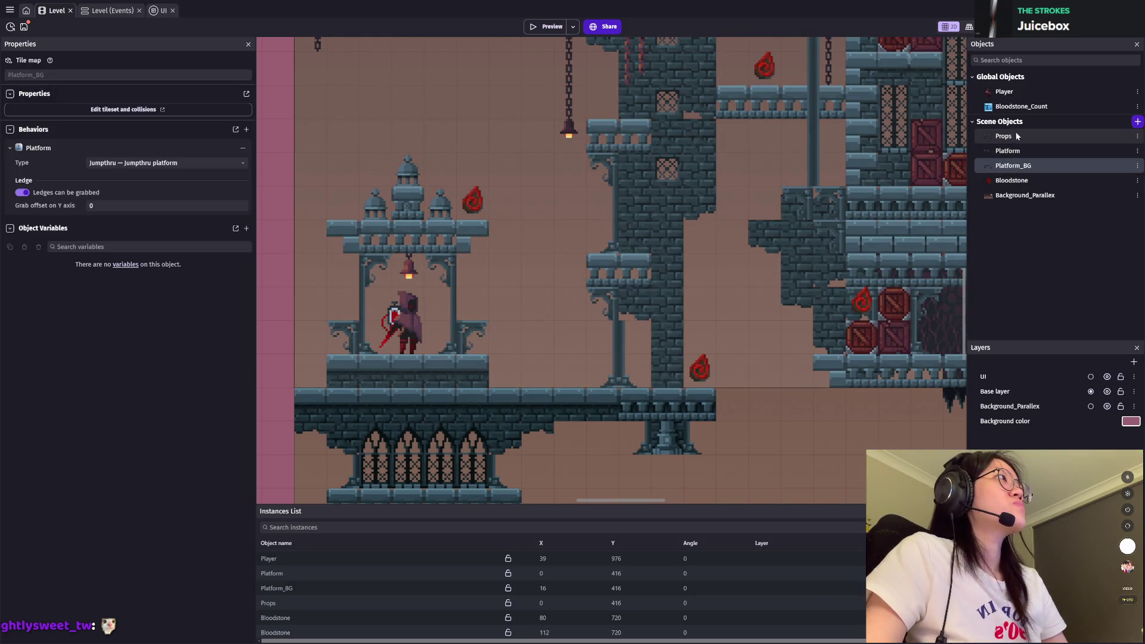
left_click(1015, 135)
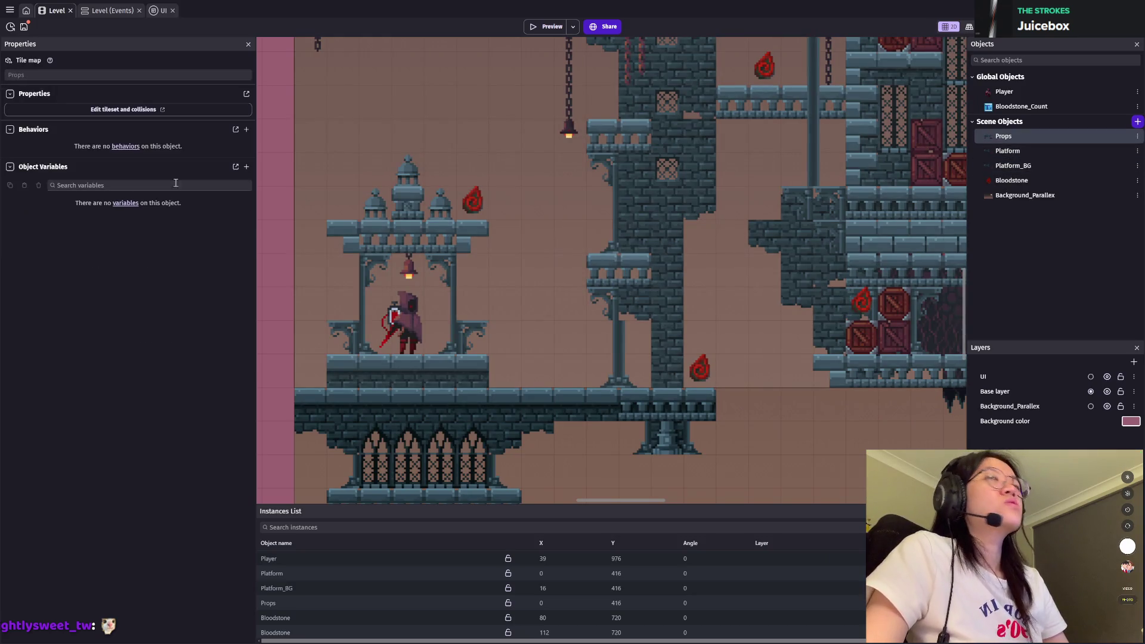
left_click(290, 587)
left_click(276, 602)
left_click(23, 236)
left_click(105, 253)
Step: Pan around the level, exit the tilemap painter, and launch a playtest preview
scroll(528, 339, "down", 3)
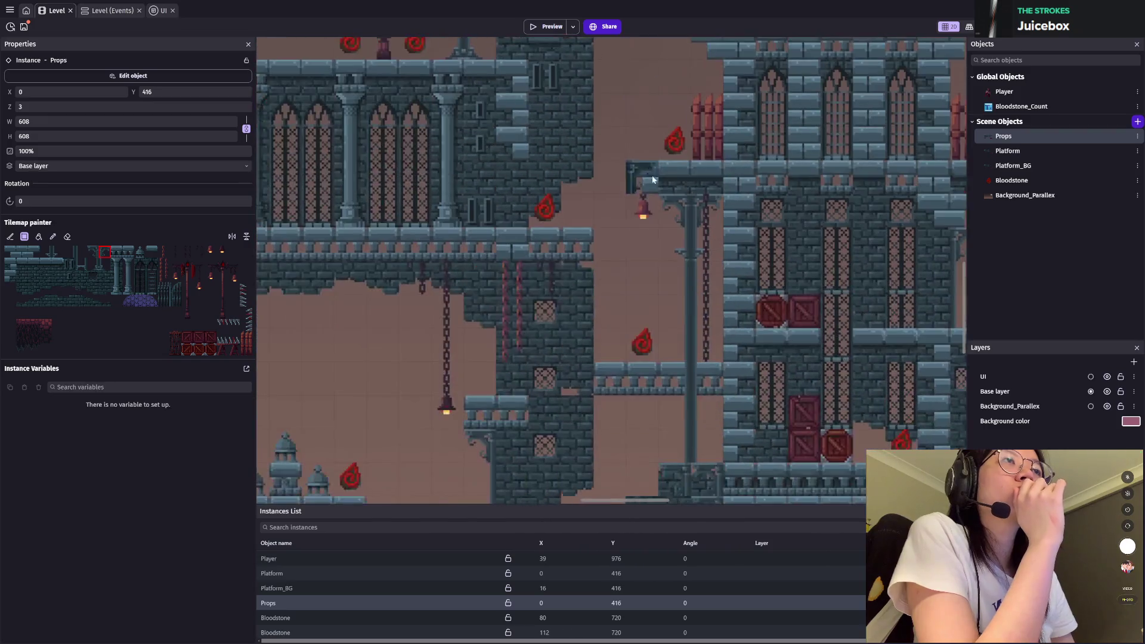
scroll(639, 209, "left", 3)
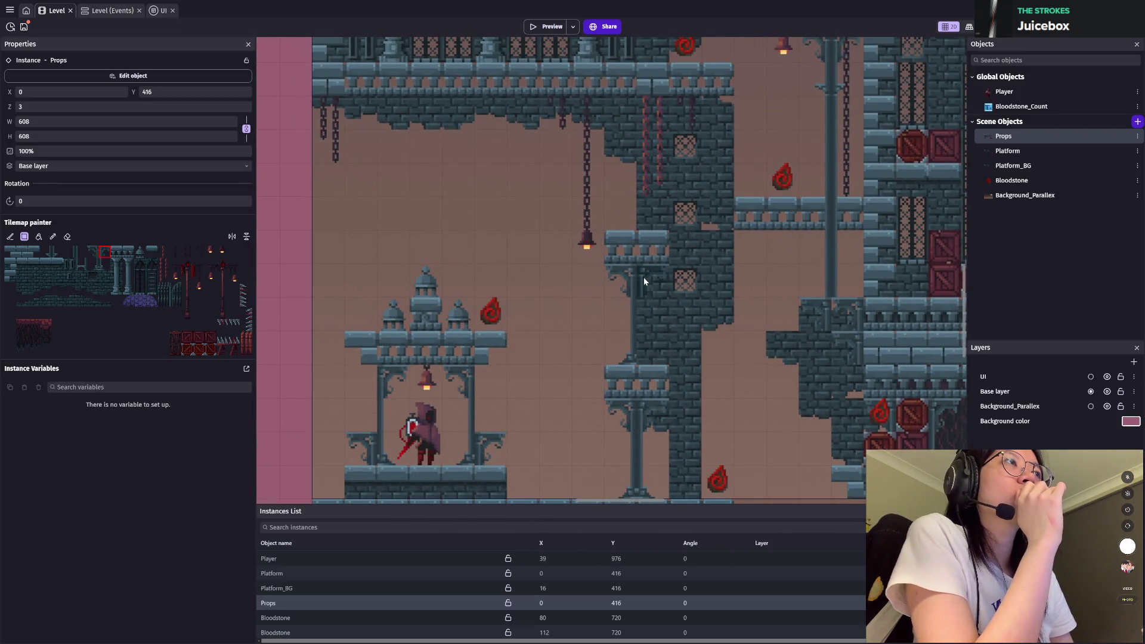
scroll(732, 429, "down", 2)
scroll(264, 235, "right", 2)
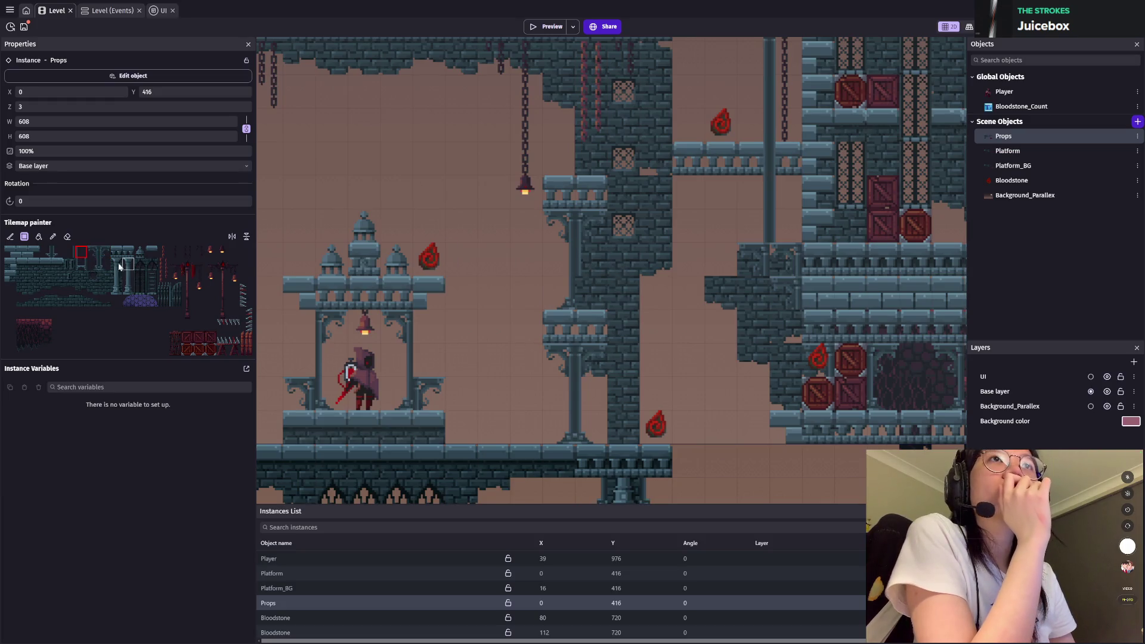
scroll(592, 291, "down", 3)
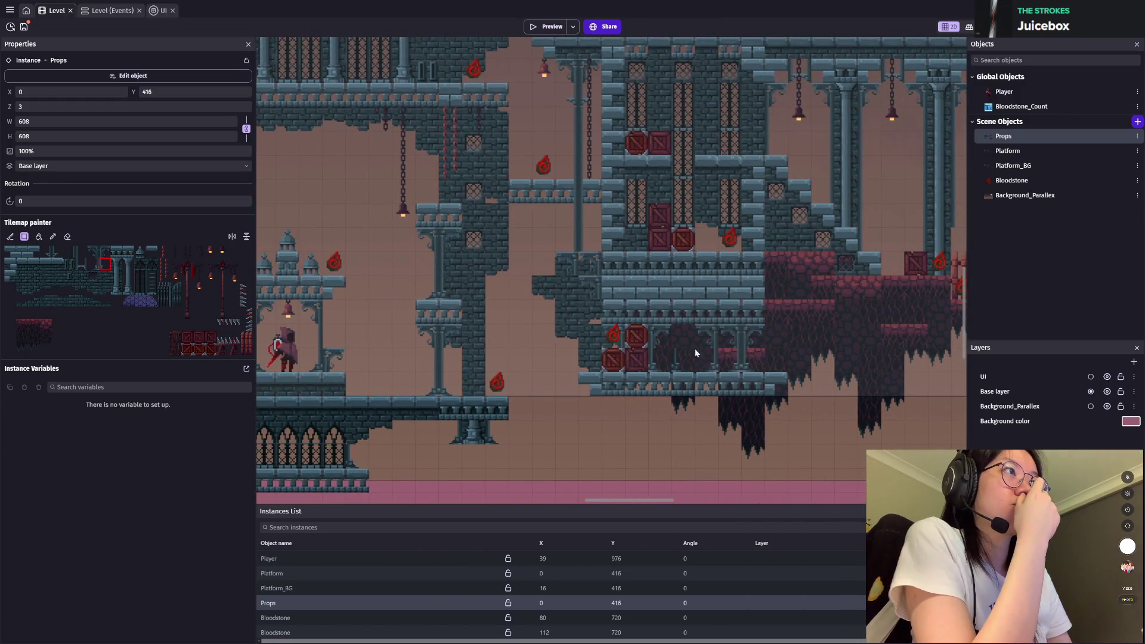
scroll(656, 328, "up", 3)
scroll(617, 308, "down", 2)
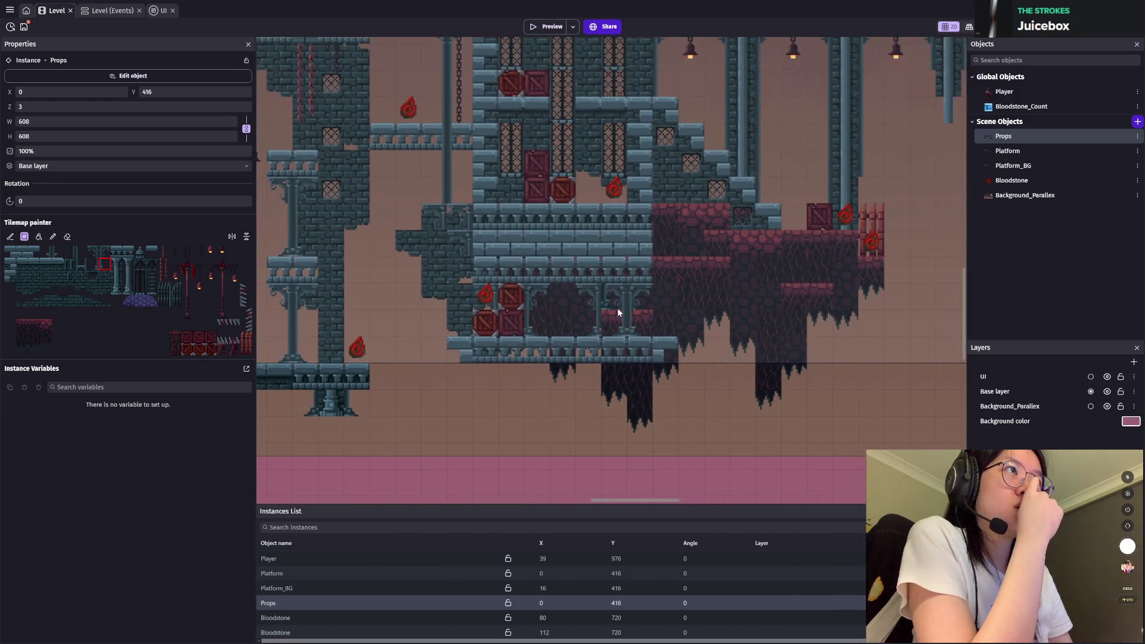
scroll(598, 238, "up", 2)
scroll(402, 308, "left", 2)
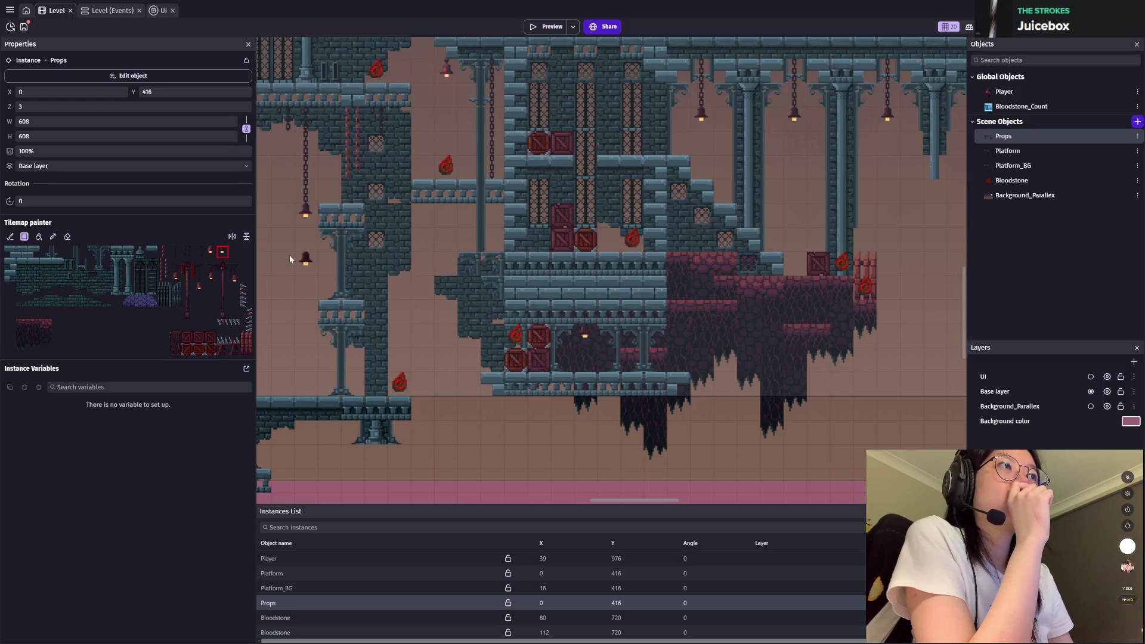
scroll(561, 285, "up", 4)
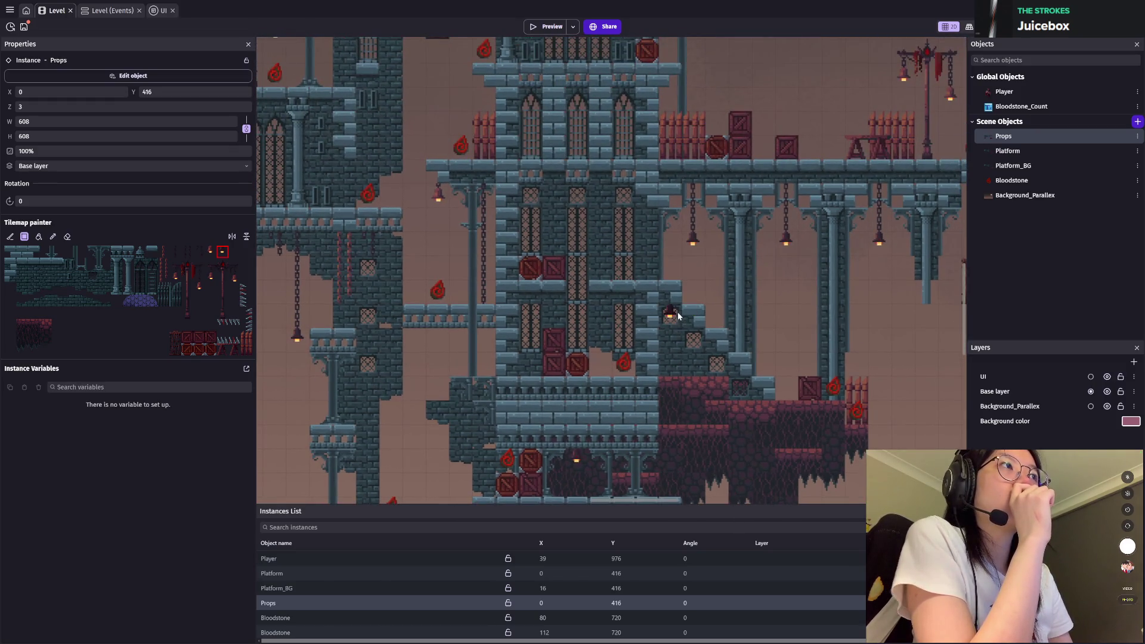
scroll(631, 222, "up", 3)
scroll(685, 353, "left", 3)
scroll(657, 340, "up", 5)
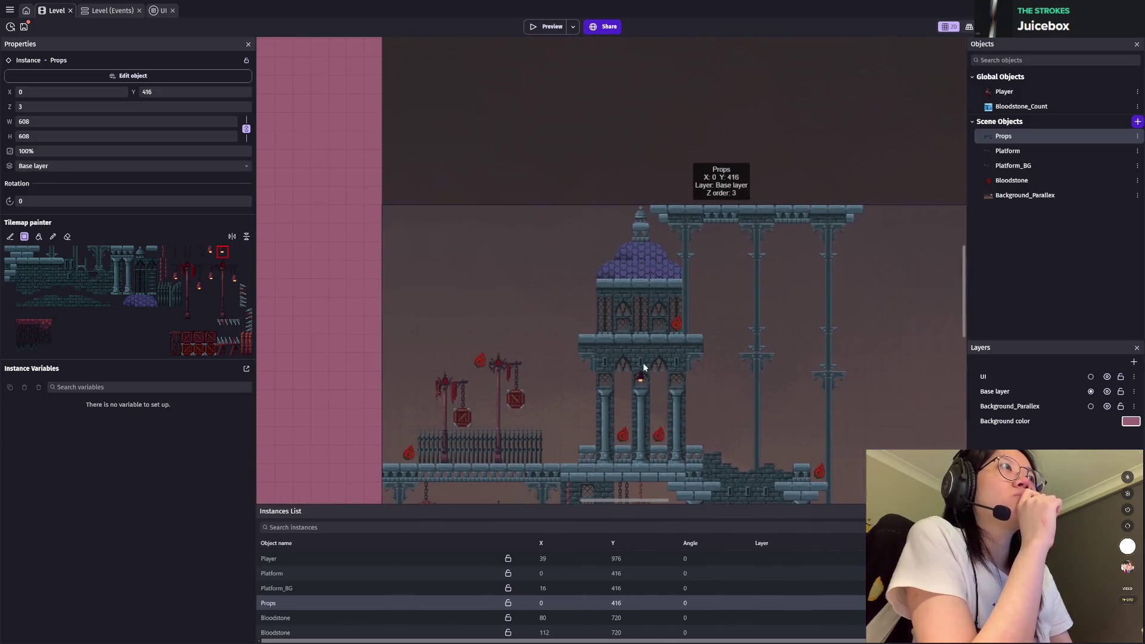
scroll(653, 258, "up", 2)
scroll(645, 258, "right", 3)
scroll(641, 274, "down", 2)
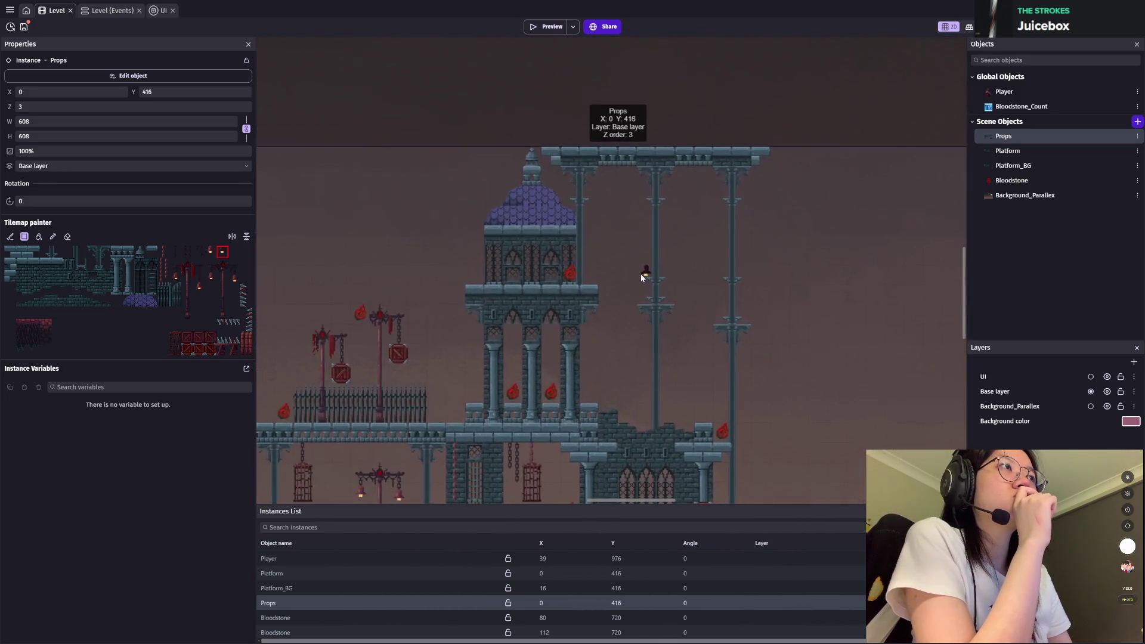
scroll(610, 288, "down", 2)
scroll(611, 287, "down", 2)
scroll(610, 288, "up", 2)
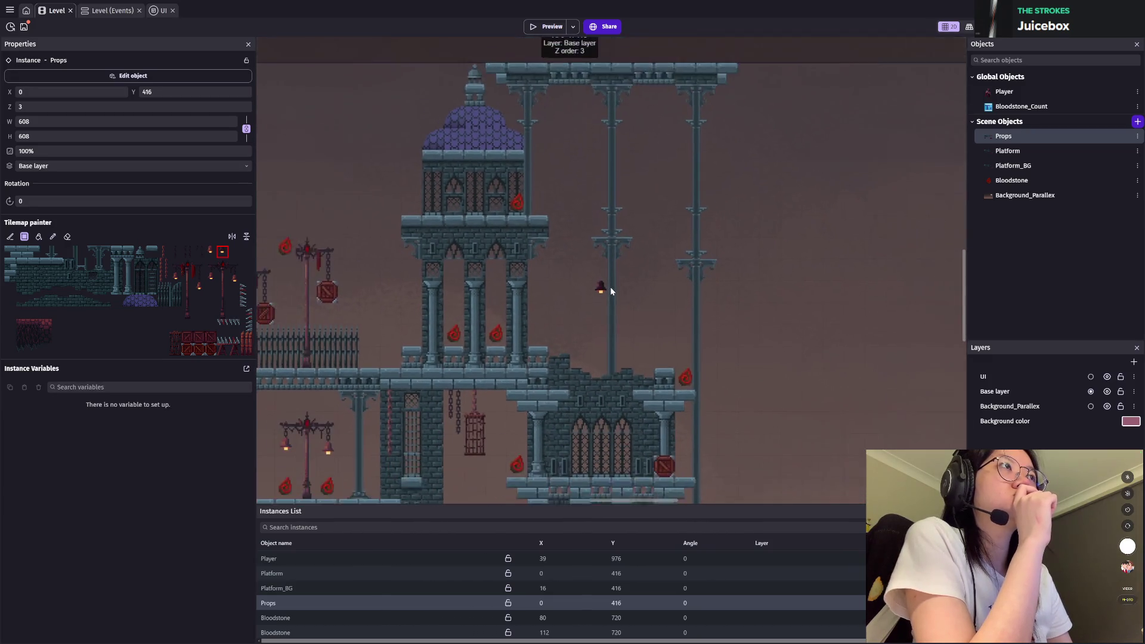
scroll(567, 221, "up", 2)
key("Escape")
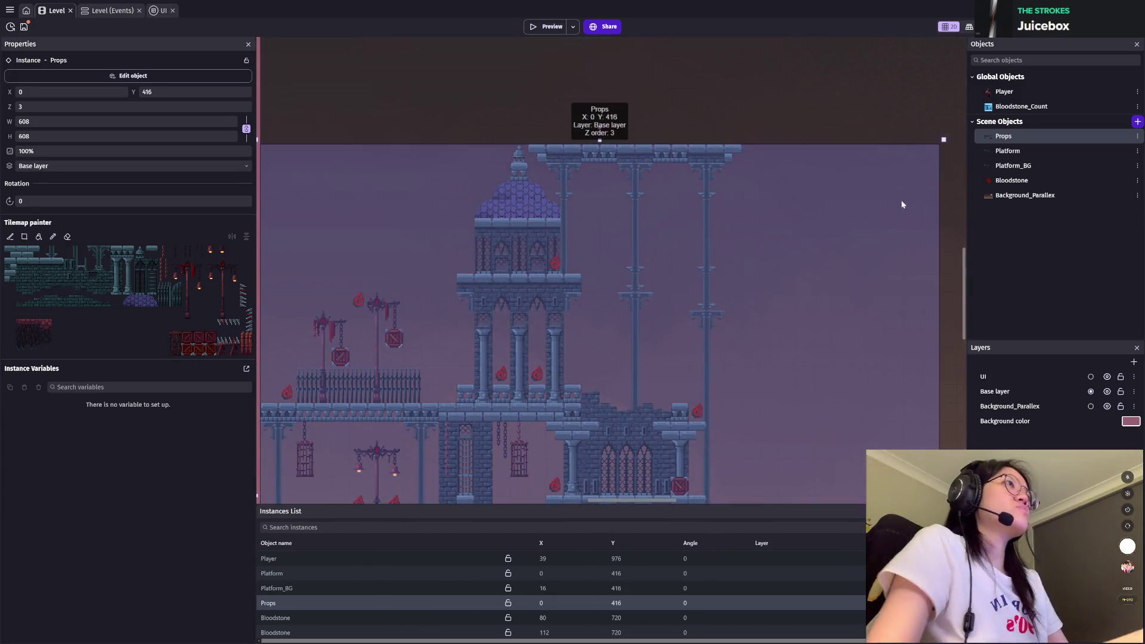
left_click(532, 28)
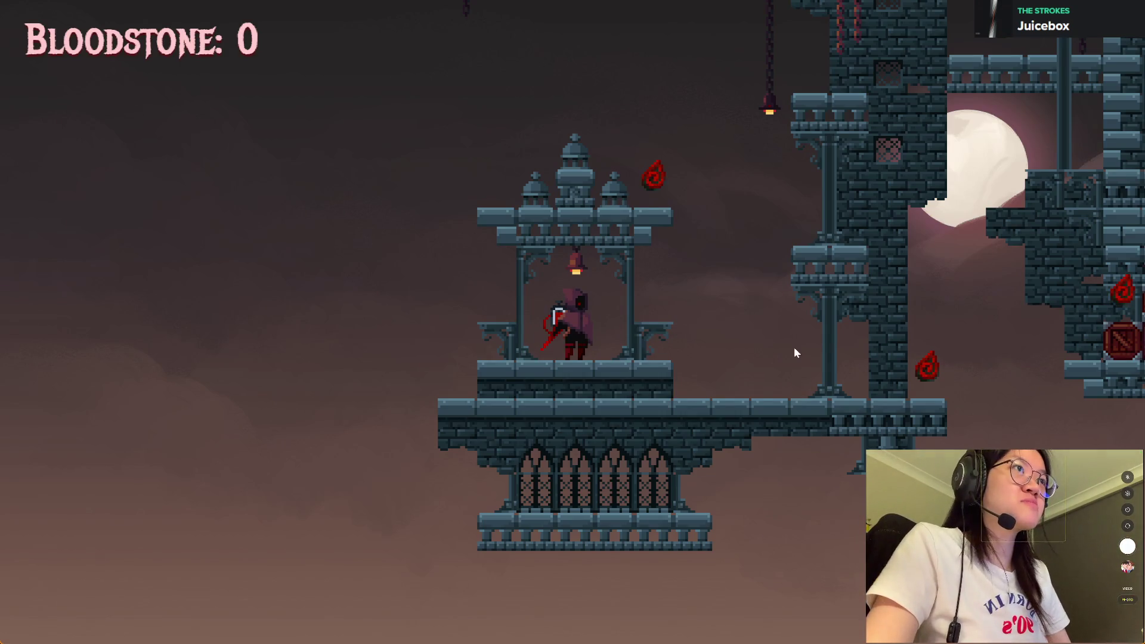
Step: Run right and wall-jump up the first tower, collecting five bloodstones
key("d")
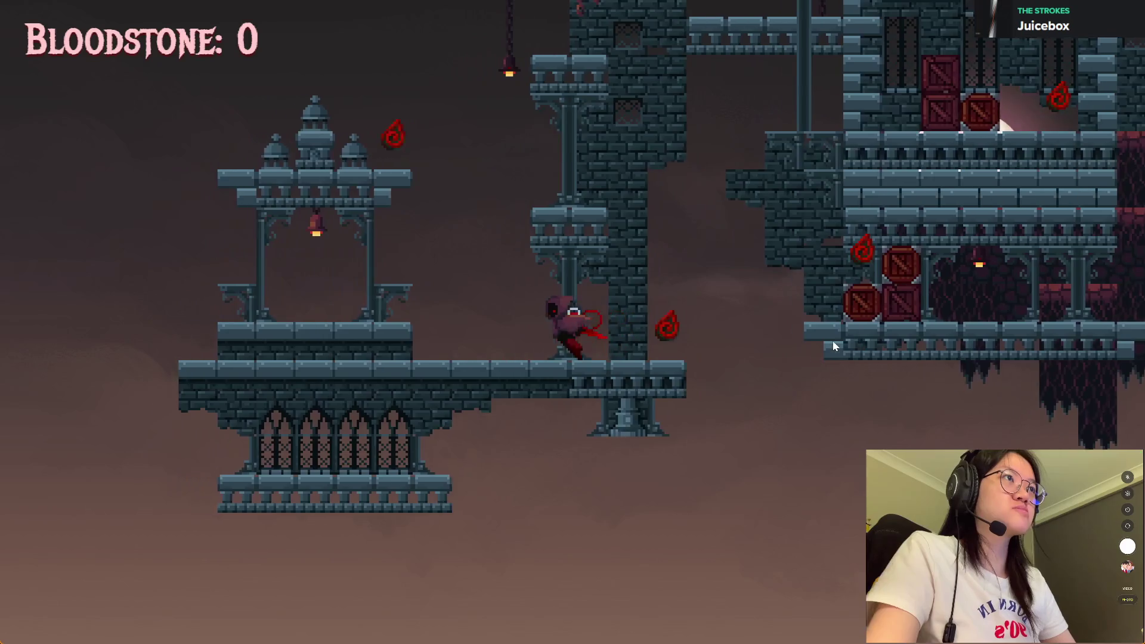
key("space")
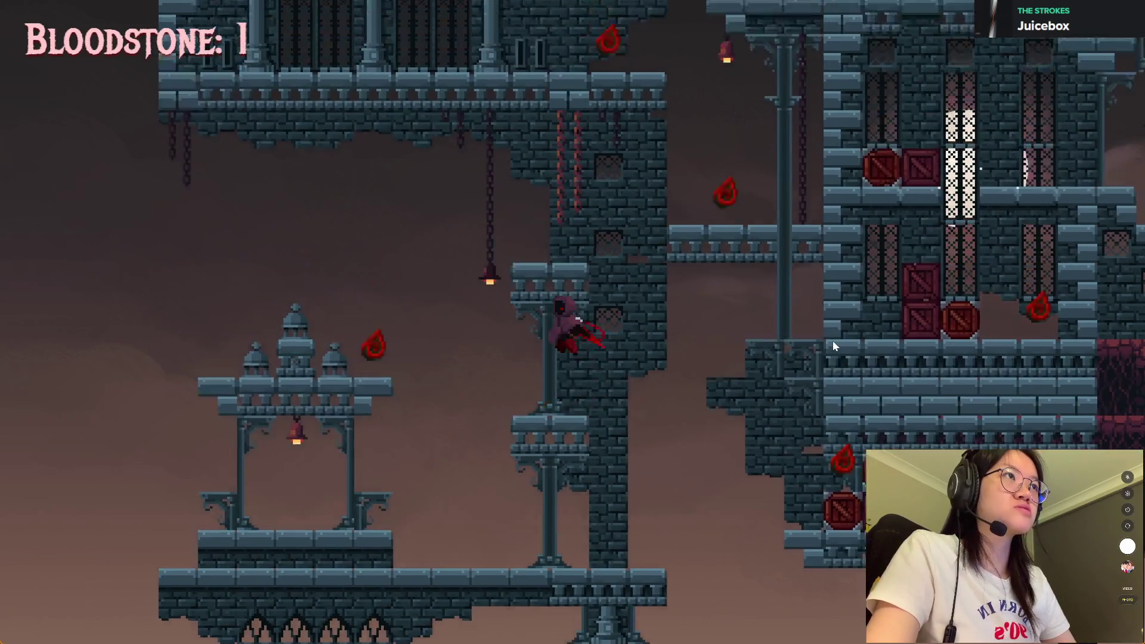
key("space")
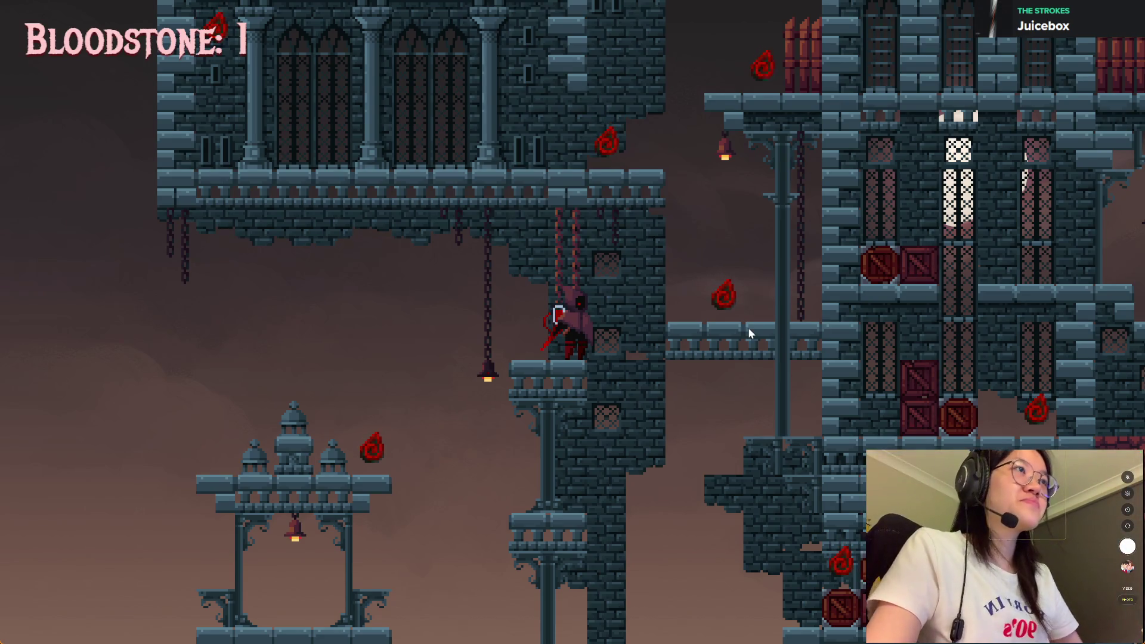
key("space")
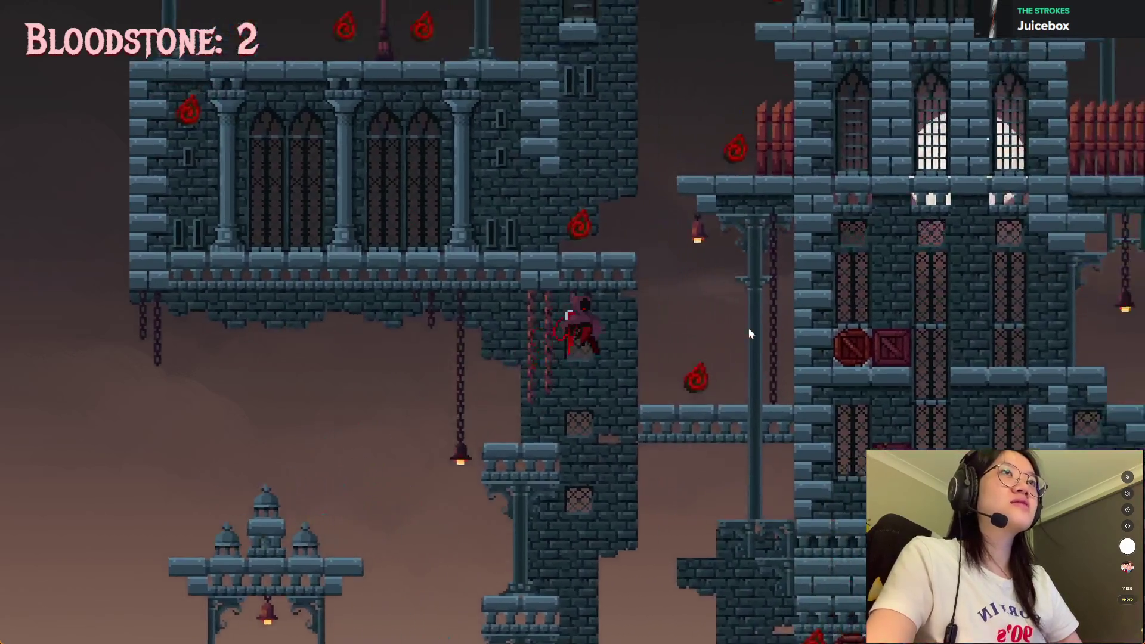
key("space")
key("space")
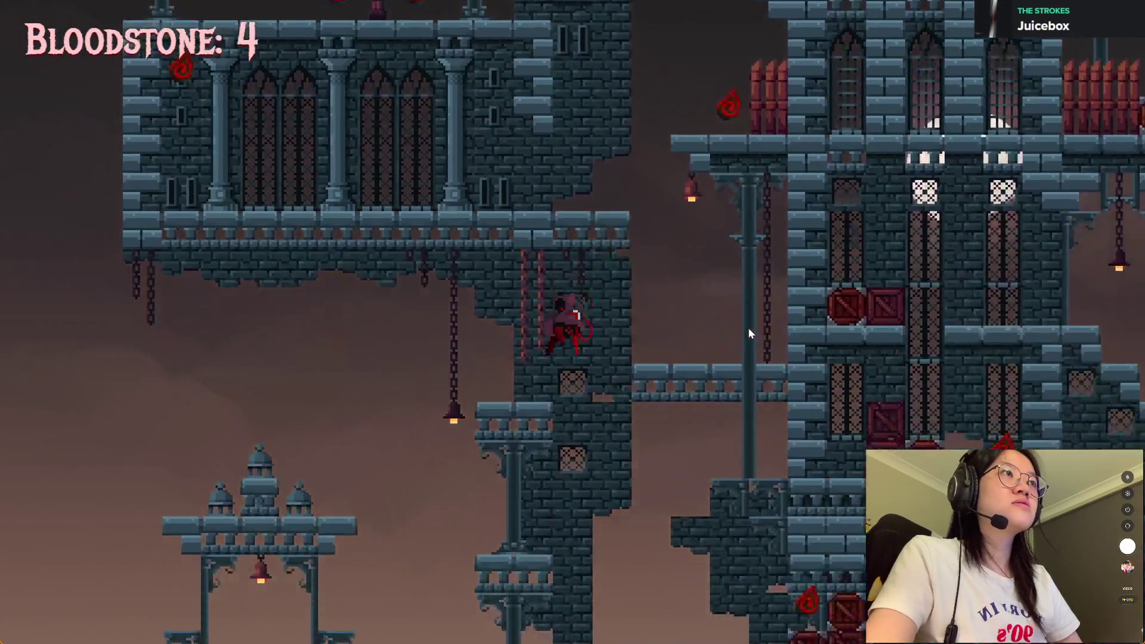
key("space")
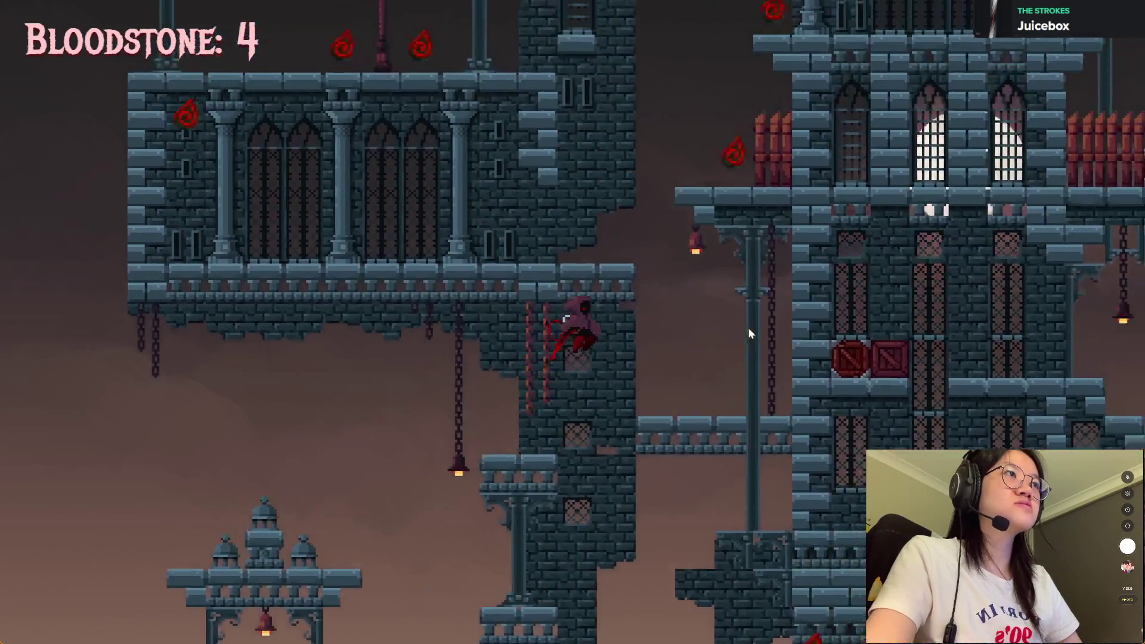
key("space")
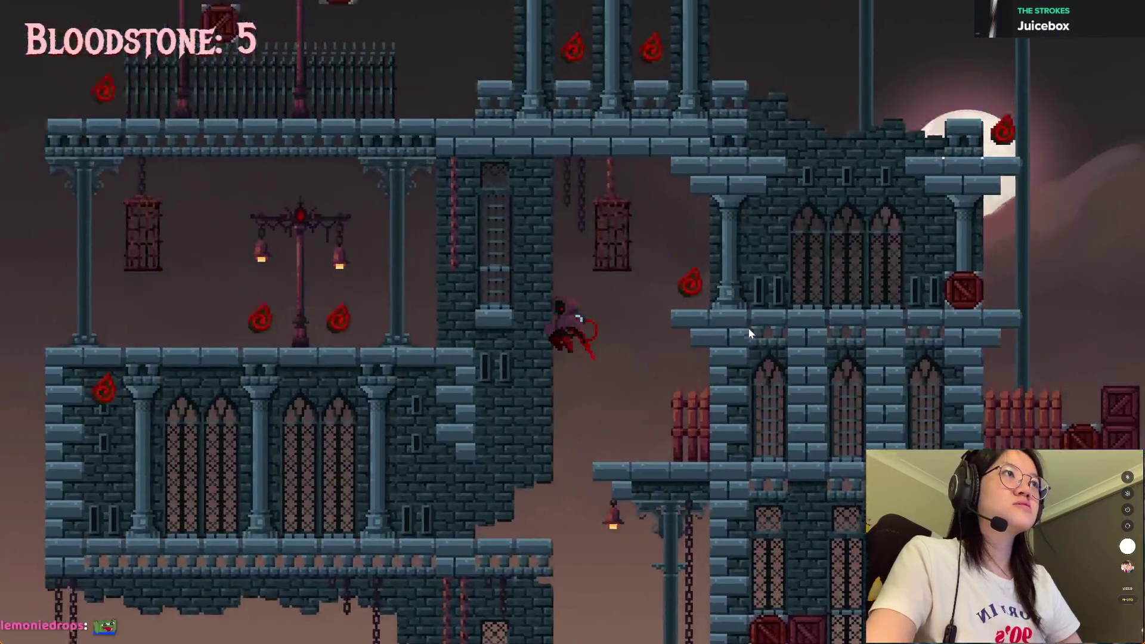
Step: Cross to the next tower and lamp balcony, climbing for more bloodstones
key("Left")
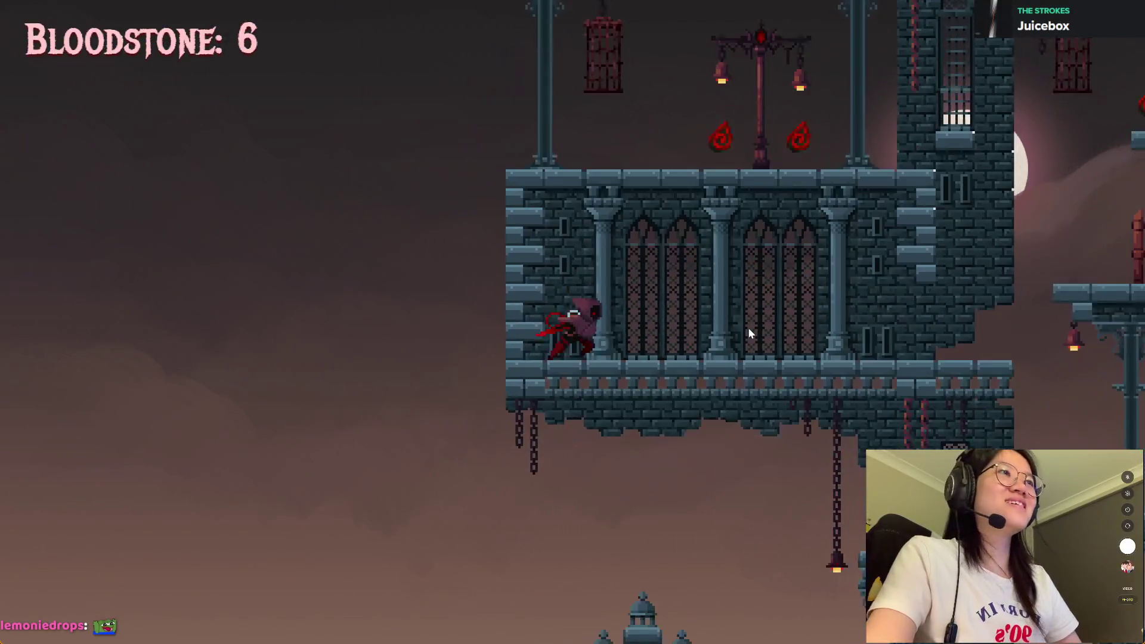
key("Right")
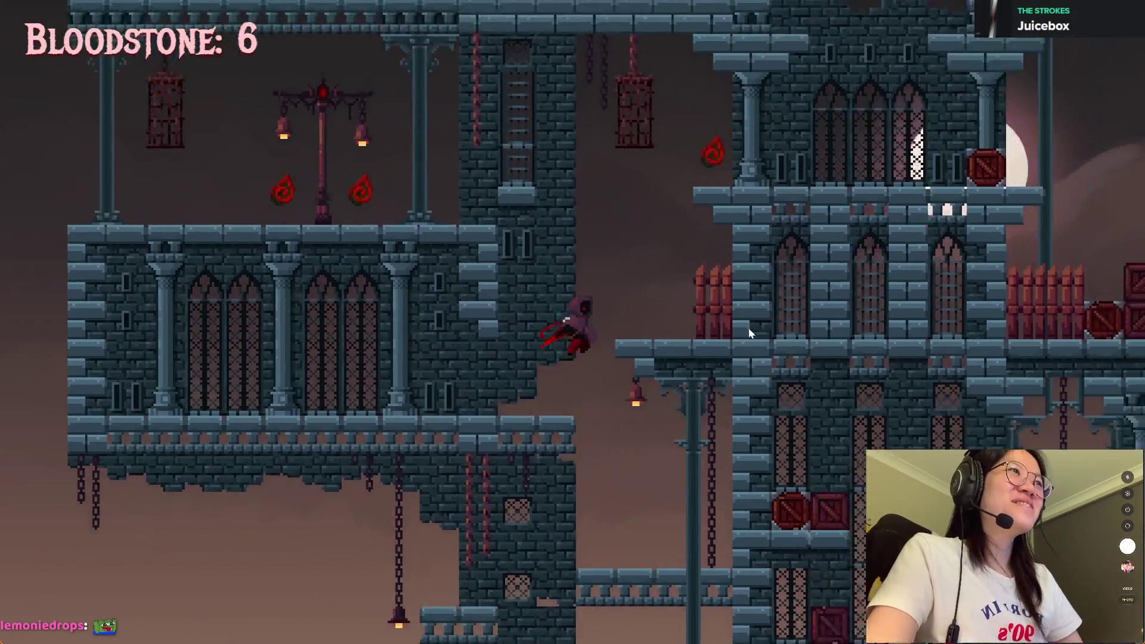
key("space")
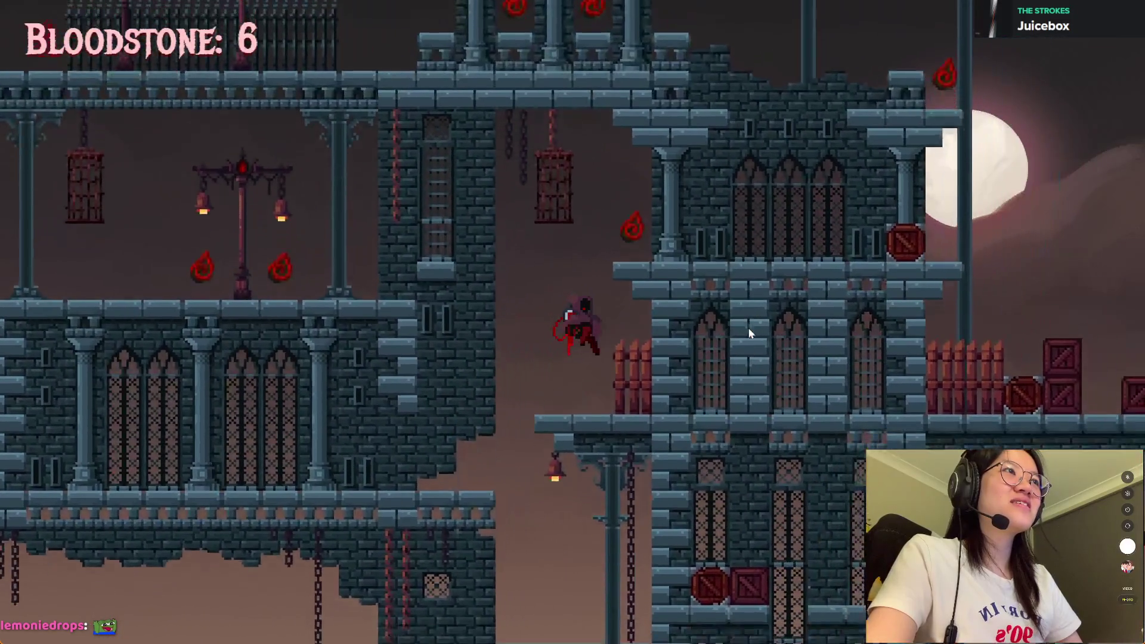
key("Left")
key("space")
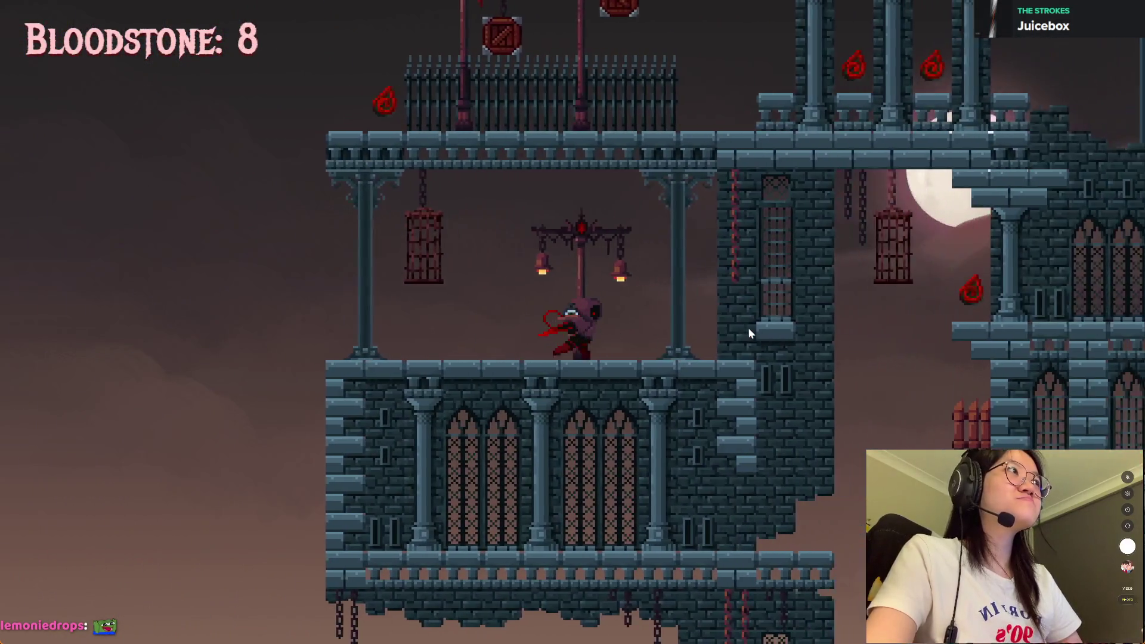
key("Right")
key("space")
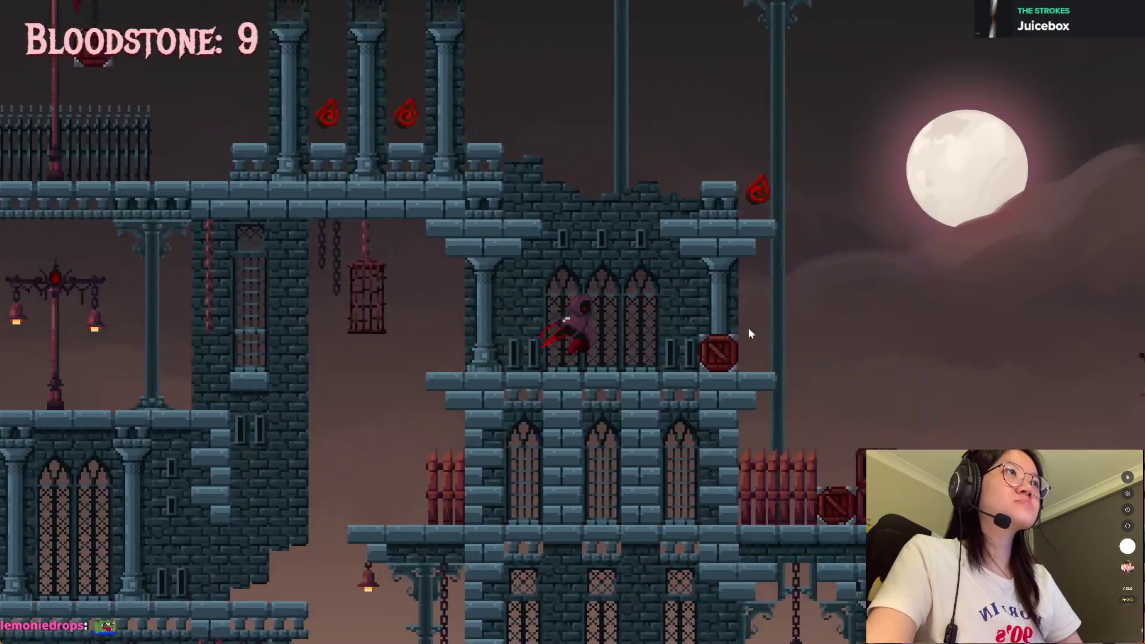
key("space")
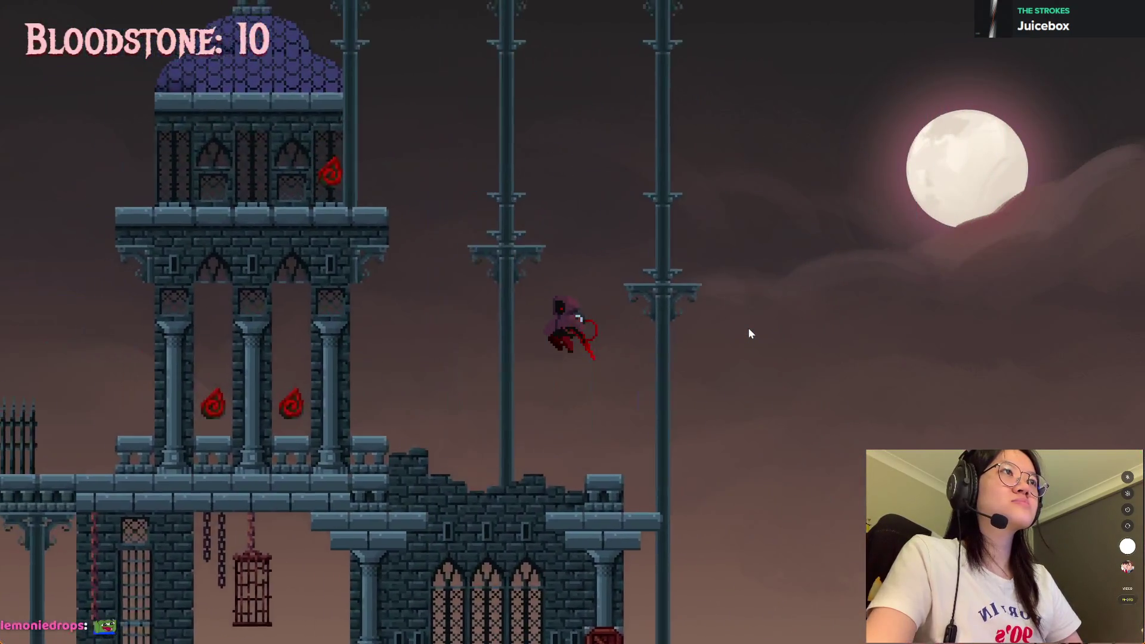
key("Left")
key("space")
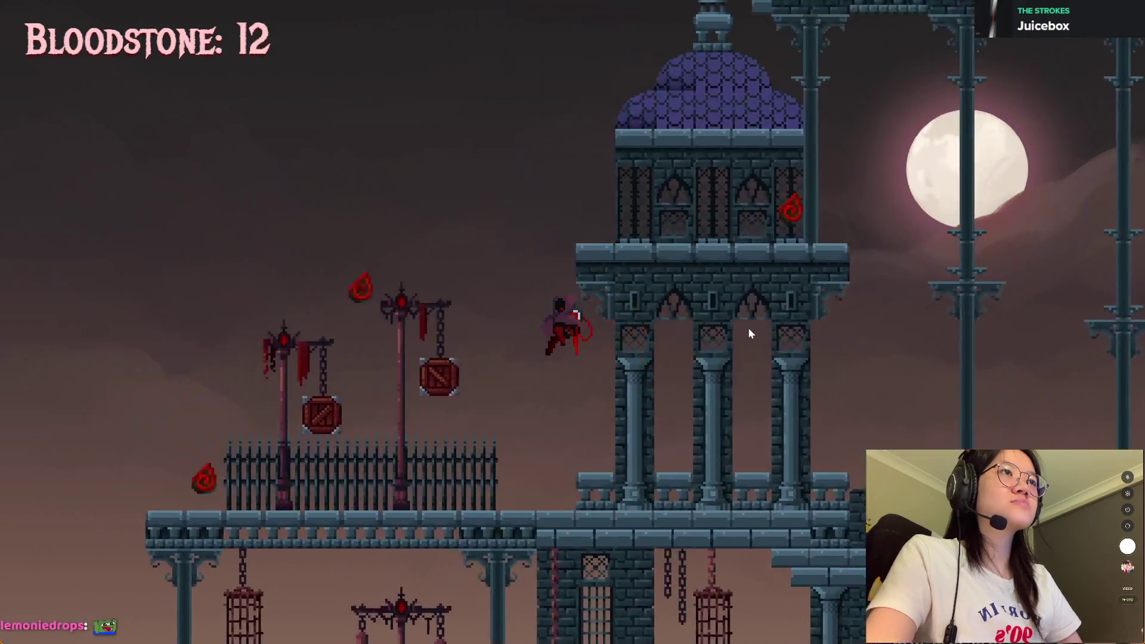
Step: Collect bloodstones on the fenced platform and domed tower, reaching 15, then close the preview
key("Left")
key("space")
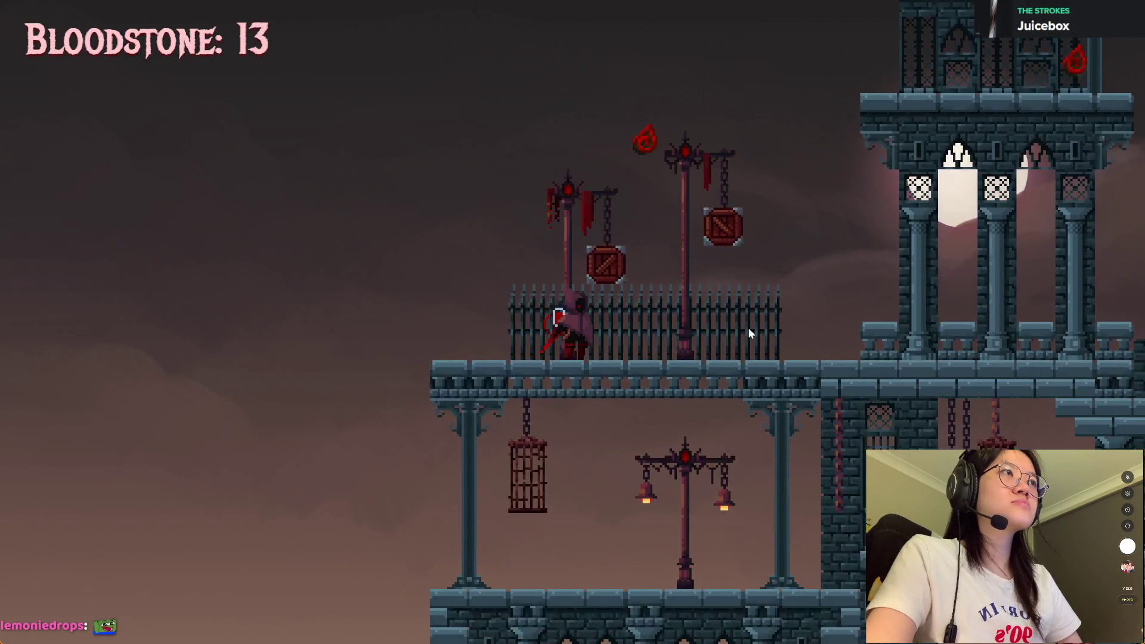
key("space")
key("Right")
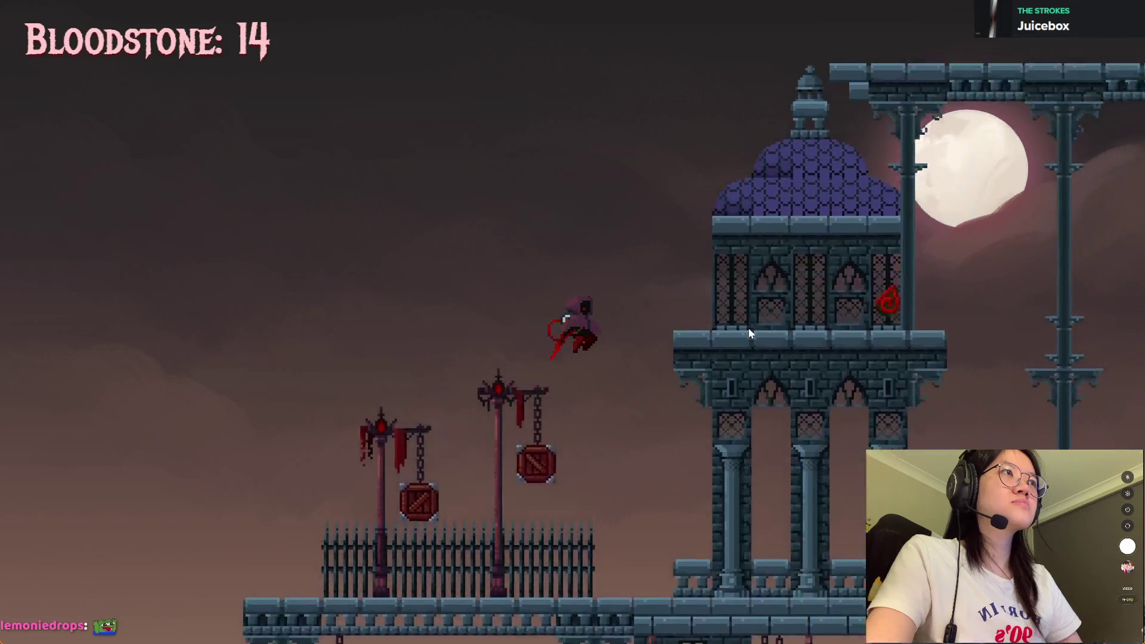
key("Right")
key("space")
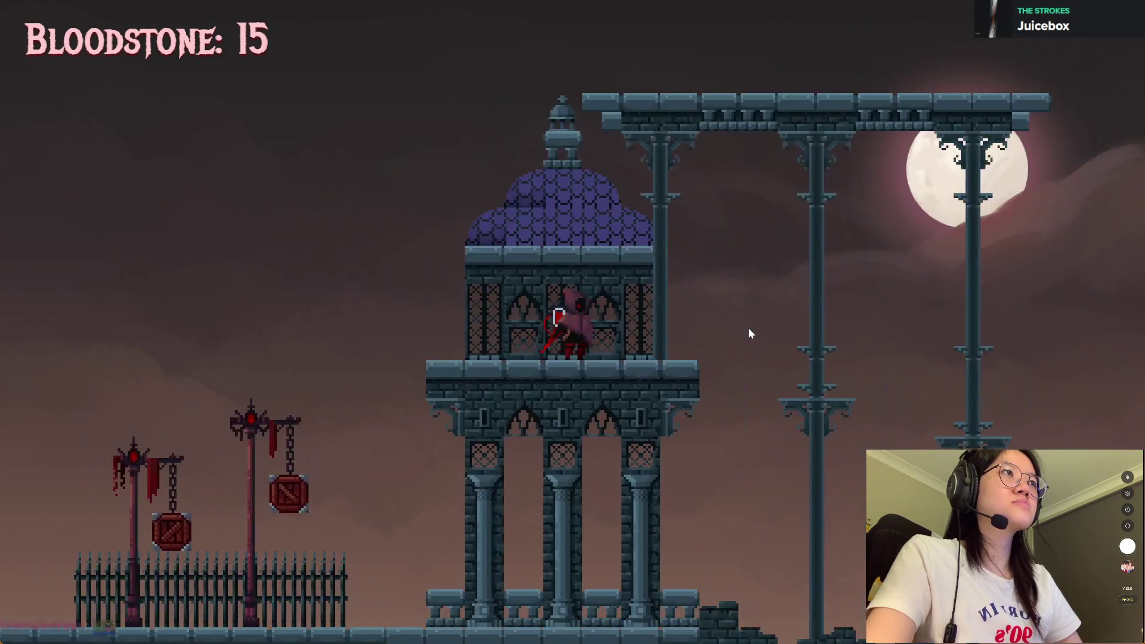
key("space")
key("Left")
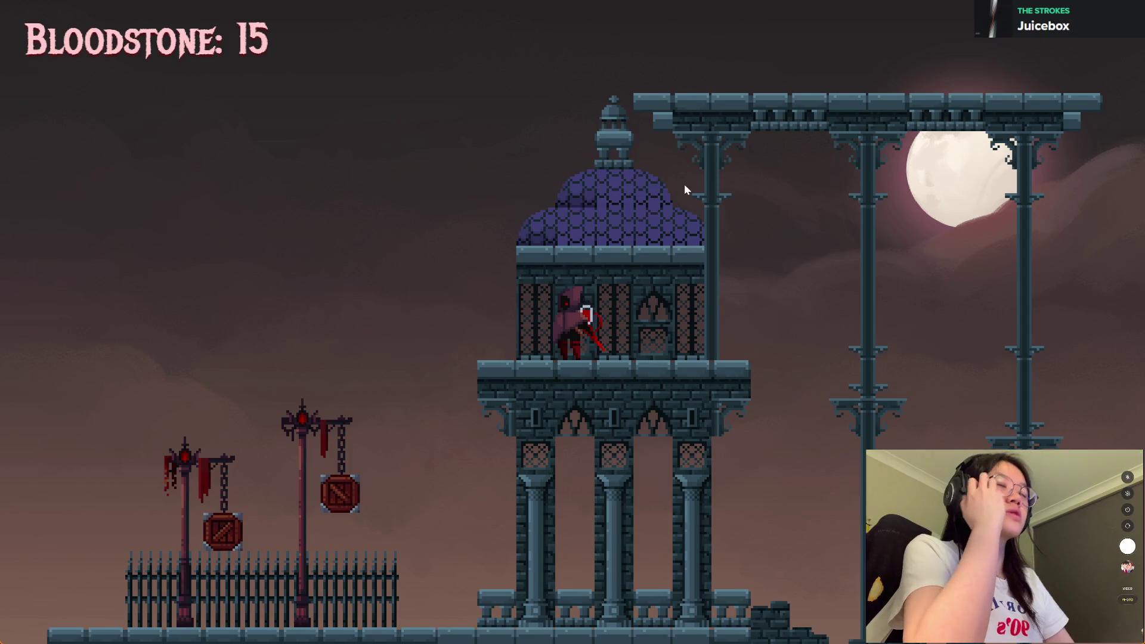
key("Escape")
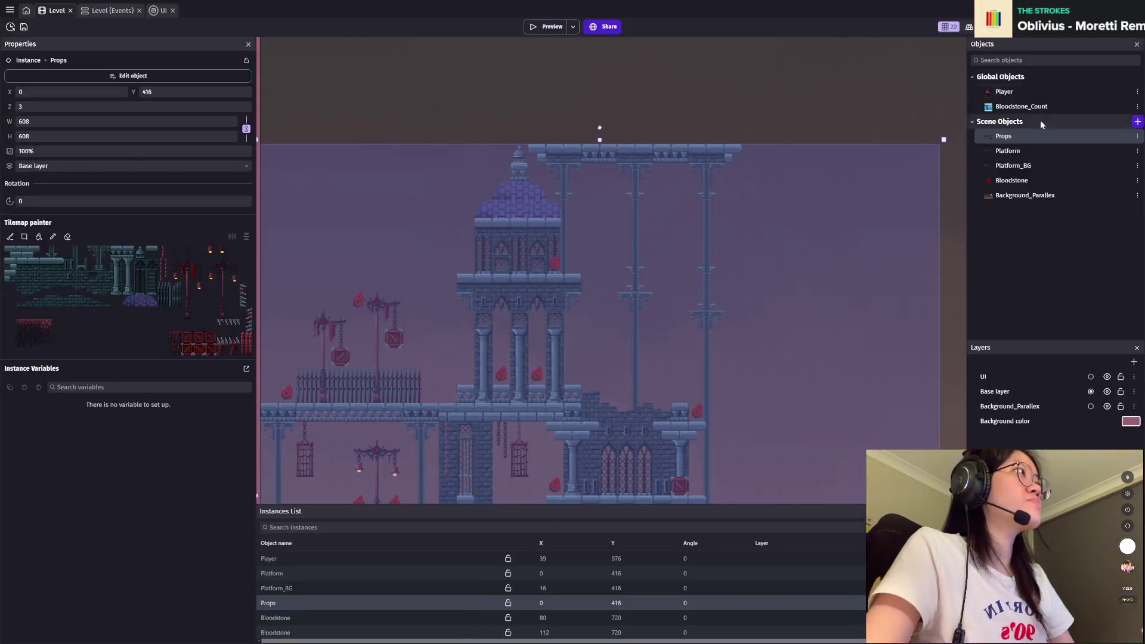
Step: Try the Tilemap painter on Platform and Platform_BG, switching between erase and rectangle tile painting
left_click(1030, 150)
scroll(535, 311, "up", 5)
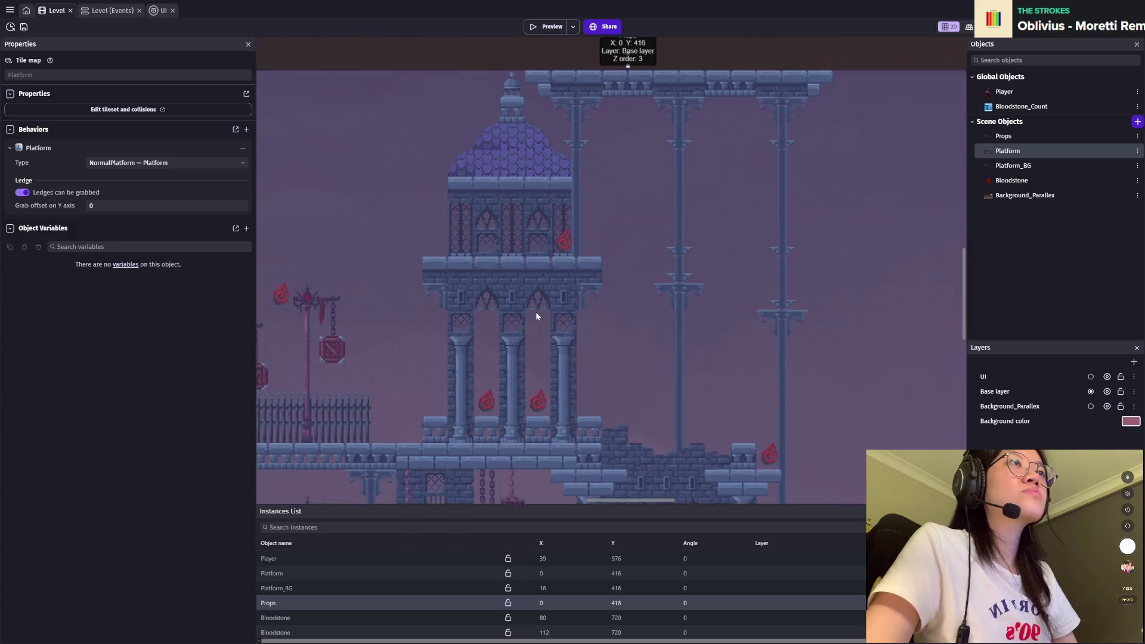
scroll(536, 316, "up", 1)
left_click(1041, 167)
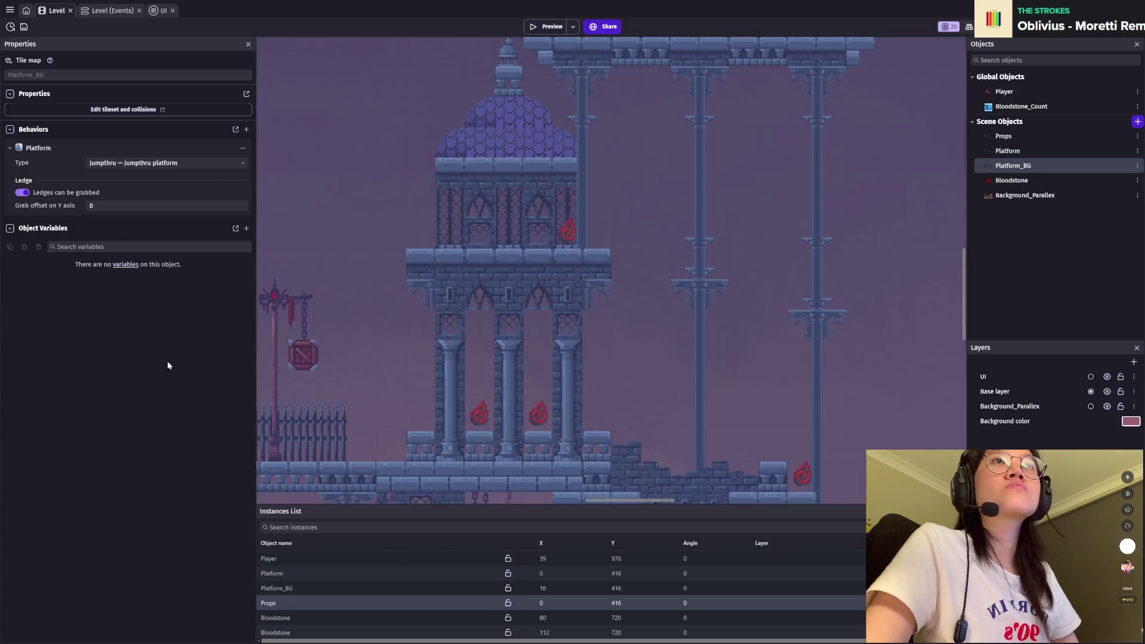
left_click(288, 589)
left_click(67, 237)
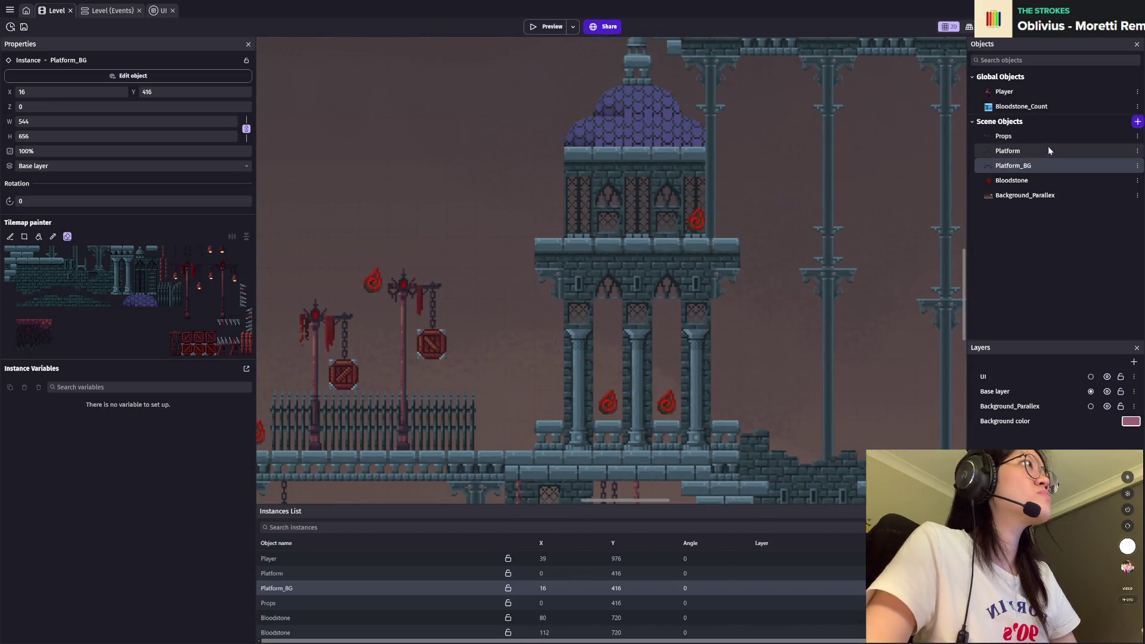
left_click(1050, 150)
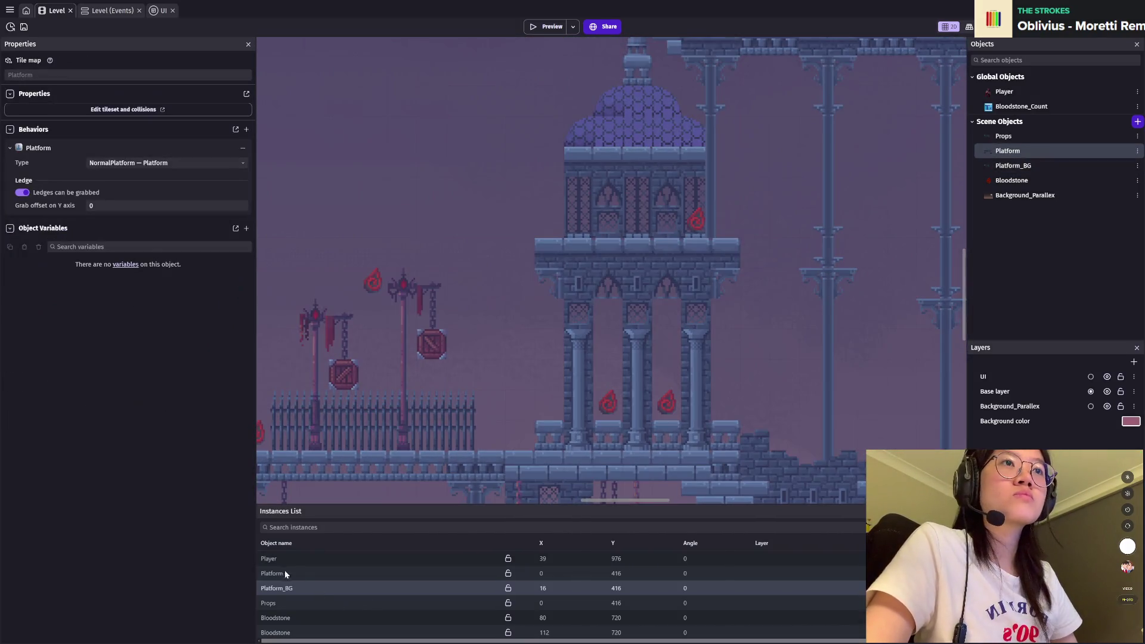
left_click(284, 572)
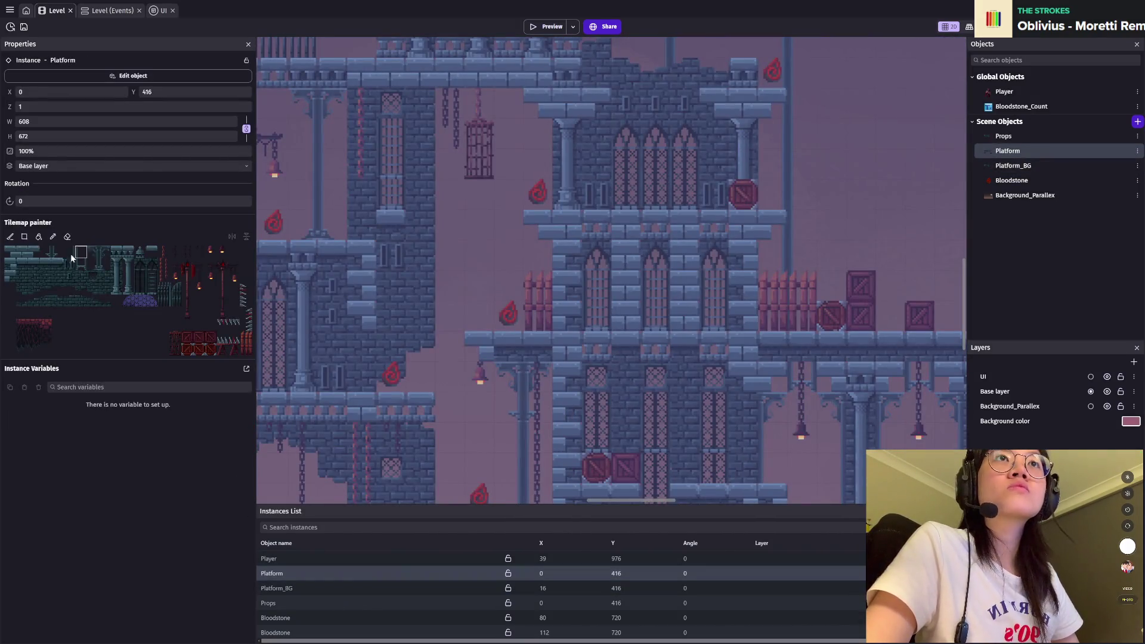
left_click(46, 263)
scroll(608, 131, "up", 5)
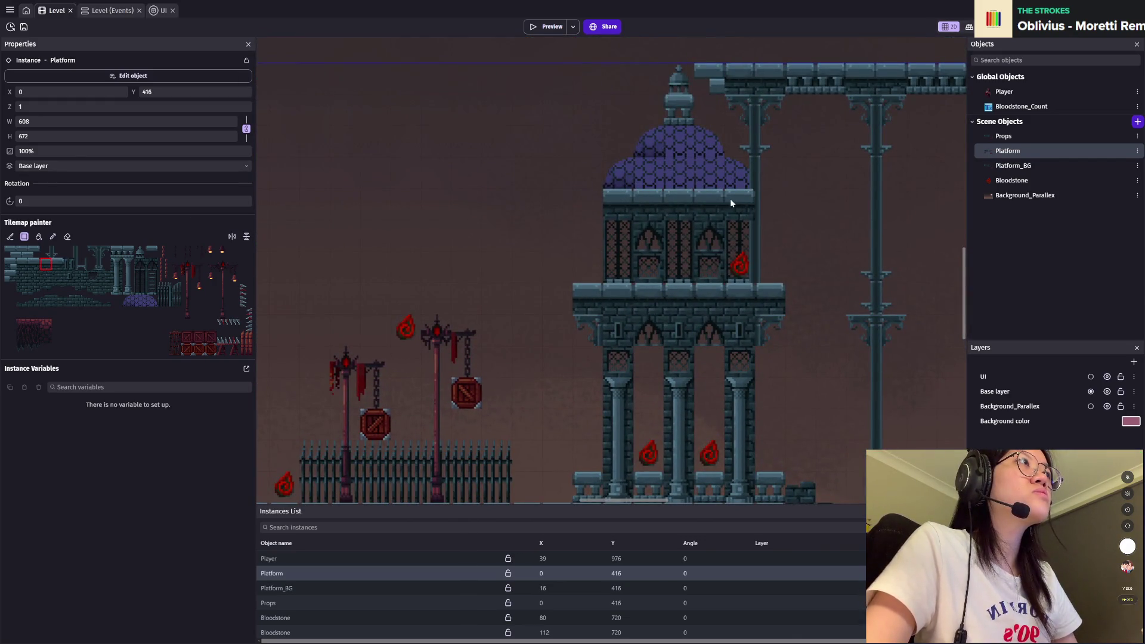
Step: Save the project with Props selected and launch a preview of the castle level
key("ctrl+s")
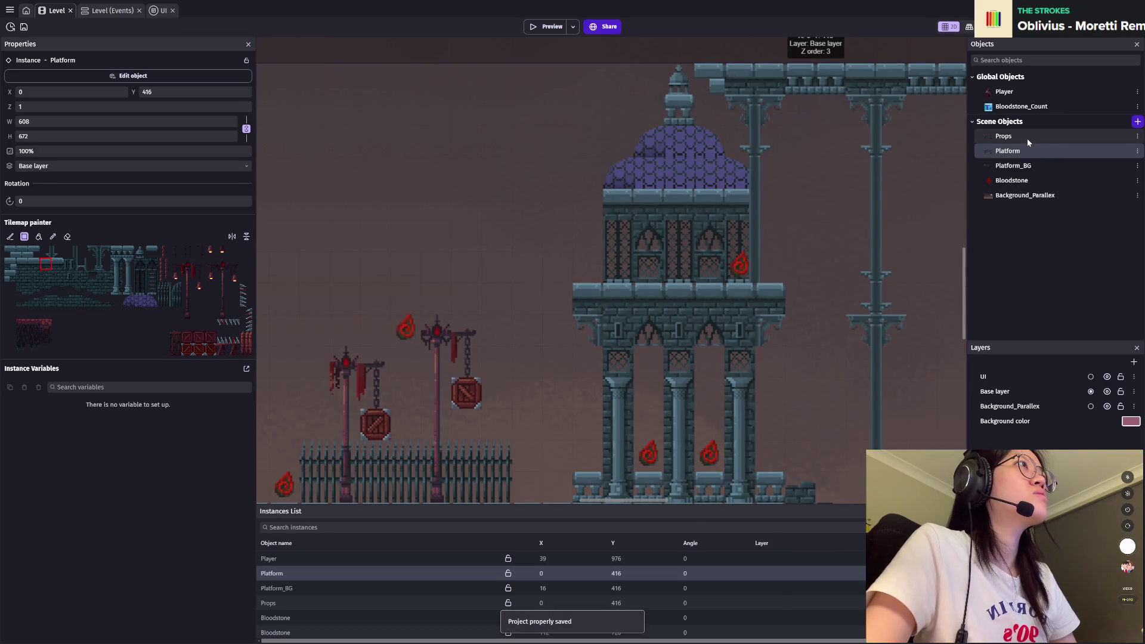
left_click(1027, 138)
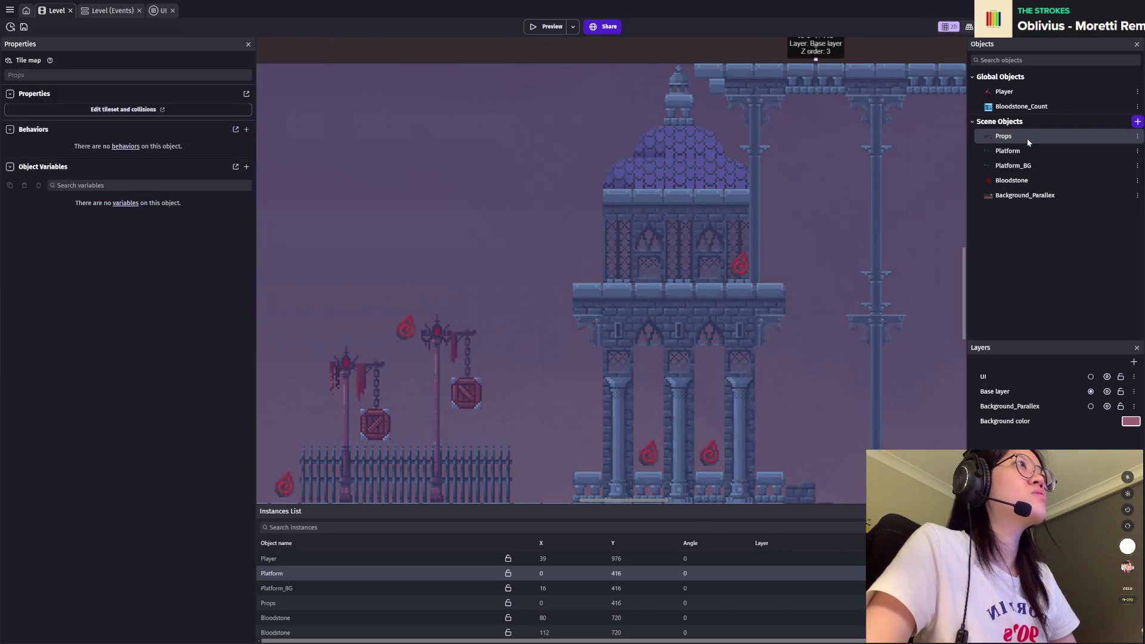
key("ctrl+s")
left_click(550, 26)
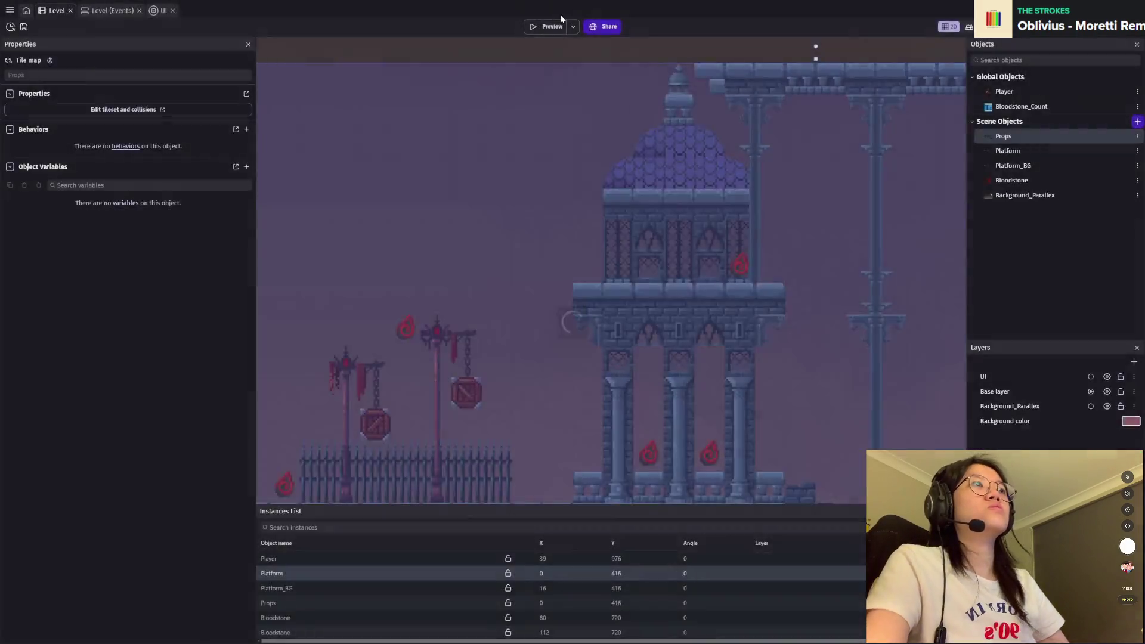
key("Right")
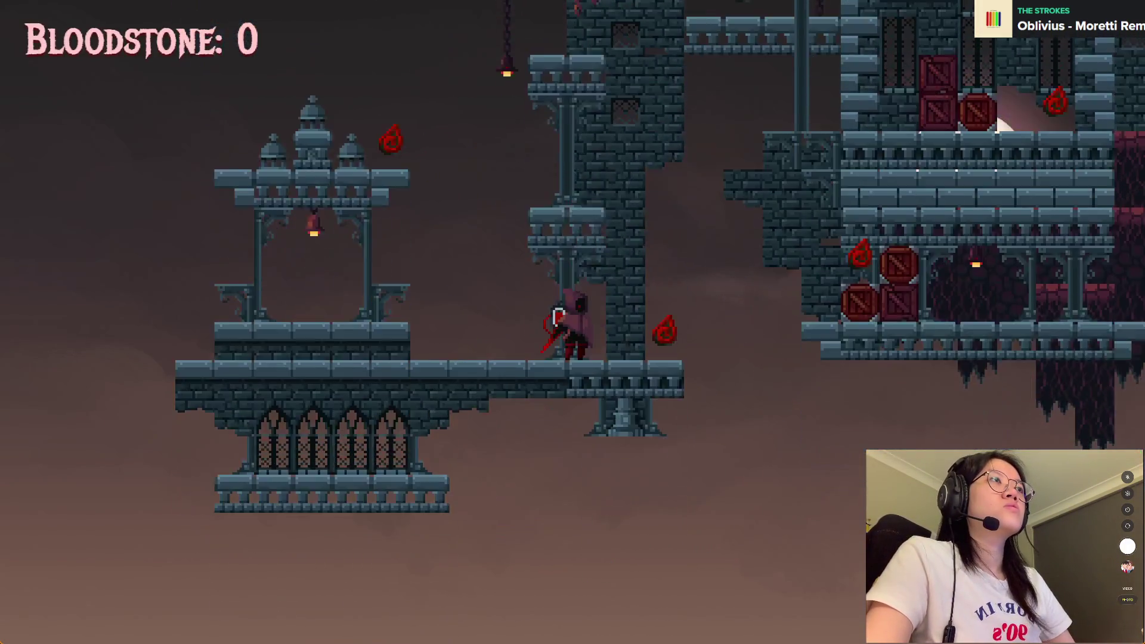
Step: Jump up through the castle ledges and across the hanging crates, collecting bloodstones
key("space")
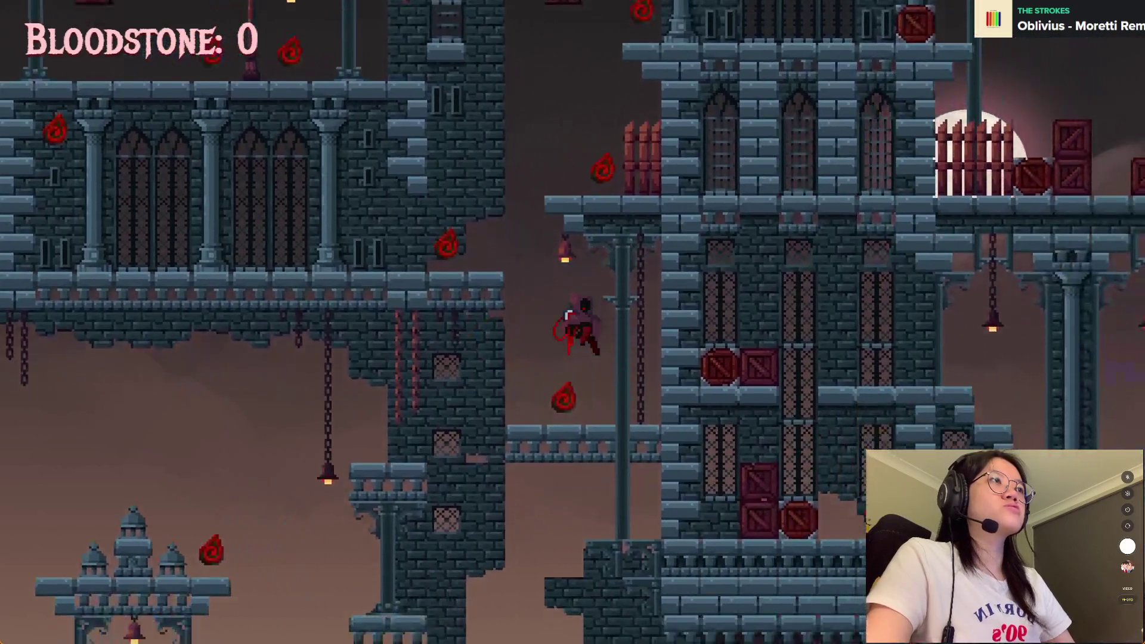
key("space")
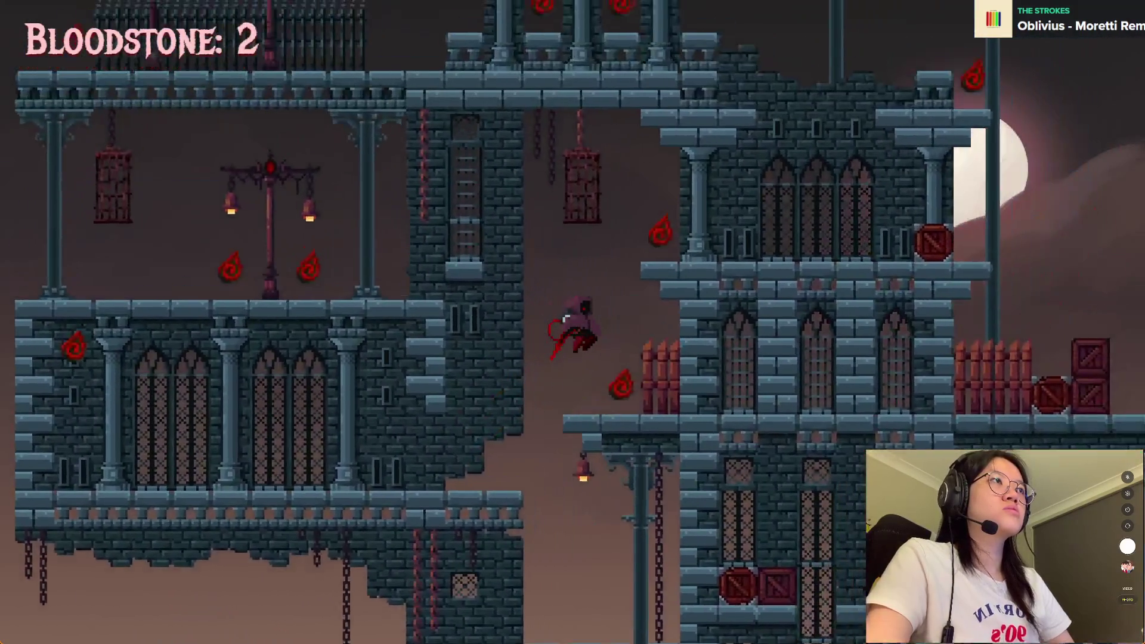
key("Left")
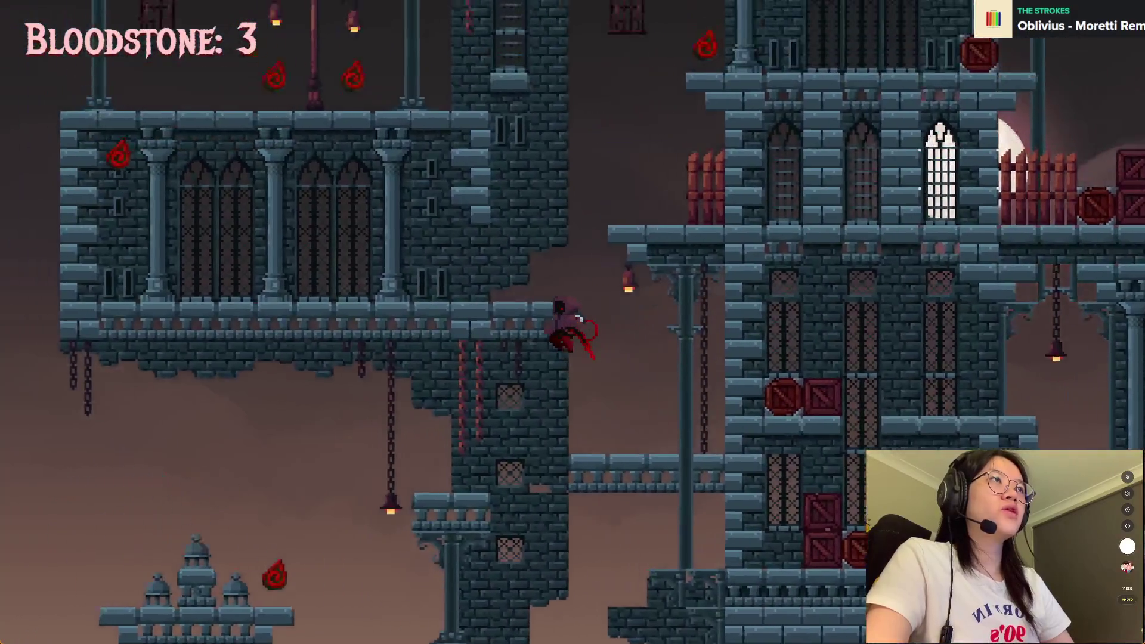
key("space")
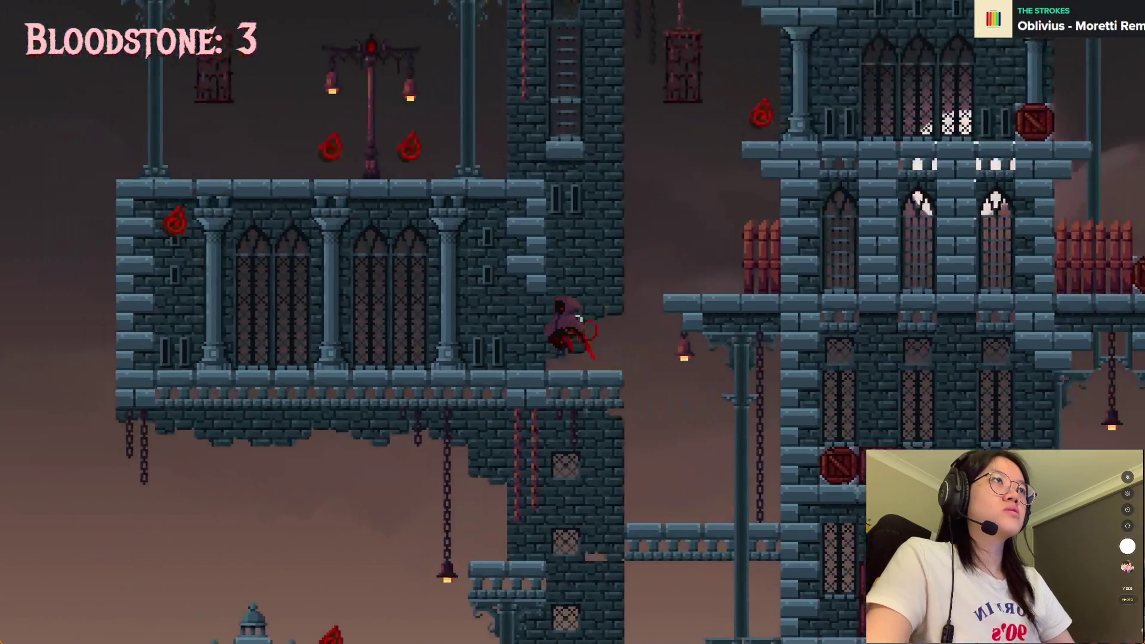
key("space")
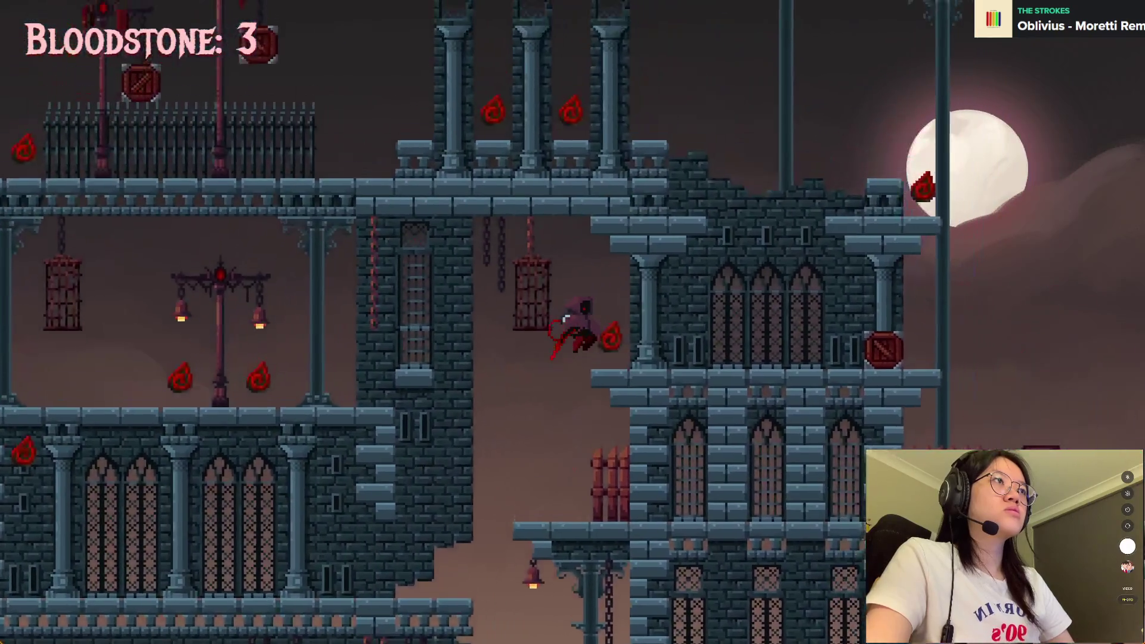
key("space")
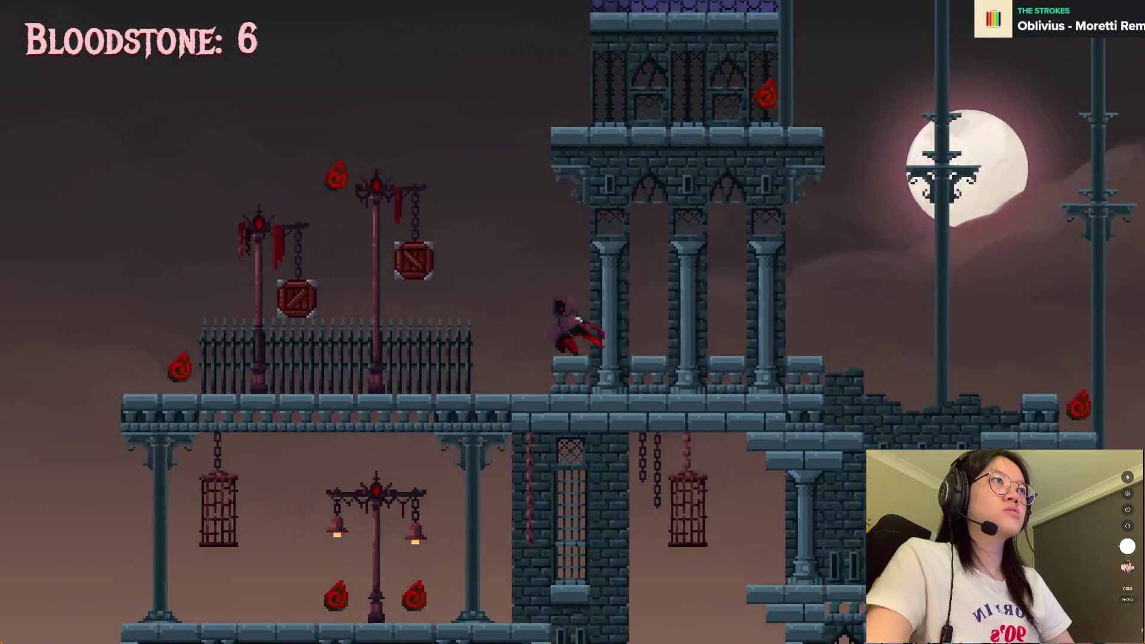
key("space")
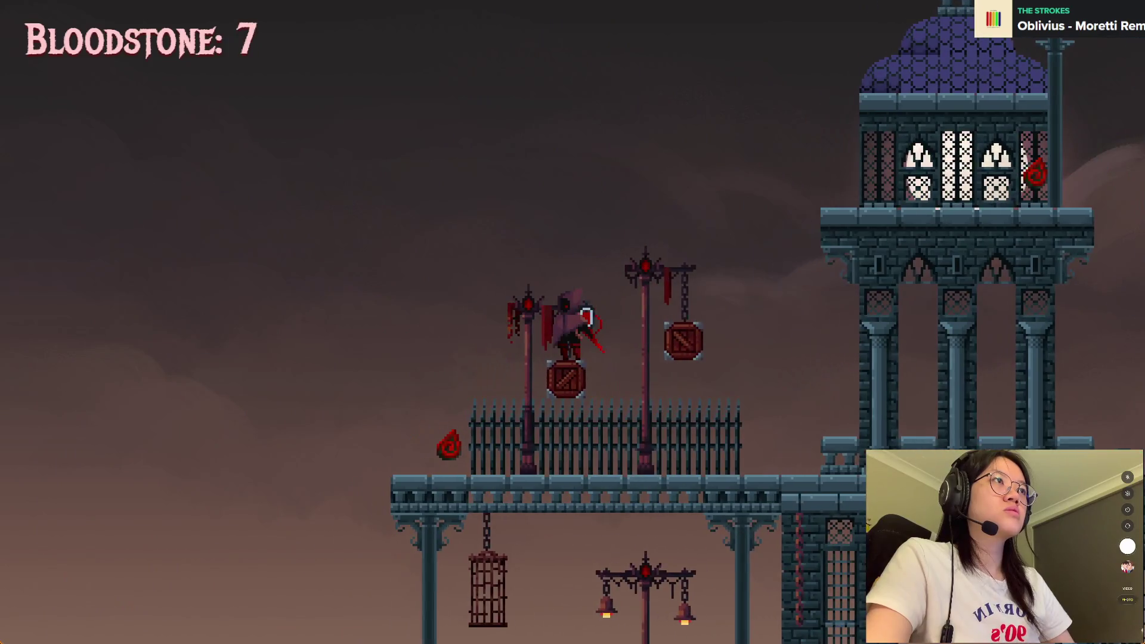
key("space")
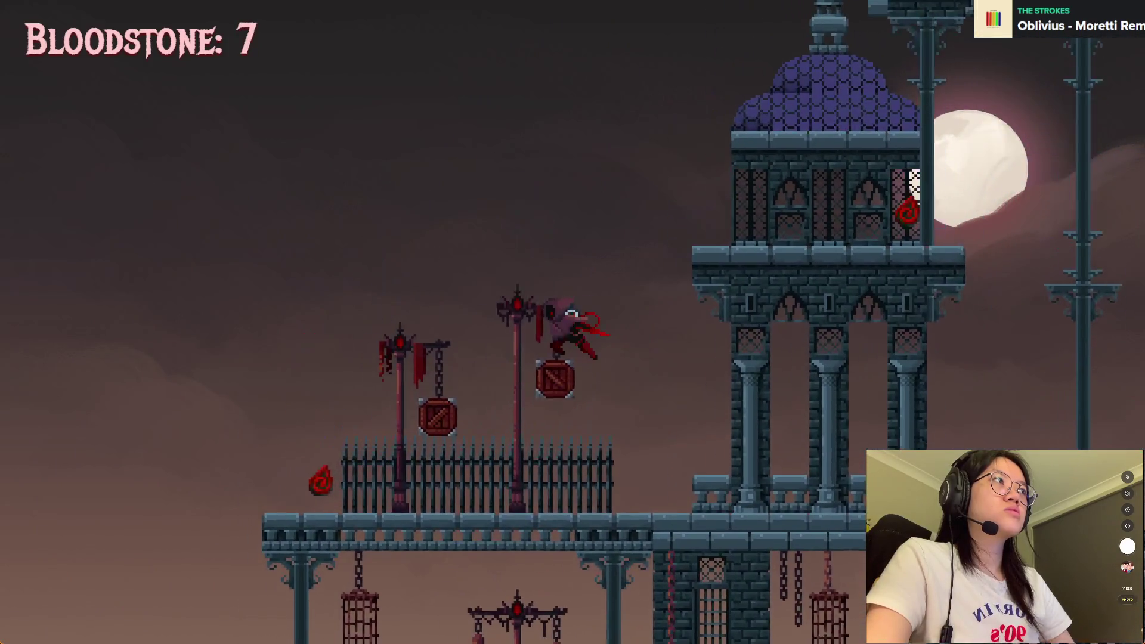
Step: Climb the purple dome and cross the bridge for 8 bloodstones, then close the preview
key("Right")
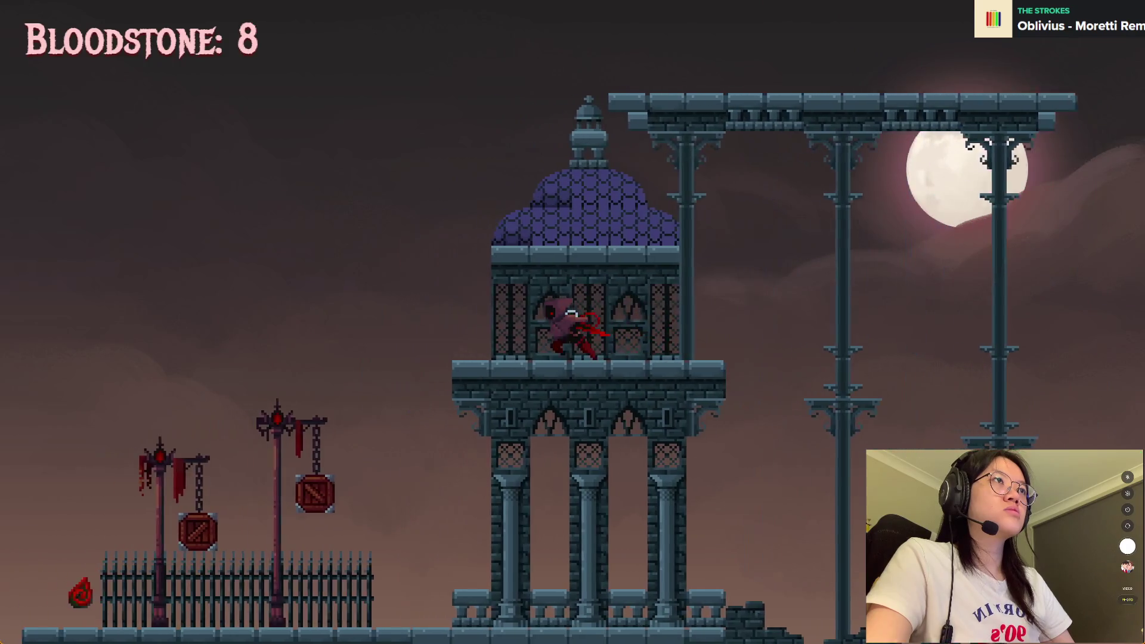
key("Left")
key("space")
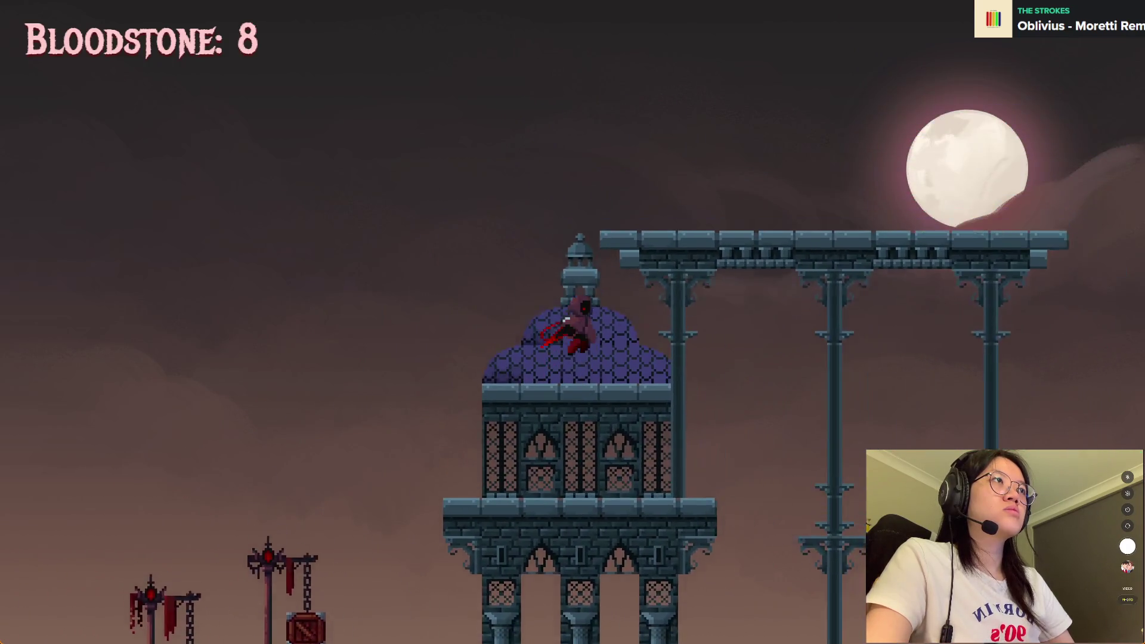
key("space")
key("Right")
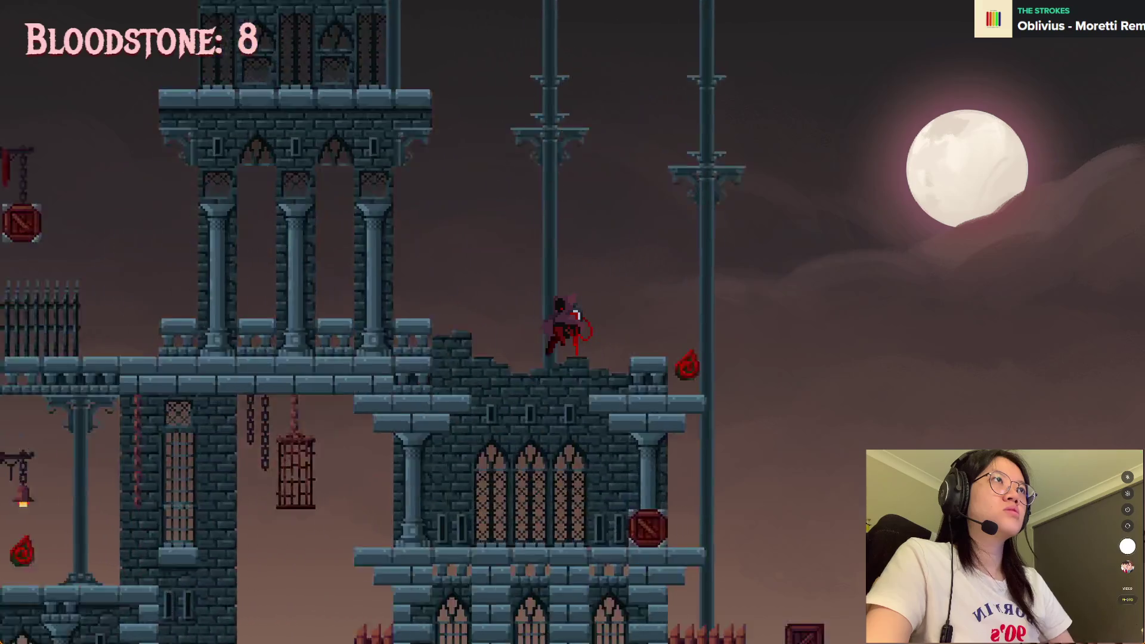
key("Left")
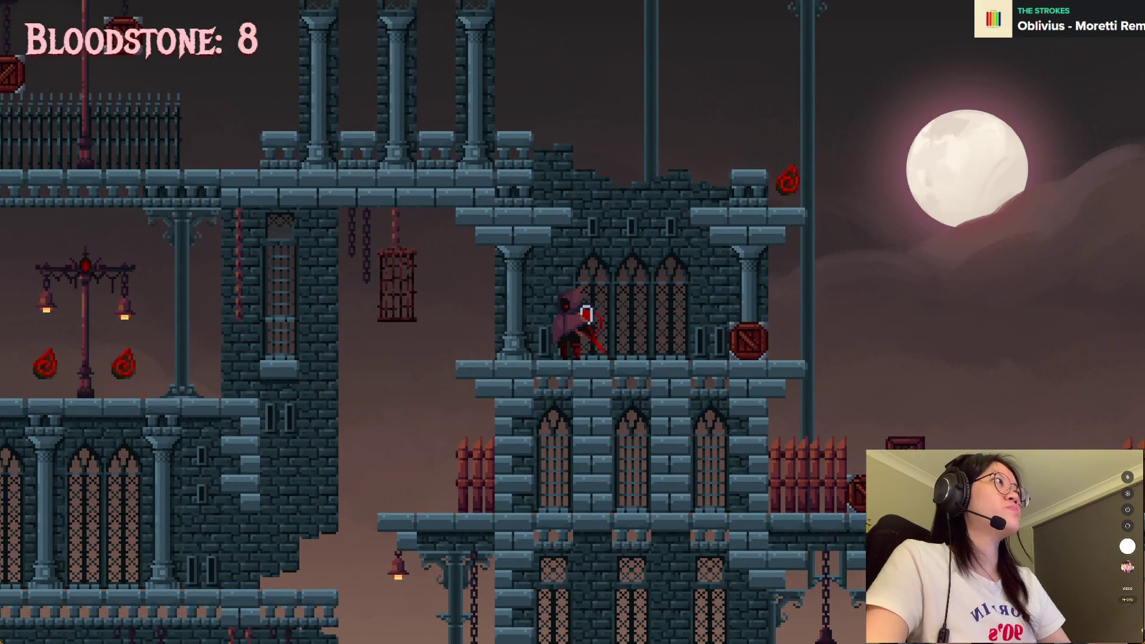
key("alt+Tab")
left_click(1020, 149)
Step: Select the Platform_BG tilemap, bring the bridge into view, and pick a tile for rectangle painting
scroll(437, 234, "up", 3)
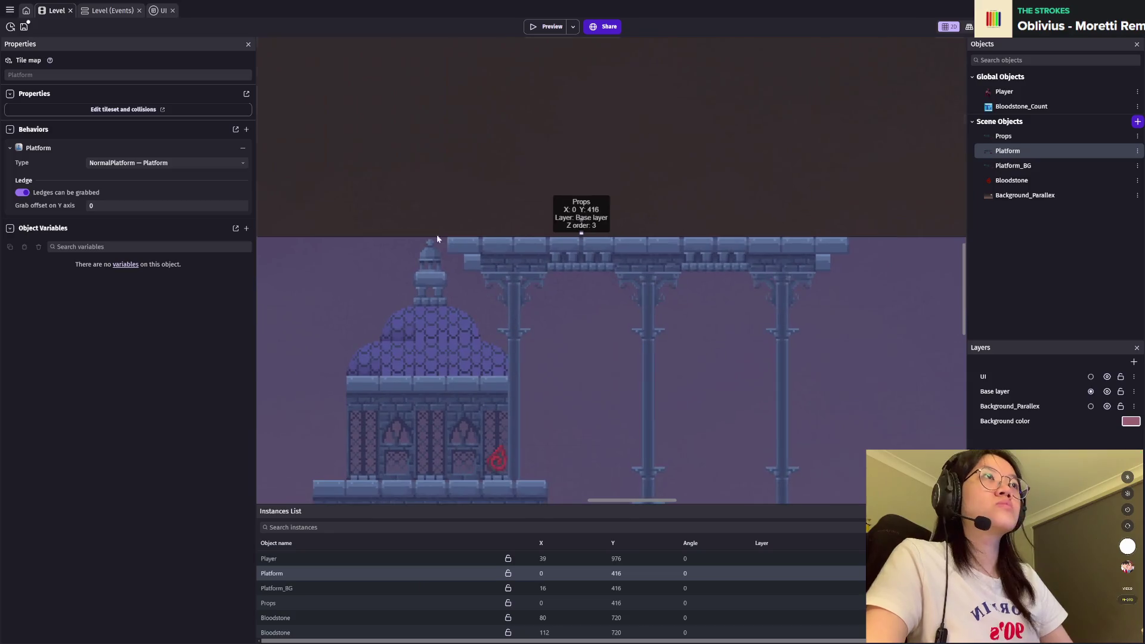
scroll(283, 259, "up", 2)
left_click(288, 588)
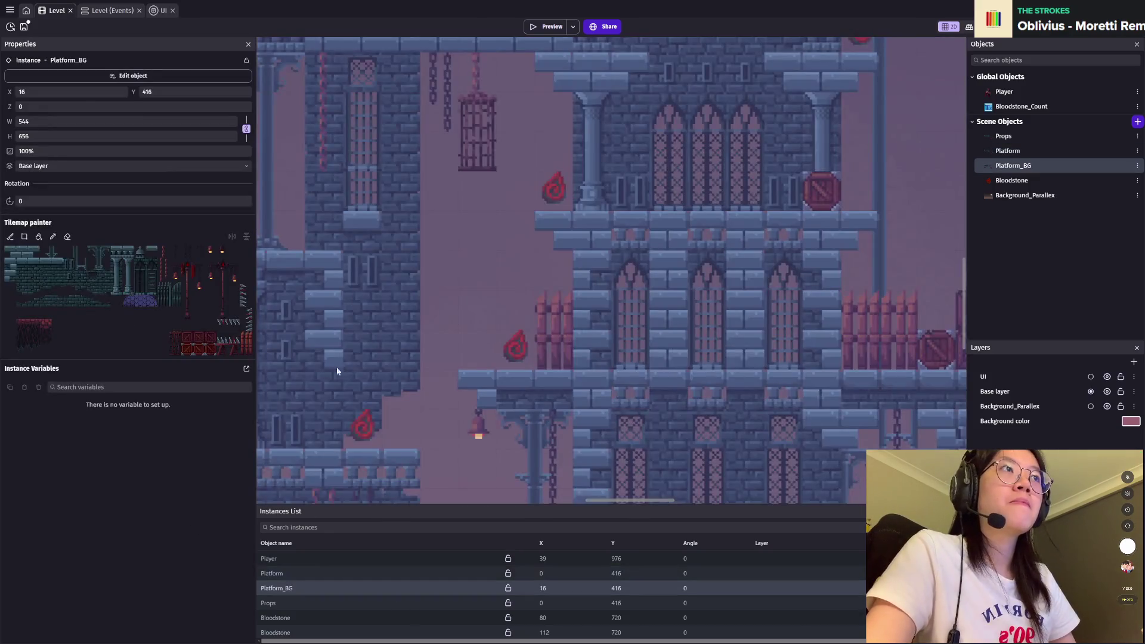
left_click_drag(630, 242, 362, 366)
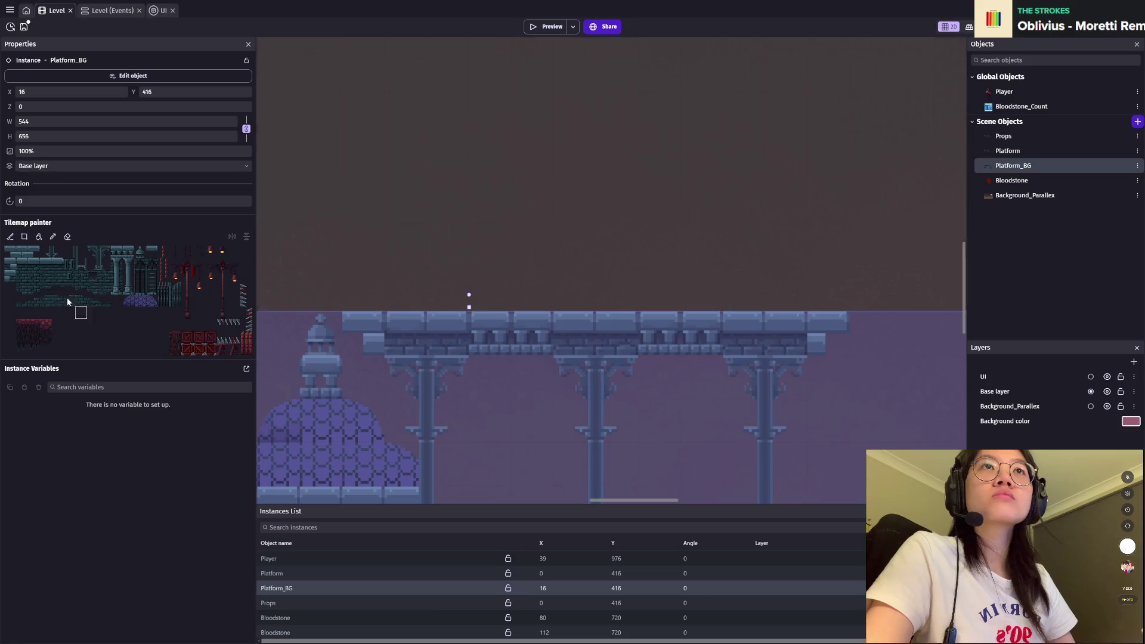
left_click(9, 256)
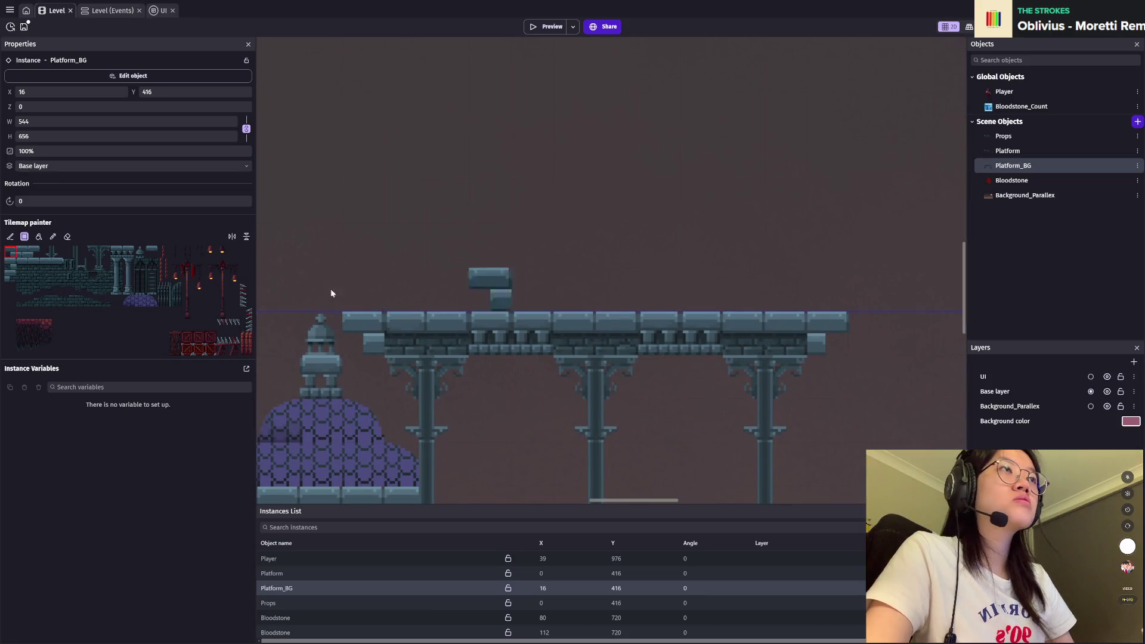
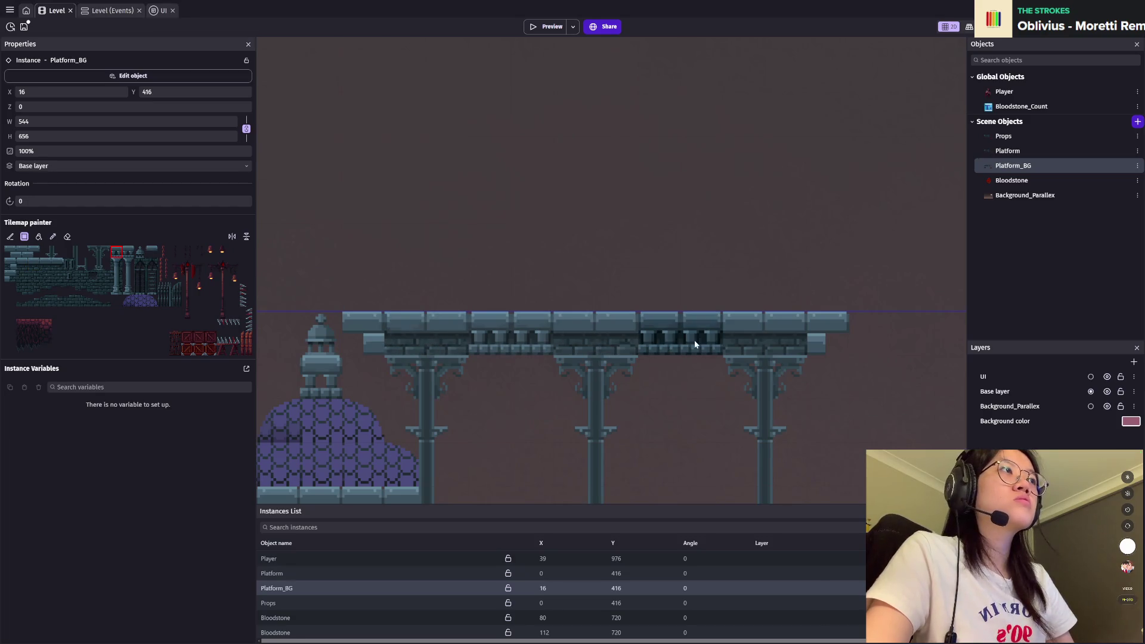
Step: Save the project and paint a chain tile hanging under the pillared beam
scroll(537, 328, "down", 5)
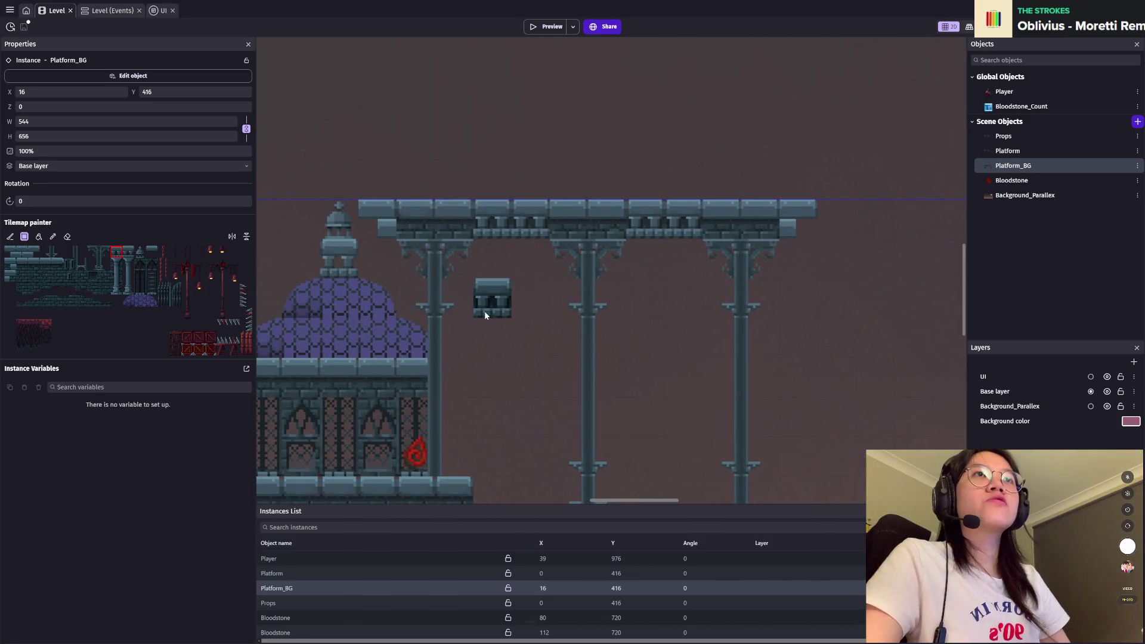
key("ctrl+s")
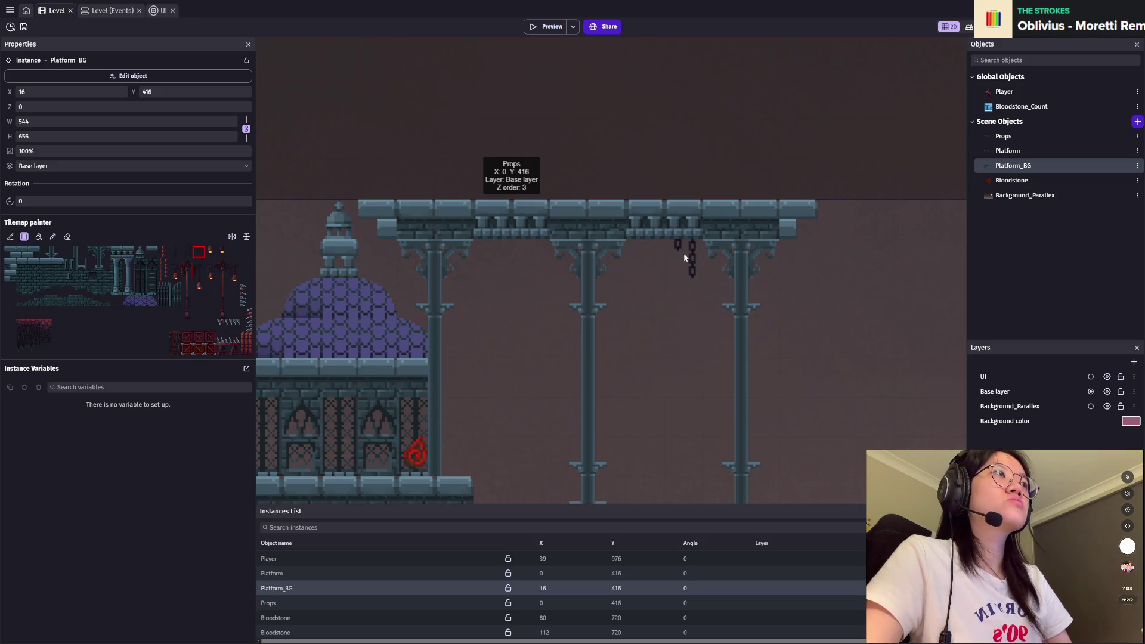
scroll(596, 209, "down", 3)
scroll(597, 209, "right", 4)
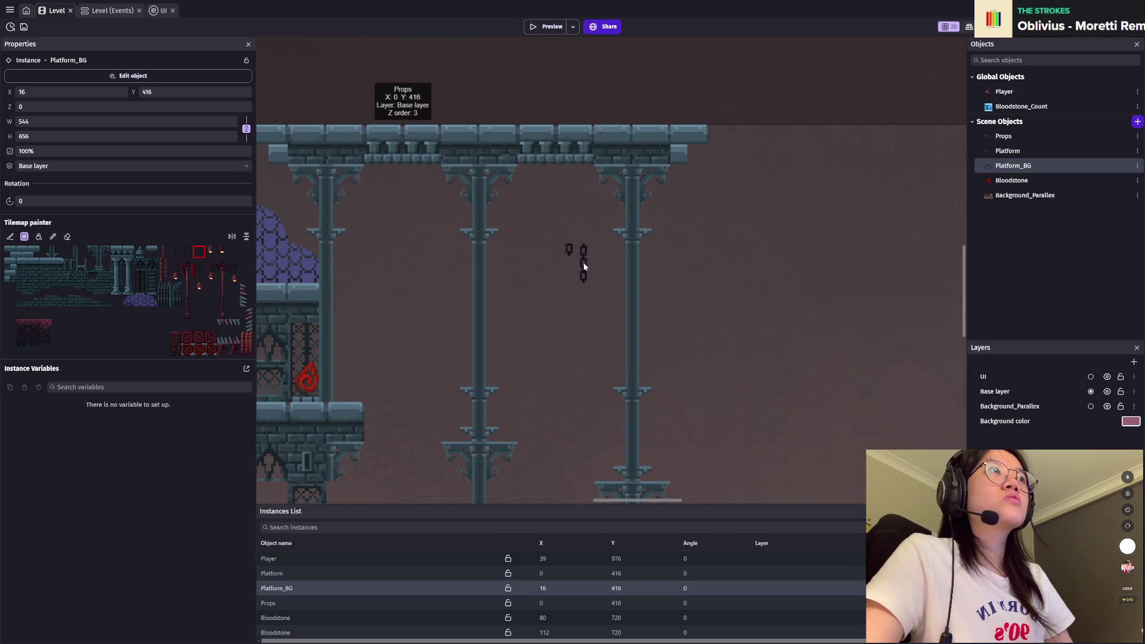
left_click(185, 259)
left_click(574, 210)
Step: Paint a longer red chain hanging down from the beam
scroll(680, 298, "down", 2)
scroll(696, 224, "left", 3)
scroll(651, 293, "up", 1)
scroll(571, 302, "up", 1)
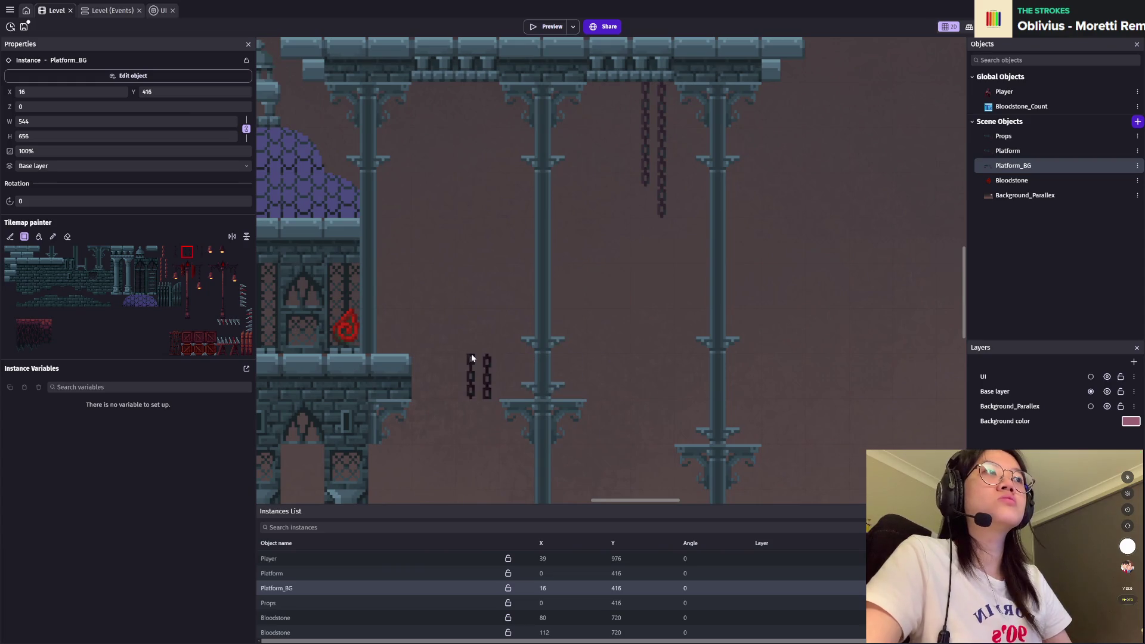
scroll(472, 353, "down", 2)
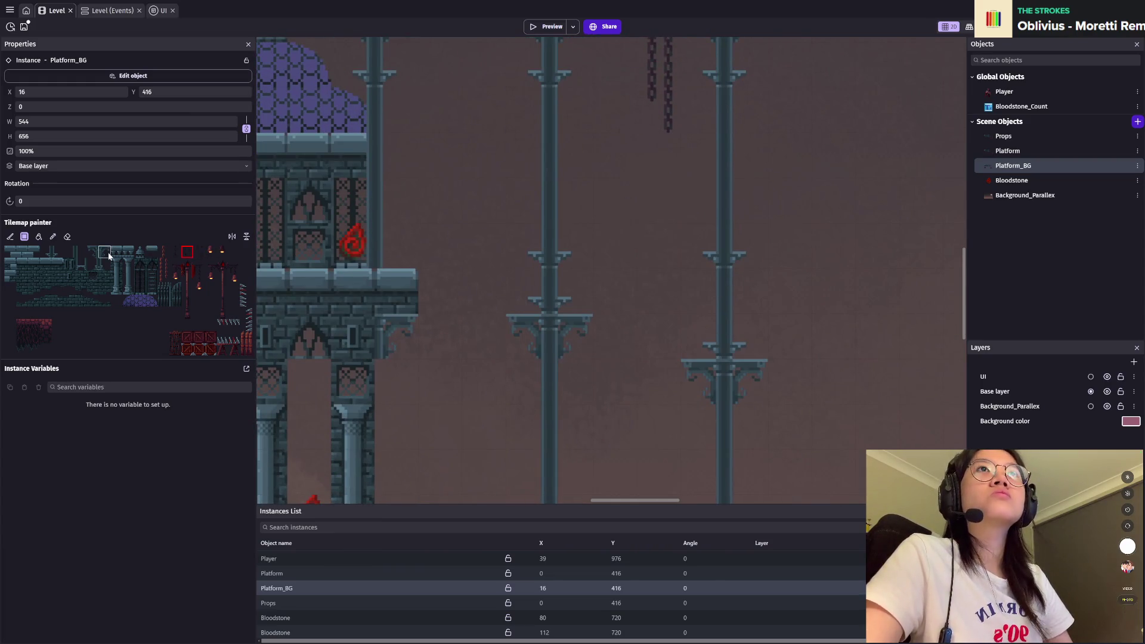
scroll(604, 259, "down", 2)
scroll(603, 259, "right", 2)
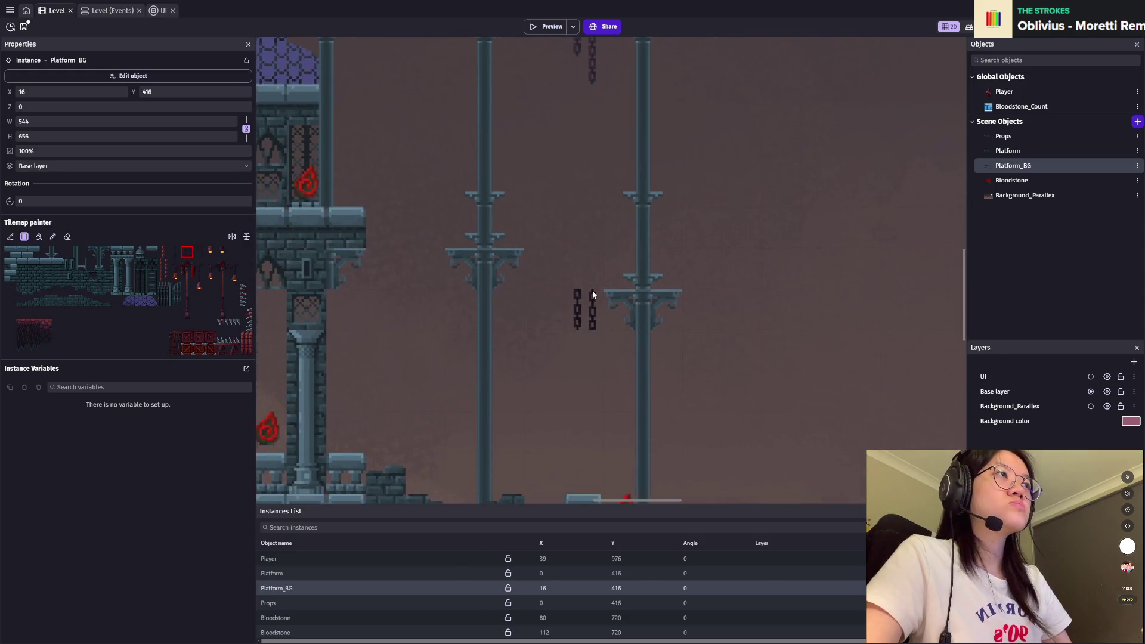
scroll(593, 291, "up", 1)
scroll(539, 405, "up", 4)
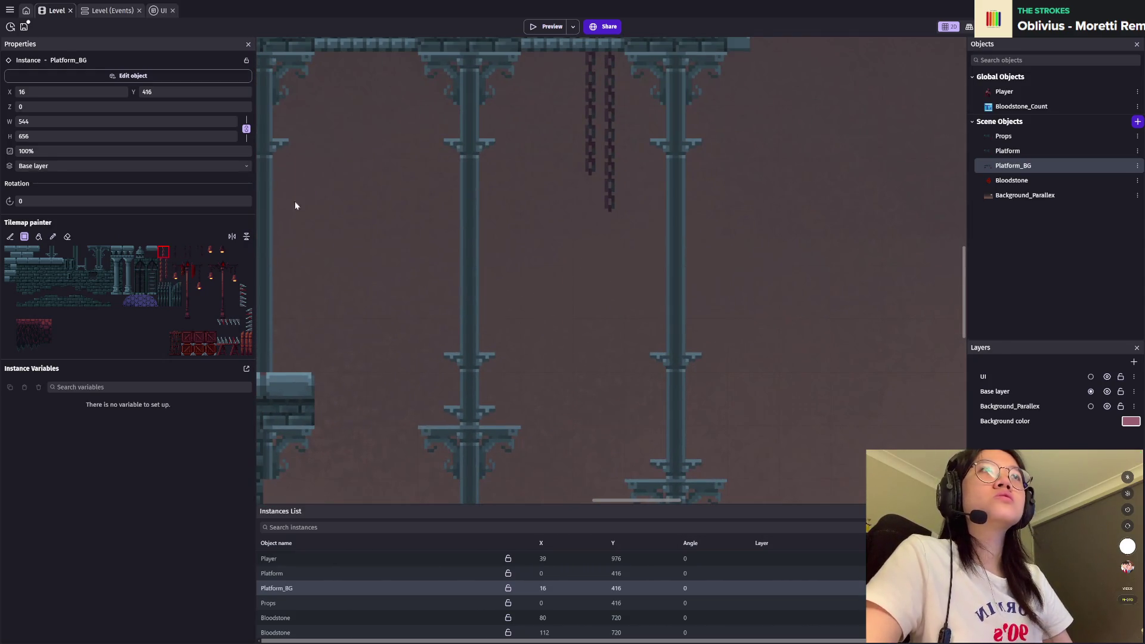
scroll(538, 177, "up", 1)
scroll(538, 178, "left", 2)
left_click_drag(496, 152, 486, 206)
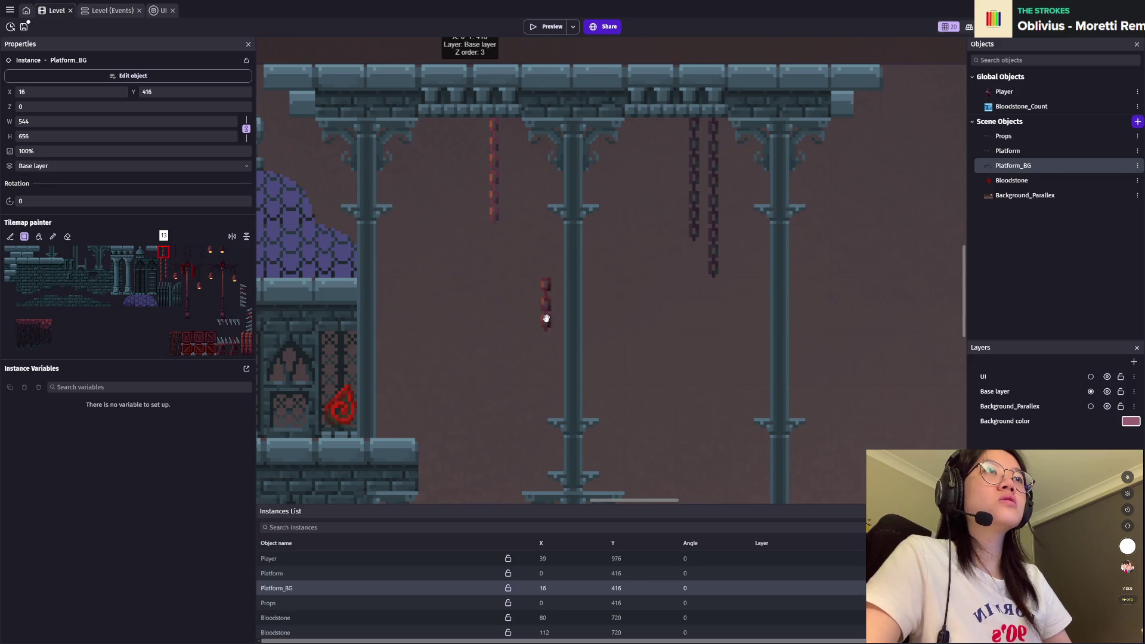
Step: Hang two red two-tile cages under the beam at the chain's end, then reselect the chain tile
scroll(546, 319, "left", 3)
scroll(676, 242, "down", 1)
left_click_drag(175, 336, 176, 351)
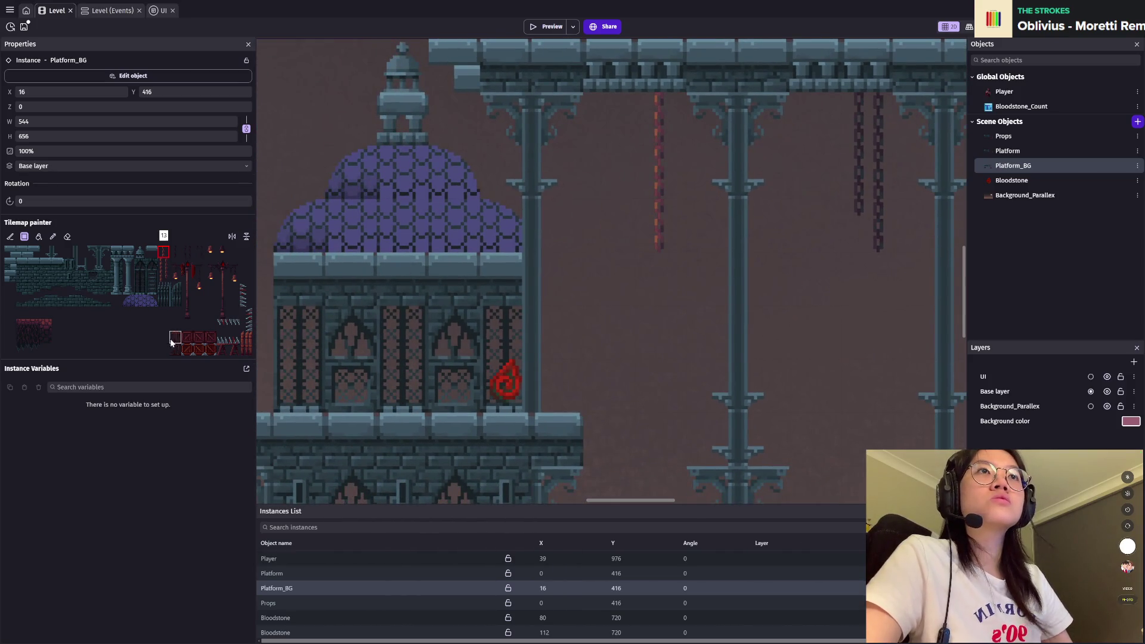
left_click(646, 285)
scroll(781, 317, "down", 2)
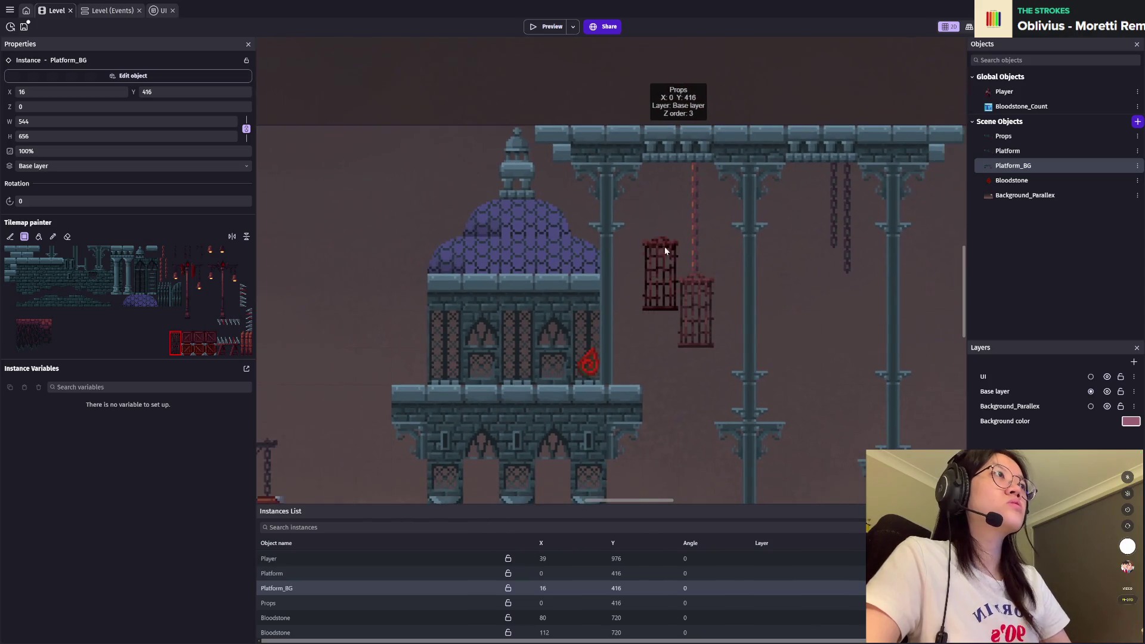
left_click(654, 251)
left_click(164, 253)
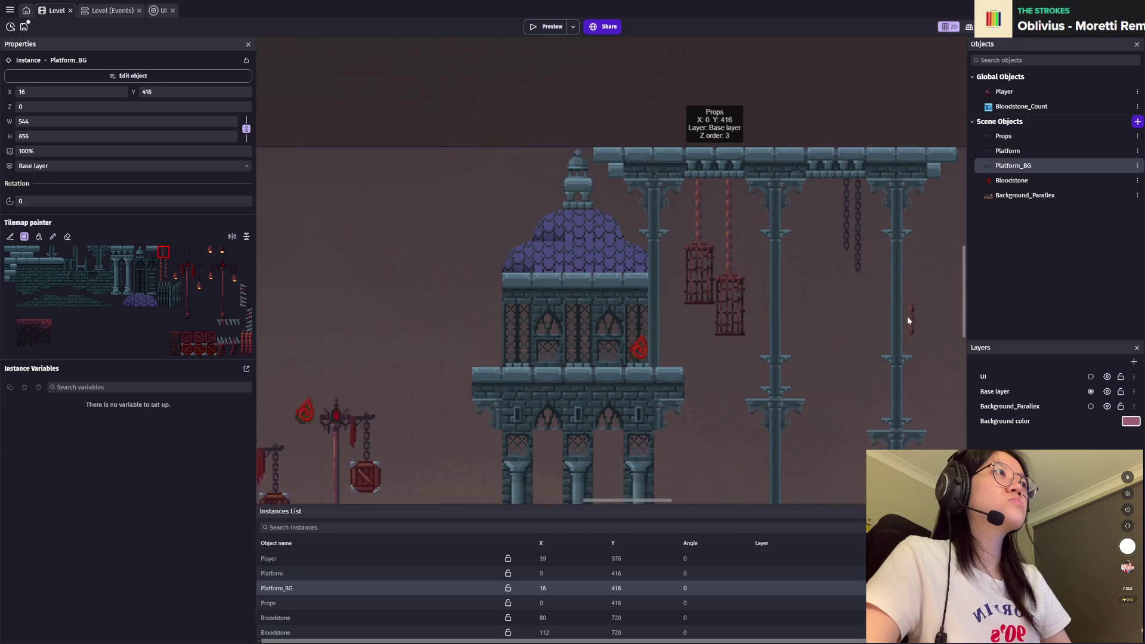
scroll(908, 316, "down", 3)
scroll(643, 307, "up", 2)
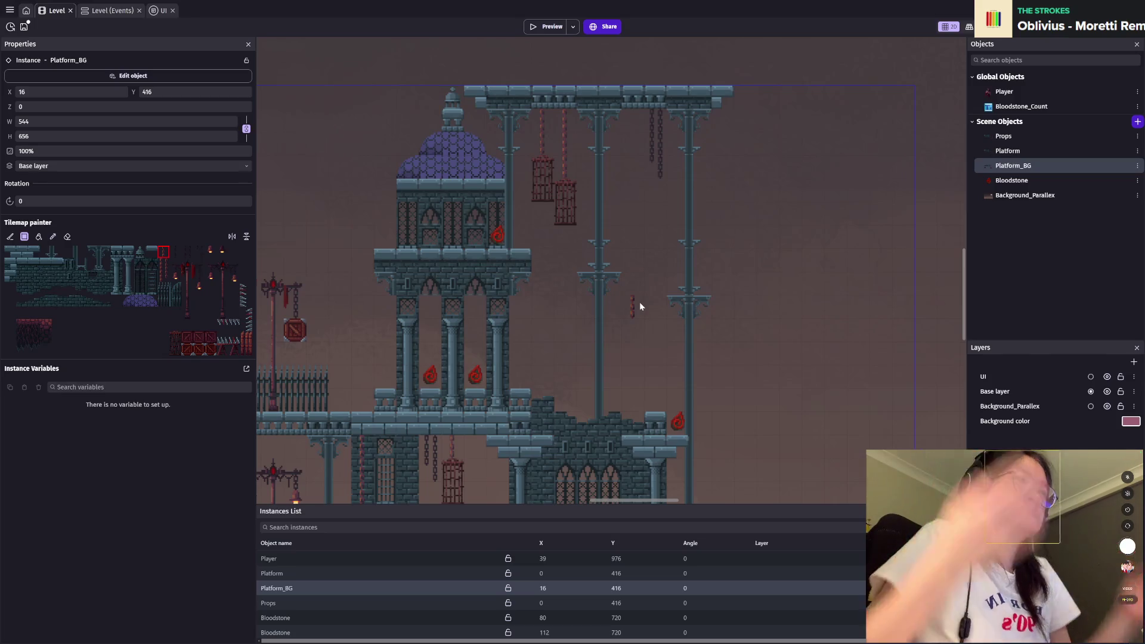
scroll(565, 261, "up", 1)
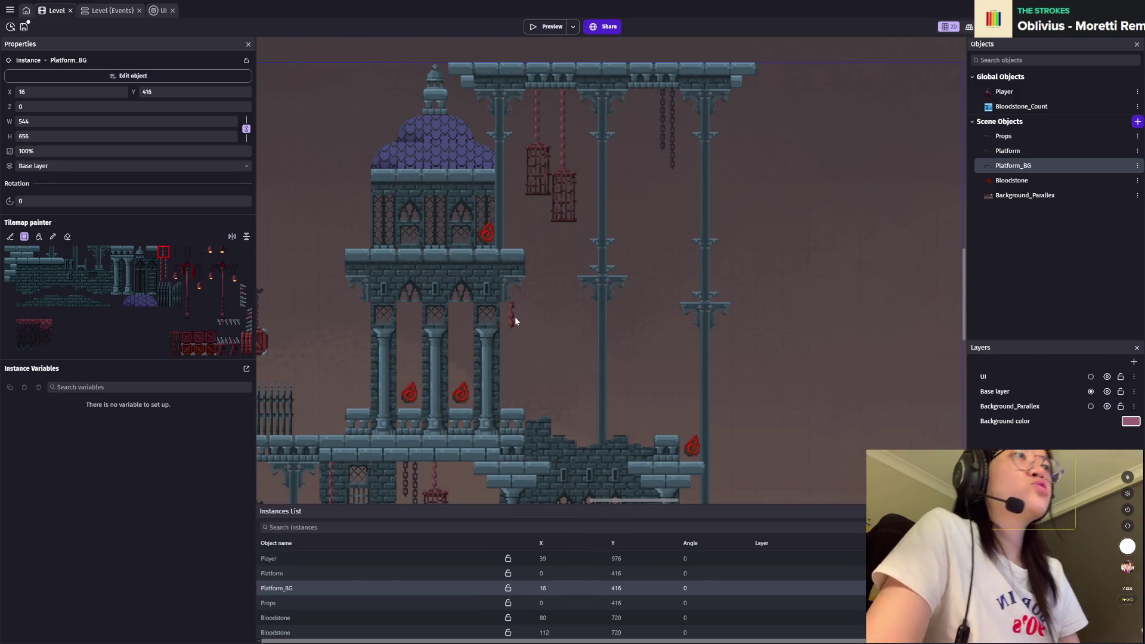
scroll(590, 332, "down", 2)
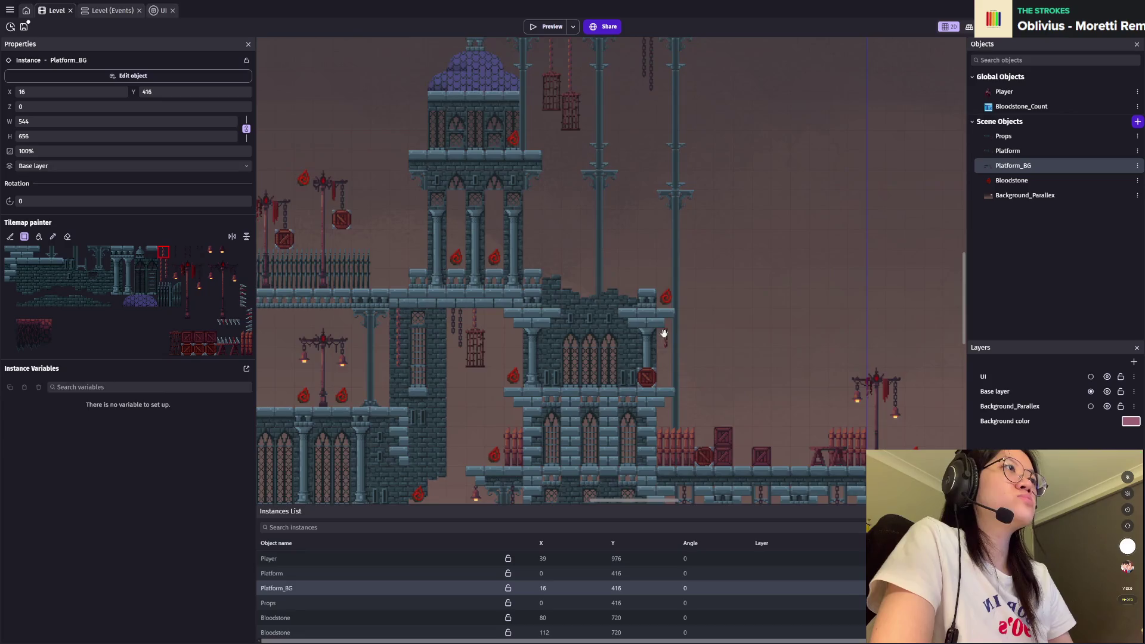
scroll(545, 244, "up", 2)
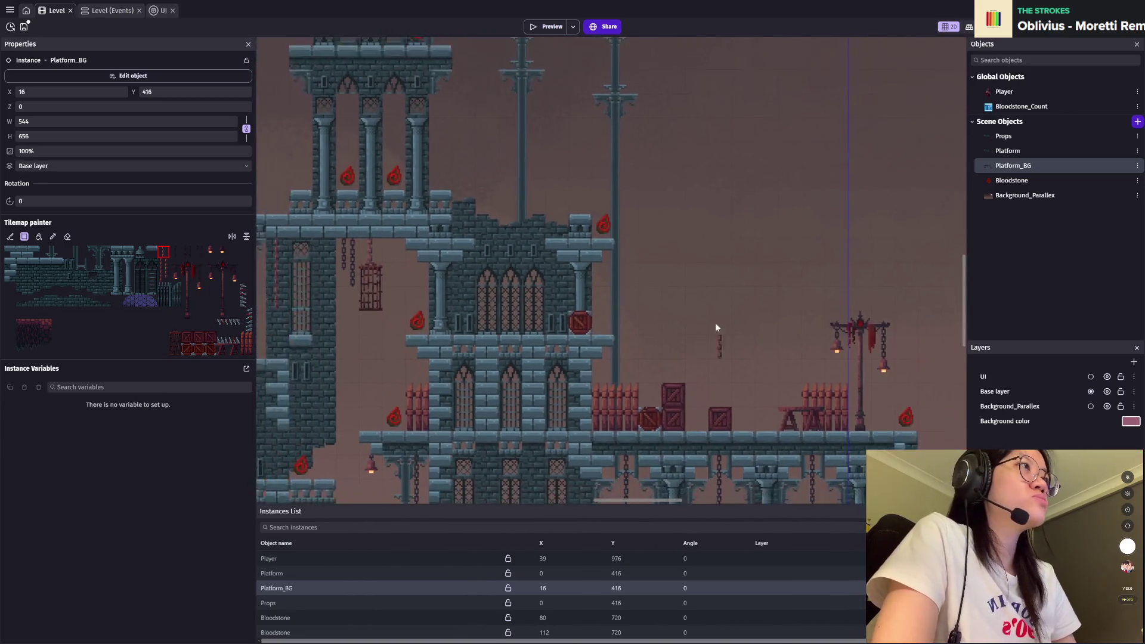
scroll(629, 303, "down", 1)
scroll(475, 173, "down", 2)
scroll(645, 353, "down", 2)
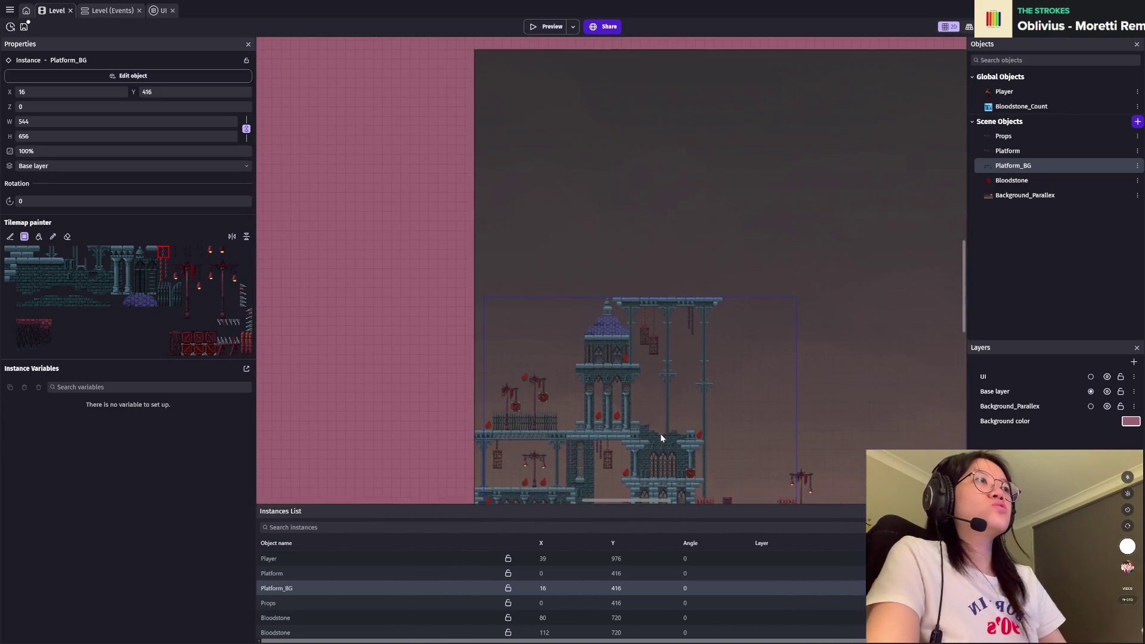
Step: Save the project with Ctrl+S
scroll(660, 437, "up", 2)
scroll(575, 244, "down", 2)
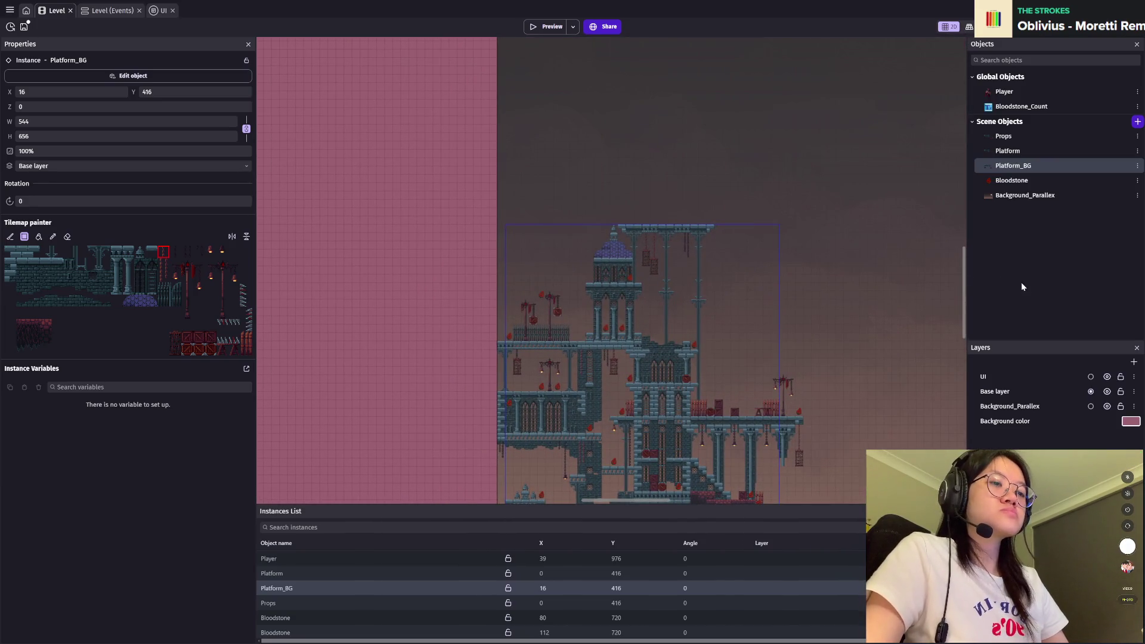
key("ctrl+s")
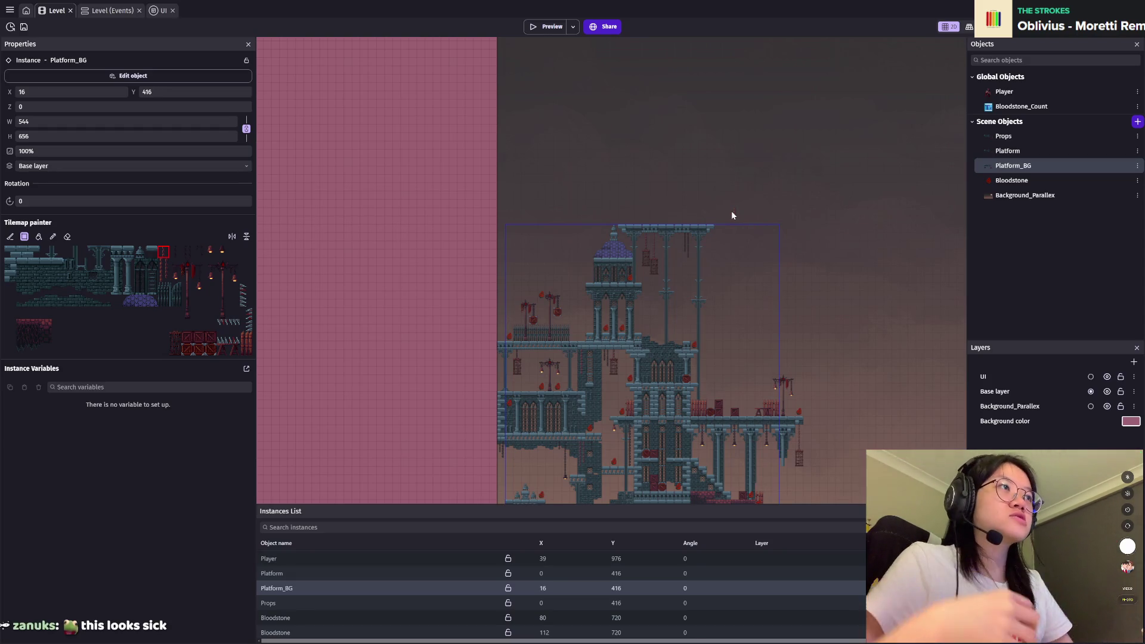
Step: Zoom in on the tower and show the Platform_BG tilemap's properties and Jumpthru behavior
scroll(731, 214, "down", 3)
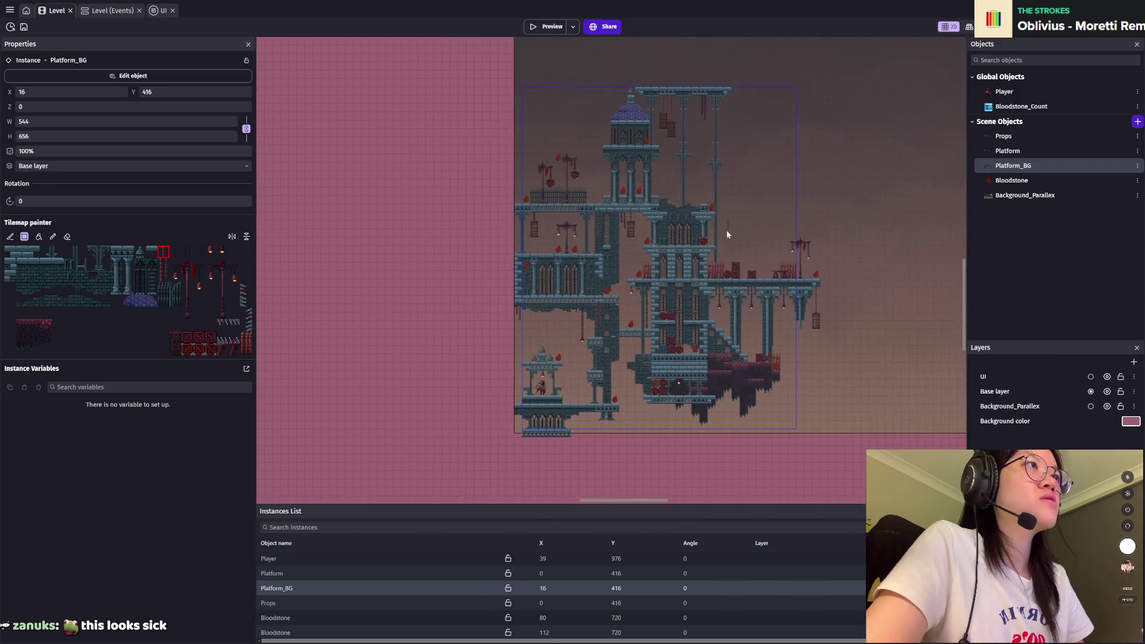
scroll(726, 234, "up", 2)
scroll(667, 302, "up", 2)
scroll(626, 250, "up", 2)
scroll(622, 275, "up", 1)
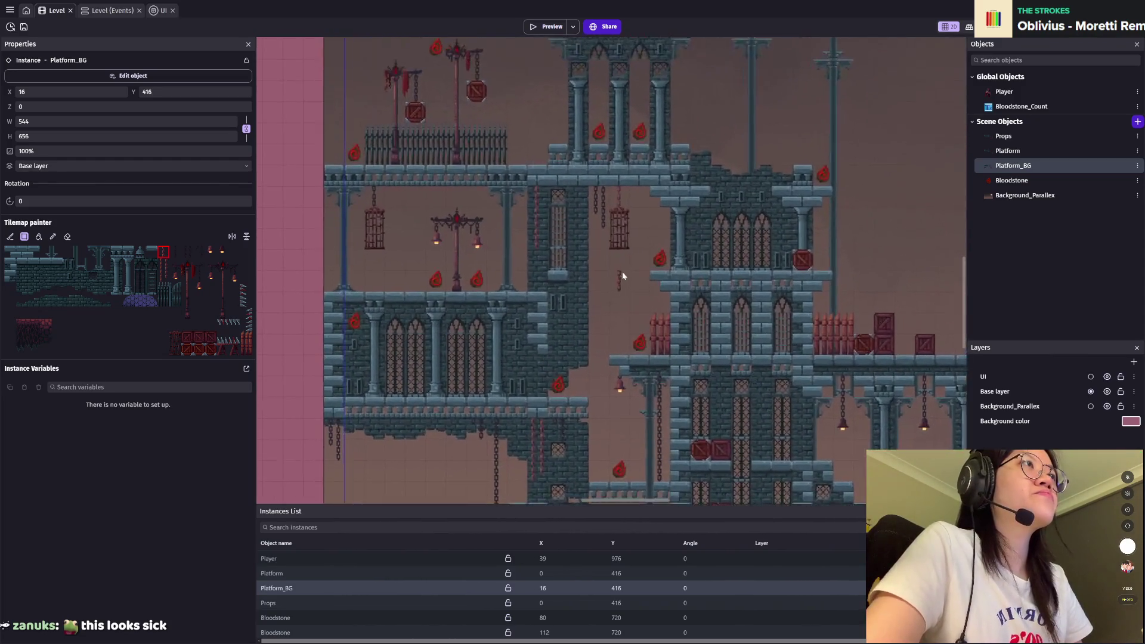
scroll(650, 273, "up", 1)
left_click(1012, 166)
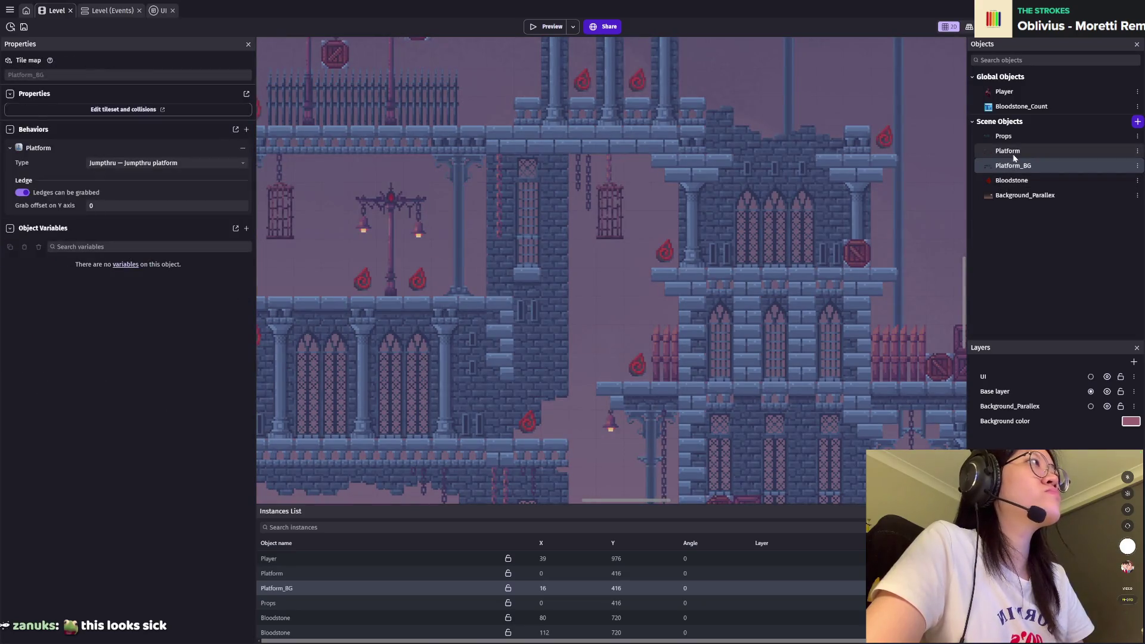
Step: Select the Platform tilemap instance and paint stone tiles extending the ledge
left_click(1014, 155)
scroll(589, 323, "up", 2)
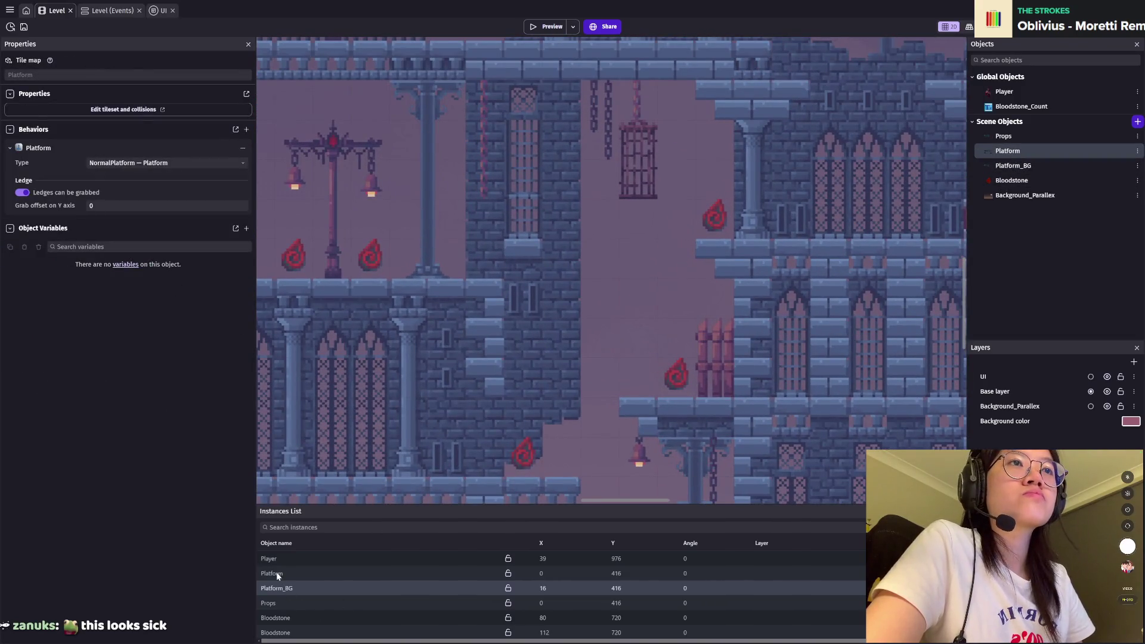
left_click(277, 574)
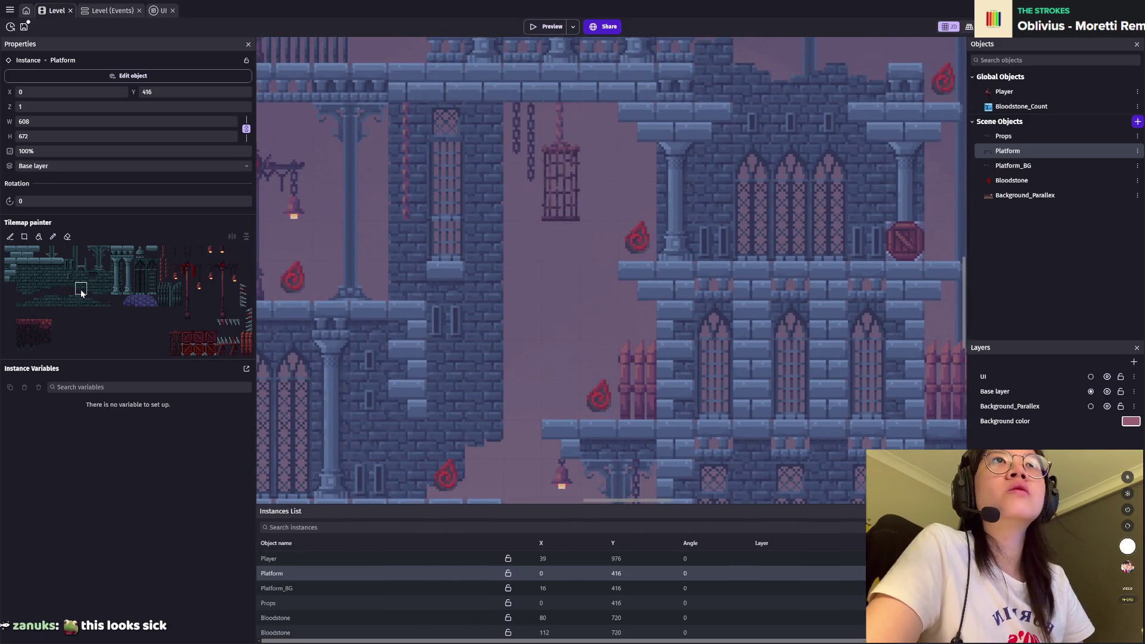
left_click(47, 288)
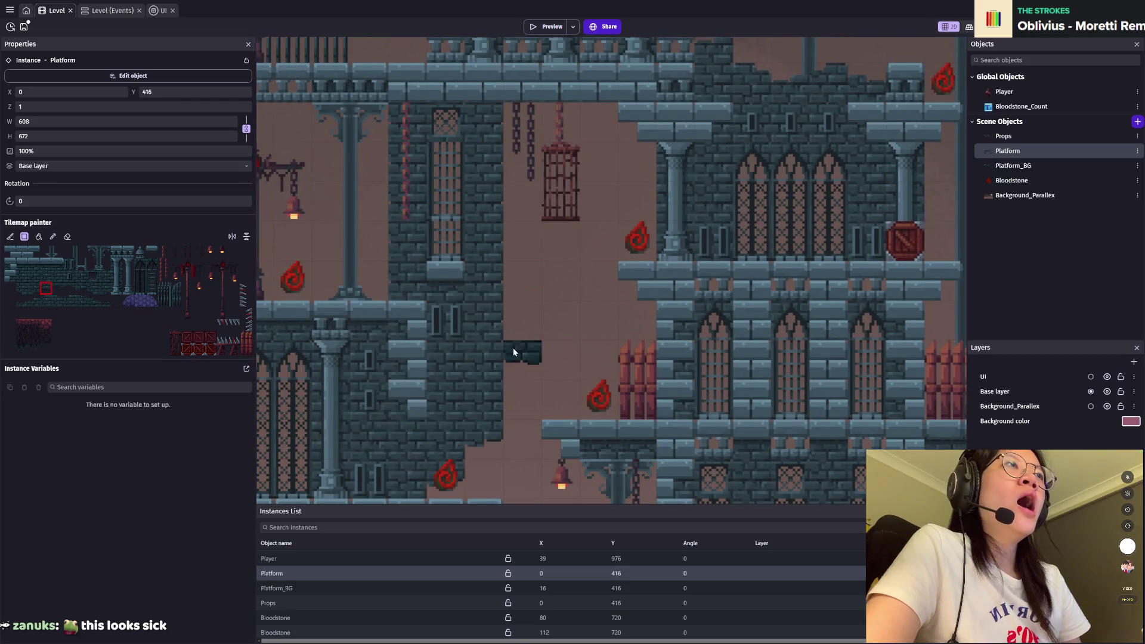
left_click(31, 290)
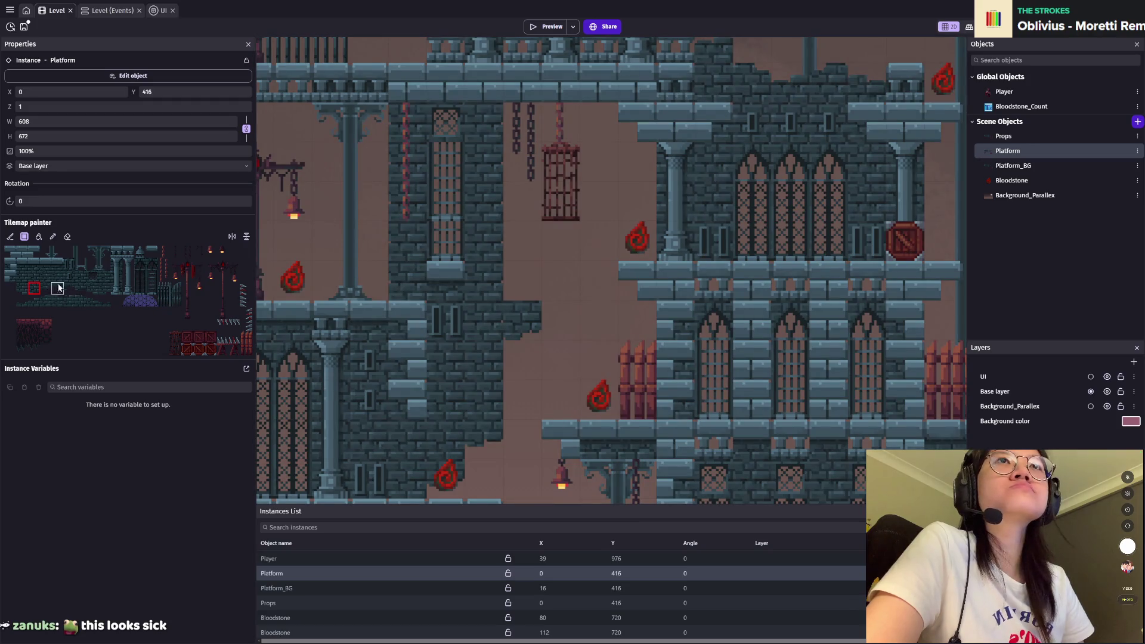
left_click(57, 289)
left_click(555, 309)
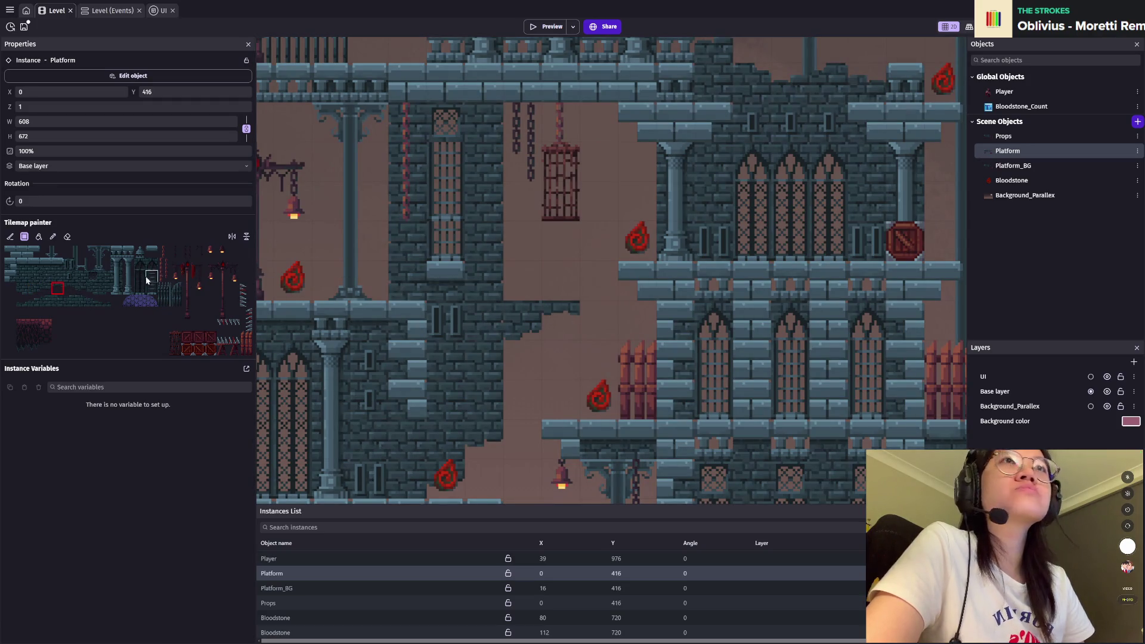
Step: Paint dark stone tiles beside the ledge and near the left wall, then pick the dark brick tile
left_click(104, 301)
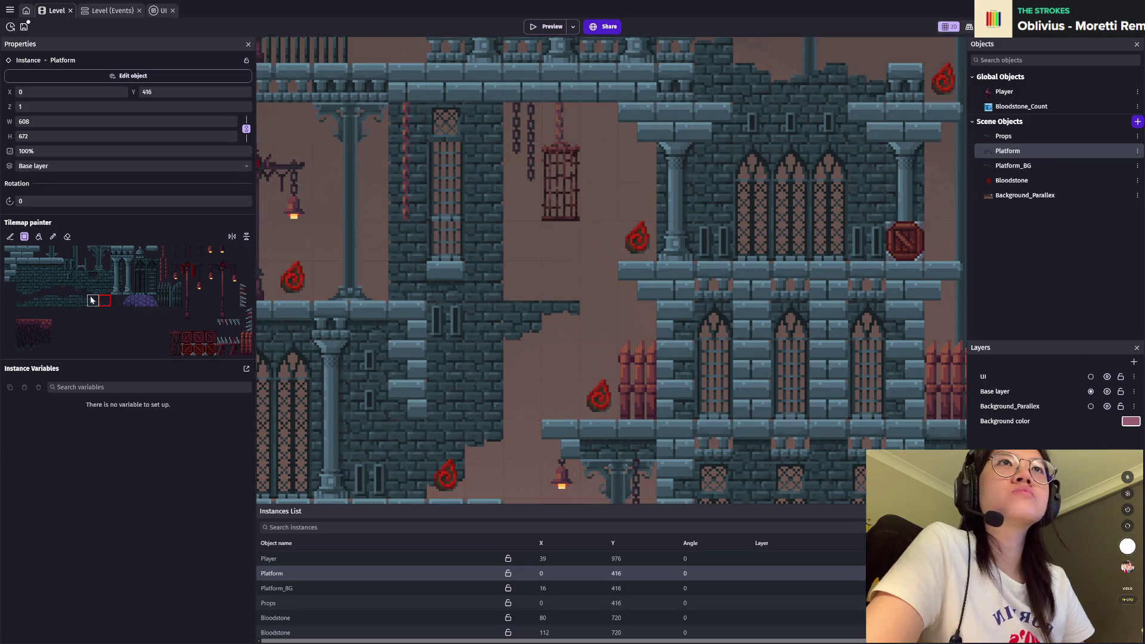
left_click(92, 300)
left_click(538, 285)
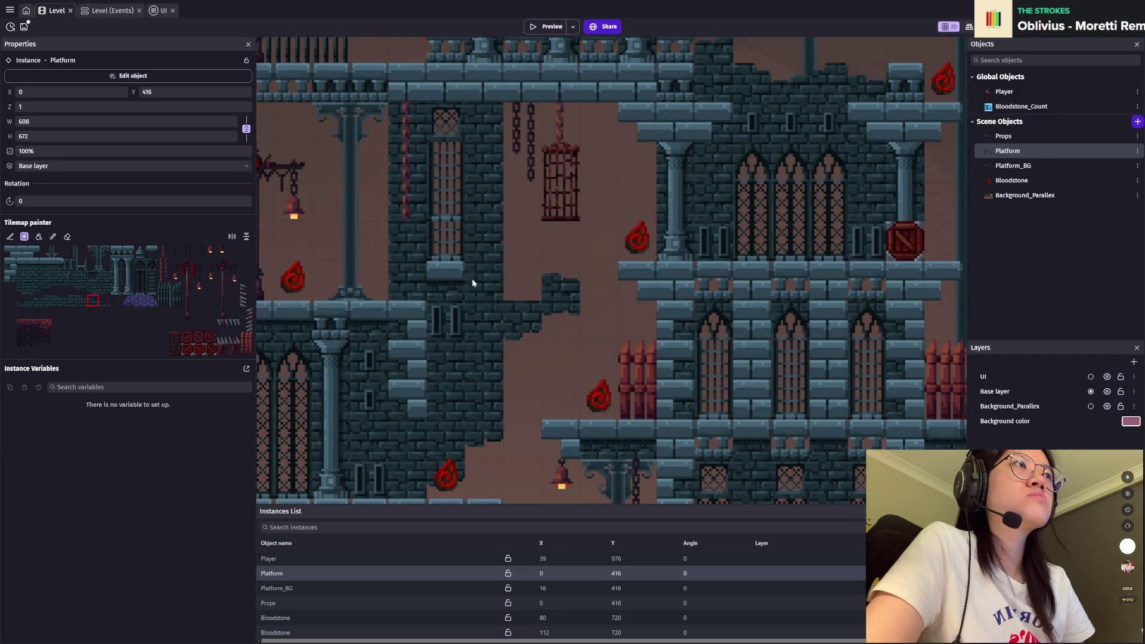
left_click(523, 281)
left_click(34, 277)
left_click(311, 291)
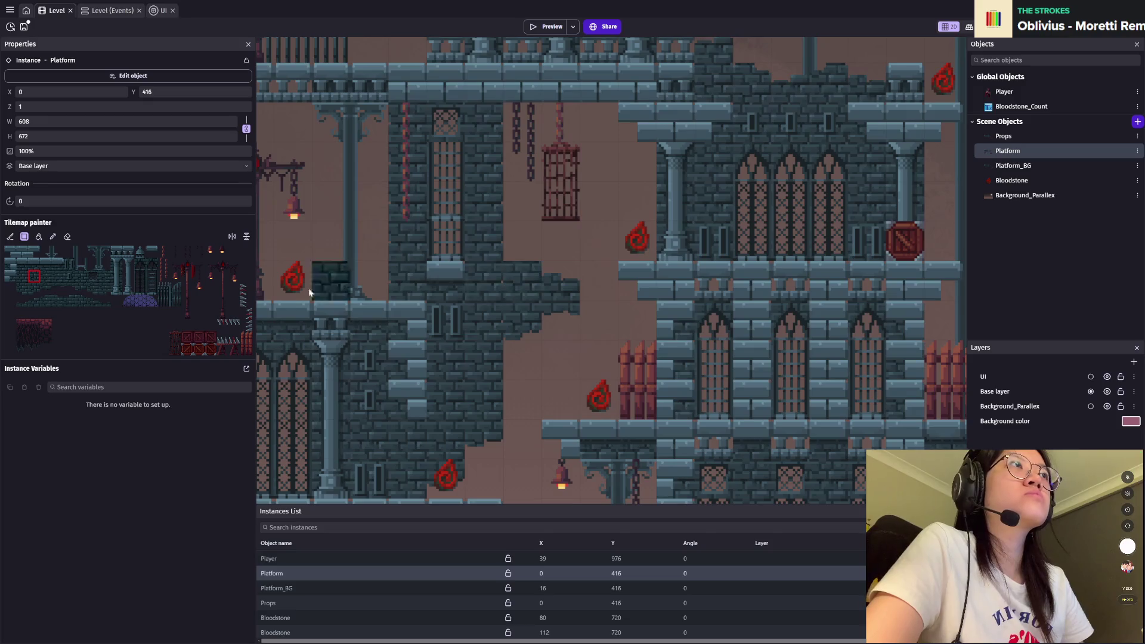
left_click(81, 300)
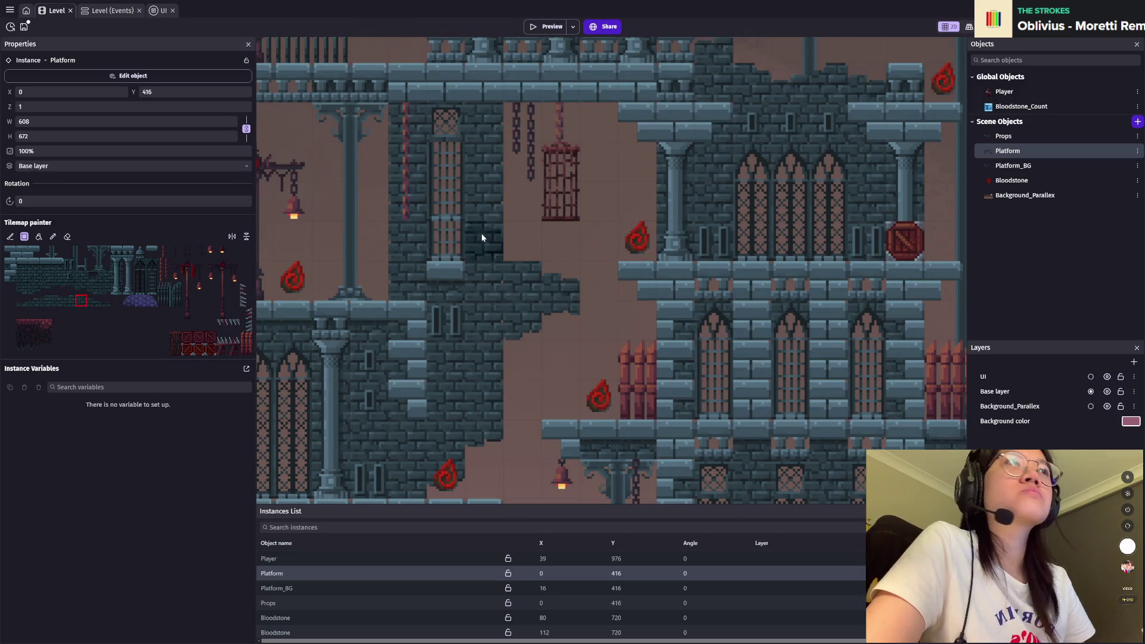
scroll(718, 341, "down", 2)
Step: Try neighbouring tiles in the same tileset row as the brush
scroll(714, 347, "down", 2)
scroll(707, 358, "down", 2)
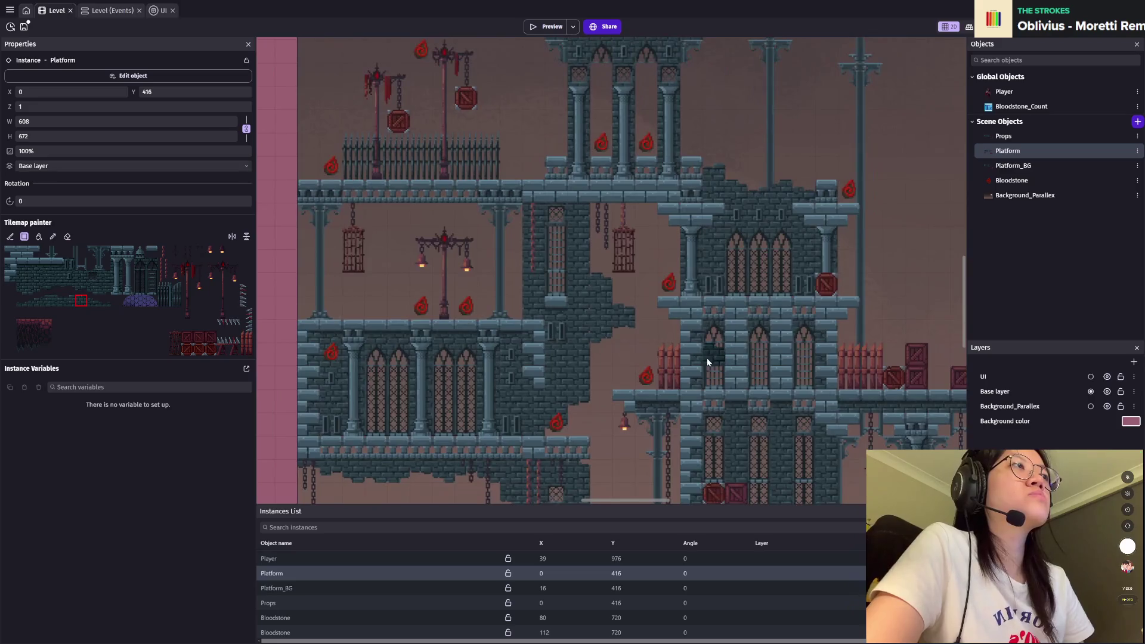
scroll(698, 366, "down", 2)
scroll(698, 366, "up", 2)
scroll(647, 276, "up", 2)
scroll(660, 289, "up", 2)
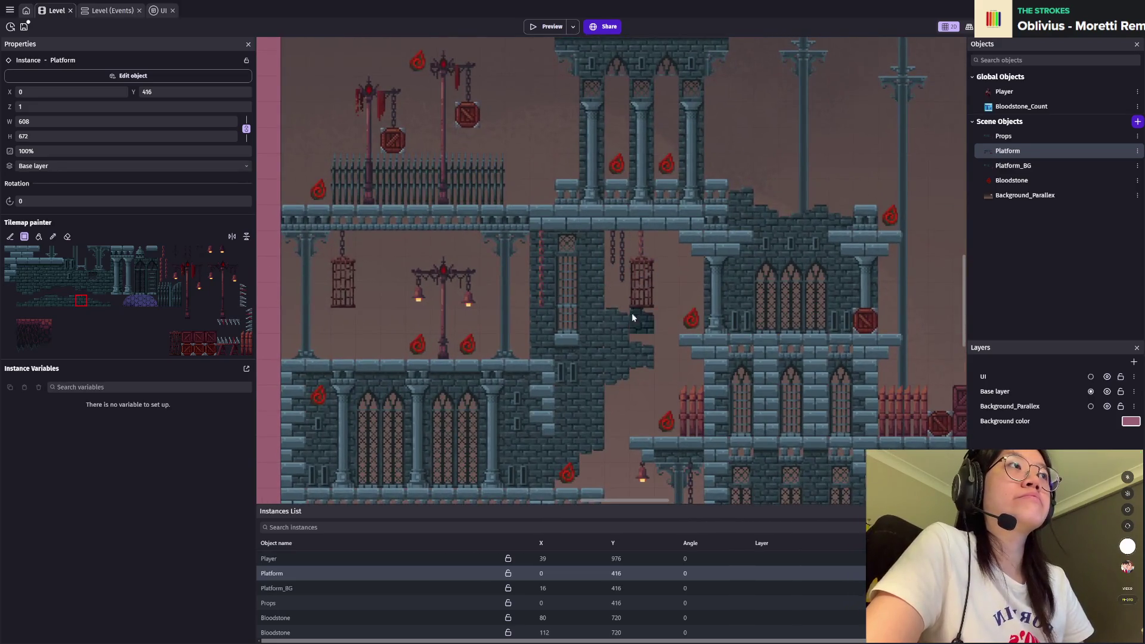
left_click(93, 300)
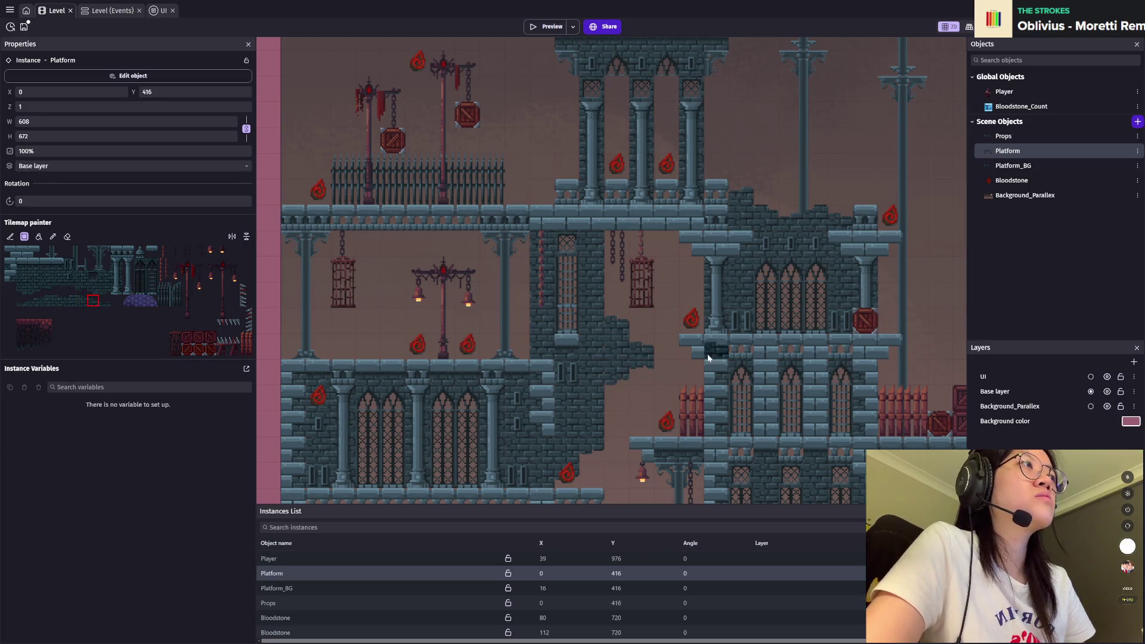
left_click(57, 300)
Step: Pan and zoom the level view to the top beam above the purple-domed tower
scroll(871, 365, "down", 5)
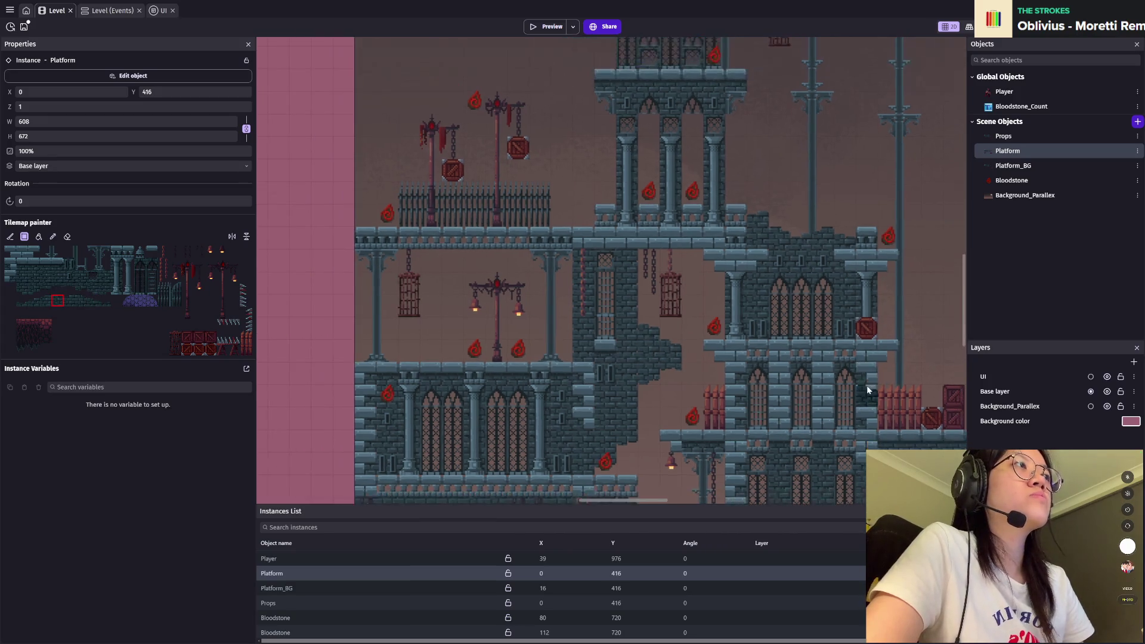
scroll(676, 389, "left", 2)
scroll(505, 361, "up", 1)
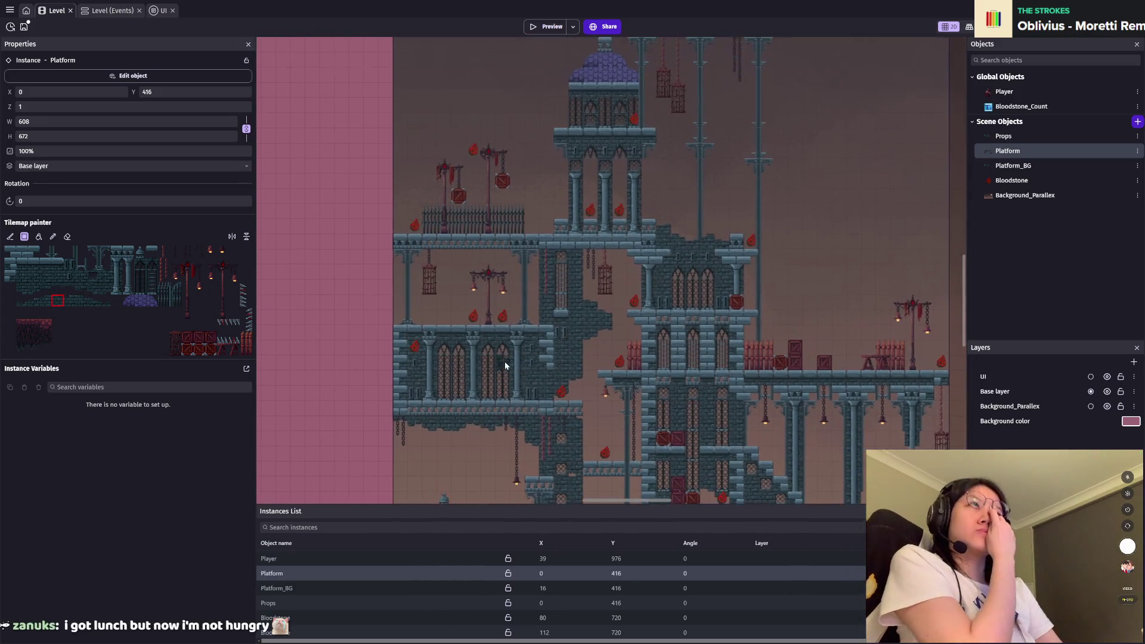
scroll(542, 268, "up", 1)
scroll(542, 286, "up", 1)
scroll(542, 299, "up", 2)
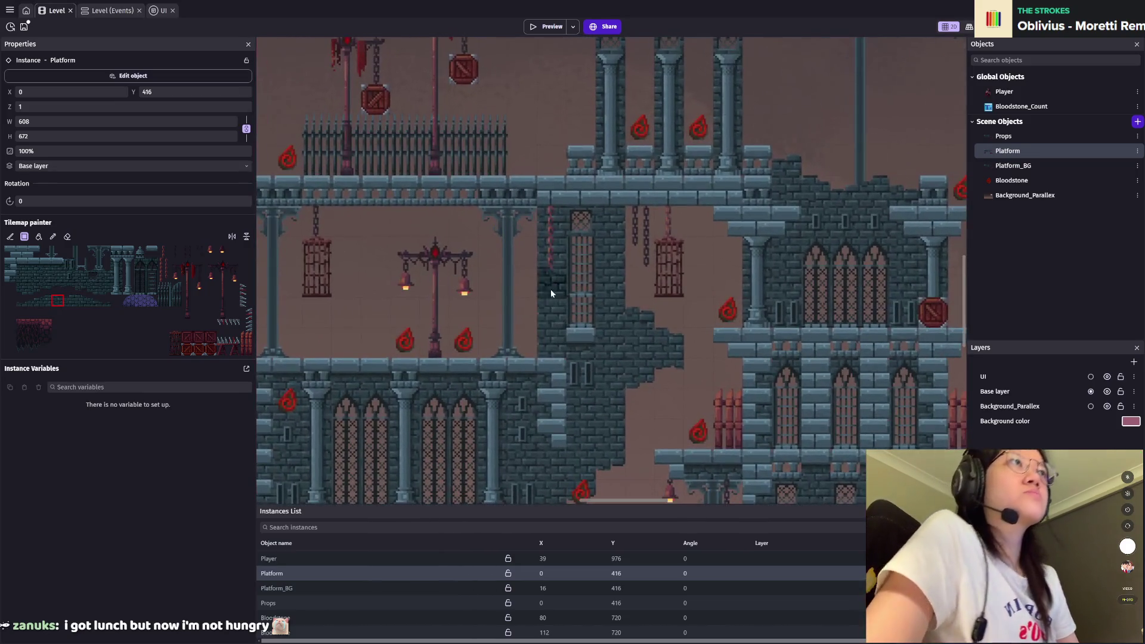
scroll(477, 316, "left", 1)
scroll(487, 320, "down", 3)
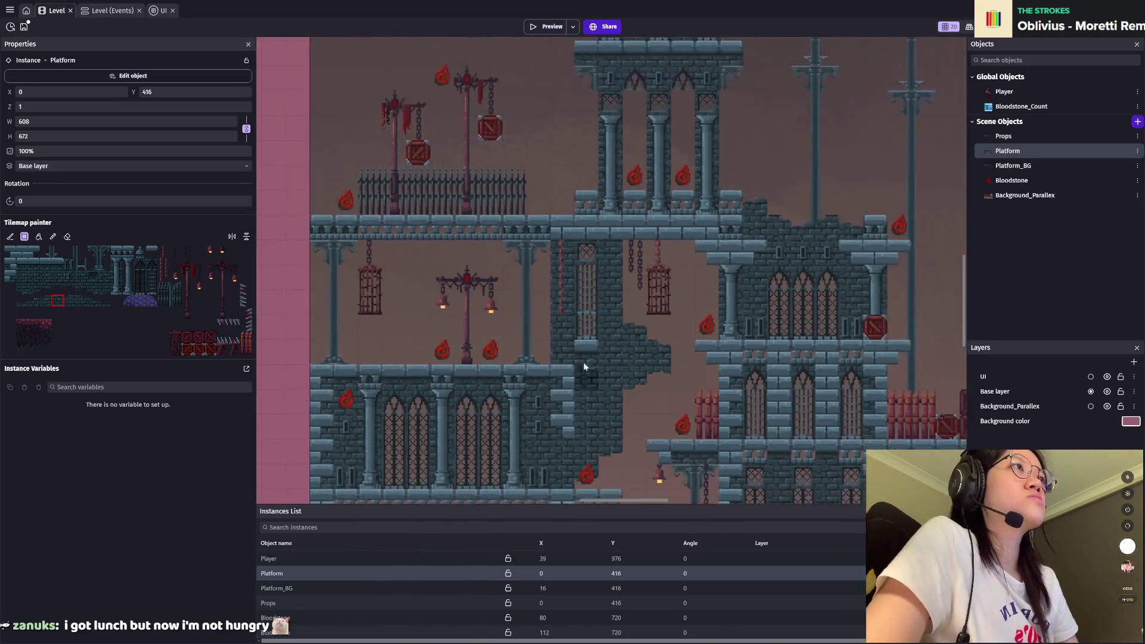
scroll(578, 332, "right", 4)
scroll(703, 378, "right", 4)
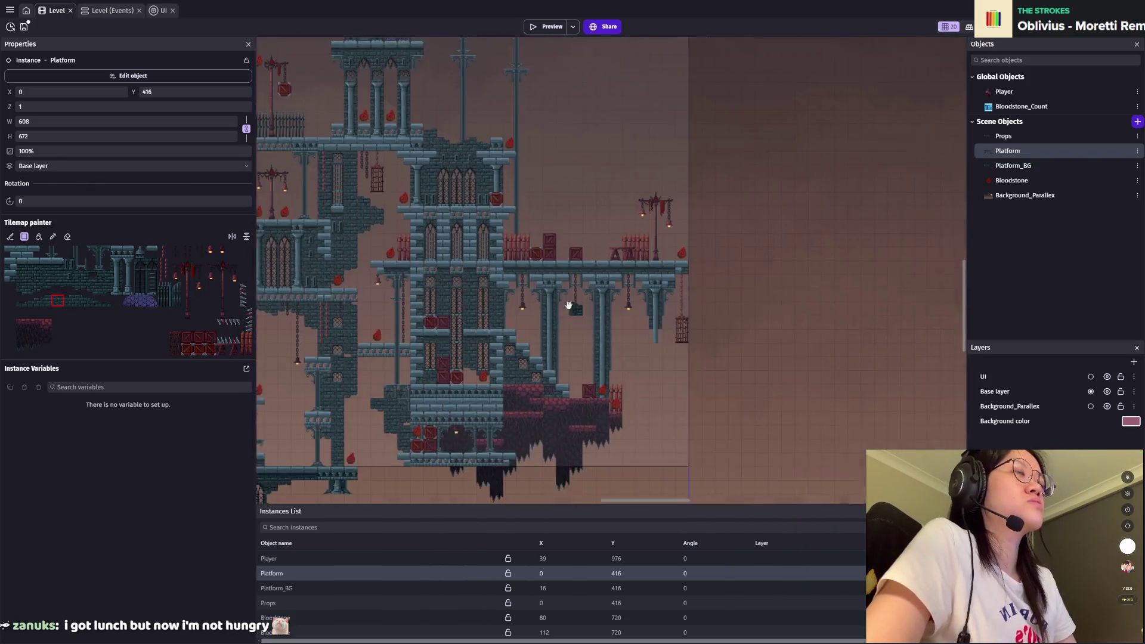
scroll(641, 357, "down", 3)
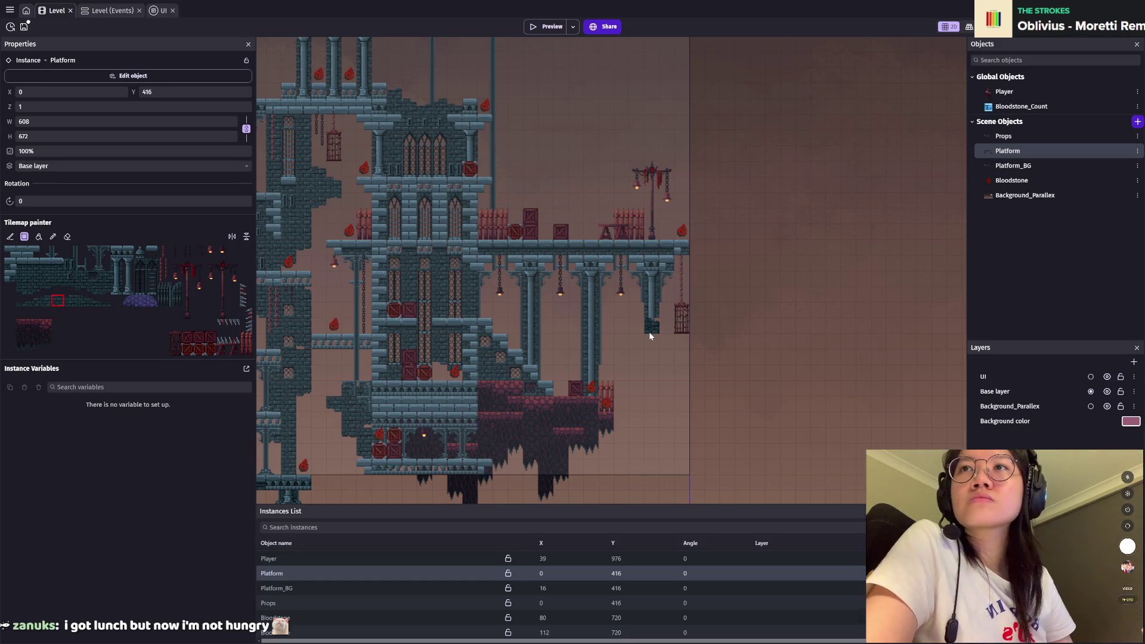
left_click_drag(528, 258, 740, 337)
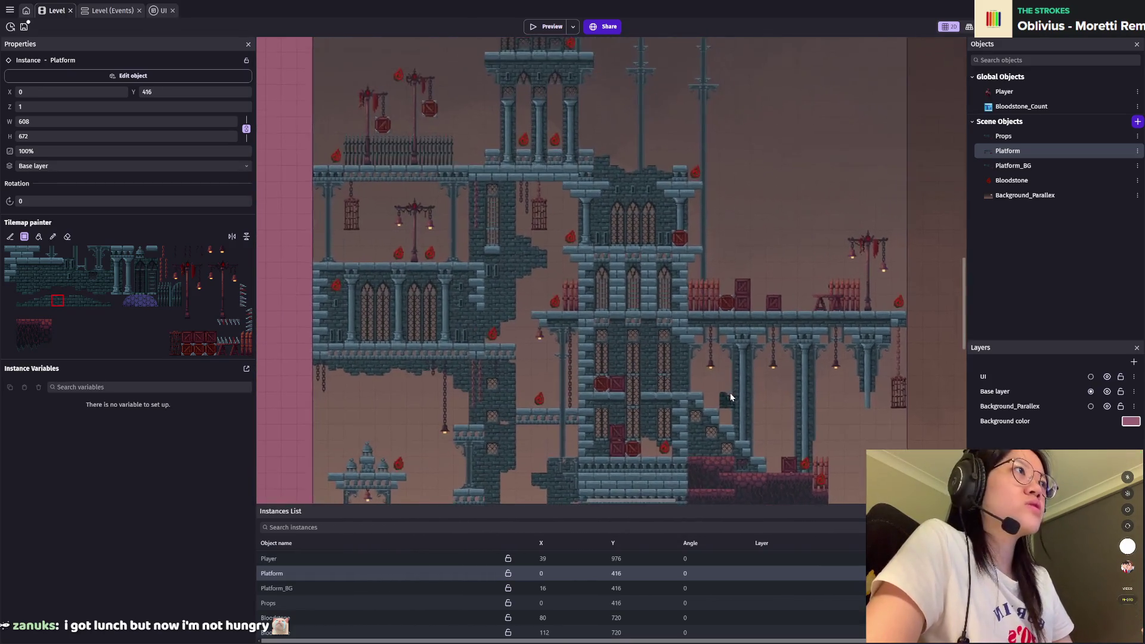
scroll(730, 393, "up", 3)
left_click_drag(743, 388, 661, 357)
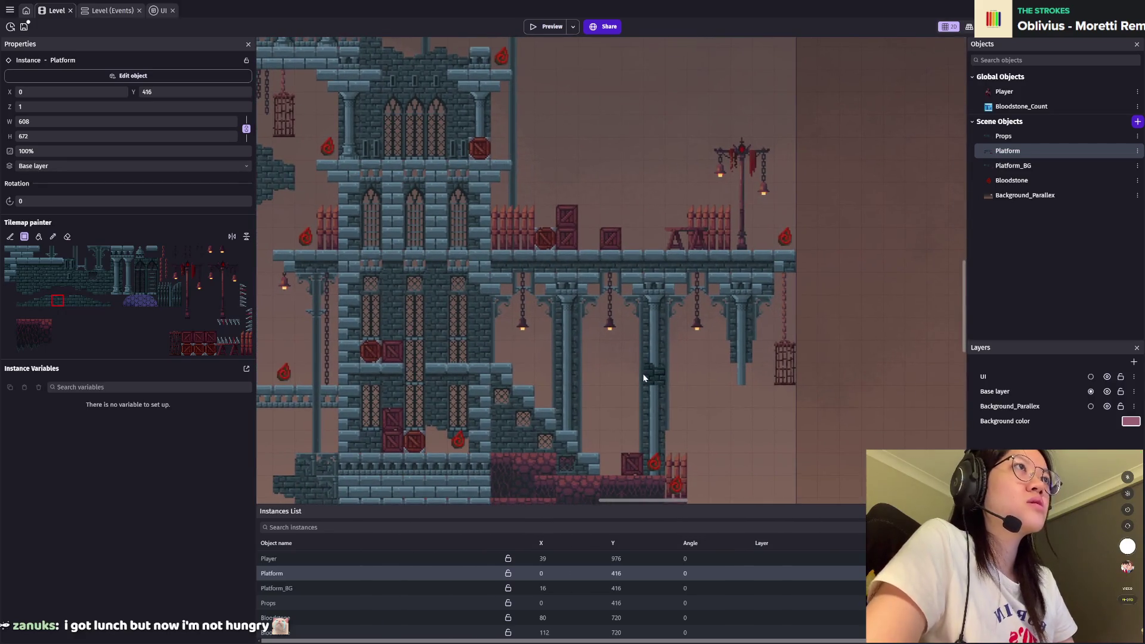
left_click_drag(533, 162, 634, 427)
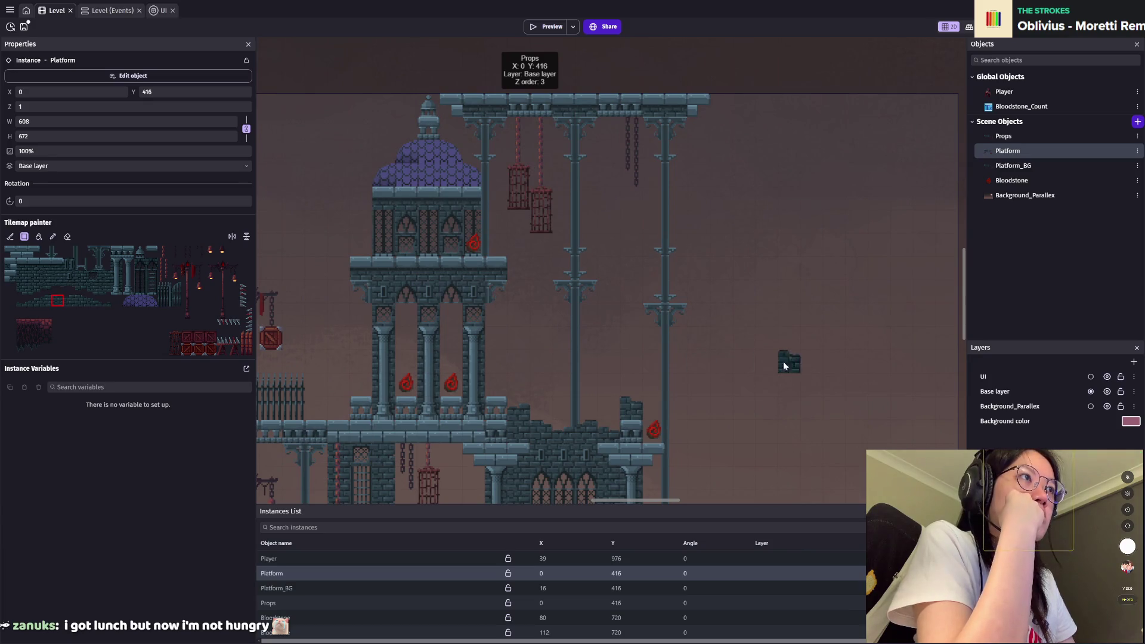
mouse_move(634, 293)
left_mouse_down()
mouse_move(608, 338)
mouse_move(619, 401)
left_mouse_up()
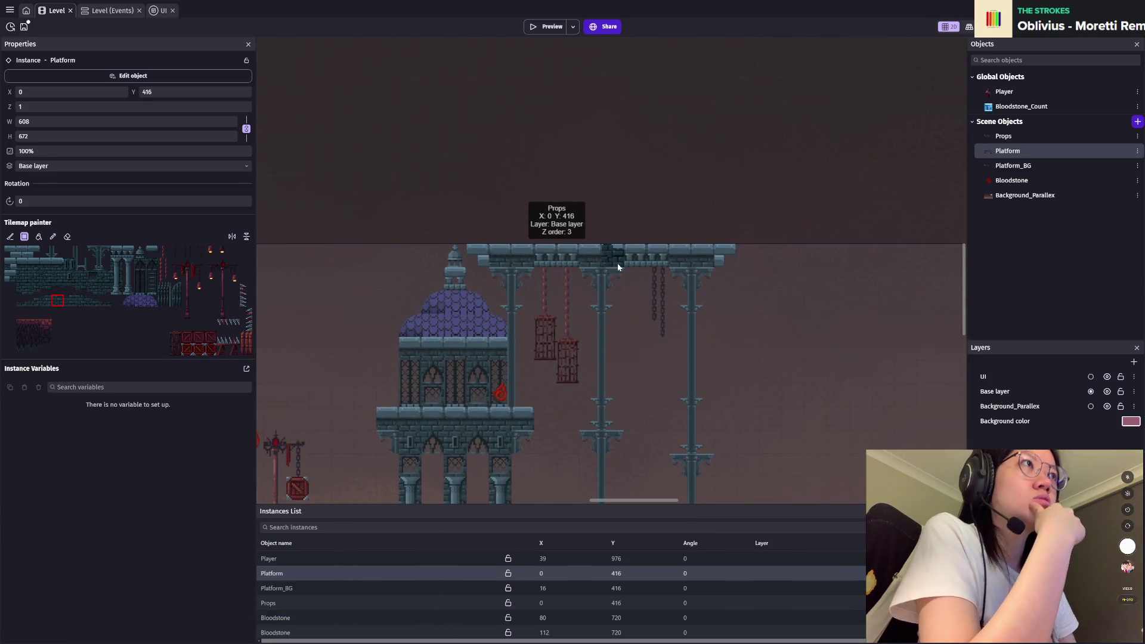
scroll(615, 295, "up", 2)
scroll(616, 299, "up", 1)
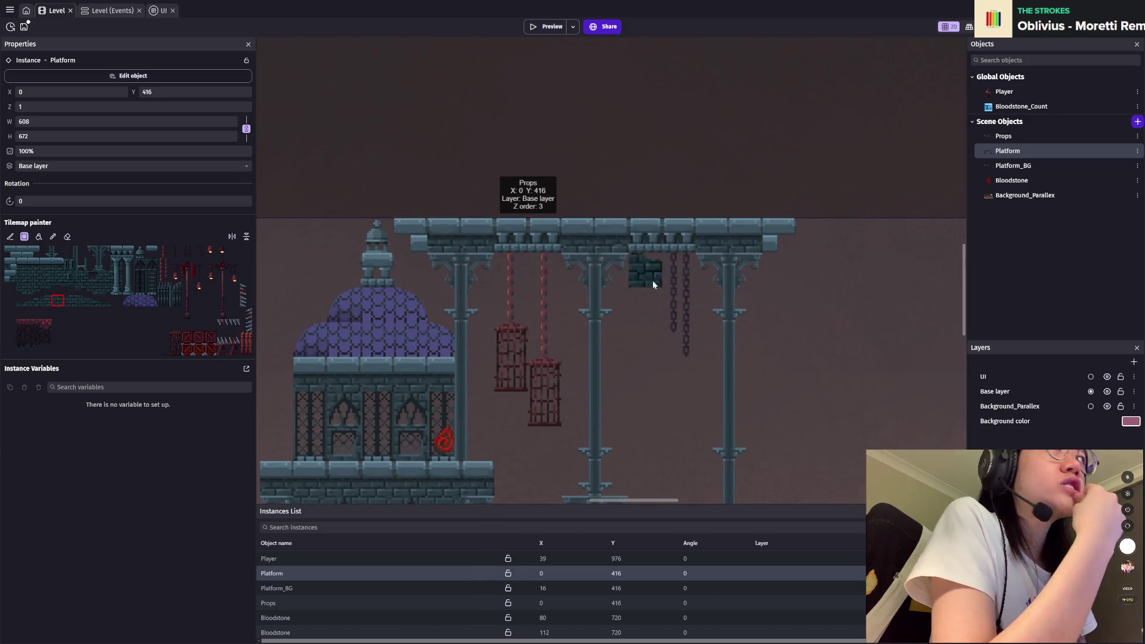
Step: Paint a dark brick tile under the top beam and zoom out to review the tower
left_click(104, 288)
left_click(553, 267)
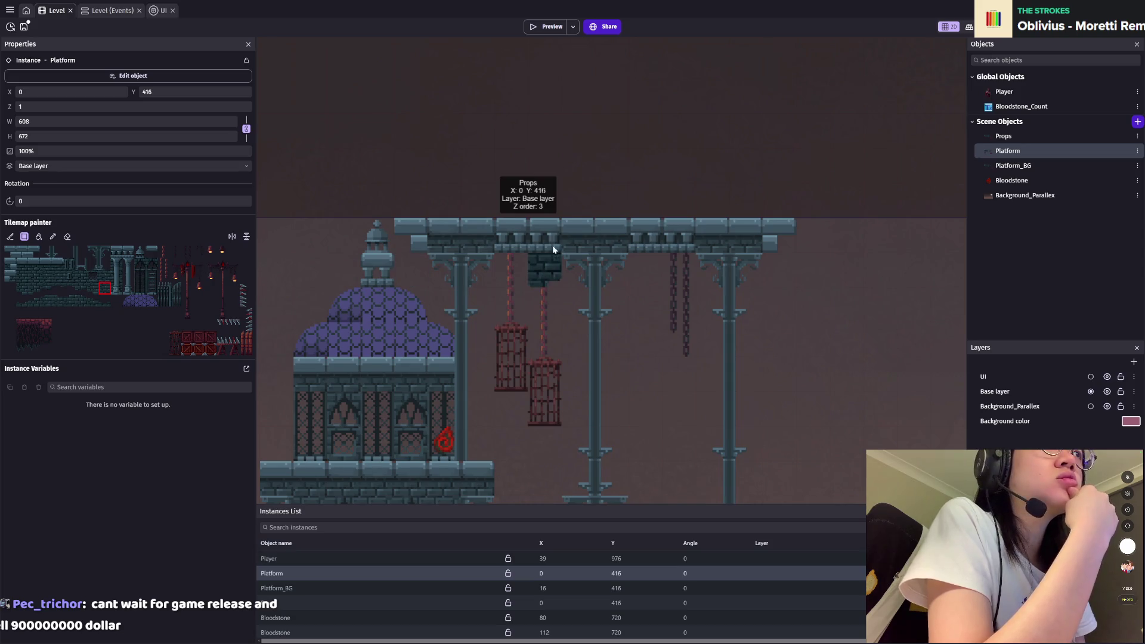
scroll(552, 245, "down", 4)
left_click_drag(552, 245, 655, 392)
scroll(655, 393, "down", 2)
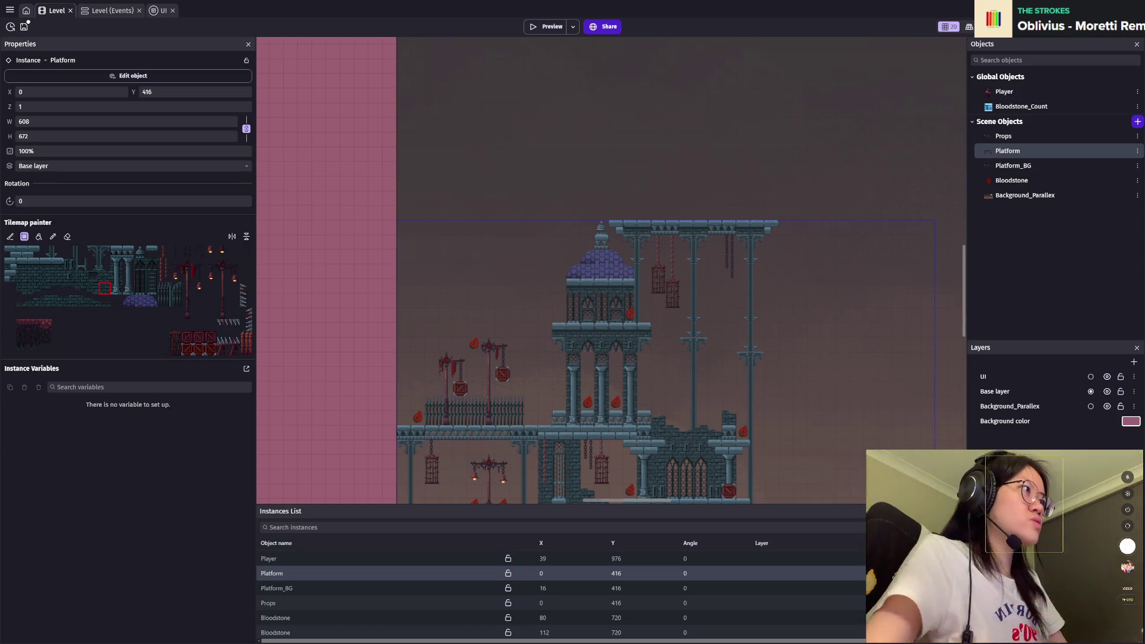
Step: Save the project with Ctrl+S
key("ctrl+s")
scroll(611, 225, "up", 5)
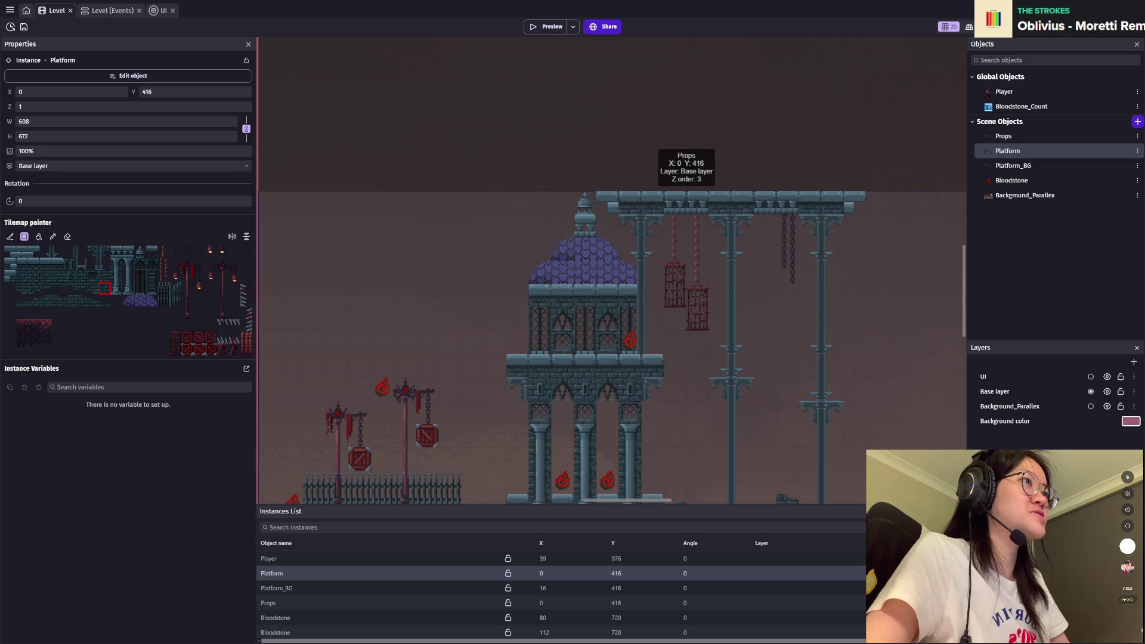
scroll(420, 433, "up", 1)
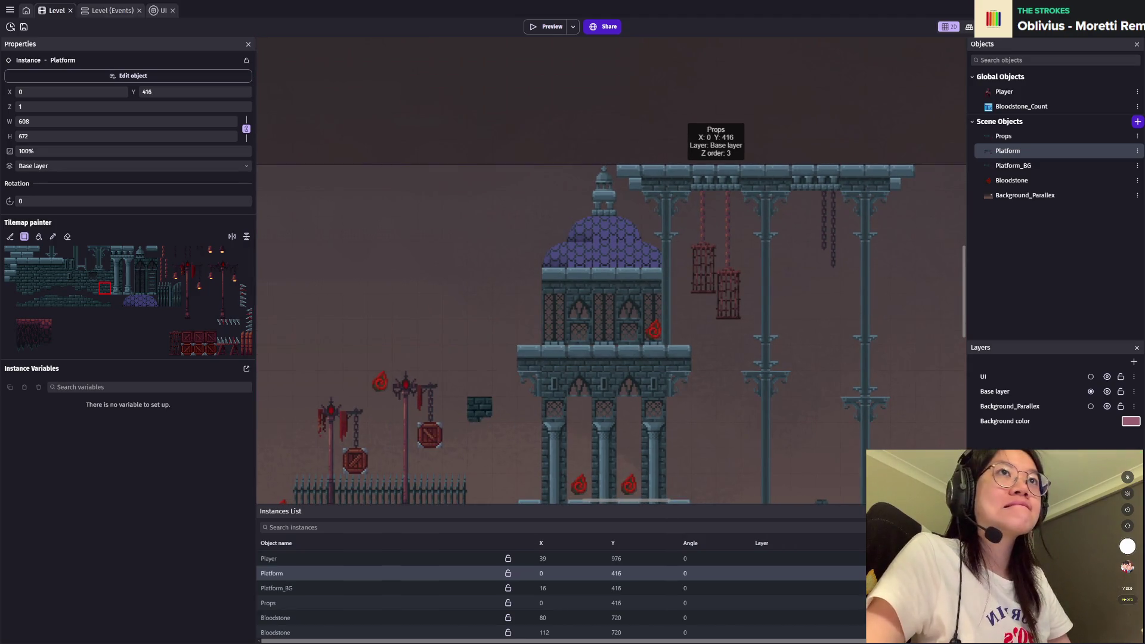
Step: Paint a vertically flipped tile into the level near the tower
left_click(81, 263)
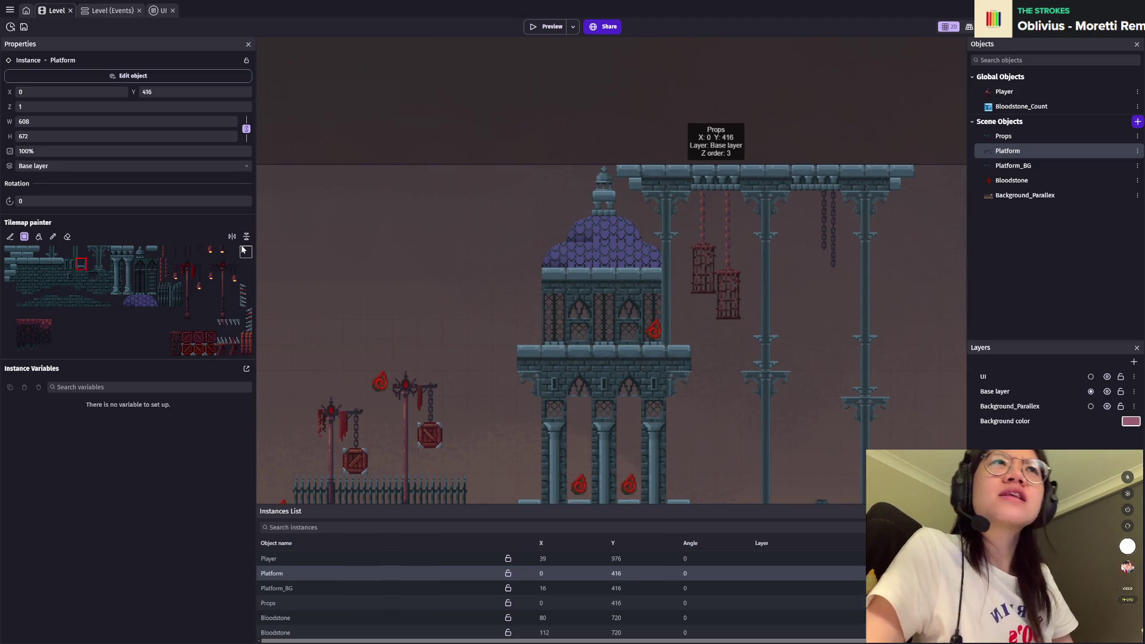
left_click(246, 236)
scroll(550, 442, "up", 1)
left_click(634, 408)
left_click_drag(686, 471, 588, 264)
Step: Look over the tower and beam area, then save the project again
scroll(603, 239, "up", 5)
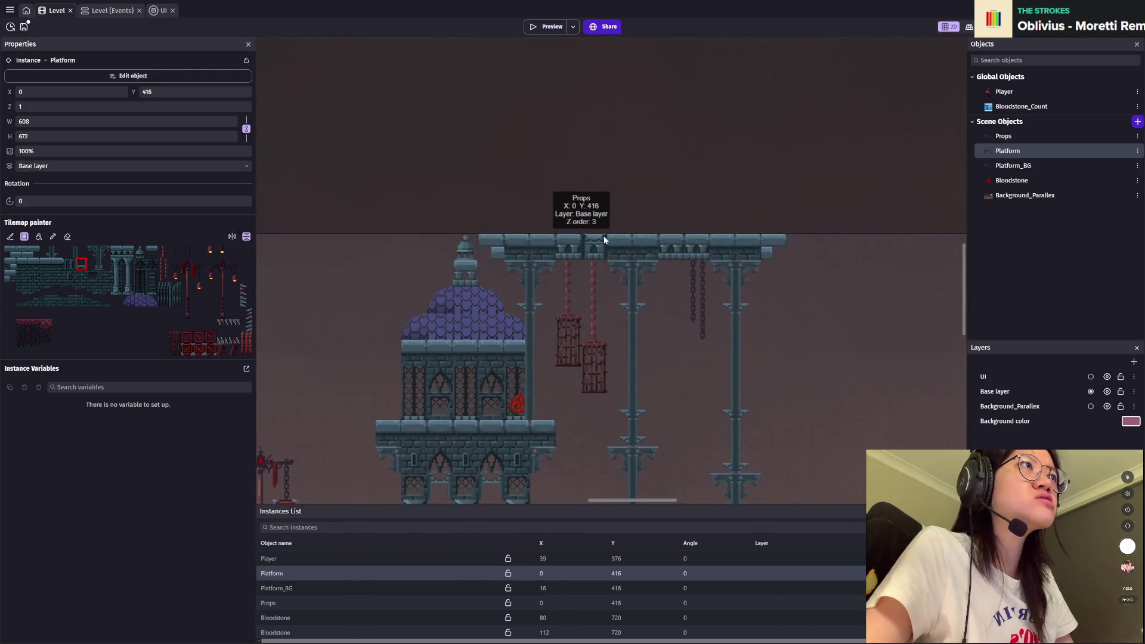
scroll(601, 324, "down", 2)
scroll(639, 222, "down", 2)
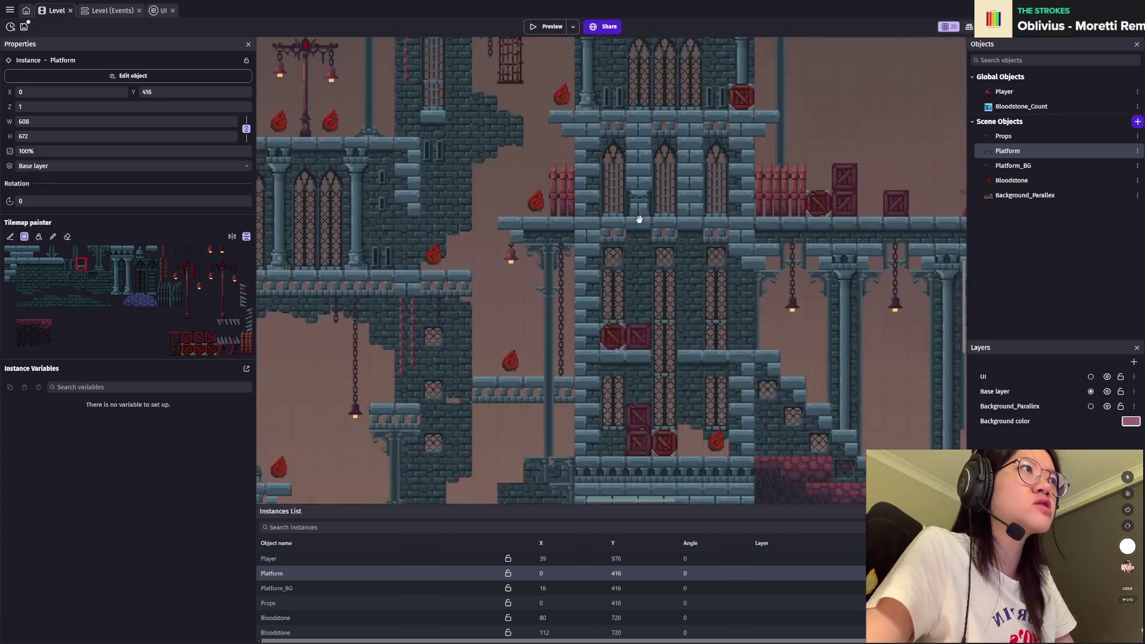
scroll(613, 399, "down", 2)
scroll(617, 264, "down", 1)
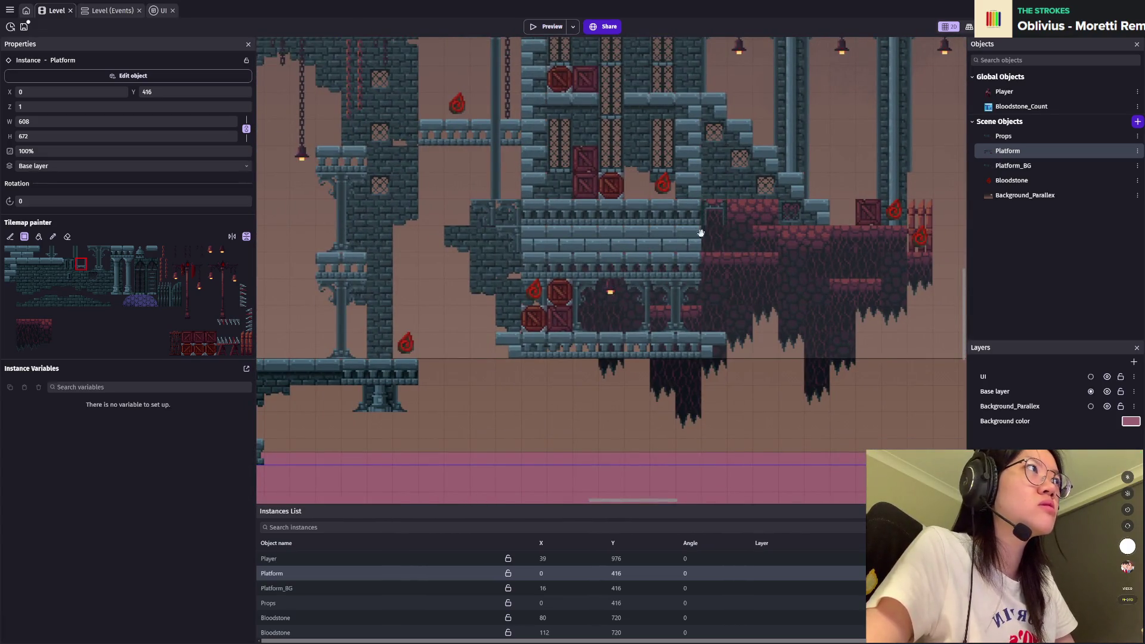
scroll(702, 234, "up", 5)
scroll(702, 233, "right", 3)
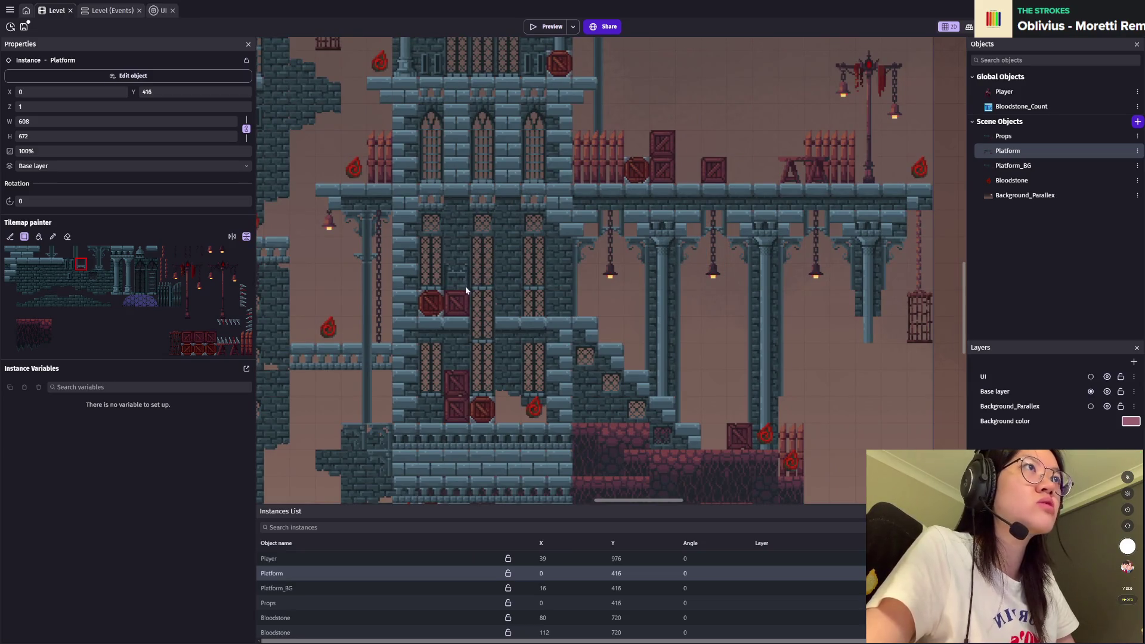
scroll(466, 290, "left", 6)
scroll(536, 228, "up", 5)
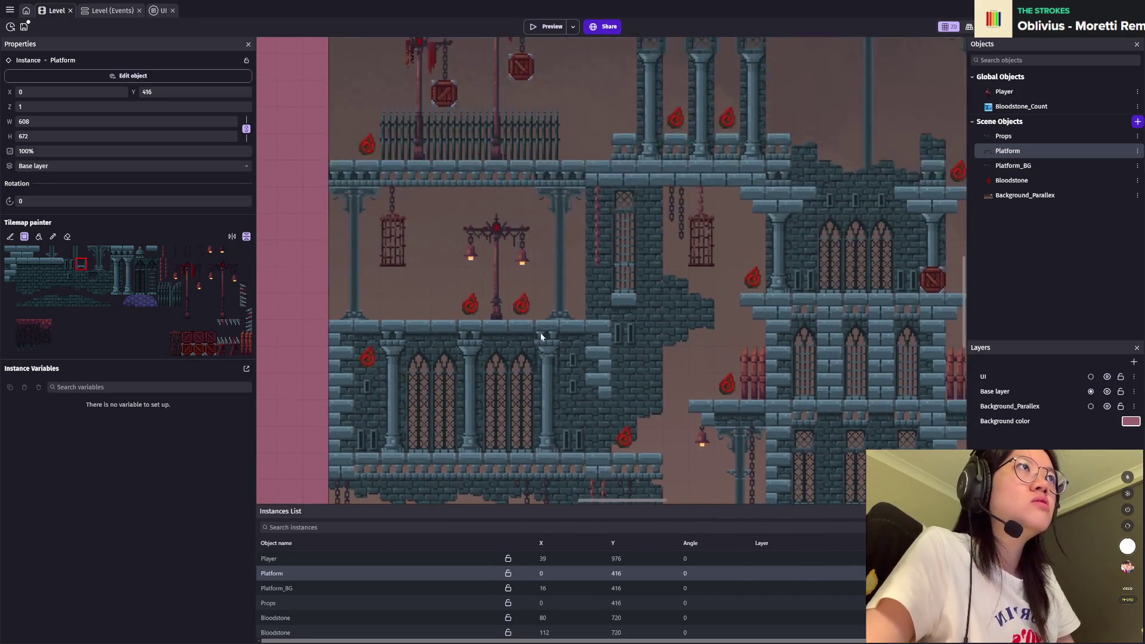
scroll(512, 208, "up", 3)
scroll(575, 372, "right", 3)
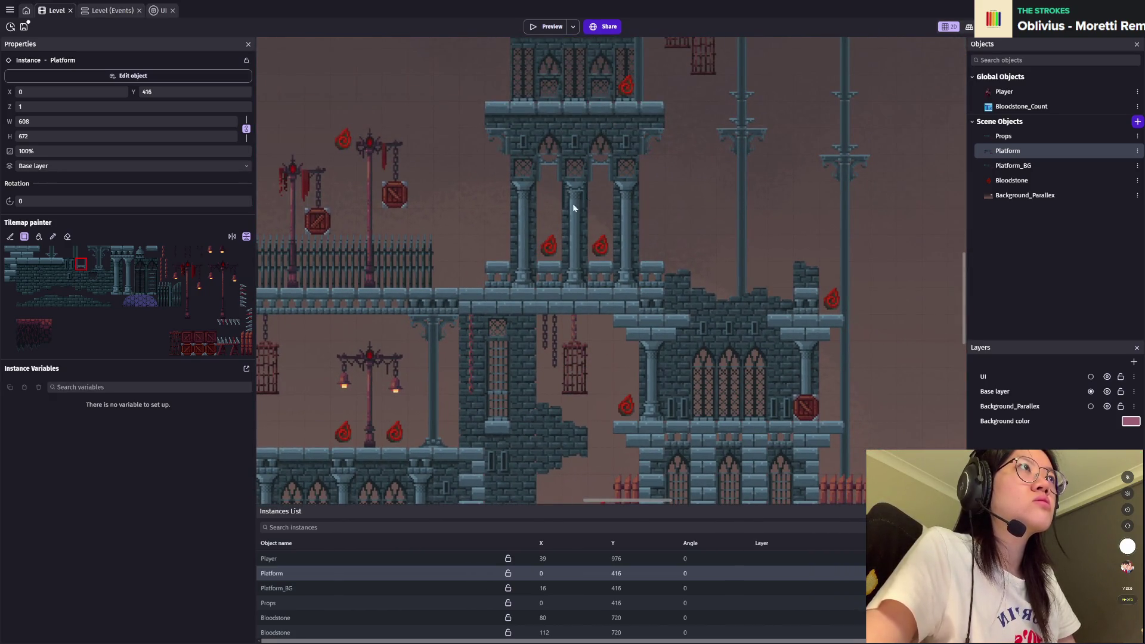
scroll(573, 208, "up", 3)
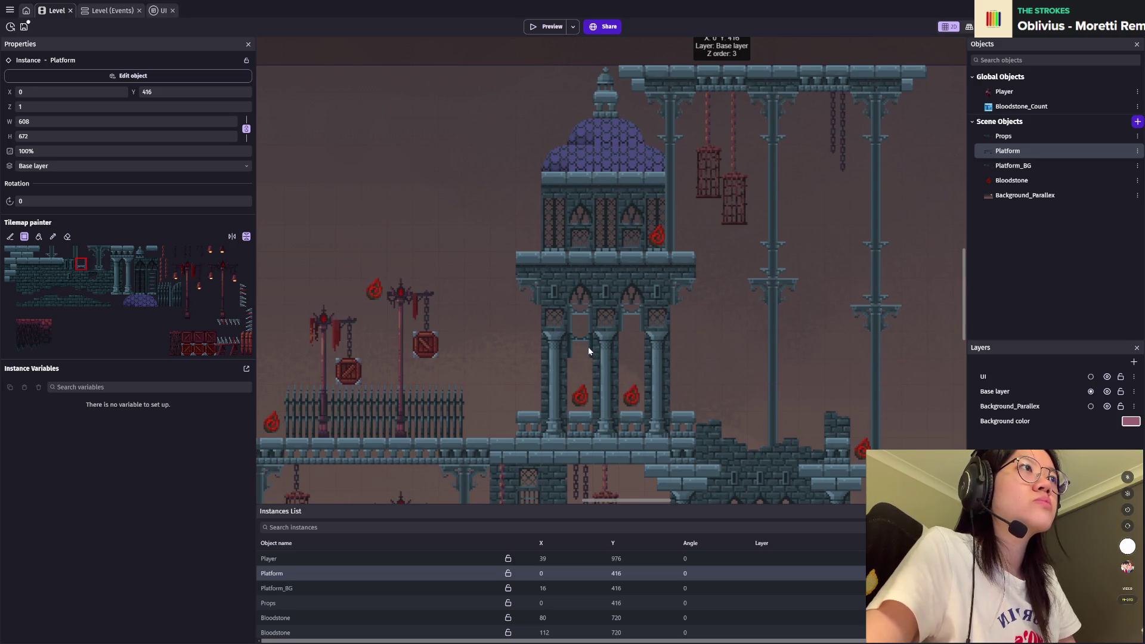
scroll(689, 237, "up", 1)
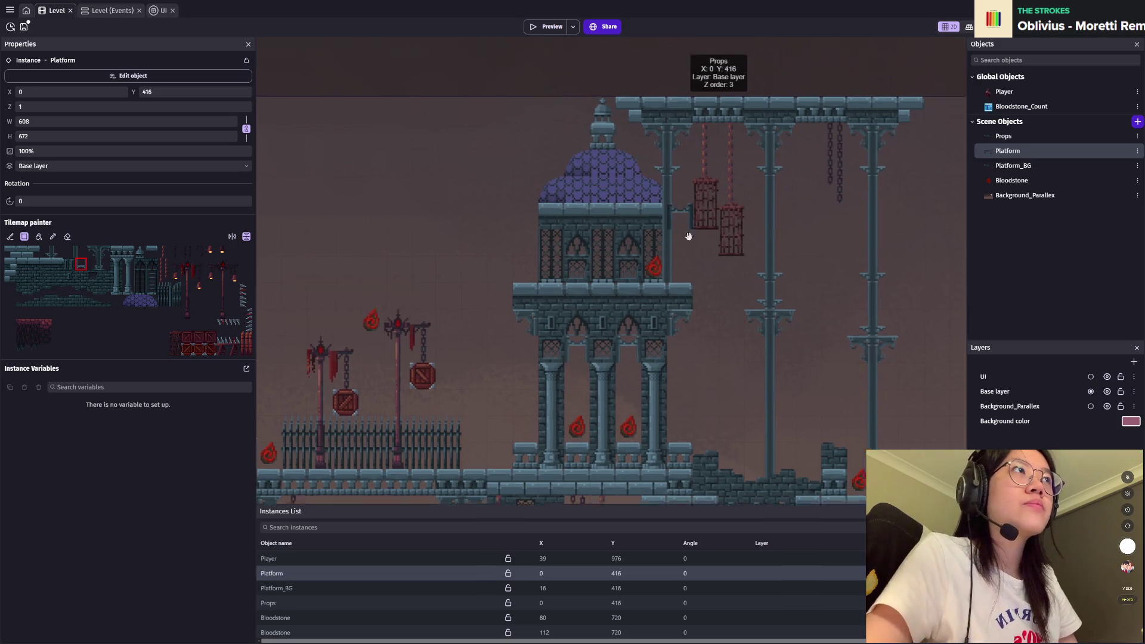
scroll(689, 236, "up", 3)
scroll(689, 237, "right", 2)
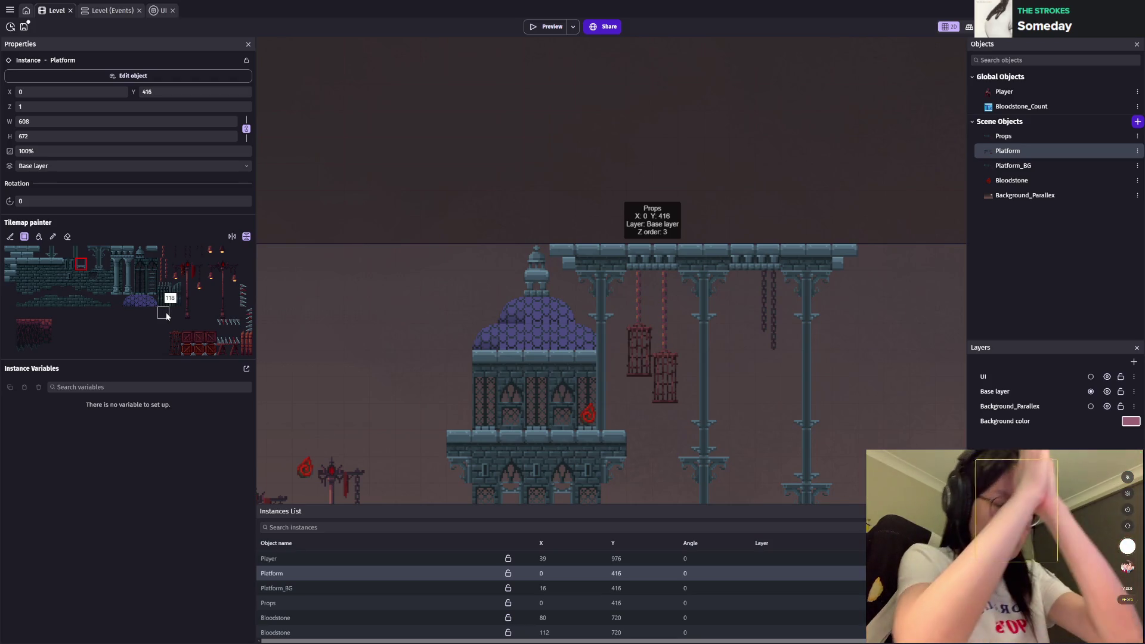
scroll(666, 261, "down", 3)
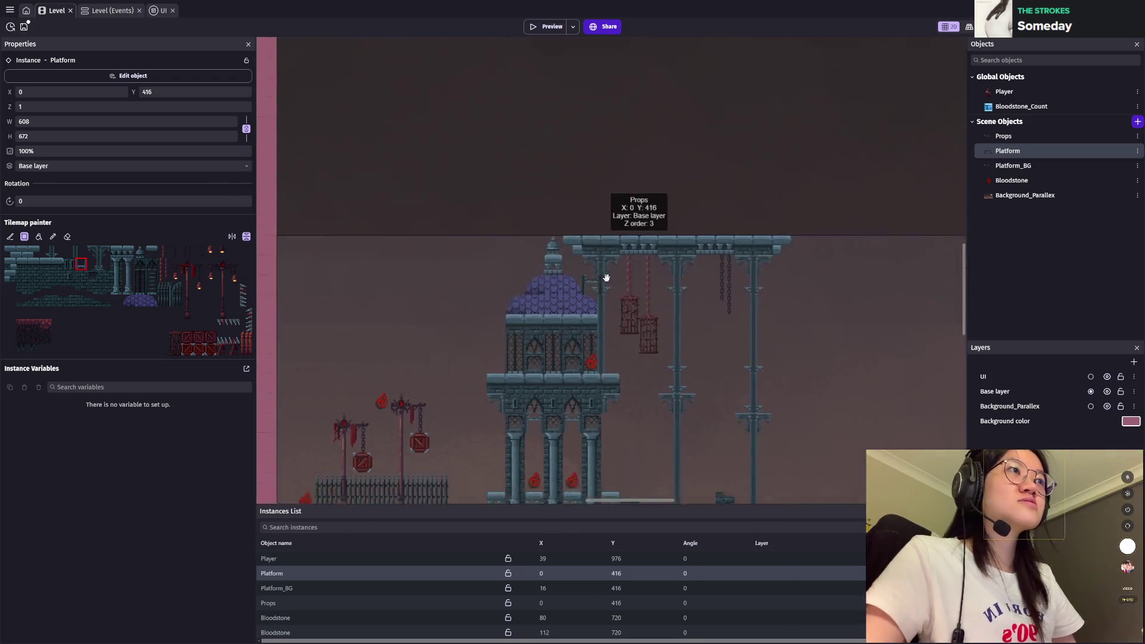
key("ctrl+s")
scroll(709, 268, "down", 1)
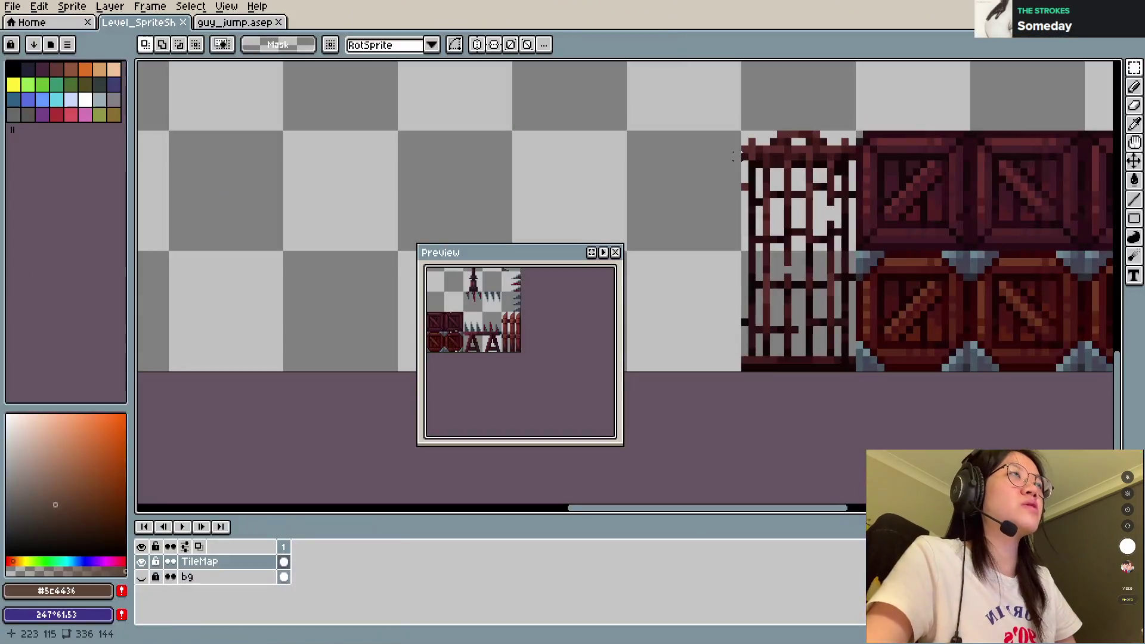
Step: Move the Preview panel aside and marquee-select the purple dome tile
left_click_drag(498, 253, 225, 76)
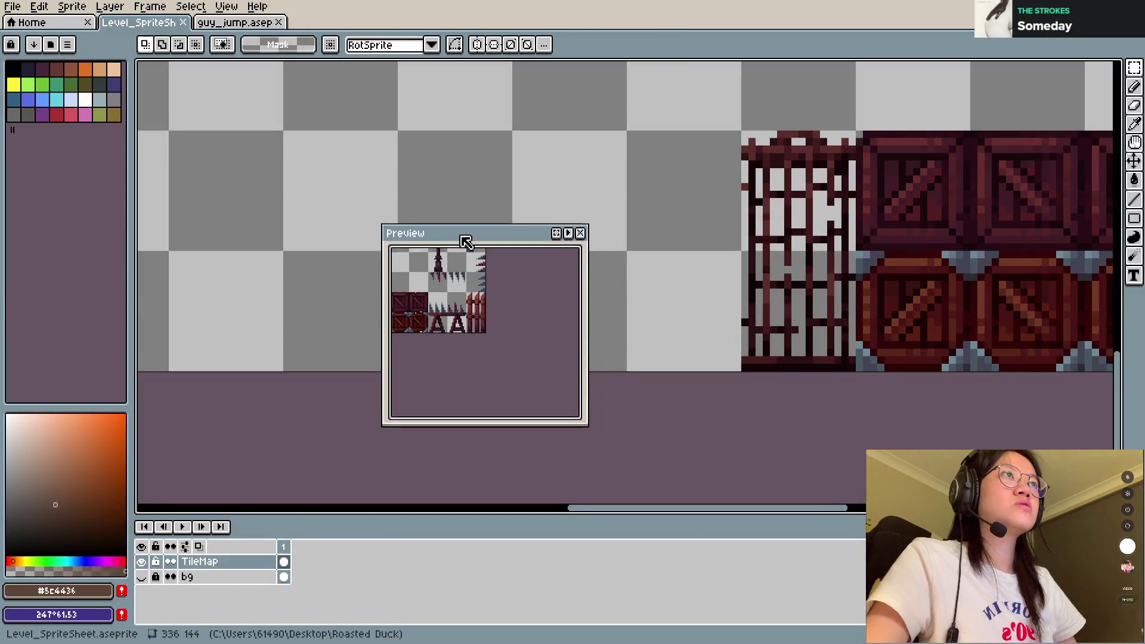
scroll(775, 310, "down", 3)
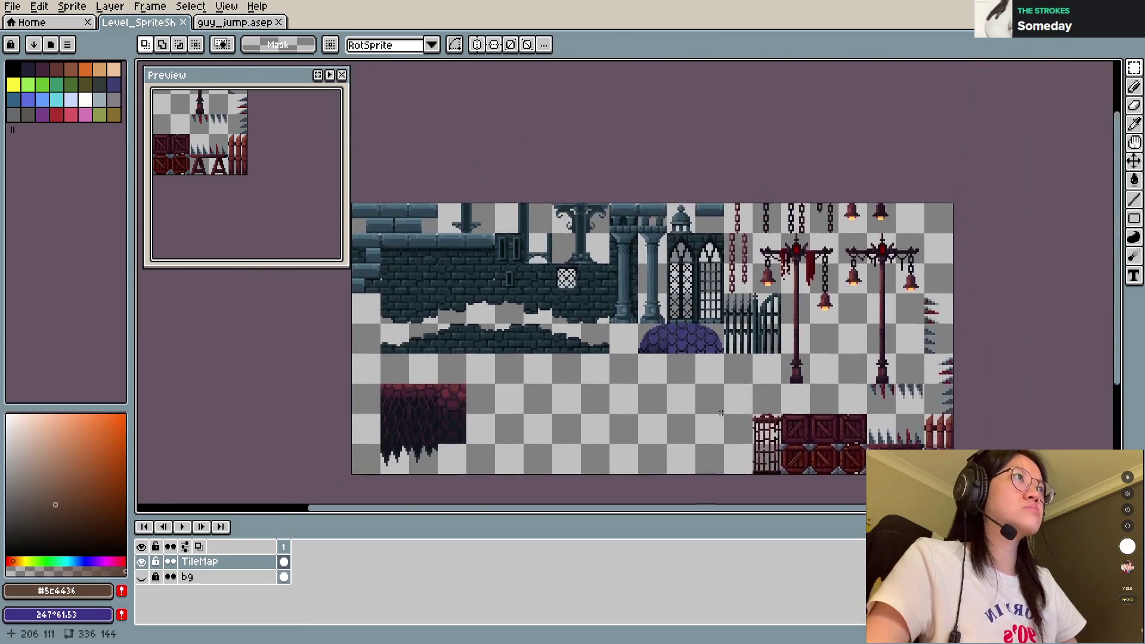
scroll(688, 382, "up", 3)
scroll(688, 381, "down", 1)
scroll(597, 334, "left", 2)
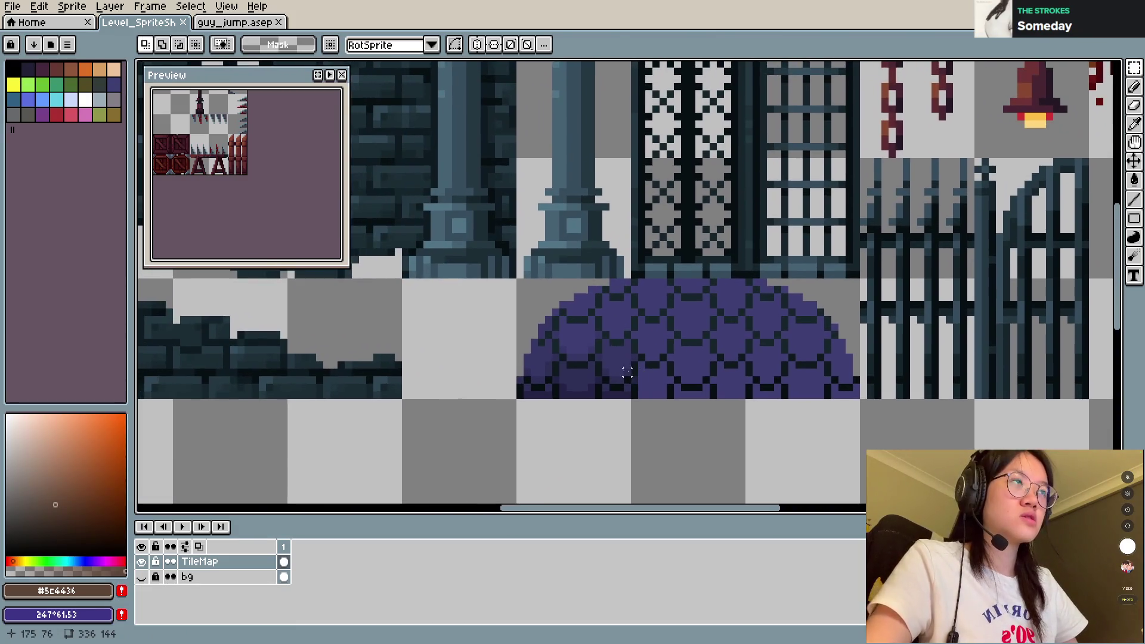
left_click_drag(513, 278, 862, 401)
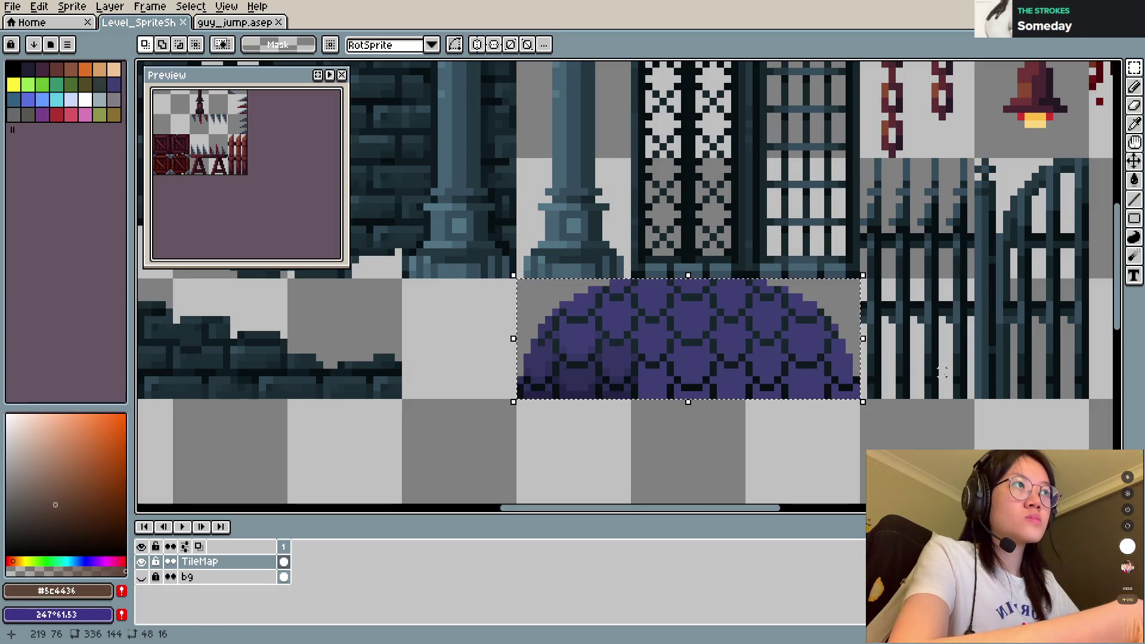
Step: Apply a Hue/Saturation adjustment of hue 3 and saturation 6 to the dome tile
key("ctrl+u")
left_click_drag(683, 187, 678, 188)
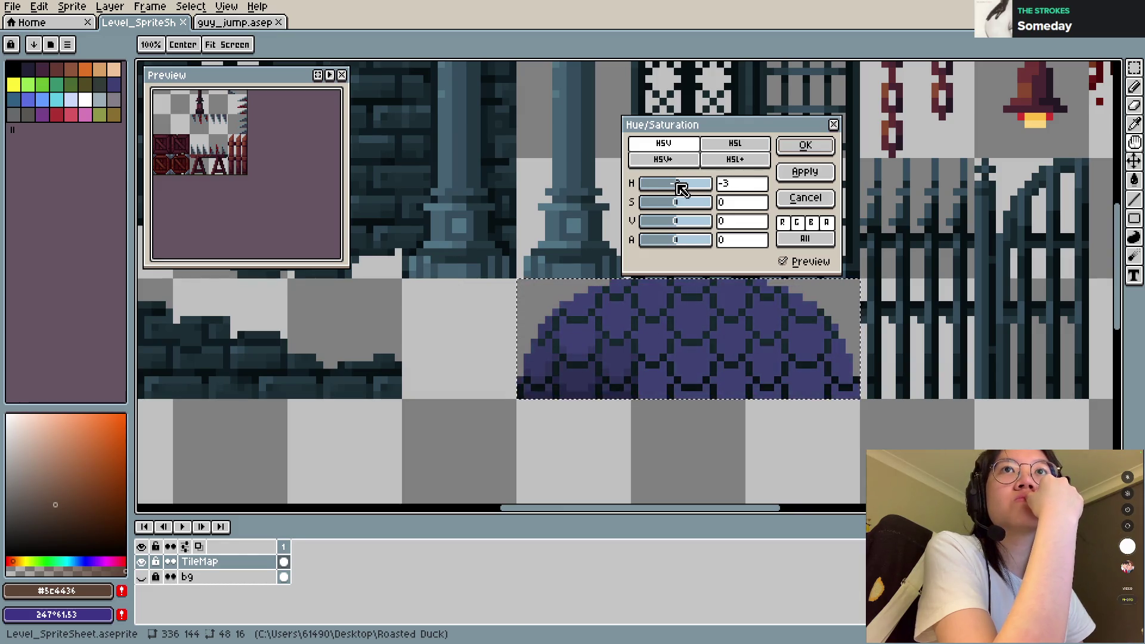
left_click_drag(683, 203, 692, 205)
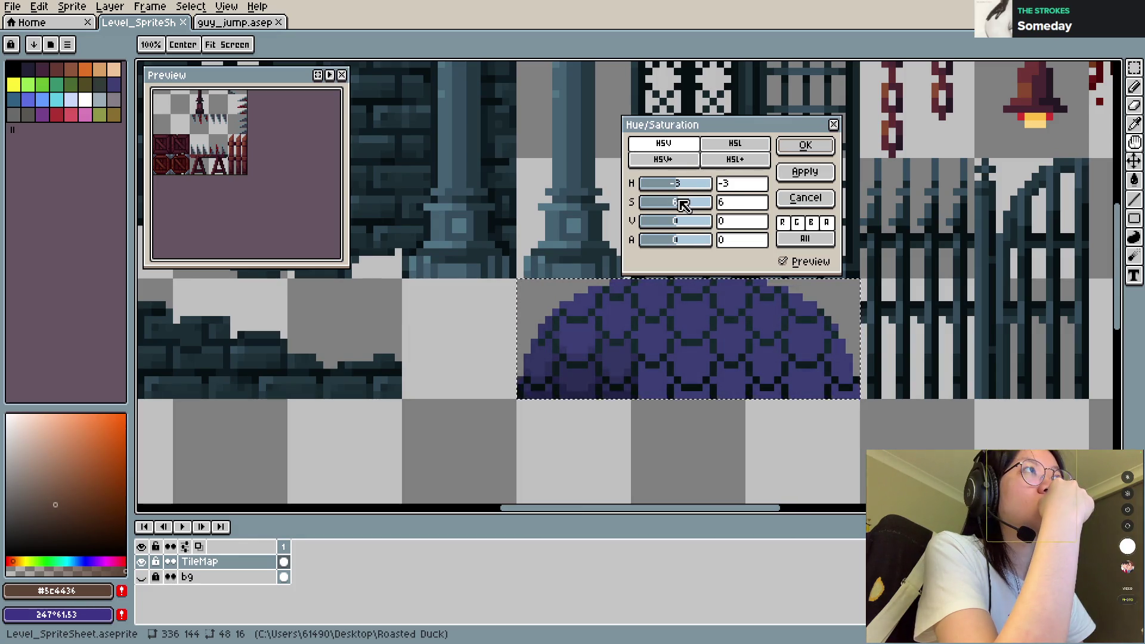
left_click_drag(680, 184, 683, 187)
scroll(615, 401, "down", 2)
scroll(618, 404, "up", 2)
left_click(801, 145)
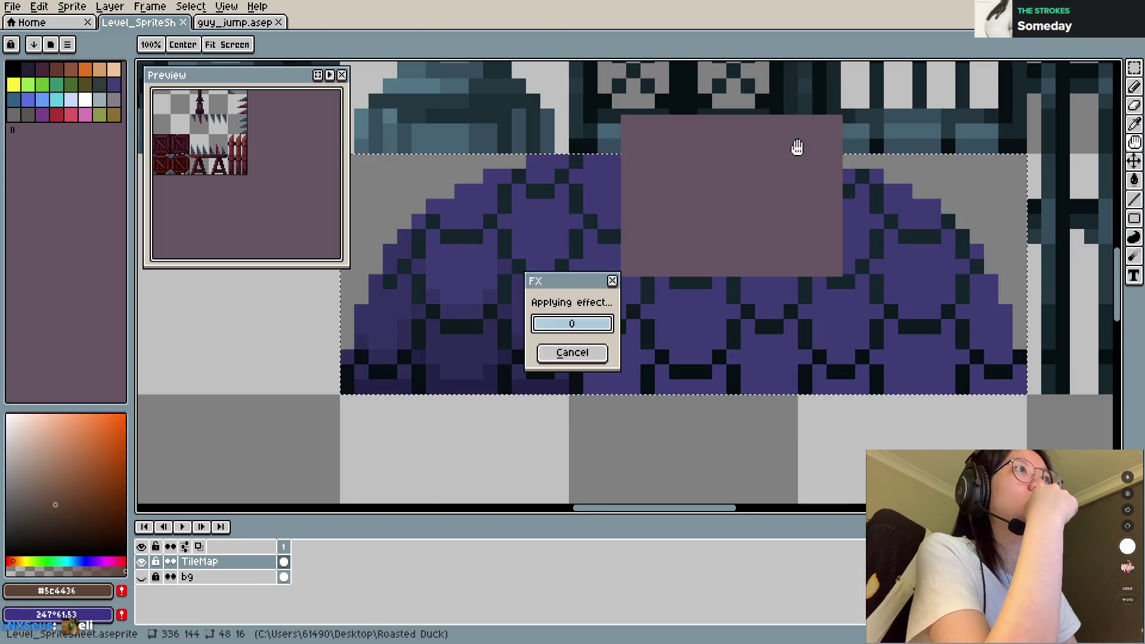
scroll(613, 350, "down", 2)
scroll(626, 346, "down", 2)
scroll(642, 354, "up", 4)
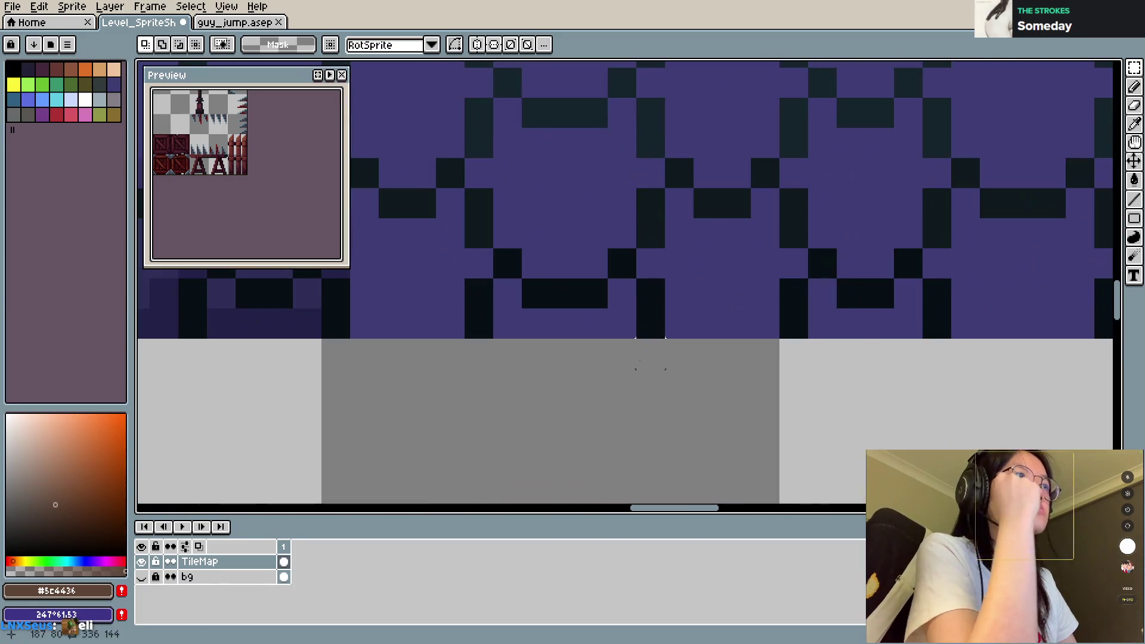
Step: Nudge a stray 1x8 pixel strip on the dome slightly down and right
scroll(633, 352, "down", 3)
scroll(627, 348, "up", 2)
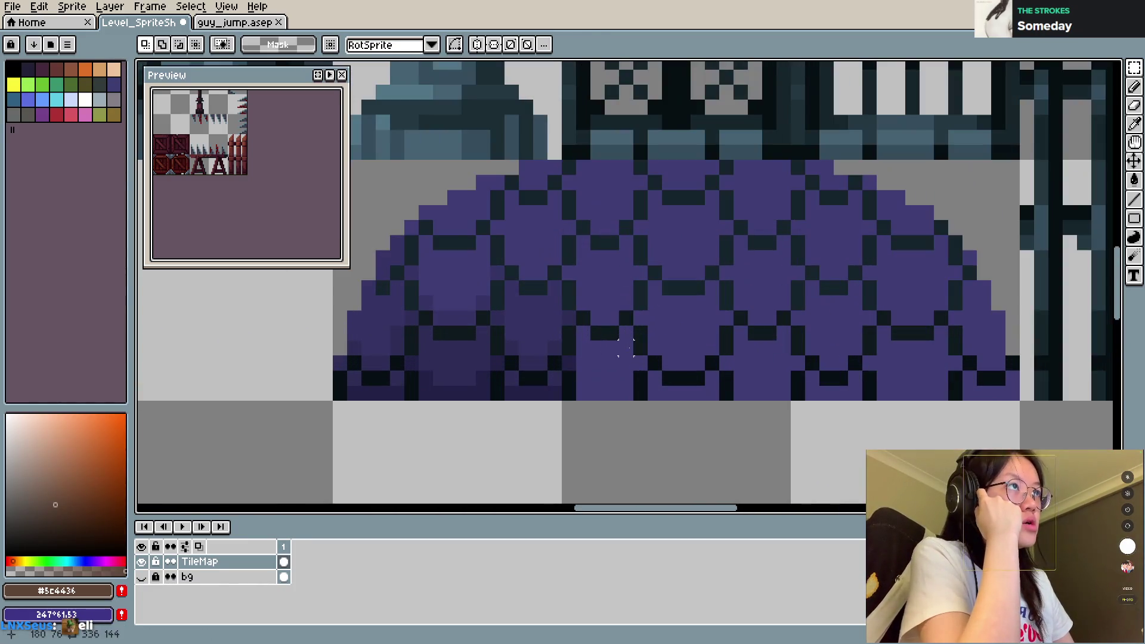
scroll(626, 348, "down", 2)
scroll(626, 346, "up", 1)
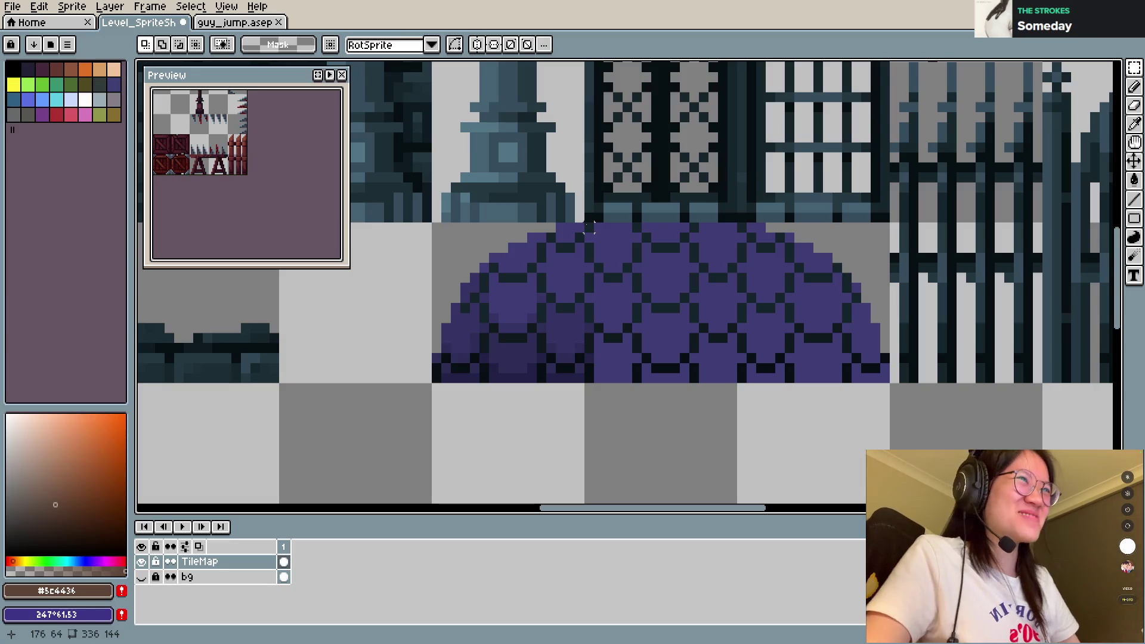
left_click_drag(594, 323, 601, 403)
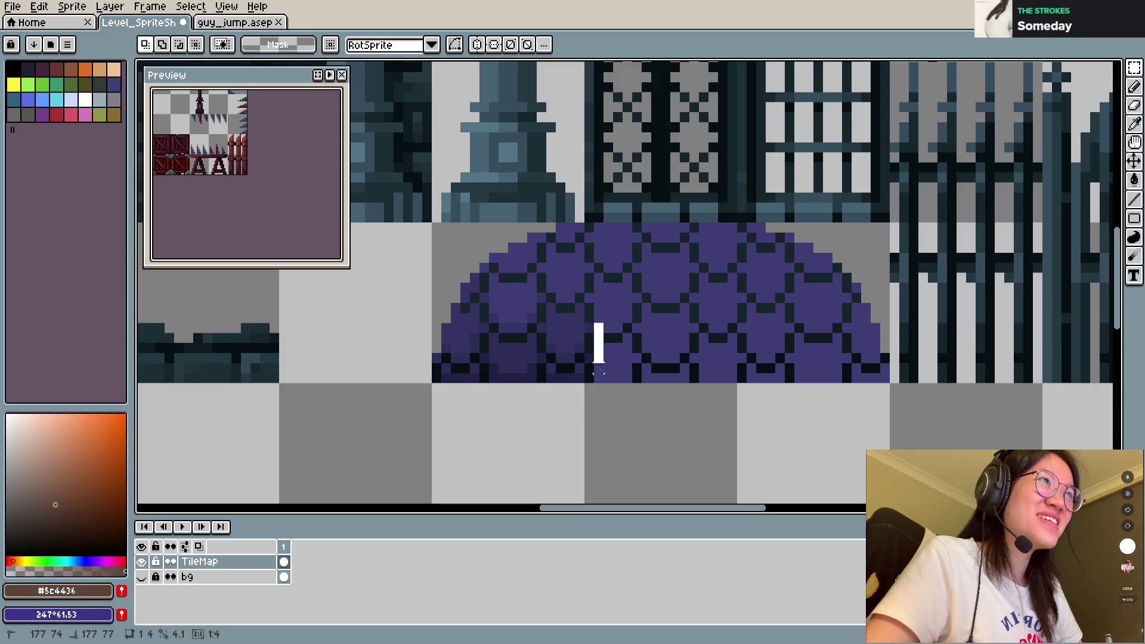
left_click_drag(611, 343, 627, 373)
key("ctrl+d")
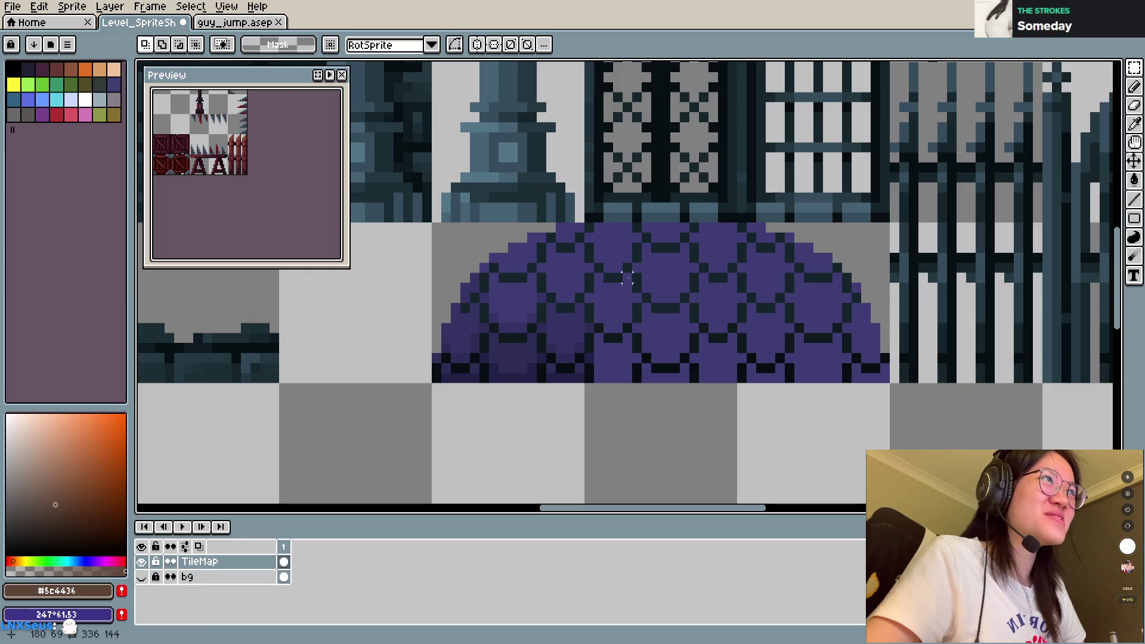
Step: Copy a cross-shaped cell of the dome pattern into the empty tile below as a shield, then save
left_click_drag(573, 291, 654, 305)
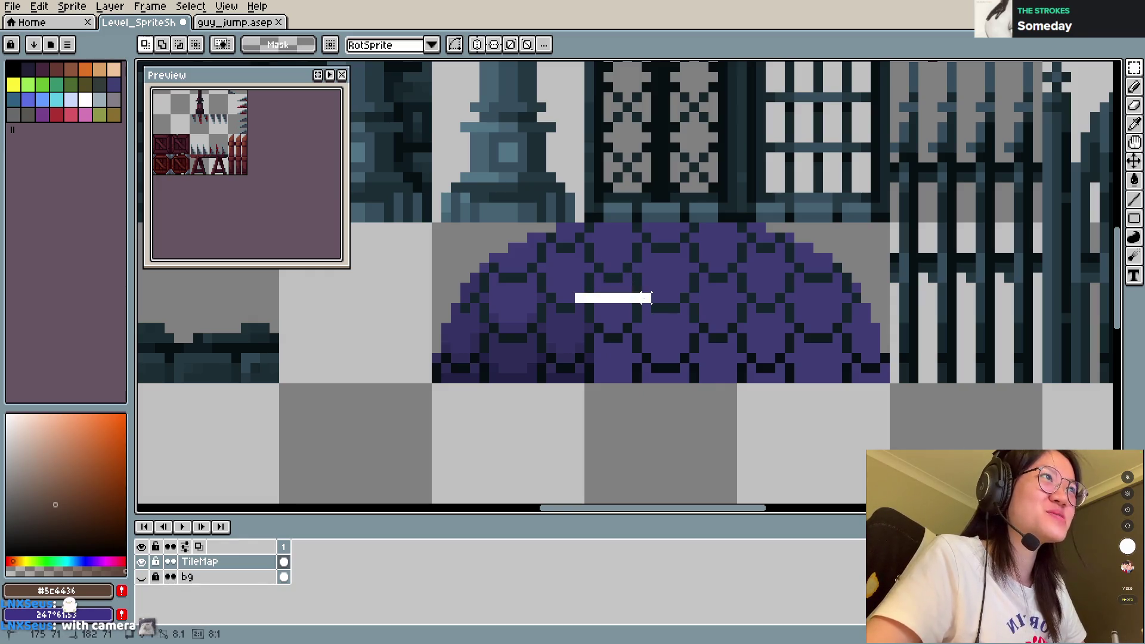
left_click_drag(585, 274, 643, 324)
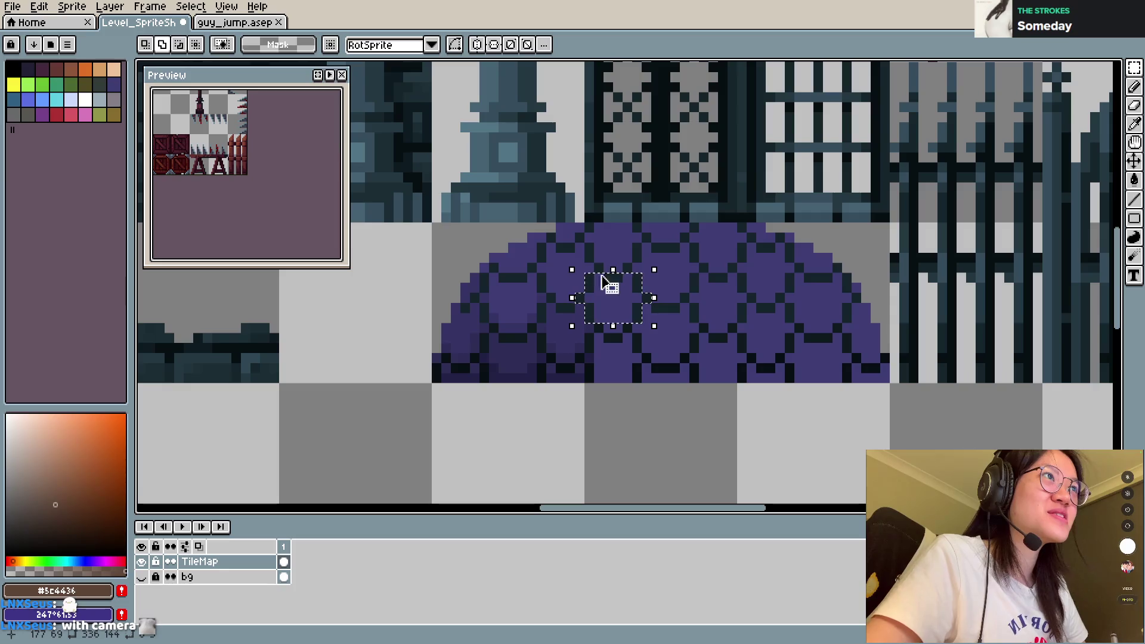
left_click_drag(596, 263, 603, 333)
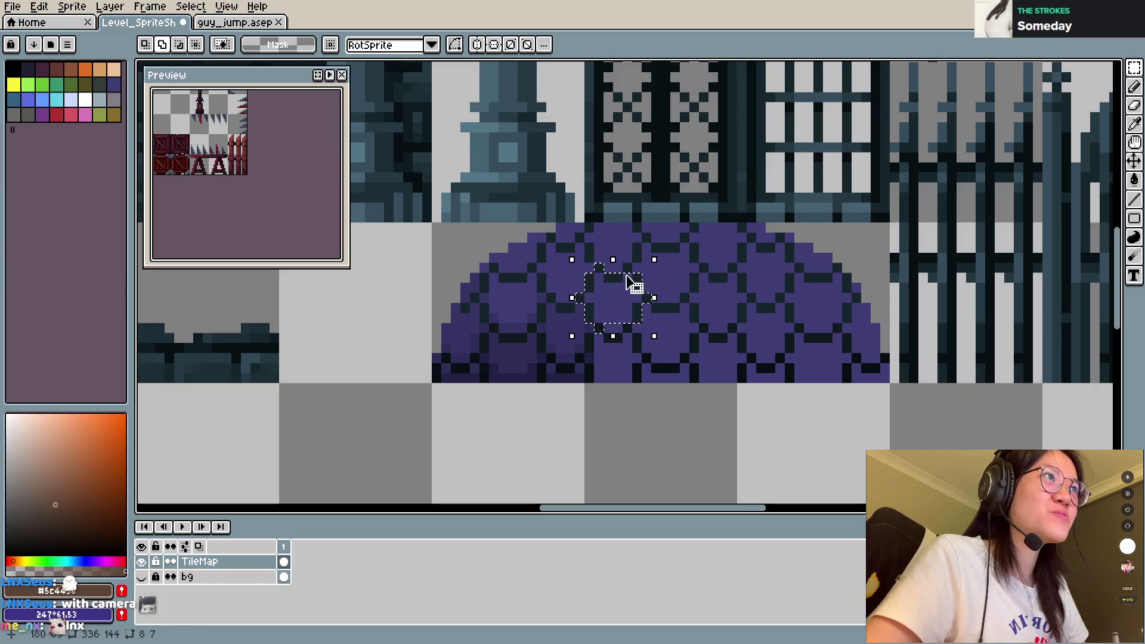
left_click_drag(624, 263, 632, 333)
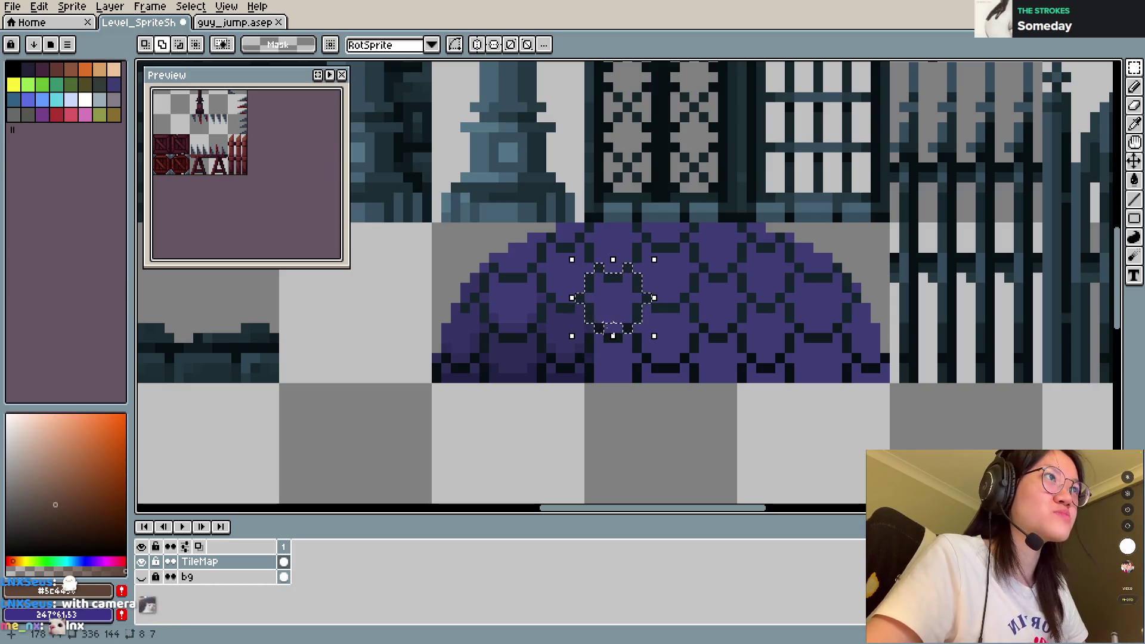
left_click_drag(623, 316, 652, 457)
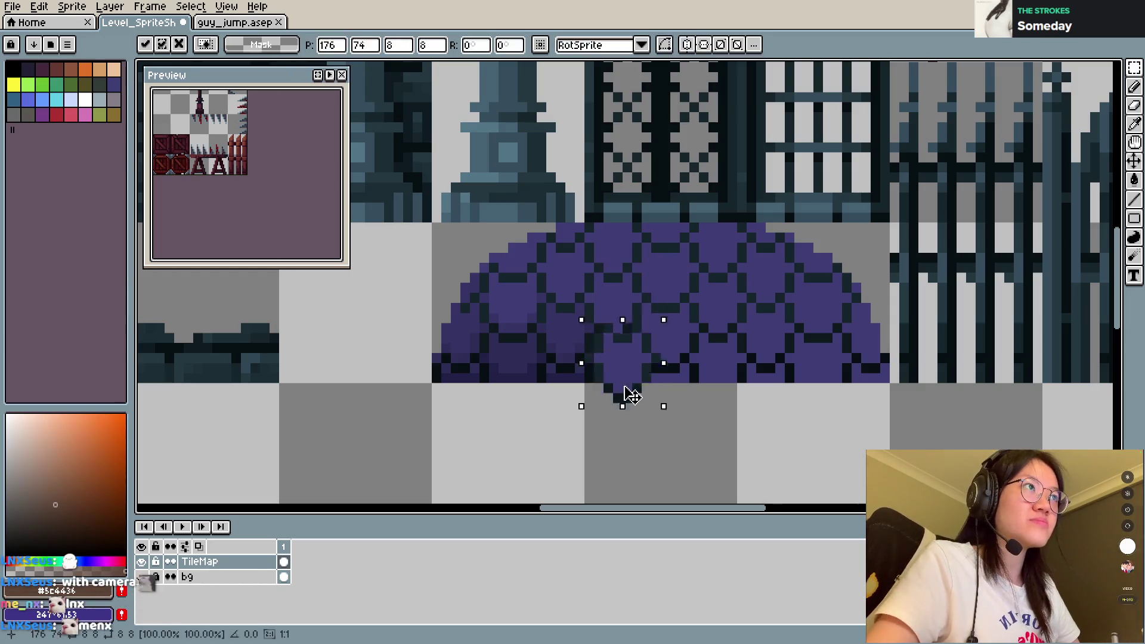
key("ctrl+d")
key("ctrl+s")
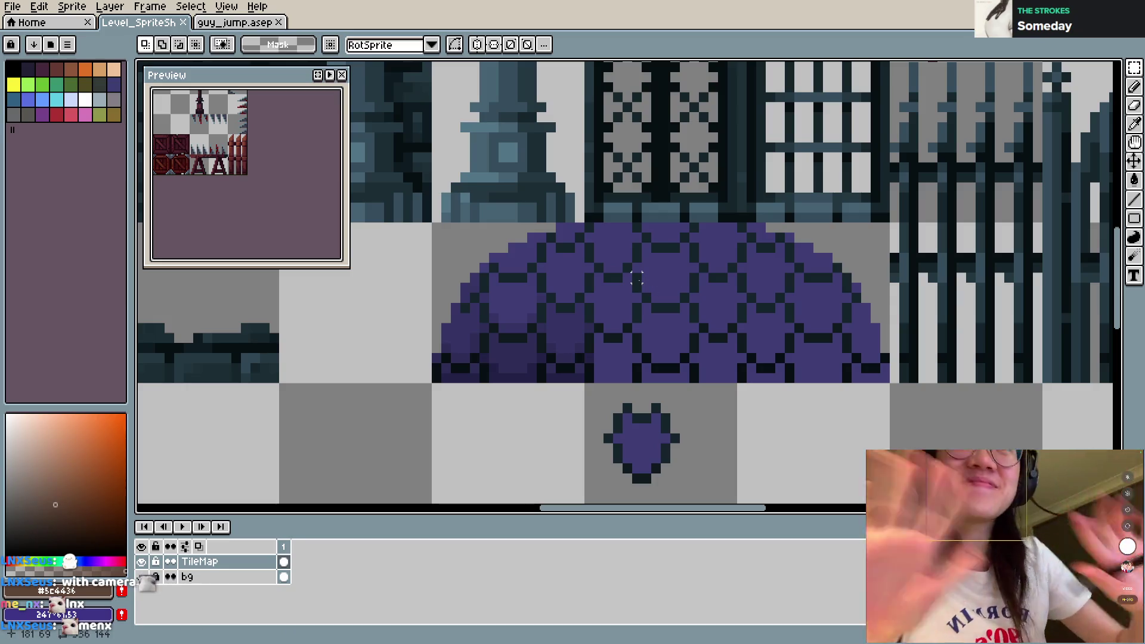
Step: Switch to the Pencil and pick a purple from the palette
scroll(692, 310, "up", 2)
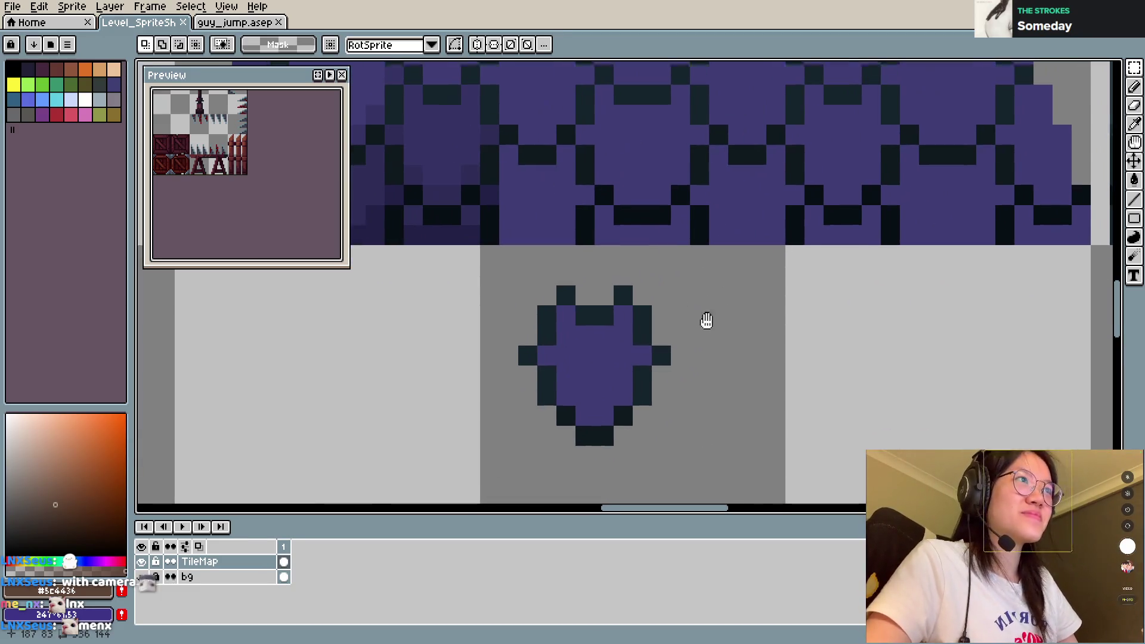
key("b")
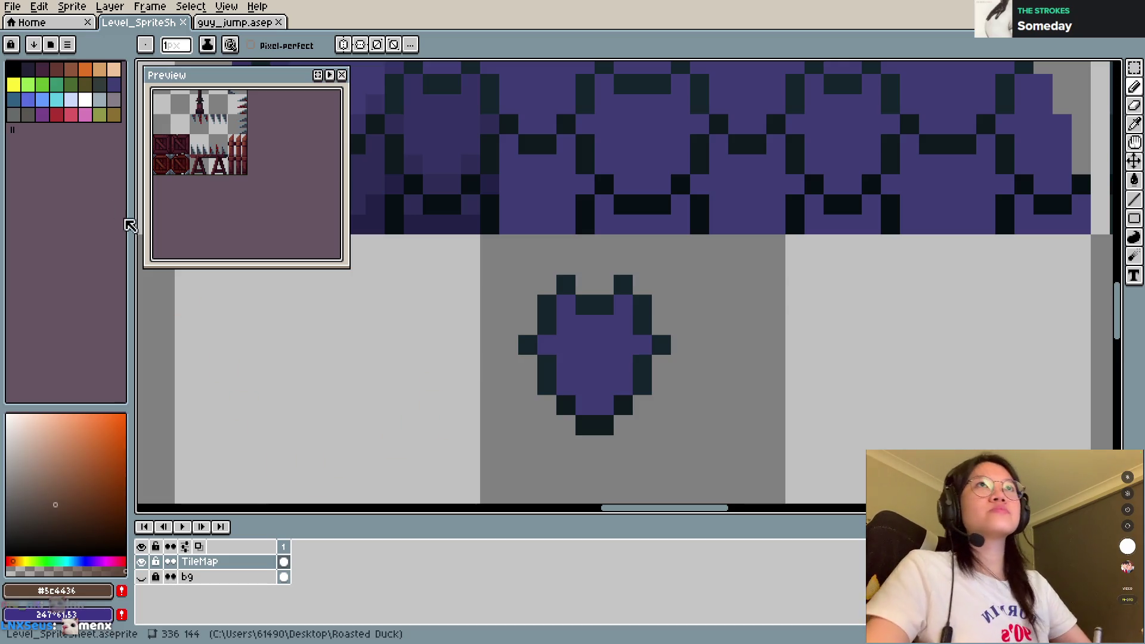
left_click(48, 116)
Step: Paint purple pixels into the shield's upper-left and save the sprite sheet
left_click_drag(566, 305, 566, 366)
mouse_move(585, 325)
left_mouse_down()
mouse_move(565, 306)
mouse_move(598, 373)
left_mouse_up()
key("ctrl+s")
scroll(615, 275, "down", 3)
scroll(637, 271, "down", 2)
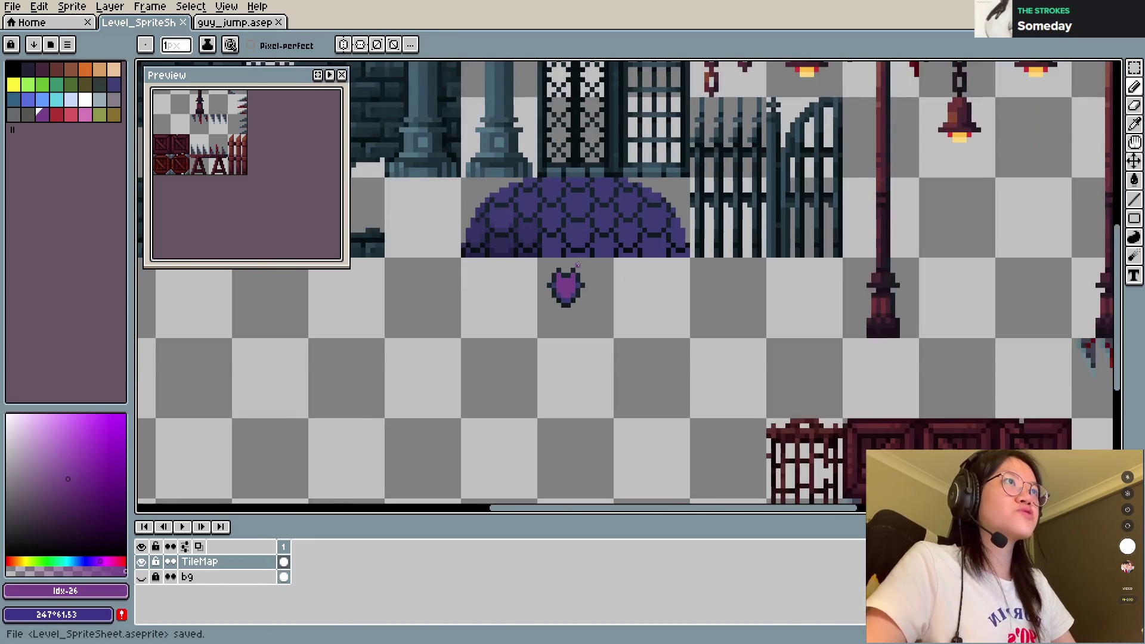
scroll(612, 304, "up", 2)
scroll(620, 297, "up", 2)
scroll(619, 296, "up", 1)
Step: Try darker and red Paint Bucket fills on the shield body, undoing each one
left_click(74, 489)
key("g")
left_click(660, 303)
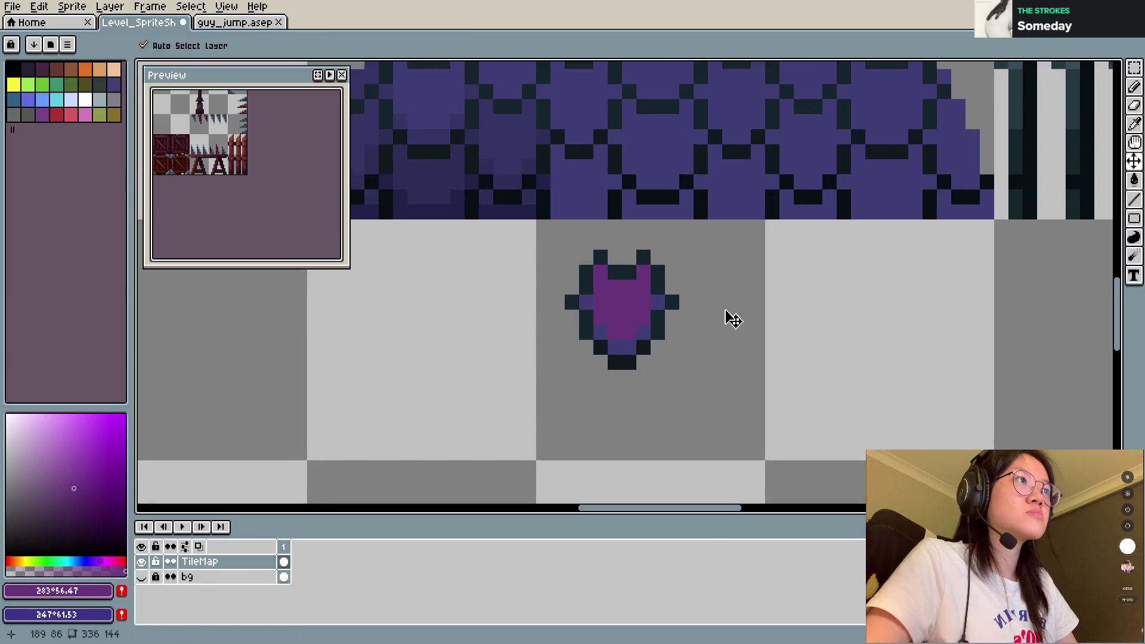
key("ctrl+z")
left_click(613, 312, "alt")
left_click(112, 561)
left_click(122, 560)
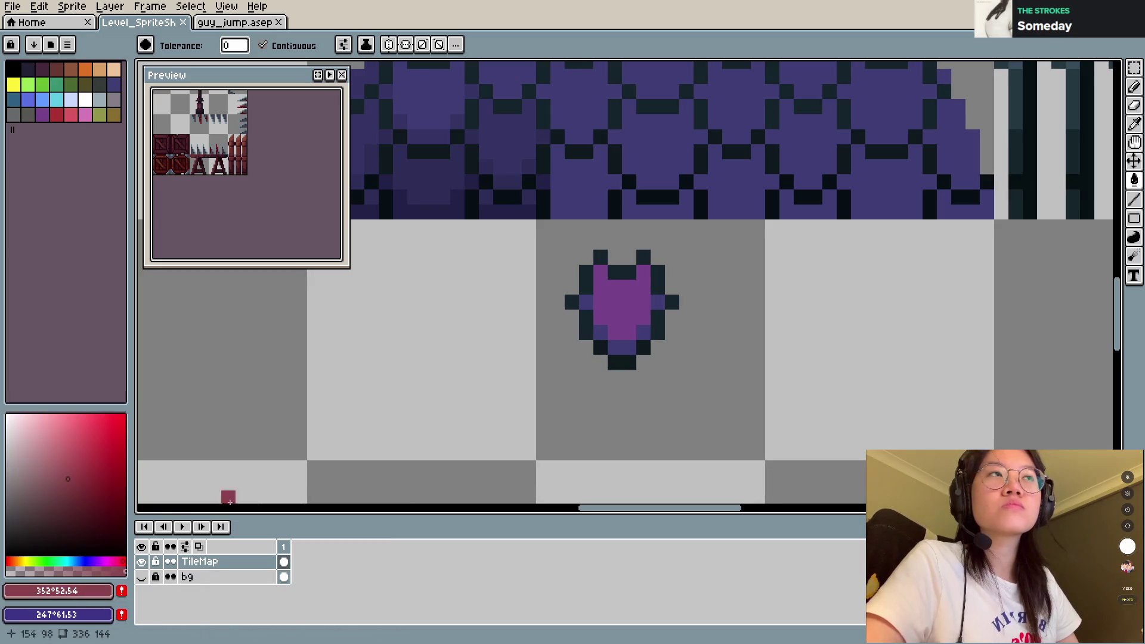
key("ctrl+z")
key("b")
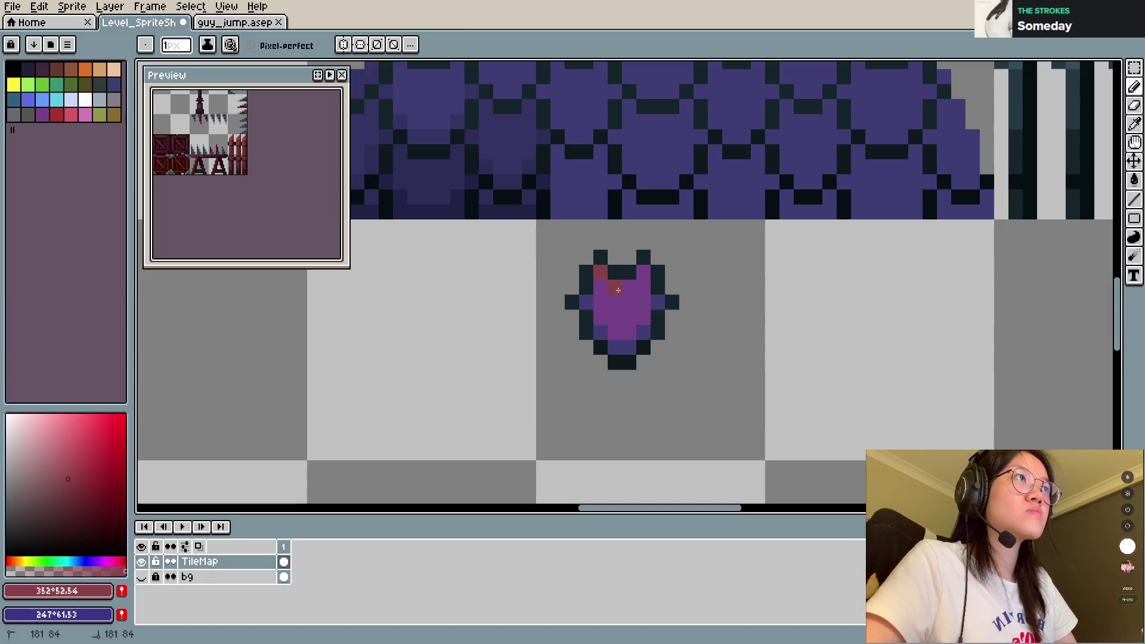
Step: Repaint two top shield pixels in a lighter, desaturated red and save
scroll(639, 278, "down", 2)
scroll(638, 279, "down", 2)
scroll(537, 310, "up", 4)
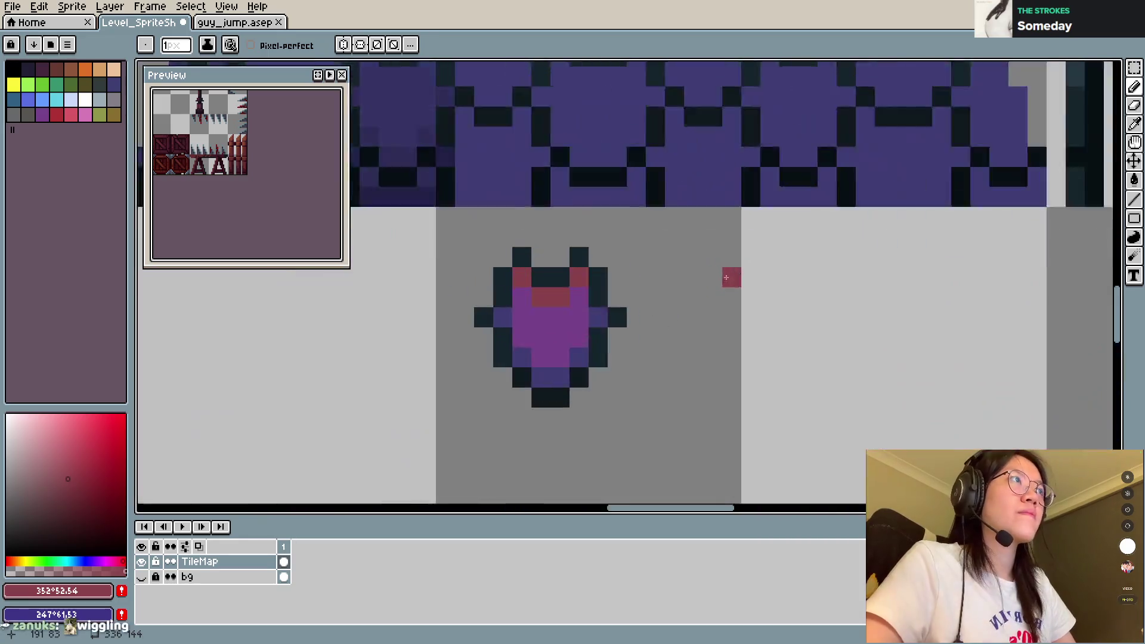
scroll(513, 317, "up", 1)
left_click(51, 473)
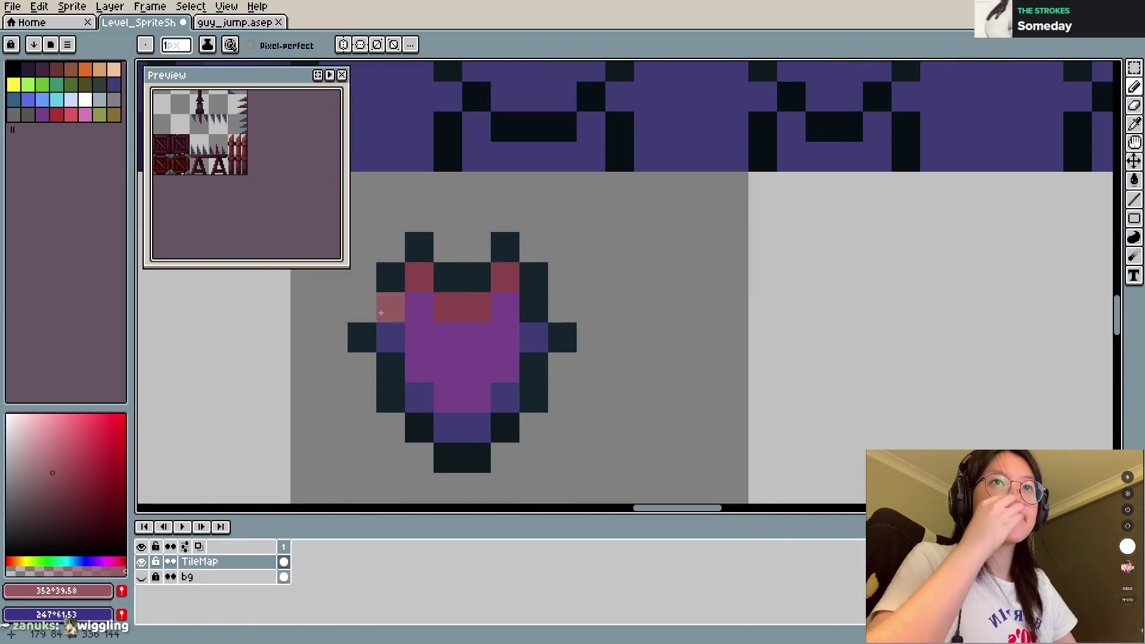
left_click_drag(448, 306, 476, 306)
scroll(692, 277, "down", 5)
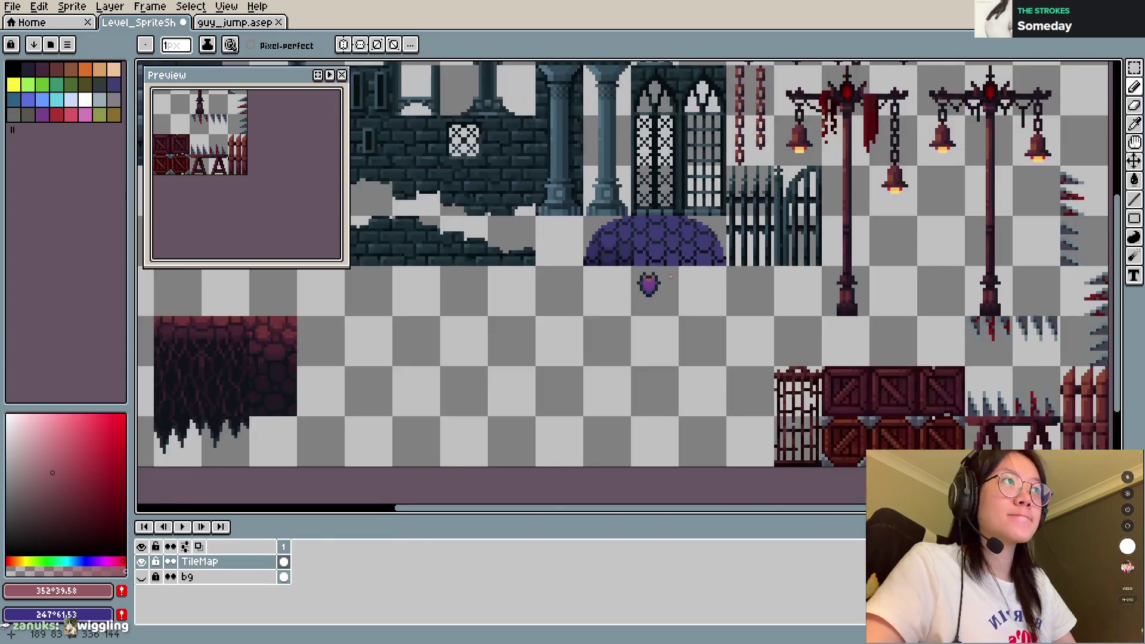
key("v")
key("b")
key("ctrl+s")
Step: Marquee-select the shield as a middle row plus two vertical columns
scroll(692, 278, "up", 3)
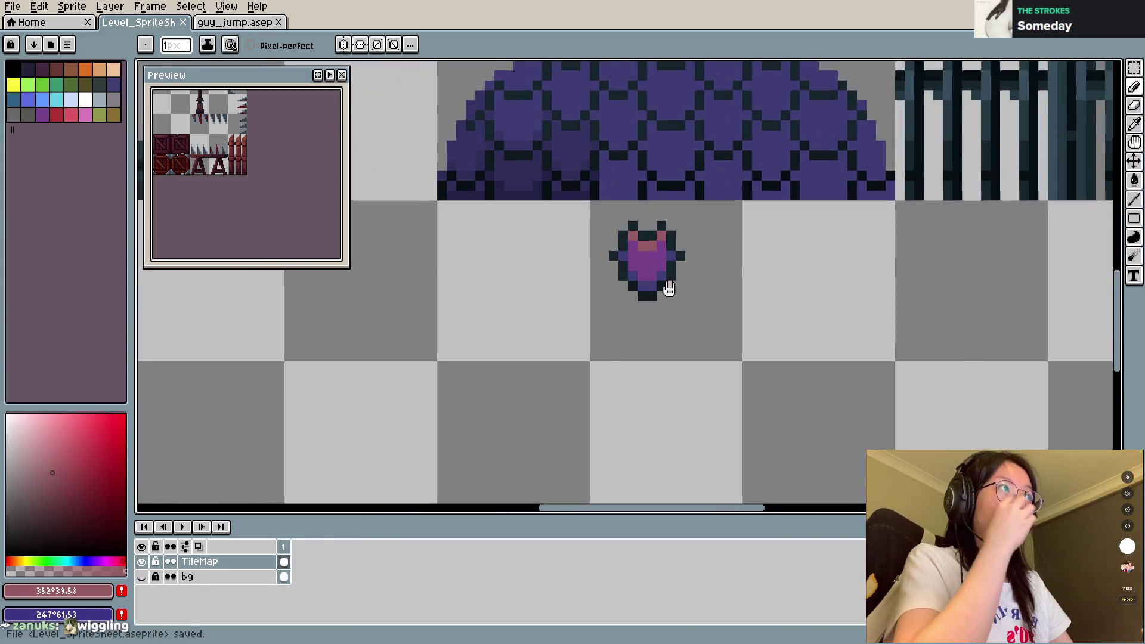
scroll(641, 320, "up", 1)
key("m")
left_click_drag(546, 311, 666, 337)
left_click_drag(570, 275, 586, 374)
left_click_drag(589, 295, 623, 392)
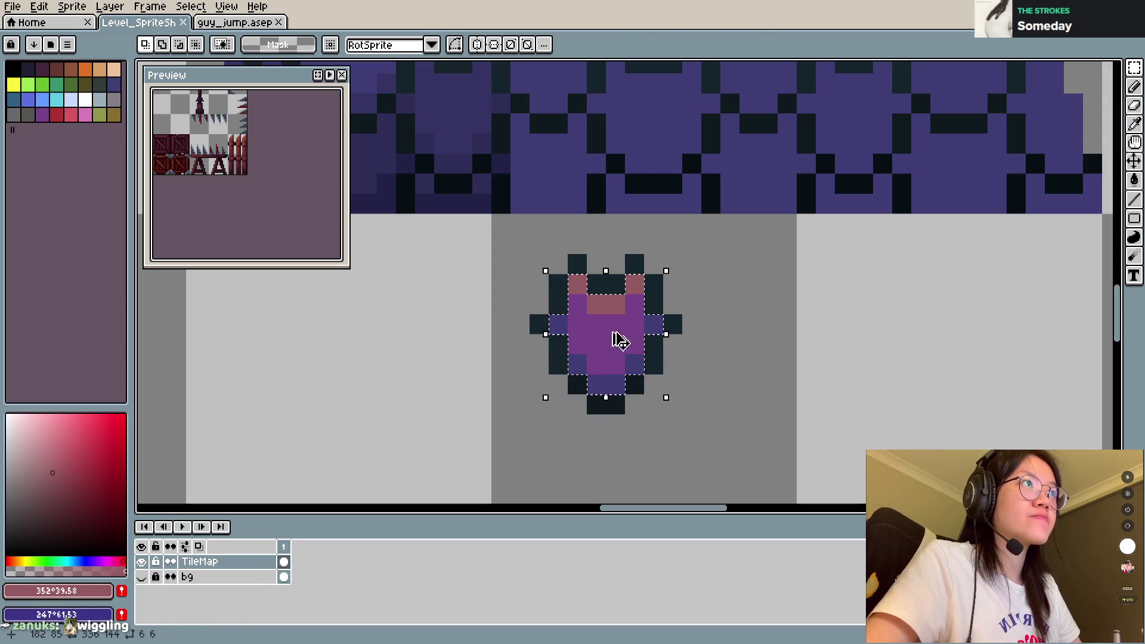
Step: Place a copy of the shield up on the dome tile and commit it
mouse_move(617, 343)
left_mouse_down()
mouse_move(569, 188)
mouse_move(666, 365)
mouse_move(638, 225)
mouse_move(638, 123)
mouse_move(687, 237)
mouse_move(583, 294)
mouse_move(588, 378)
left_mouse_up()
key("ctrl+alt+c")
key("Escape")
key("Return")
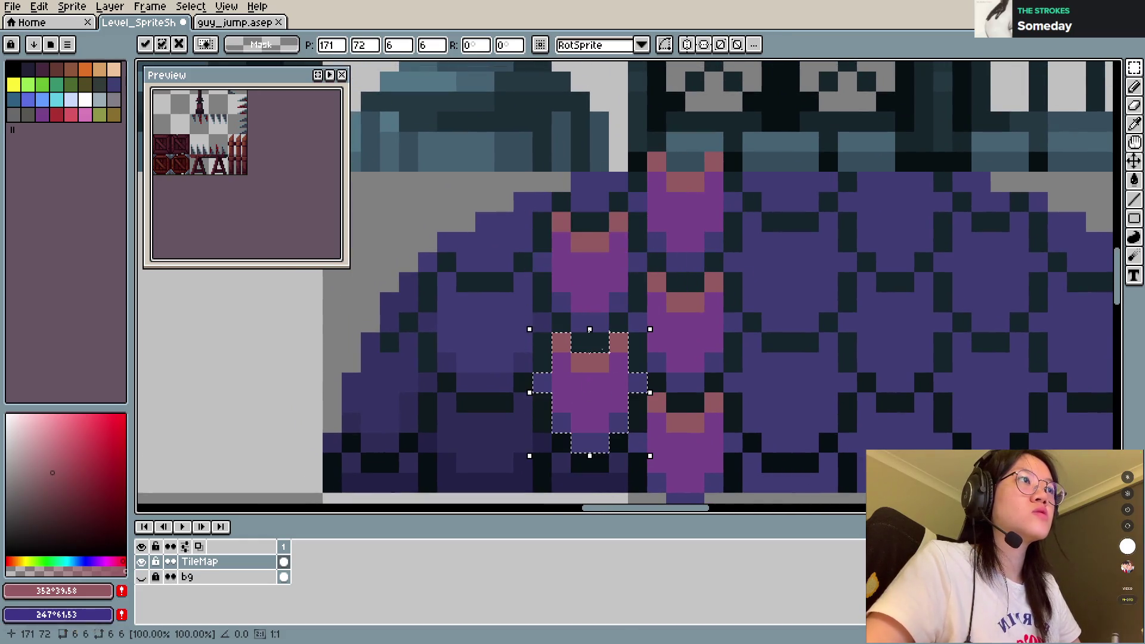
Step: Zoom out to show dome and floor, then open Hue/Saturation with a -3 hue shift
scroll(285, 163, "up", 3)
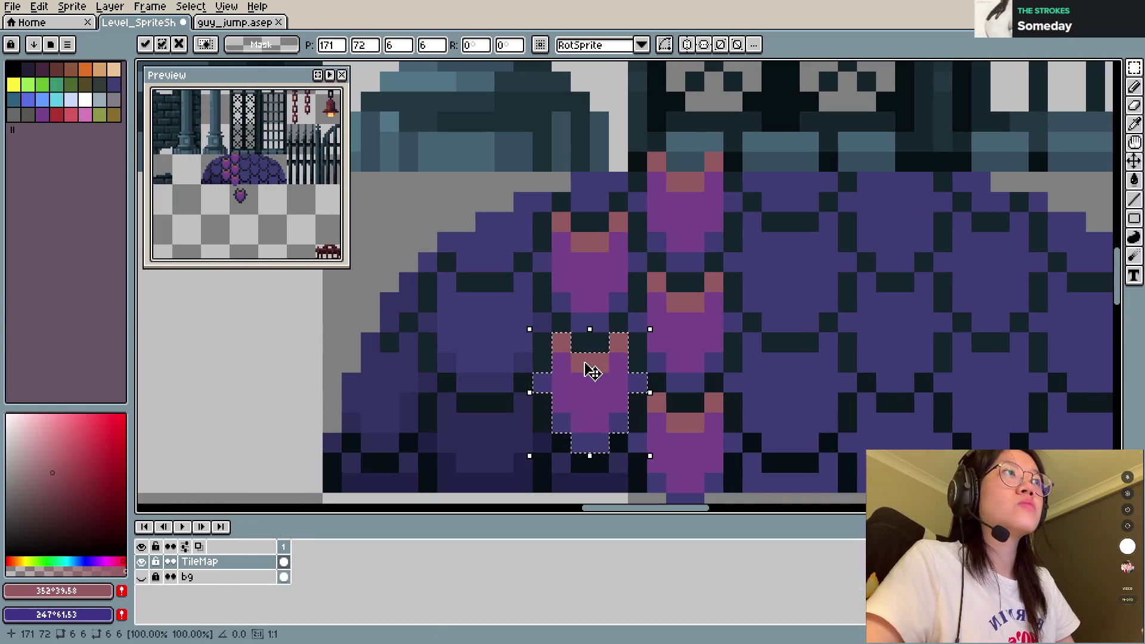
scroll(710, 340, "down", 2)
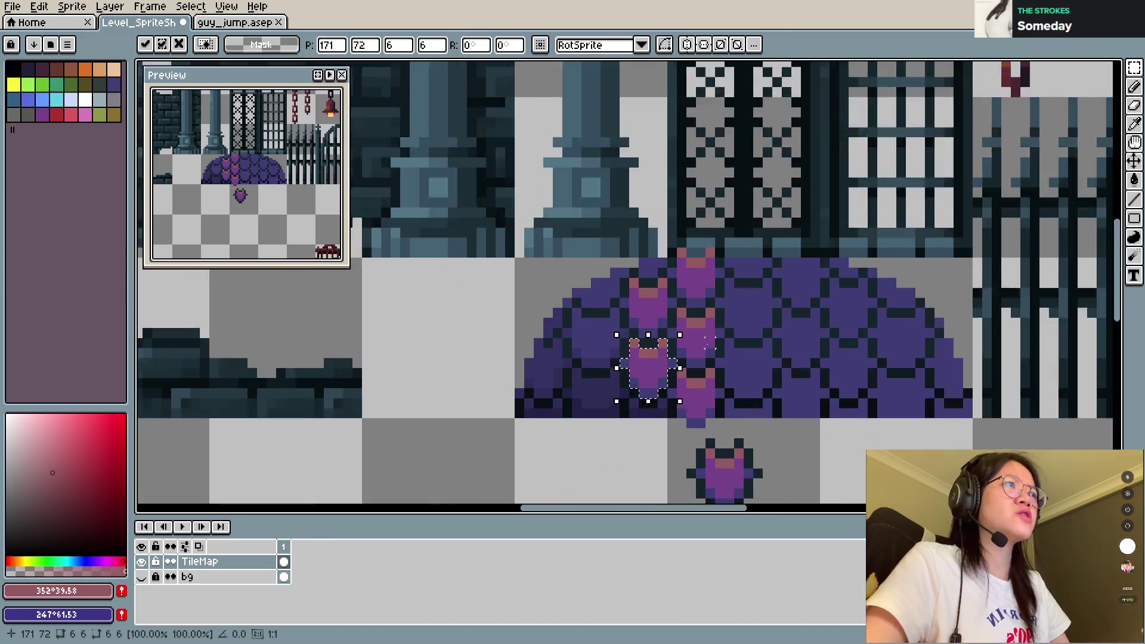
scroll(710, 340, "down", 2)
left_click_drag(773, 450, 733, 396)
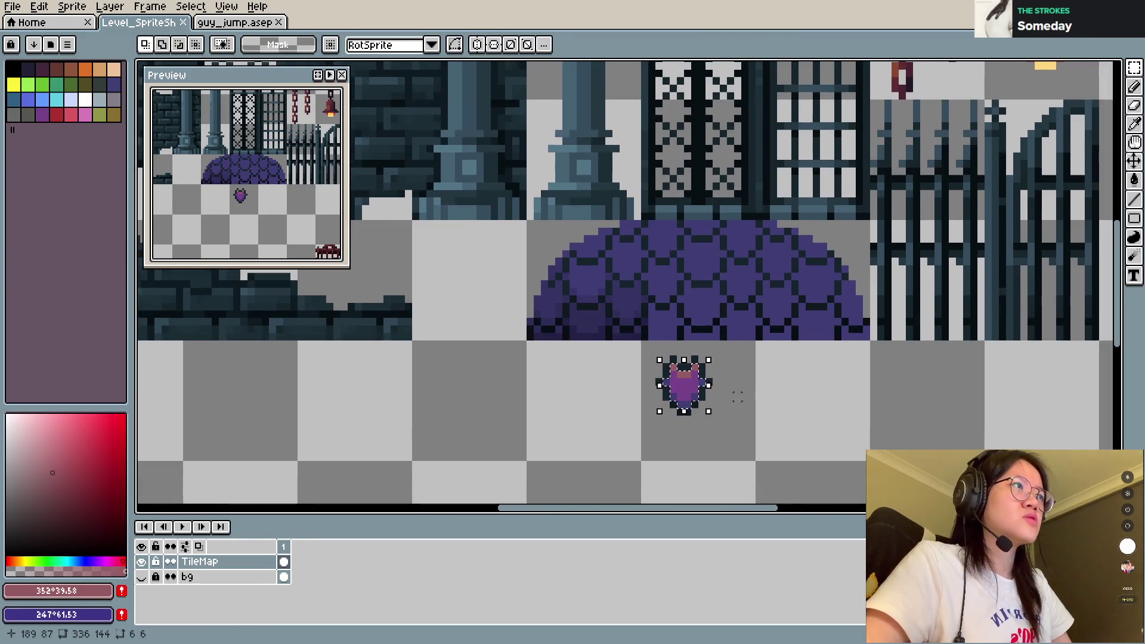
key("ctrl+u")
left_click_drag(680, 183, 672, 188)
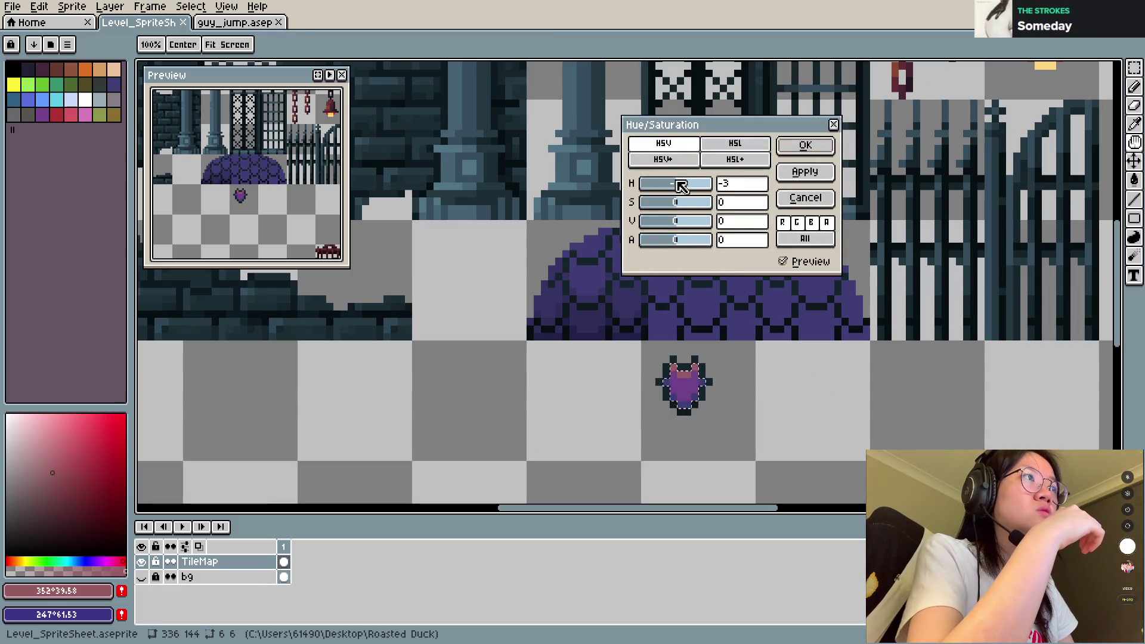
Step: Apply H -7, S -24, V -19 to the shield and drop a darkened copy onto the dome
mouse_move(686, 205)
left_mouse_down()
mouse_move(677, 224)
mouse_move(682, 207)
left_mouse_up()
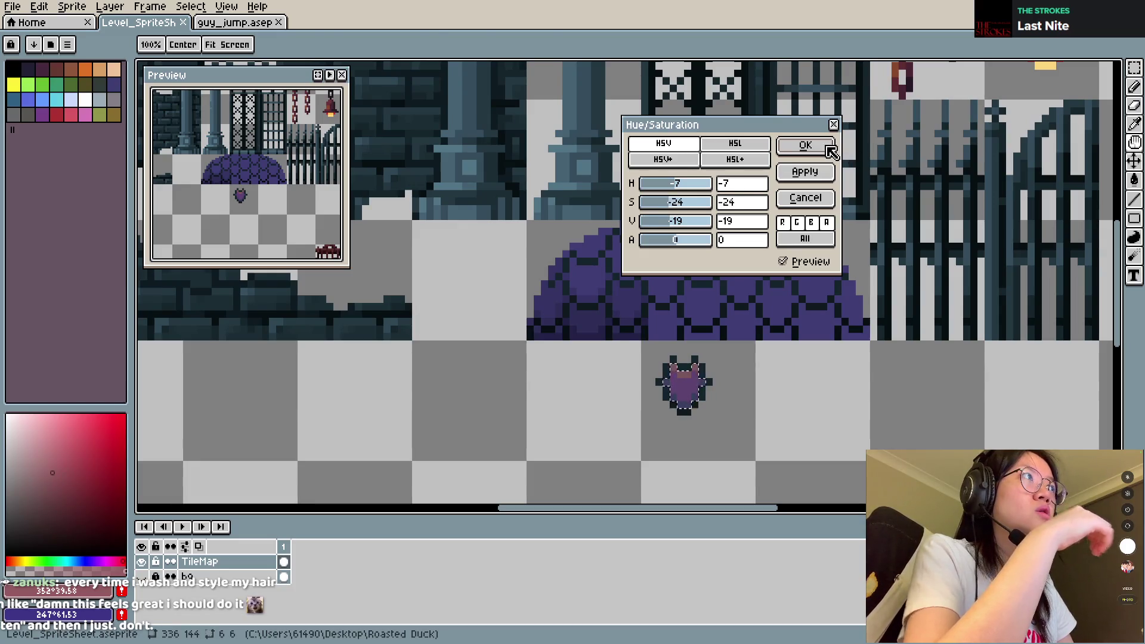
left_click(806, 145)
mouse_move(692, 382)
left_mouse_down()
mouse_move(664, 311)
mouse_move(673, 288)
mouse_move(636, 313)
mouse_move(742, 292)
mouse_move(630, 264)
mouse_move(799, 297)
mouse_move(787, 309)
left_mouse_up()
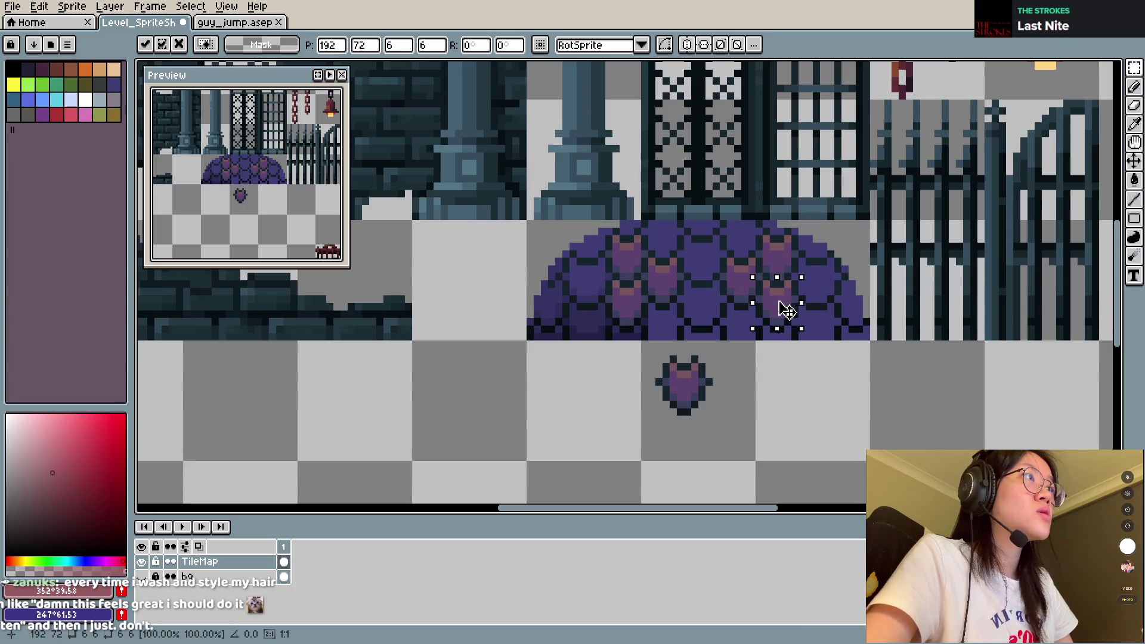
Step: Commit the dome copy, lift a pixel column onto the dome, and delete the stray floor fragment
key("Return")
scroll(714, 325, "up", 2)
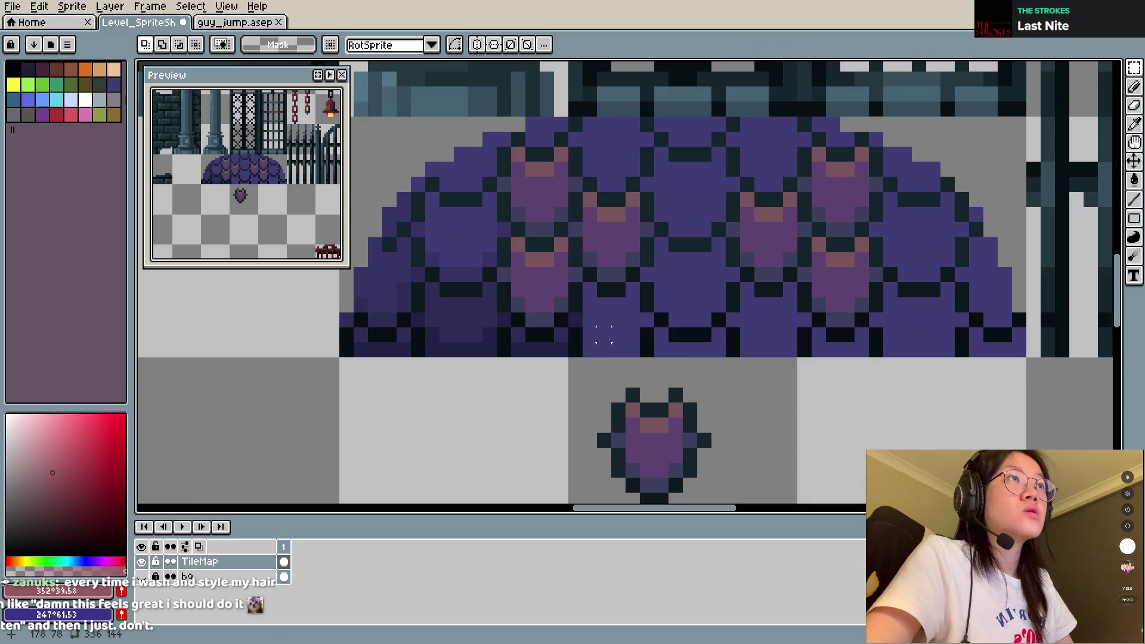
left_click_drag(627, 407, 655, 494)
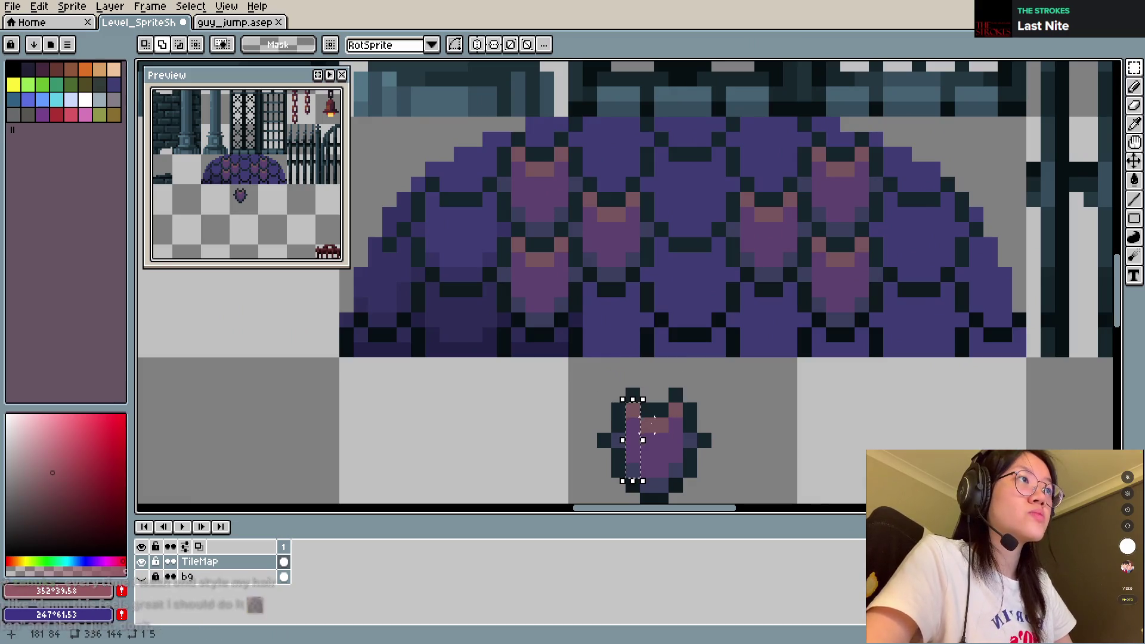
mouse_move(655, 455)
left_mouse_down()
mouse_move(459, 250)
mouse_move(451, 345)
mouse_move(616, 338)
mouse_move(684, 294)
mouse_move(680, 191)
mouse_move(608, 149)
mouse_move(511, 417)
left_mouse_up()
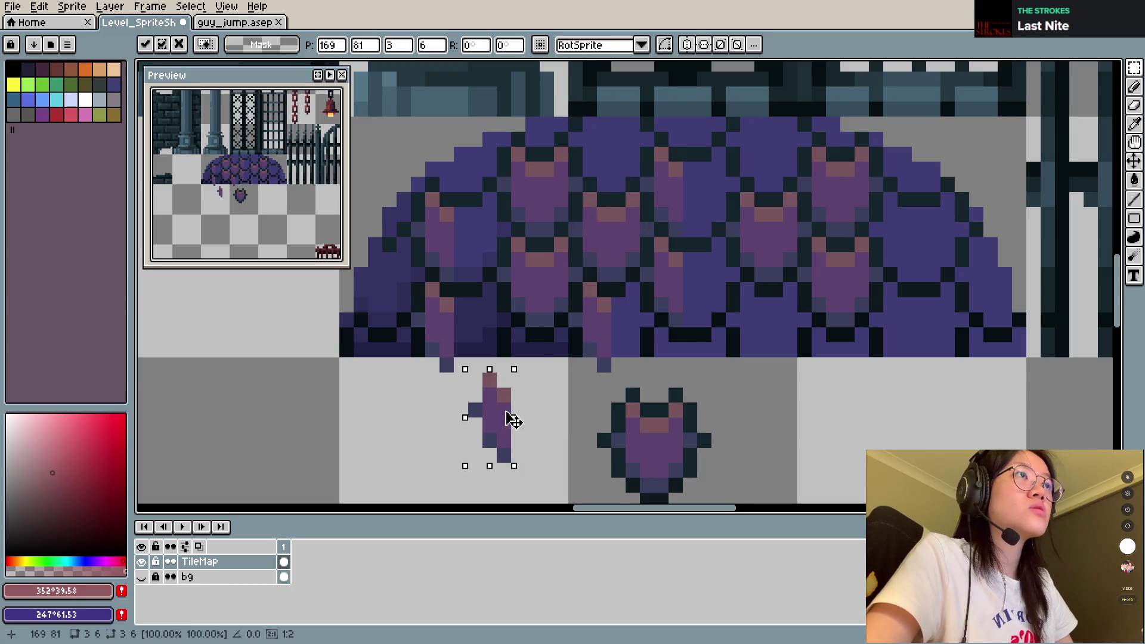
left_click(576, 380)
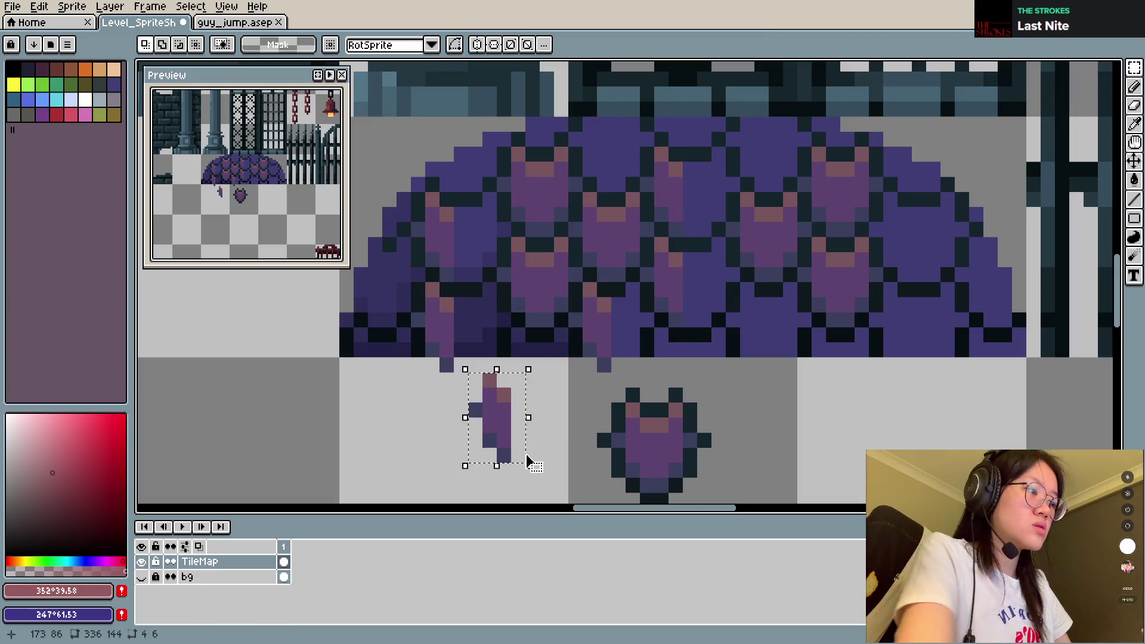
key("Delete")
Step: Move more one-pixel columns of the shield pieces onto the dome and commit them
left_click_drag(483, 319, 568, 319)
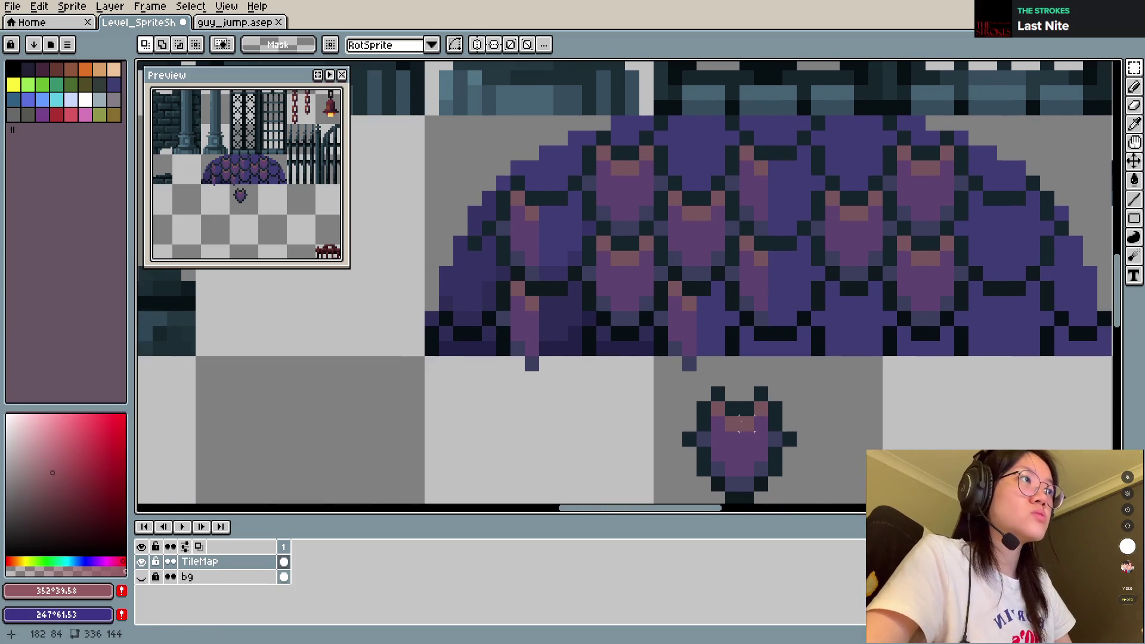
mouse_move(740, 416)
left_mouse_down()
mouse_move(753, 493)
mouse_move(554, 358)
mouse_move(557, 248)
mouse_move(787, 293)
left_mouse_up()
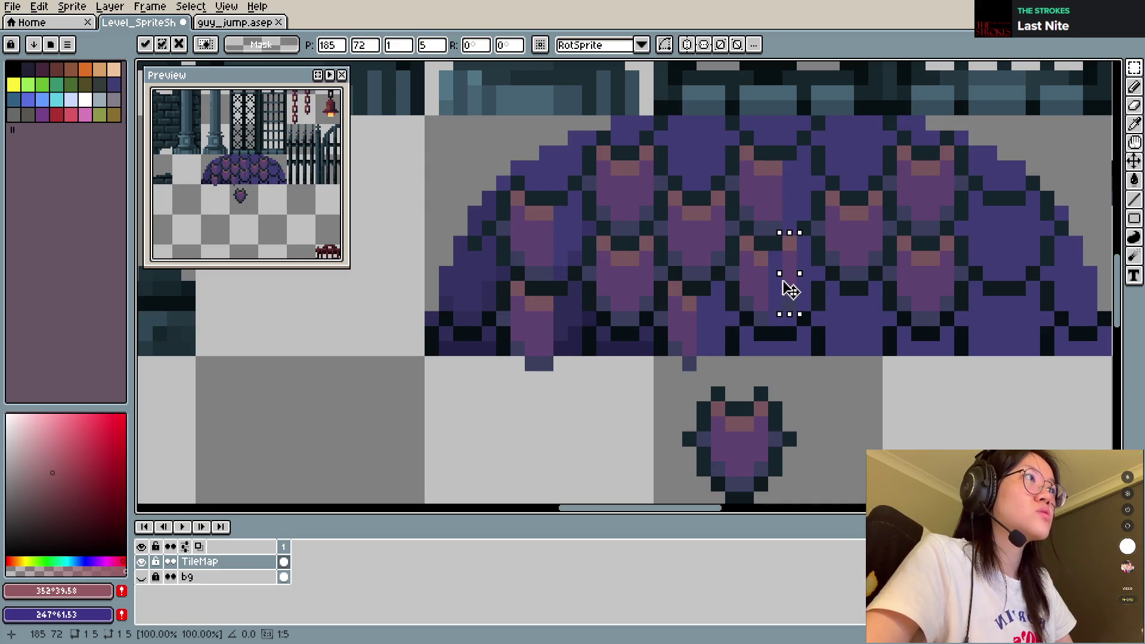
key("ctrl+d")
left_click_drag(761, 409, 764, 474)
mouse_move(737, 417)
left_mouse_down()
mouse_move(747, 469)
mouse_move(588, 325)
left_mouse_up()
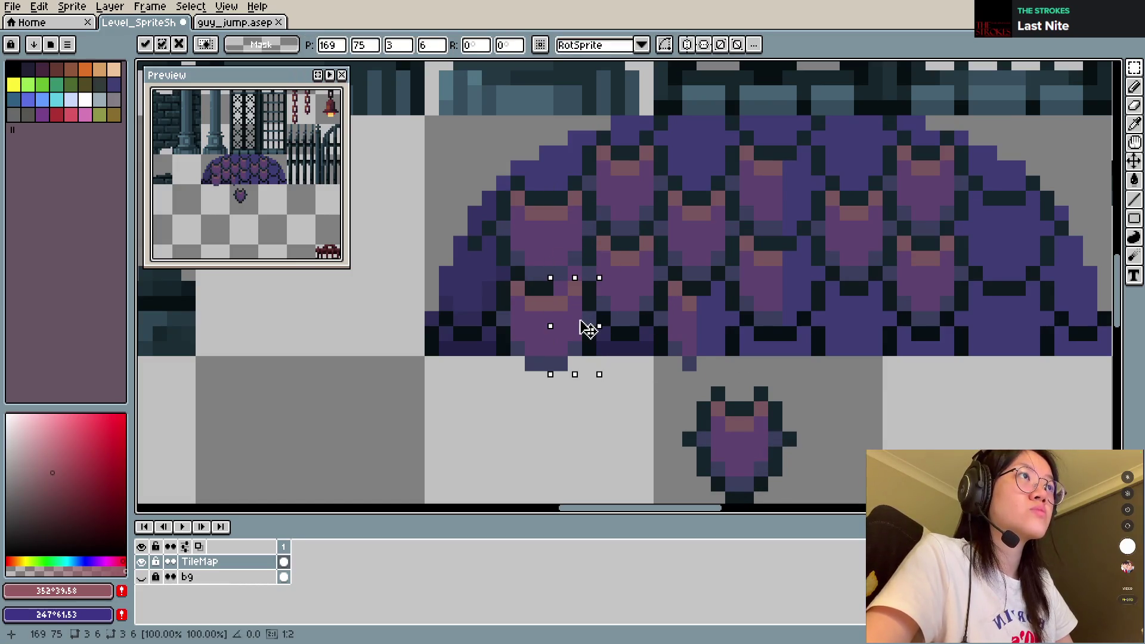
key("Return")
Step: Pick the dome's dark outline colour with the Pencil and save the sprite sheet
key("b")
left_click(545, 288, "alt")
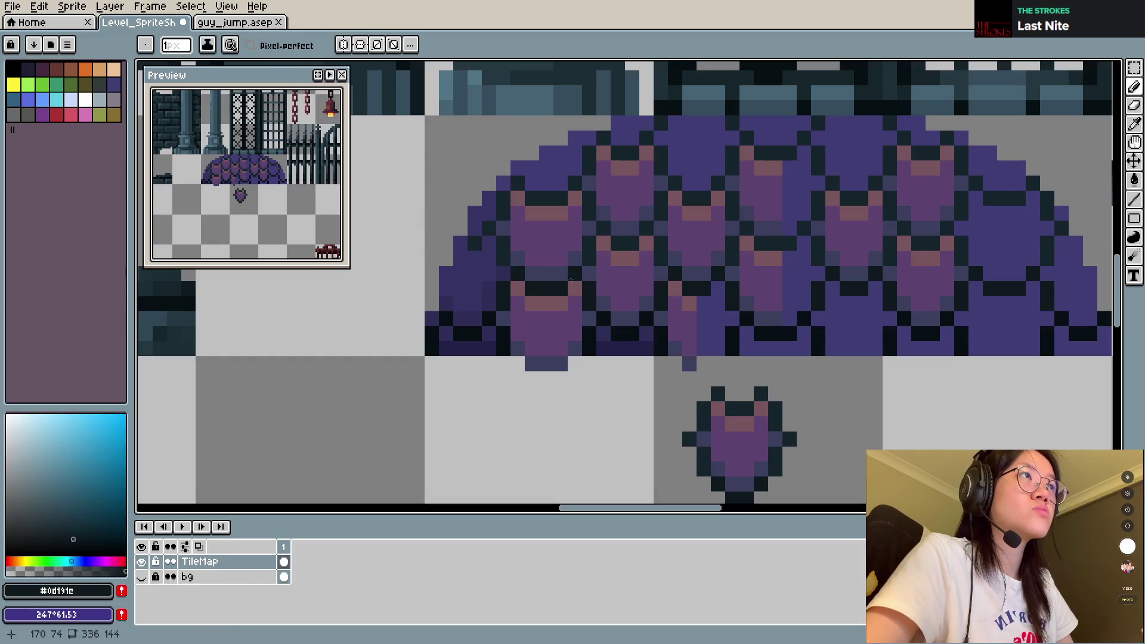
key("ctrl+s")
scroll(566, 340, "down", 2)
scroll(497, 356, "up", 2)
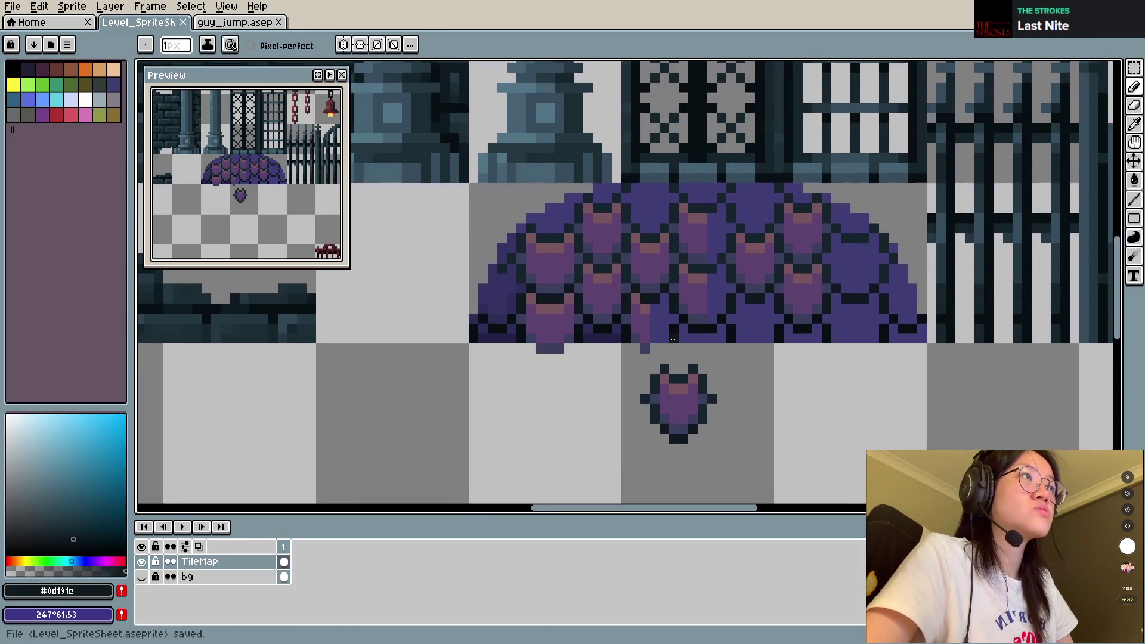
Step: Restore the erased bottom-row pixels and paint one dome pixel dark purple
key("e")
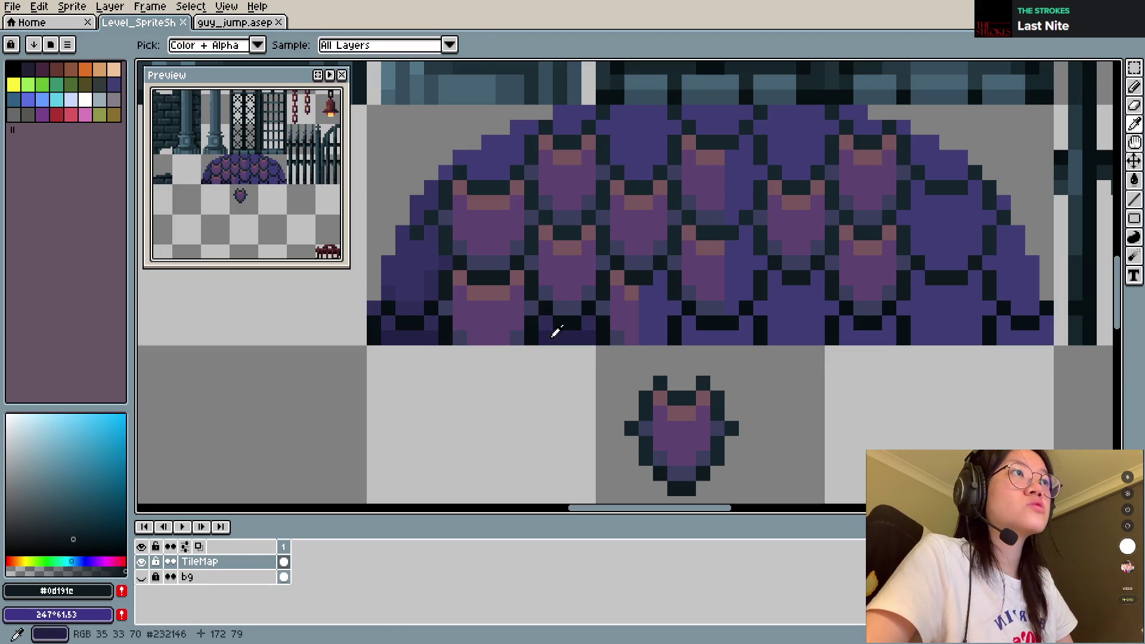
left_click(460, 338, "alt")
key("ctrl+z")
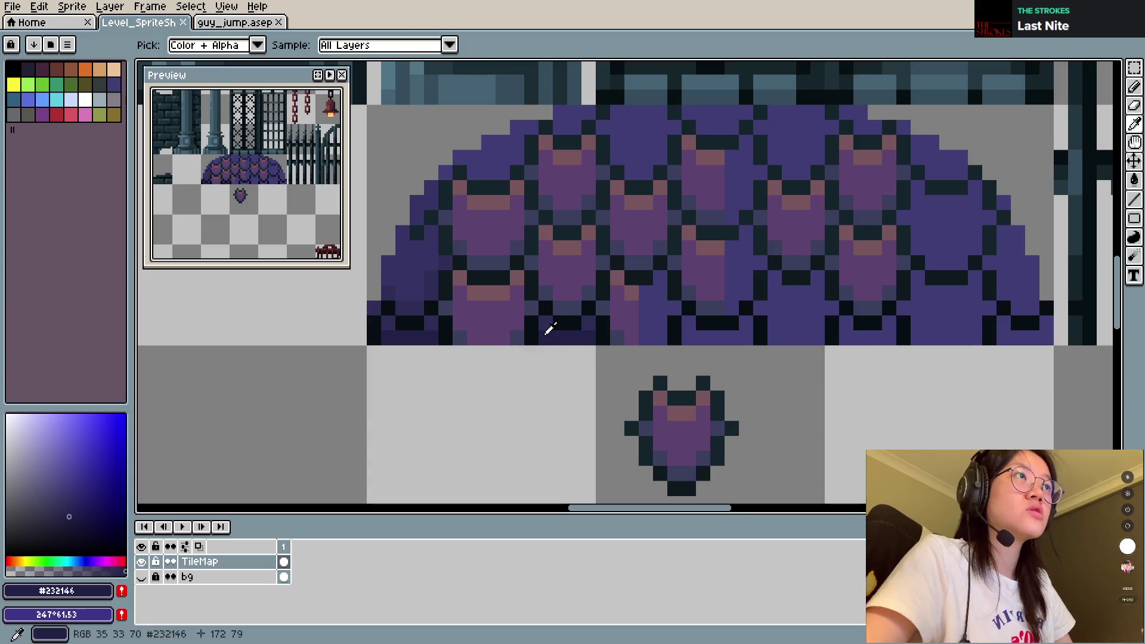
key("alt")
left_click(548, 319, "alt")
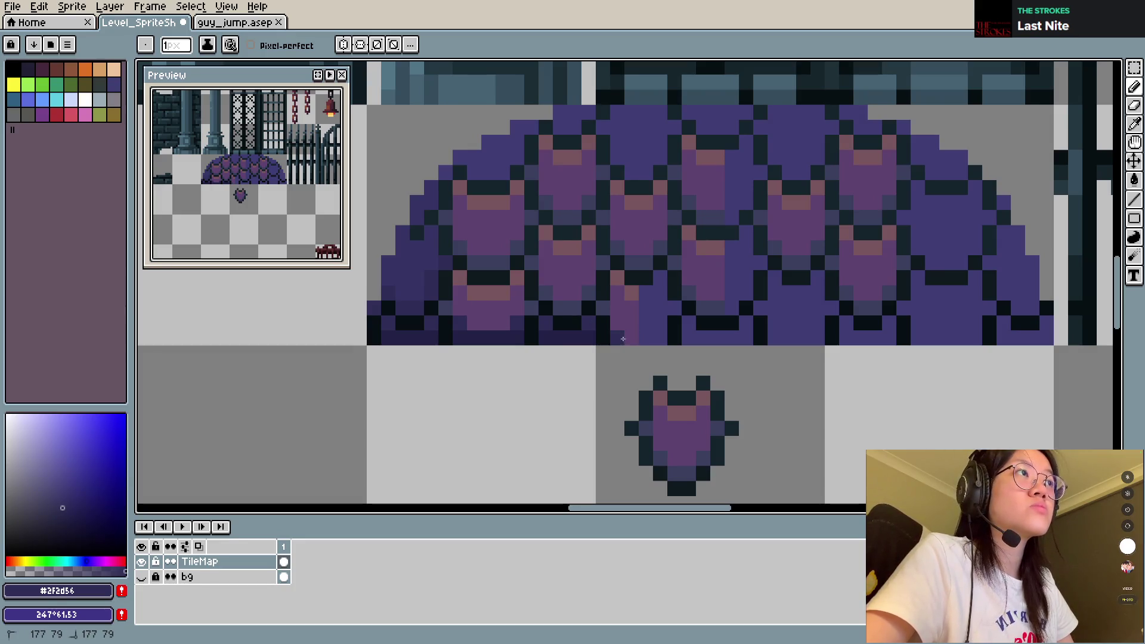
key("alt")
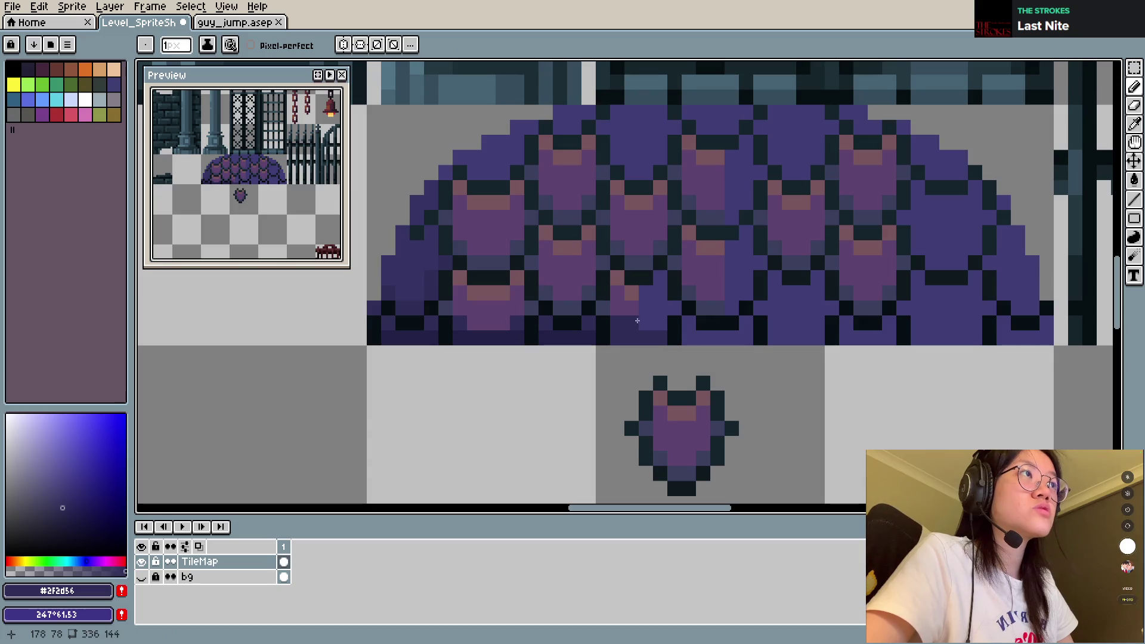
left_click(632, 322)
Step: Sample several dome purples, save, and darken another pixel on the dome
key("alt")
left_click(626, 309, "alt")
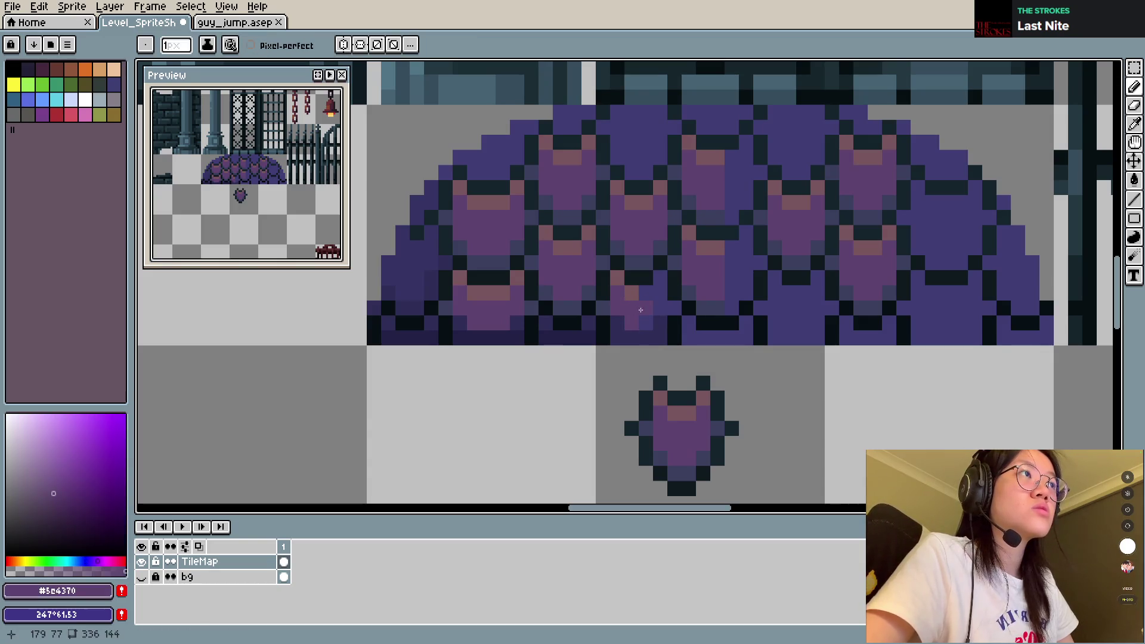
left_click(649, 297, "alt")
left_click(649, 294, "alt")
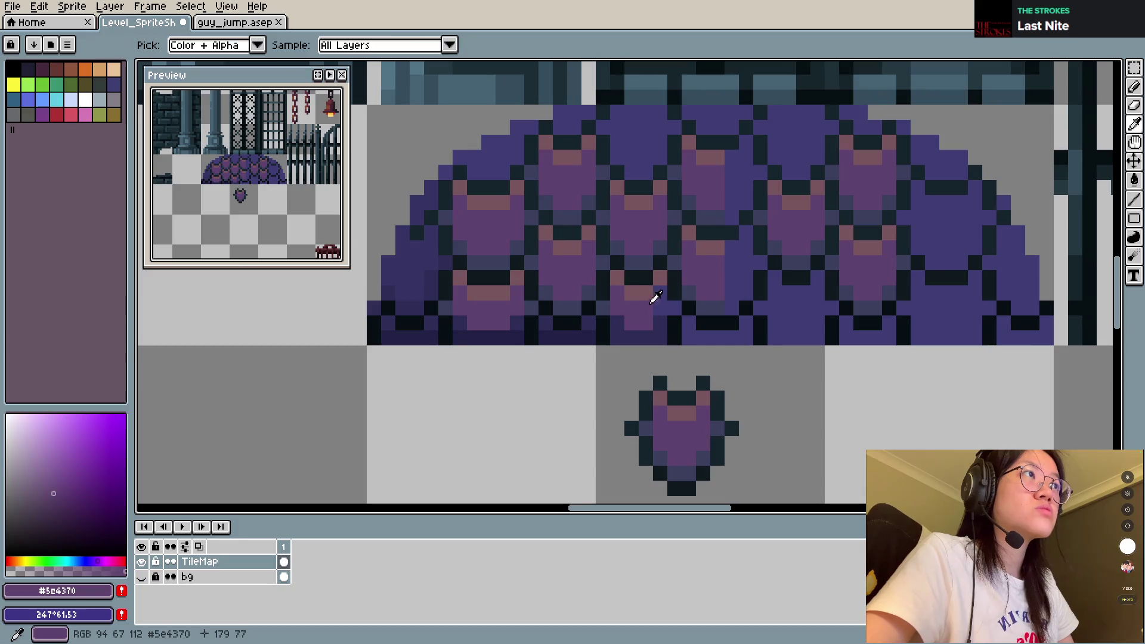
left_click(666, 303, "alt")
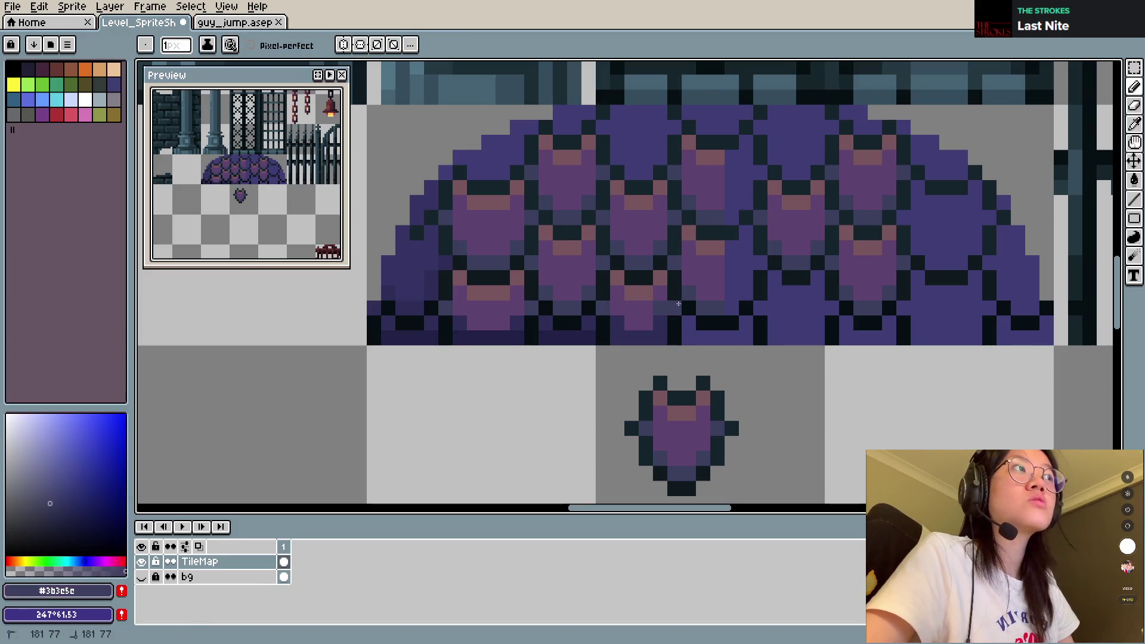
key("ctrl+s")
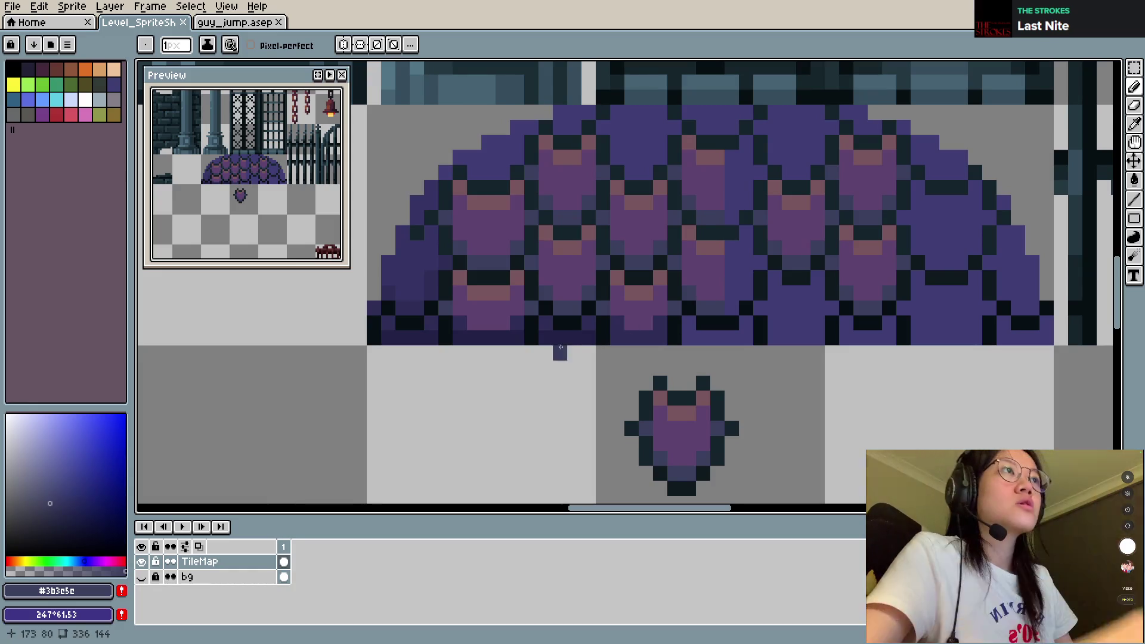
scroll(560, 348, "up", 2)
left_click(554, 374, "alt")
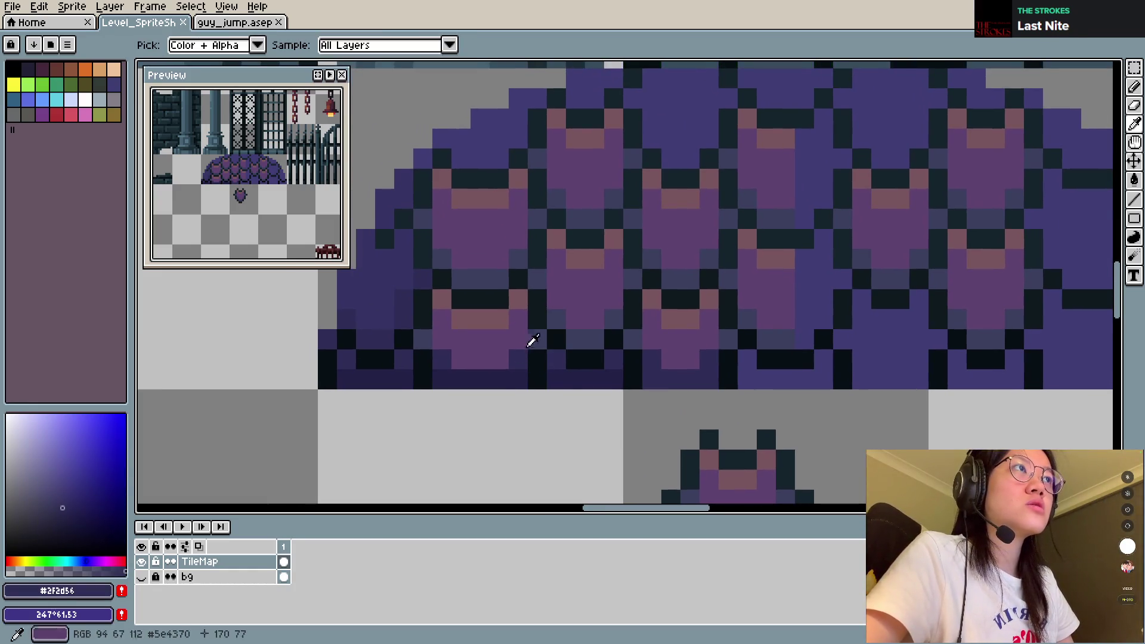
left_click(585, 332)
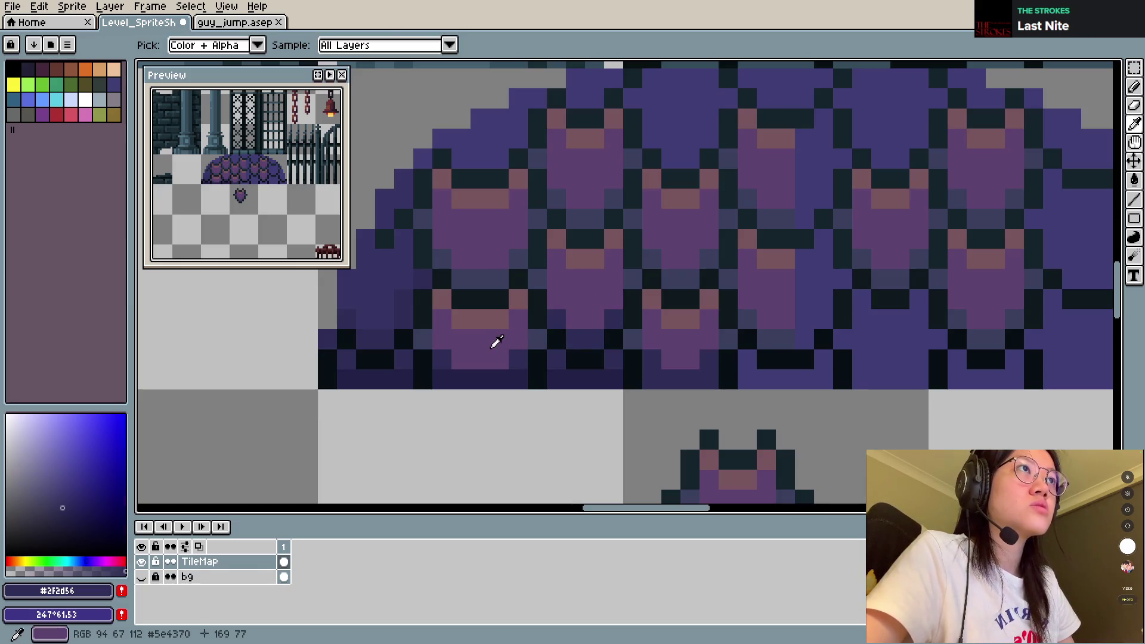
Step: Fine-tune the shield purple and bucket-fill a few small patches with it, saving in between
left_click(494, 340, "alt")
key("g")
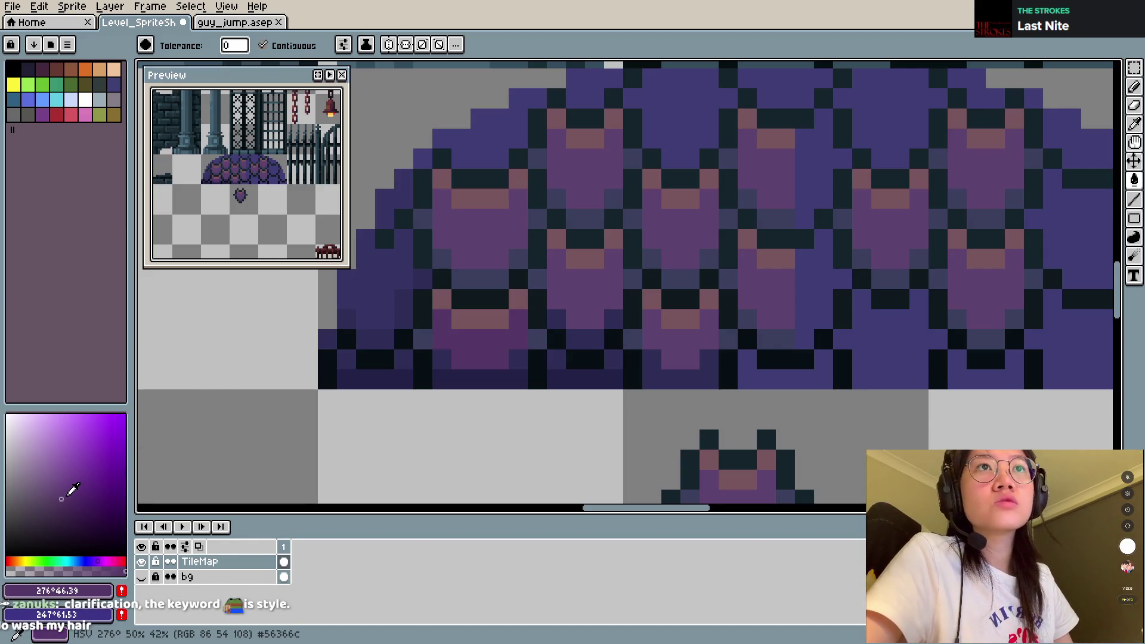
left_click(66, 495)
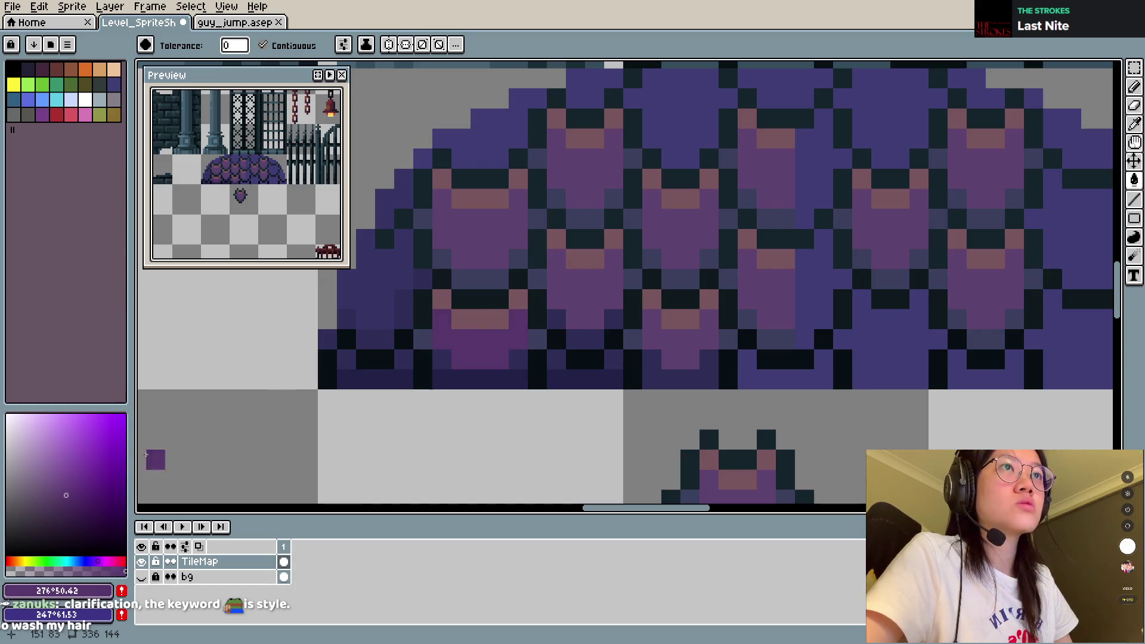
left_click(67, 501)
left_click(415, 337)
key("ctrl+s")
left_click(587, 319)
left_click(680, 343)
left_click(546, 343)
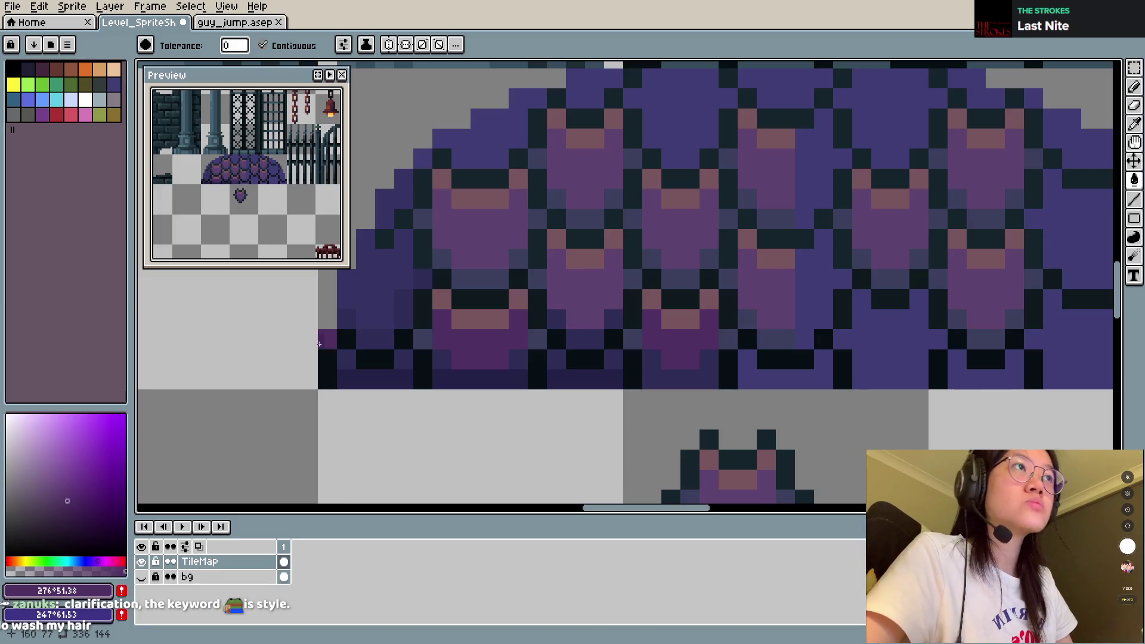
Step: Bucket-fill a purple patch on the dome darker
key("b")
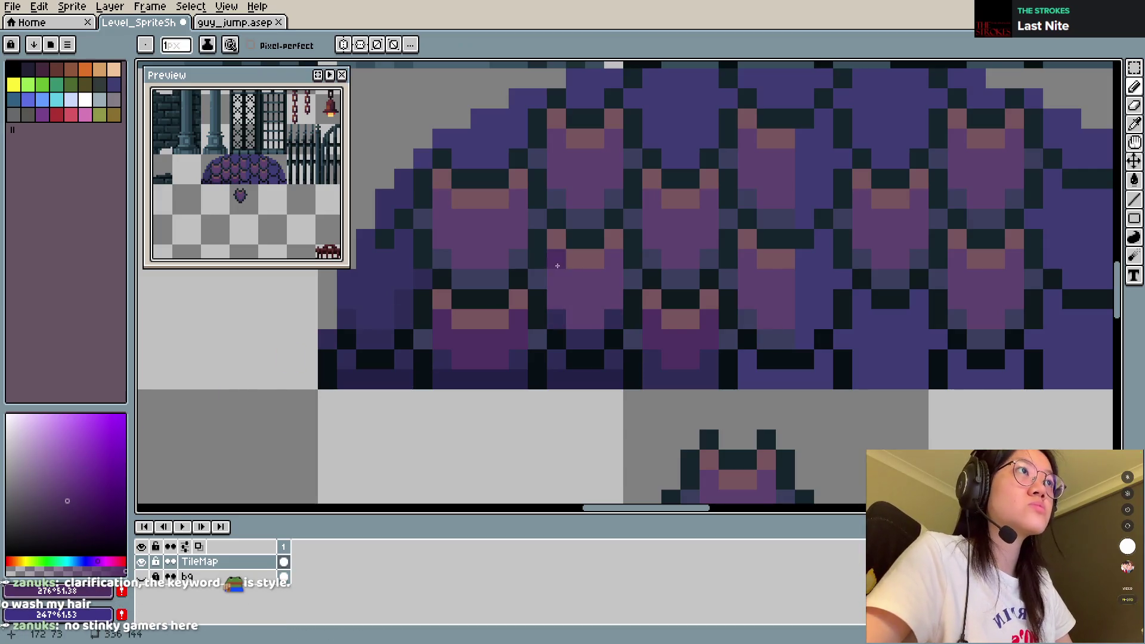
key("g")
left_click(598, 290)
key("b")
key("g")
key("b")
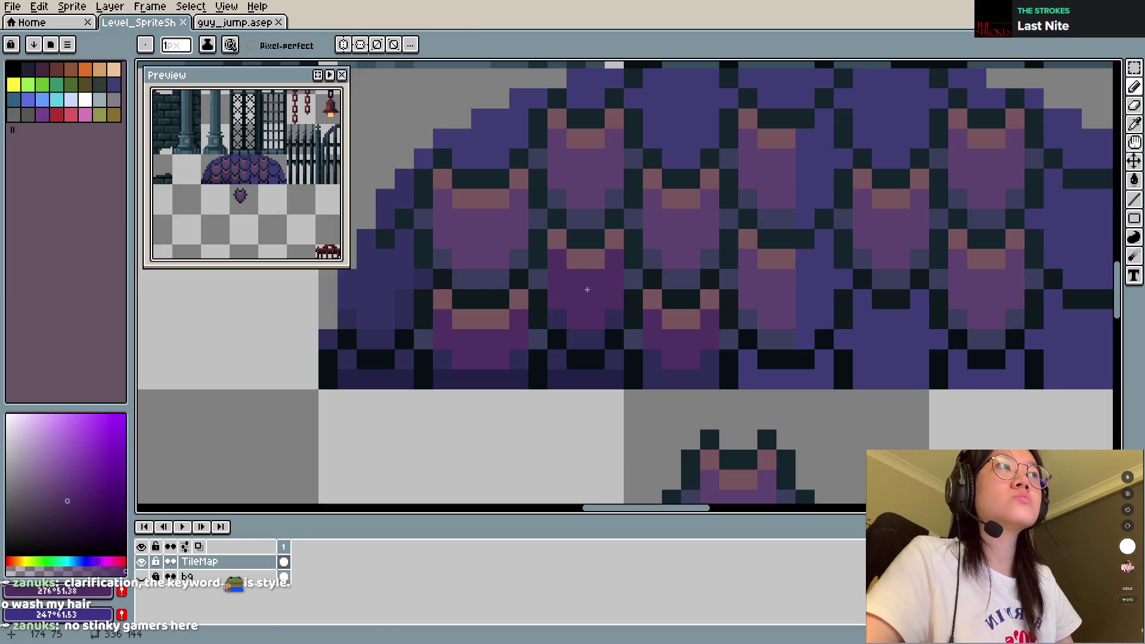
Step: Undo the stray bucket fills on the dome and near the gem, then save Level_SpriteSheet.aseprite
key("v")
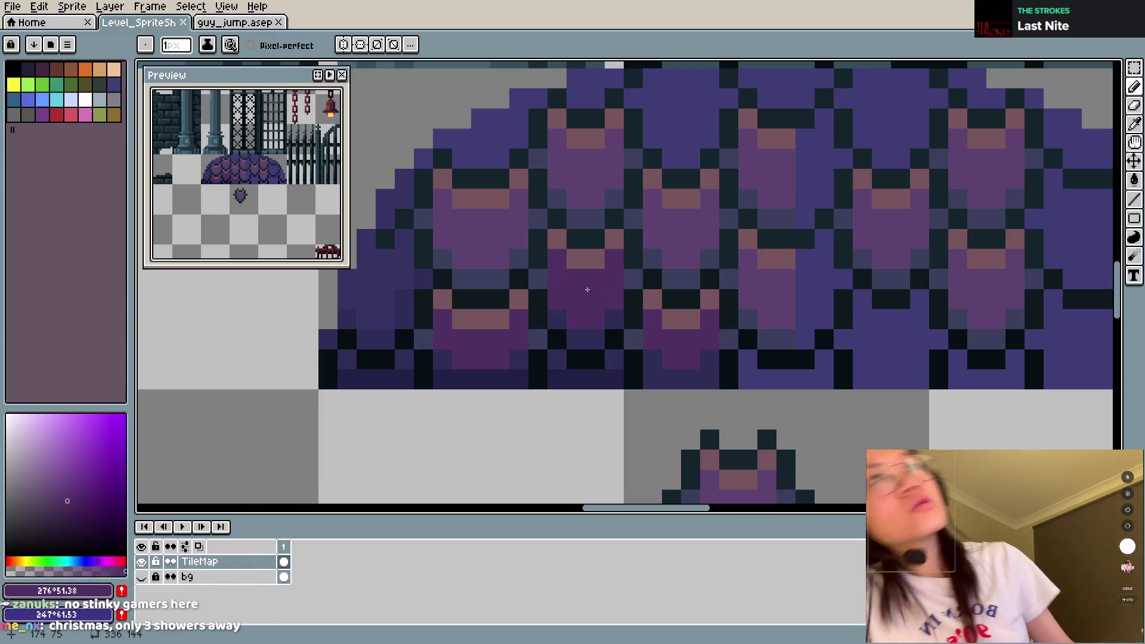
key("ctrl+z")
key("b")
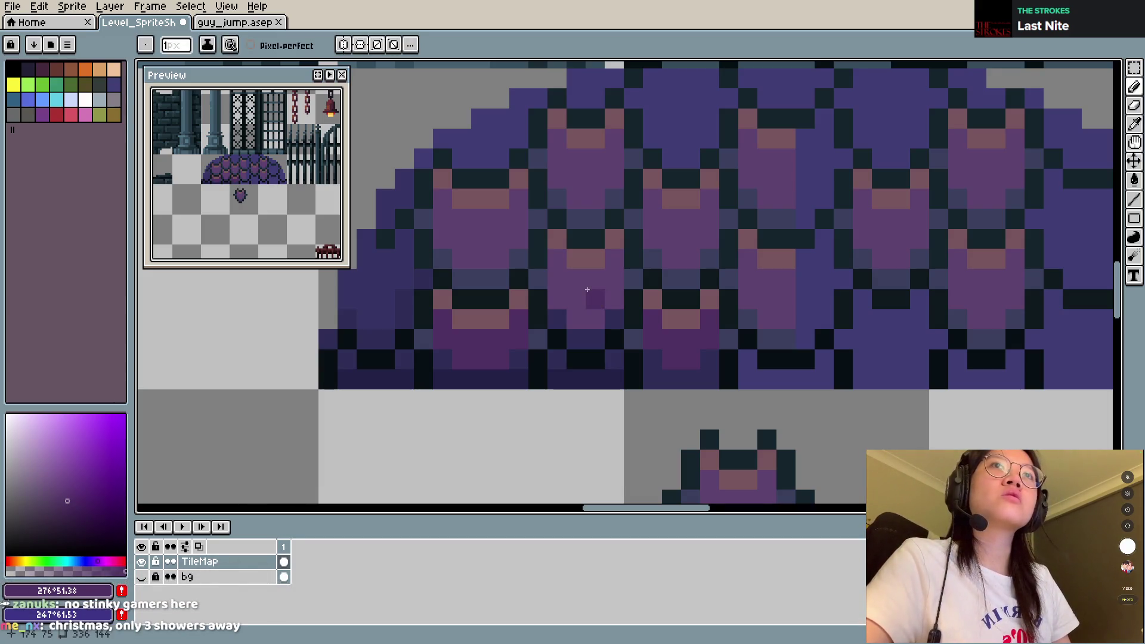
key("v")
key("ctrl+z")
key("ctrl+z")
key("ctrl+s")
key("b")
scroll(582, 301, "down", 3)
scroll(582, 301, "up", 1)
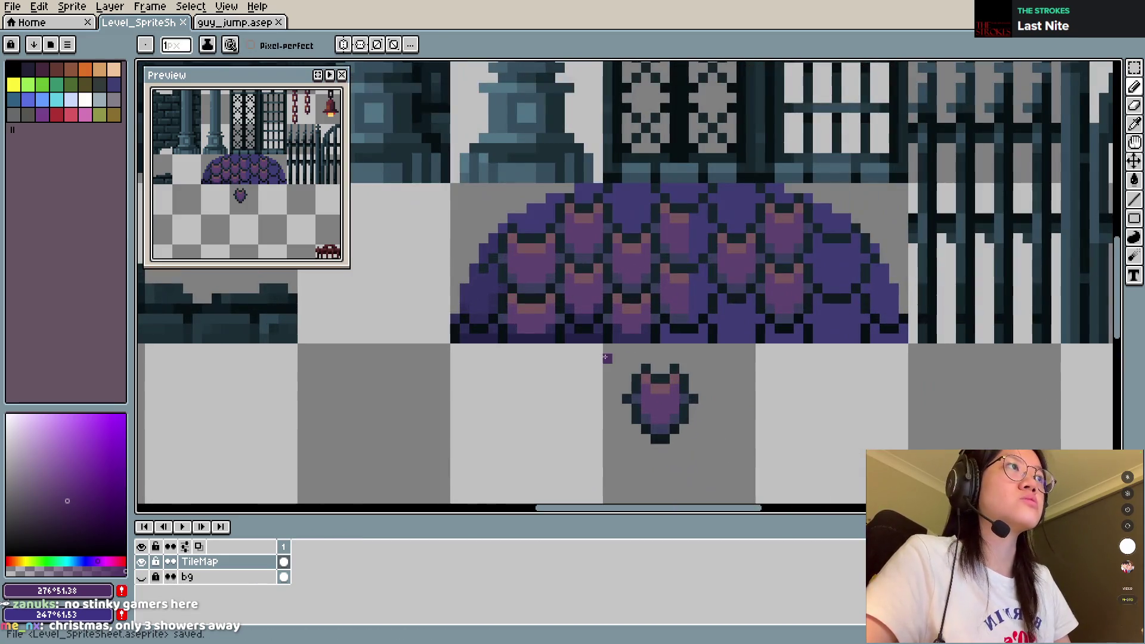
Step: Undo recent pencil strokes, then redo the moved pixel chunk and the strip on the dome's bottom edge
key("ctrl+z")
key("v")
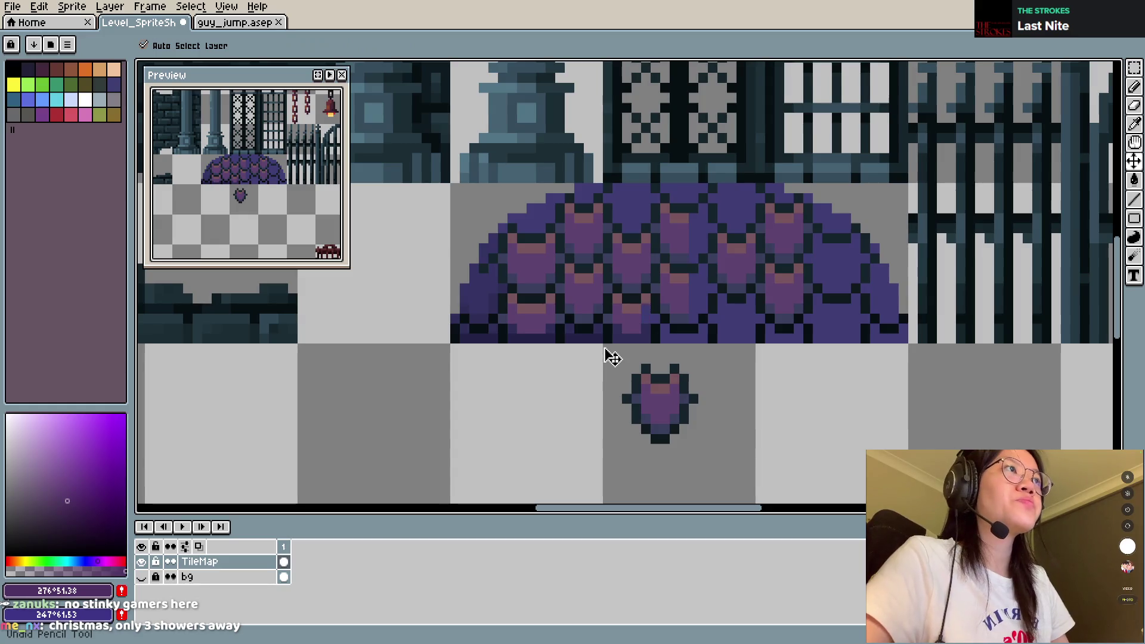
key("ctrl+y")
key("b")
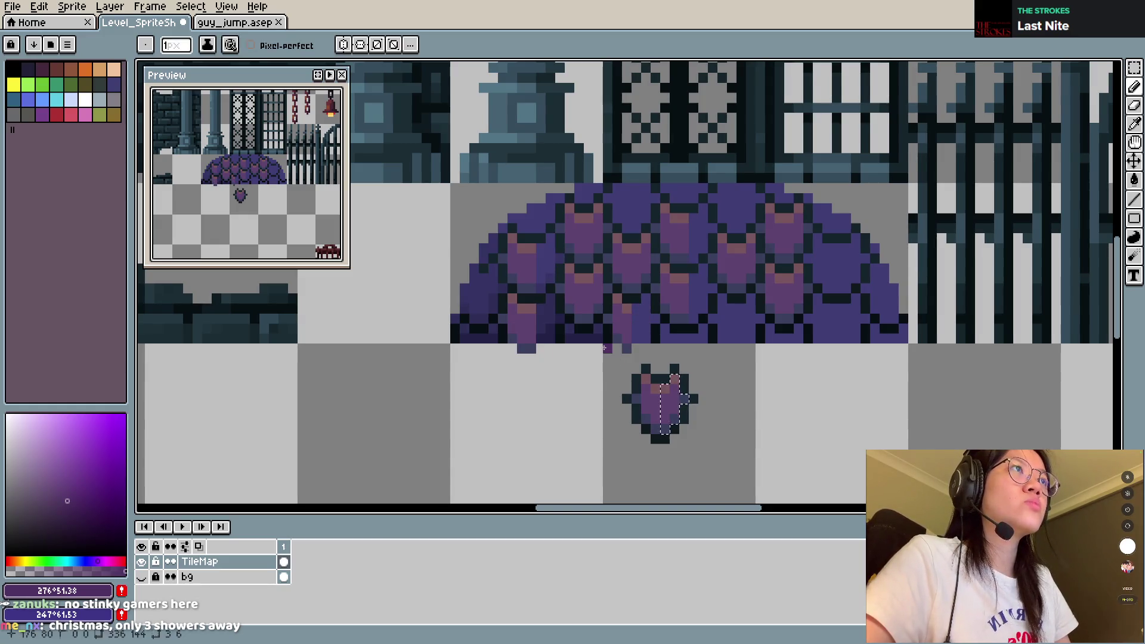
key("ctrl+y")
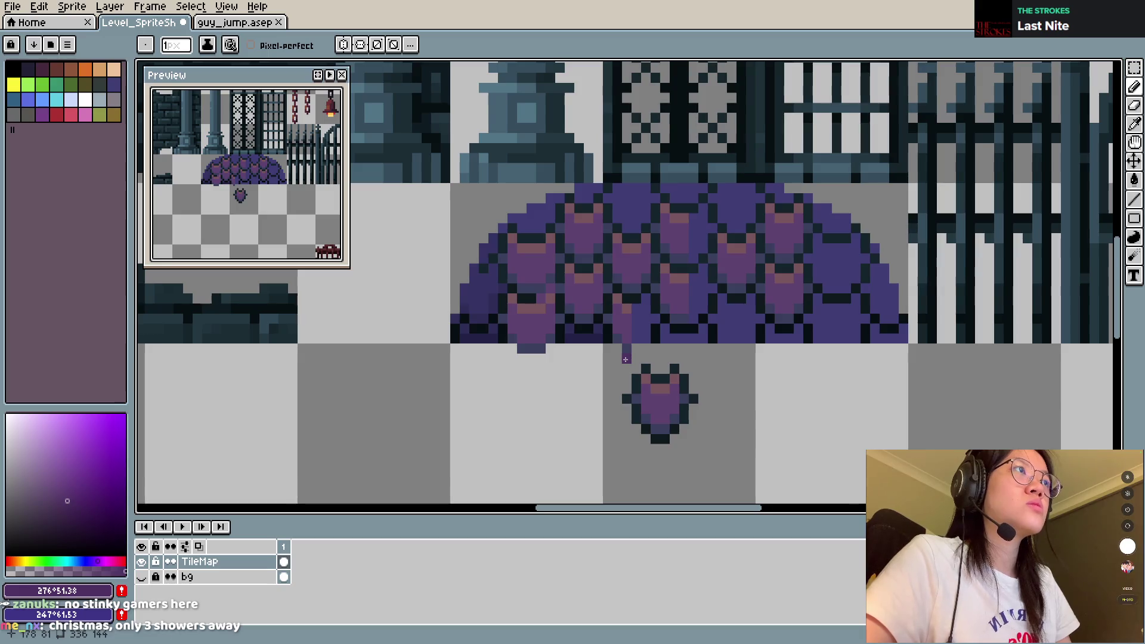
key("ctrl+y")
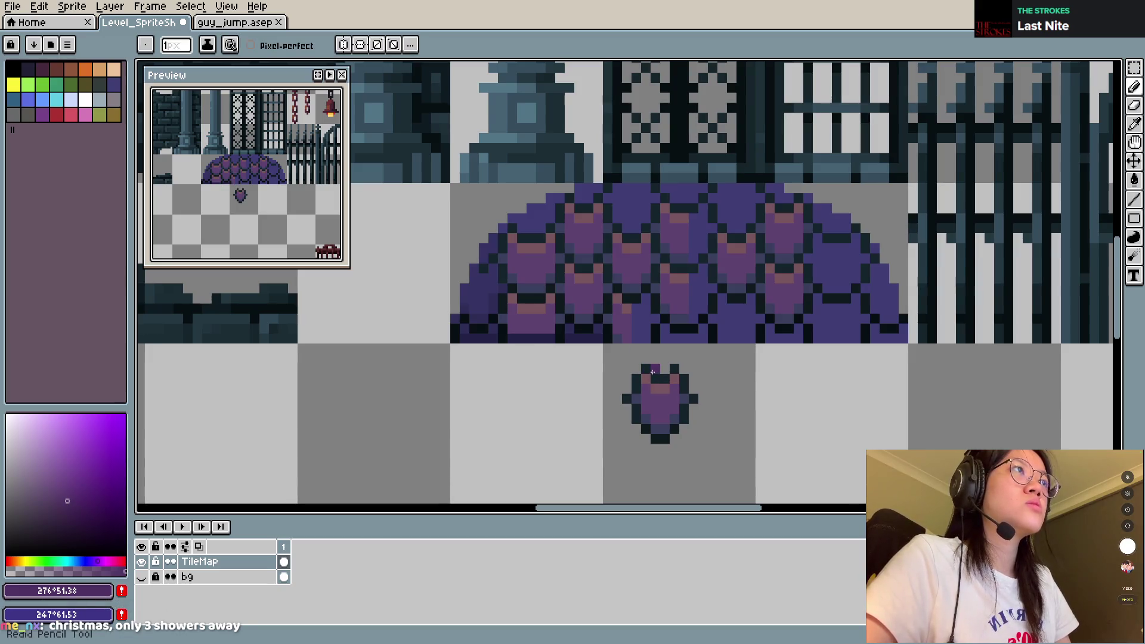
Step: Sample gem highlight #79555d and dark purple #5c4370, then move a 6x3 gem-pattern block
scroll(634, 369, "up", 2)
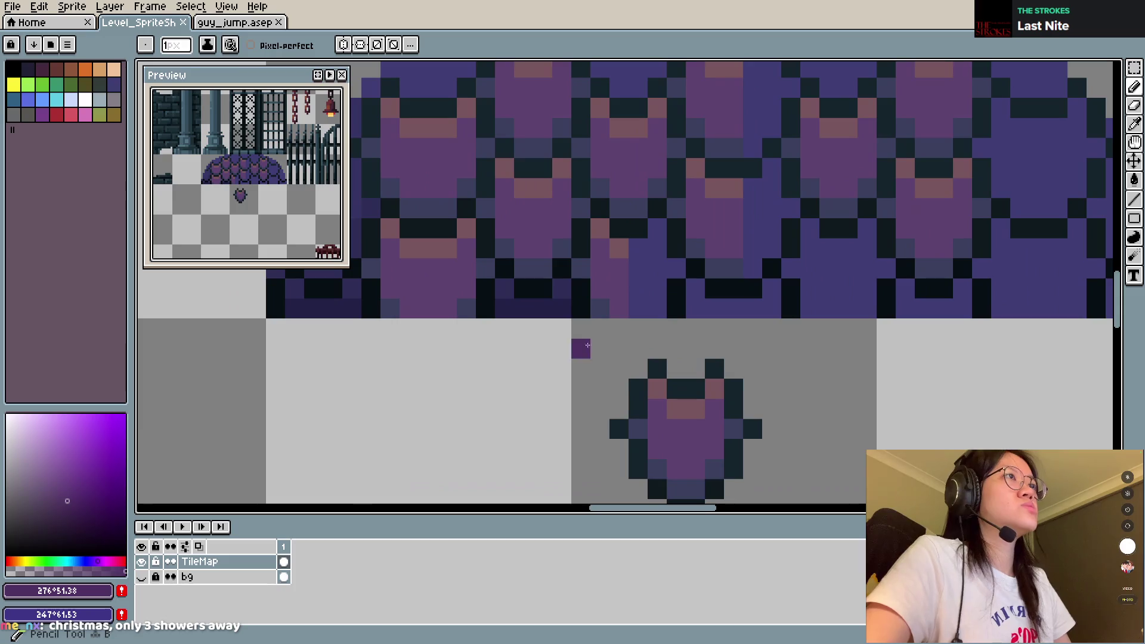
left_click(507, 170, "alt")
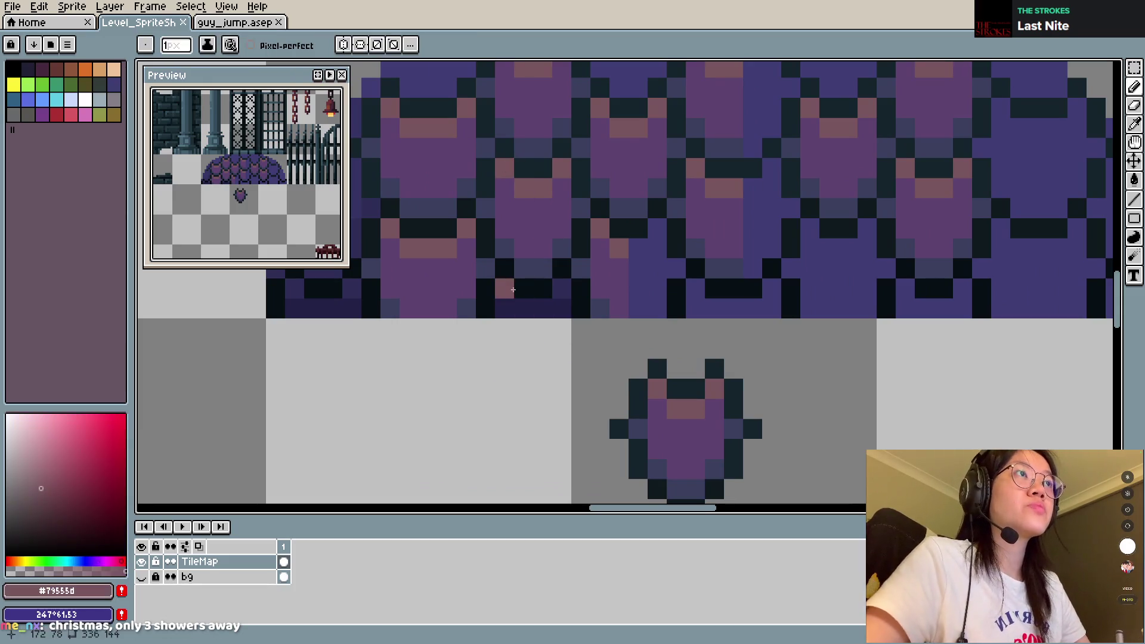
left_click(507, 251, "alt")
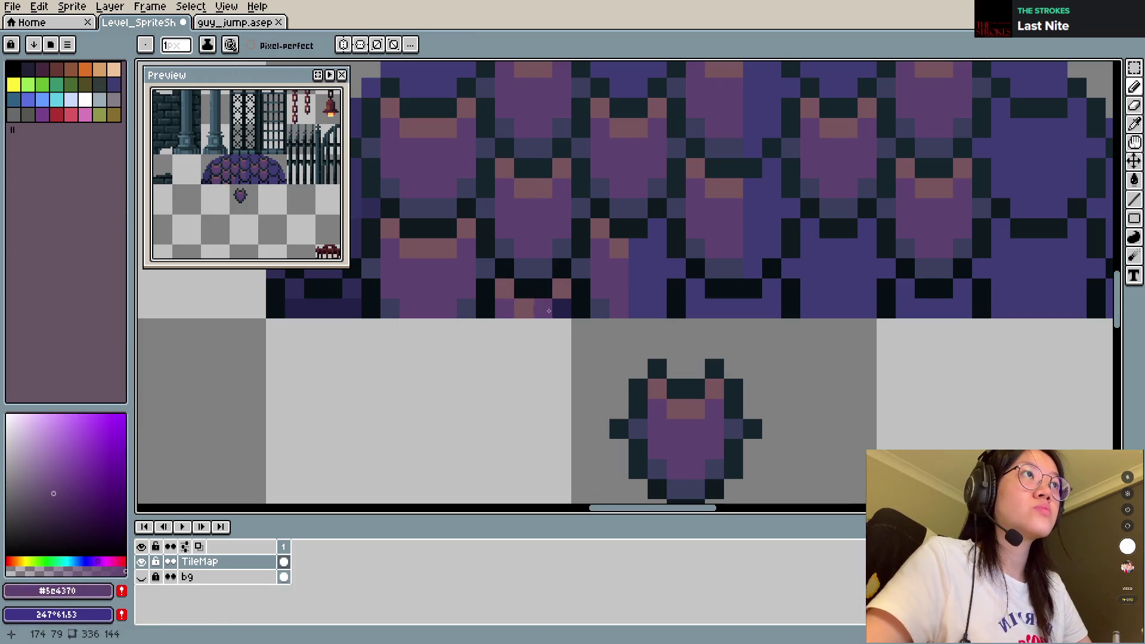
scroll(546, 309, "left", 1)
scroll(532, 303, "left", 5)
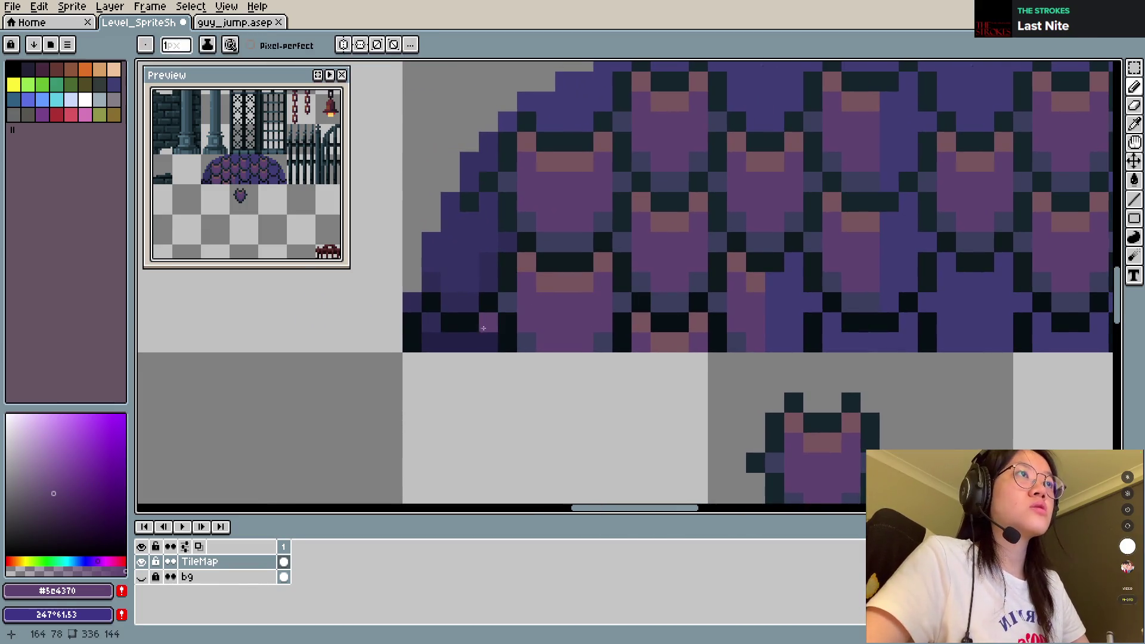
key("m")
mouse_move(612, 311)
left_mouse_down()
mouse_move(710, 352)
mouse_move(470, 371)
mouse_move(887, 346)
left_mouse_up()
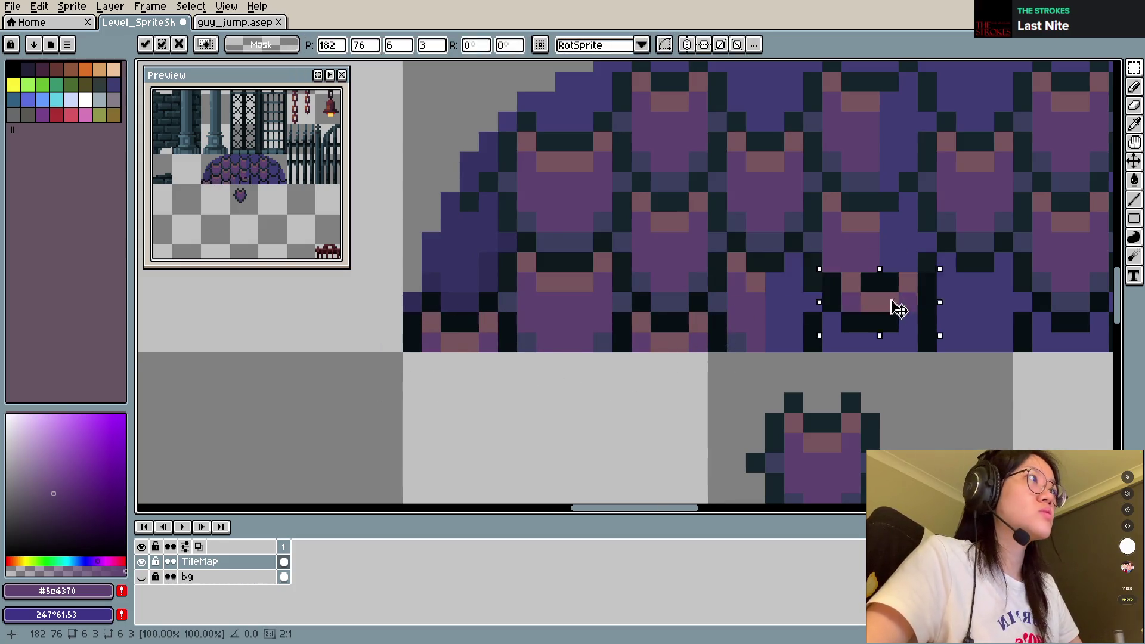
Step: Commit the 6x3 block and place a 2x2 pixel patch on the dome
scroll(916, 266, "right", 5)
key("Return")
left_click_drag(754, 305, 787, 345)
key("Return")
left_click_drag(852, 328, 749, 356)
Step: Copy a 4x3 block to the dome's right edge and save the spritesheet
mouse_move(410, 344)
left_mouse_down()
mouse_move(478, 385)
mouse_move(1035, 365)
left_mouse_up()
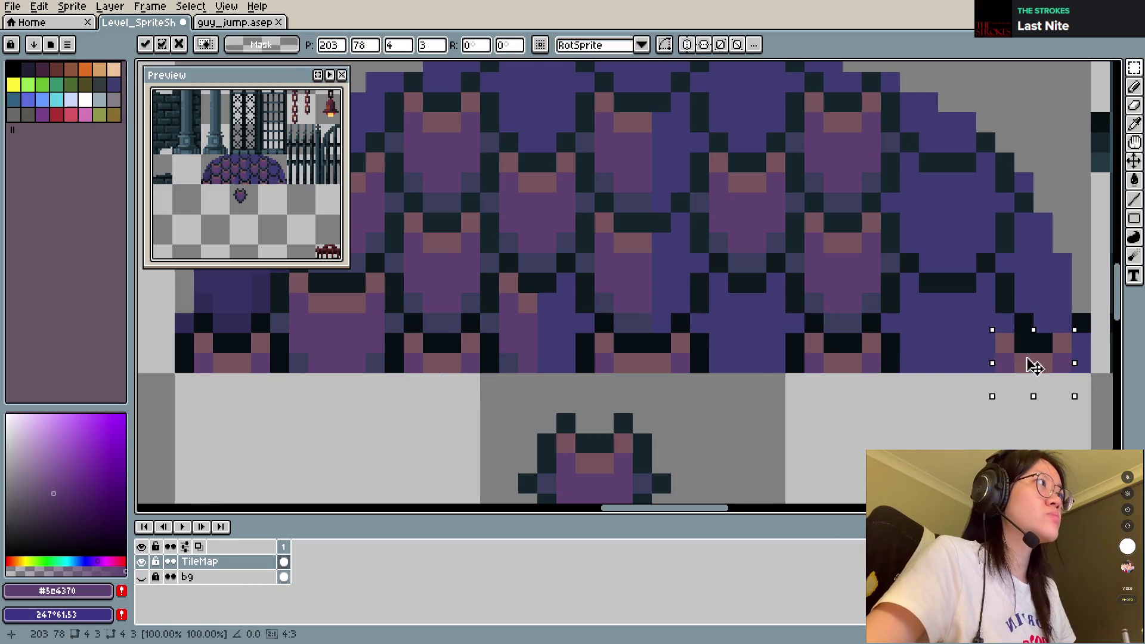
key("Return")
key("ctrl+s")
scroll(537, 299, "up", 2)
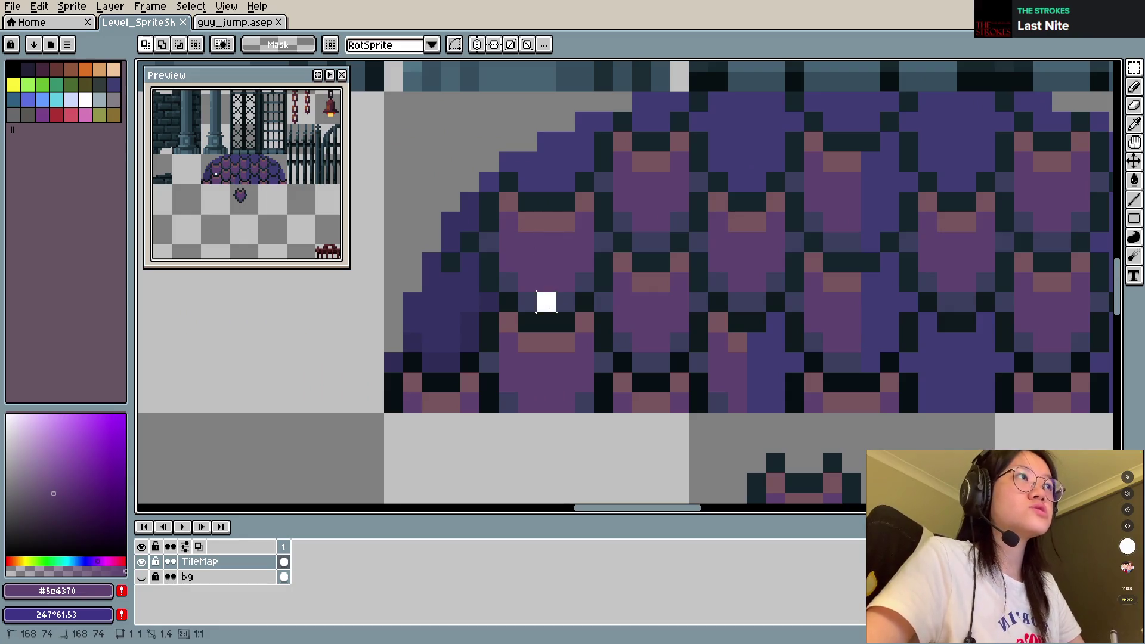
Step: Move a half-gem block onto the dome's left edge and save
left_click_drag(547, 303, 566, 217)
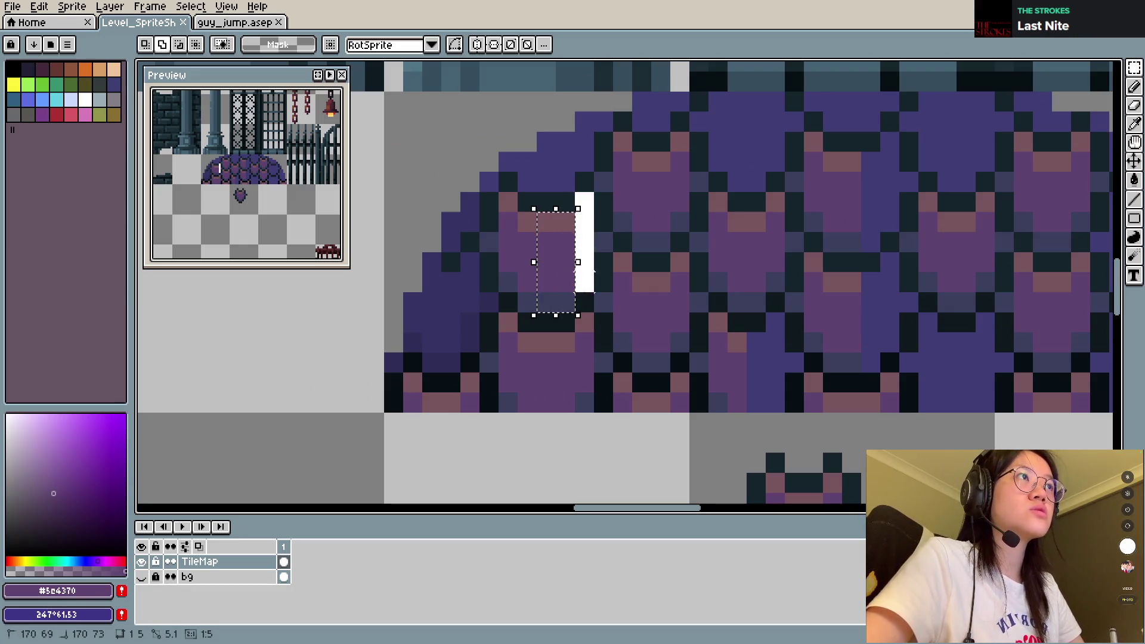
left_click_drag(593, 271, 457, 332)
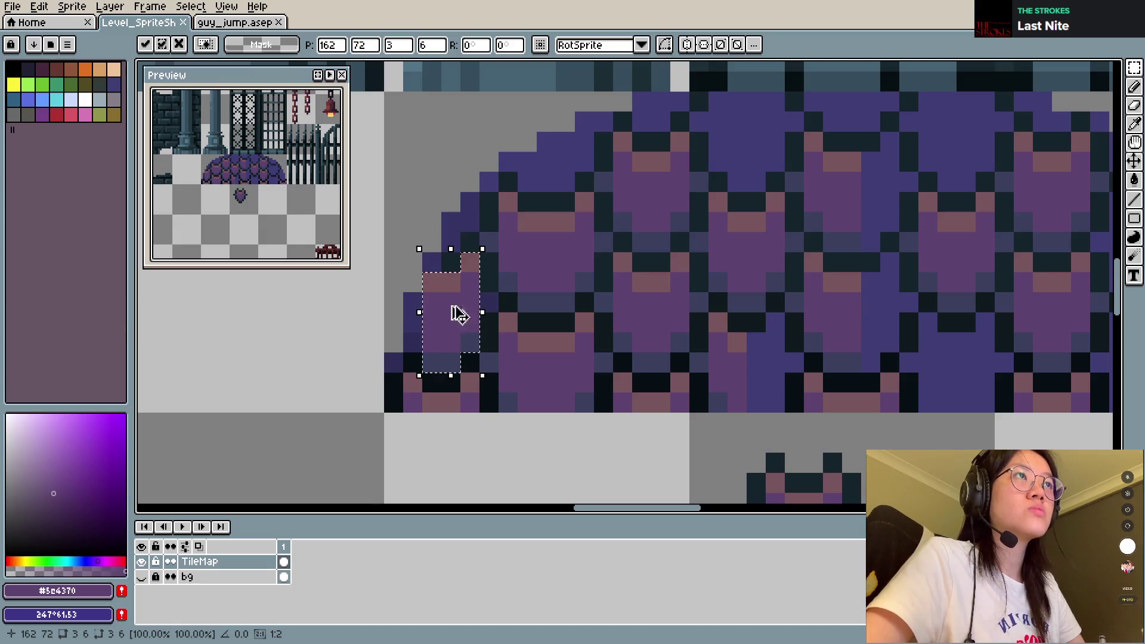
key("Return")
key("ctrl+s")
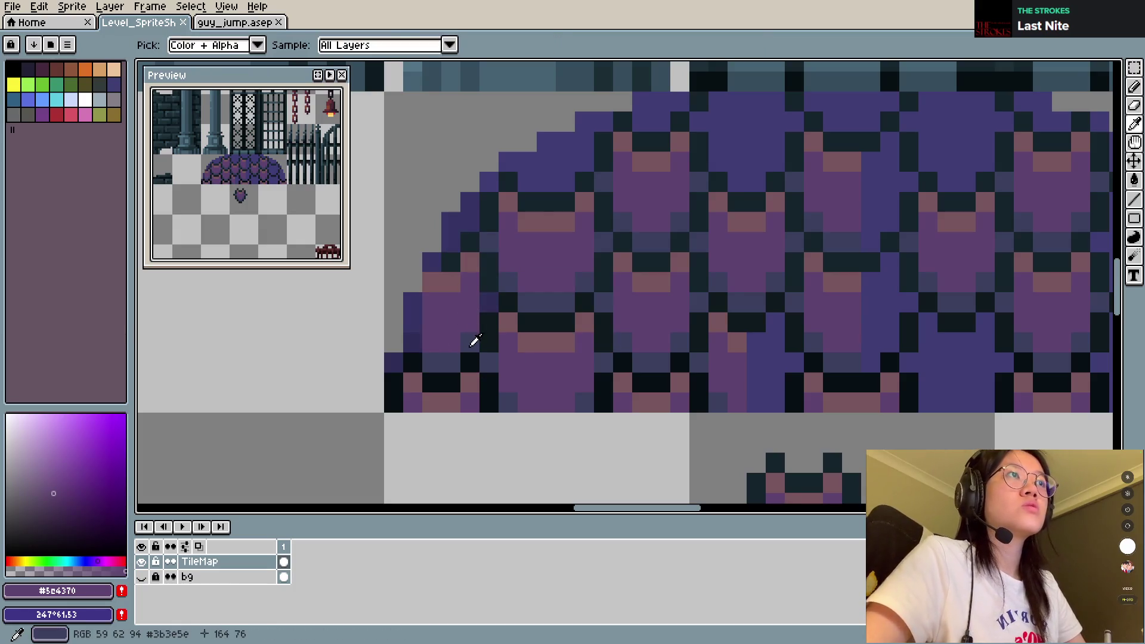
Step: Sample dark blue #3b3c5c and dark purple #5c4370 from the dome canvas
left_click(472, 340, "alt")
key("alt")
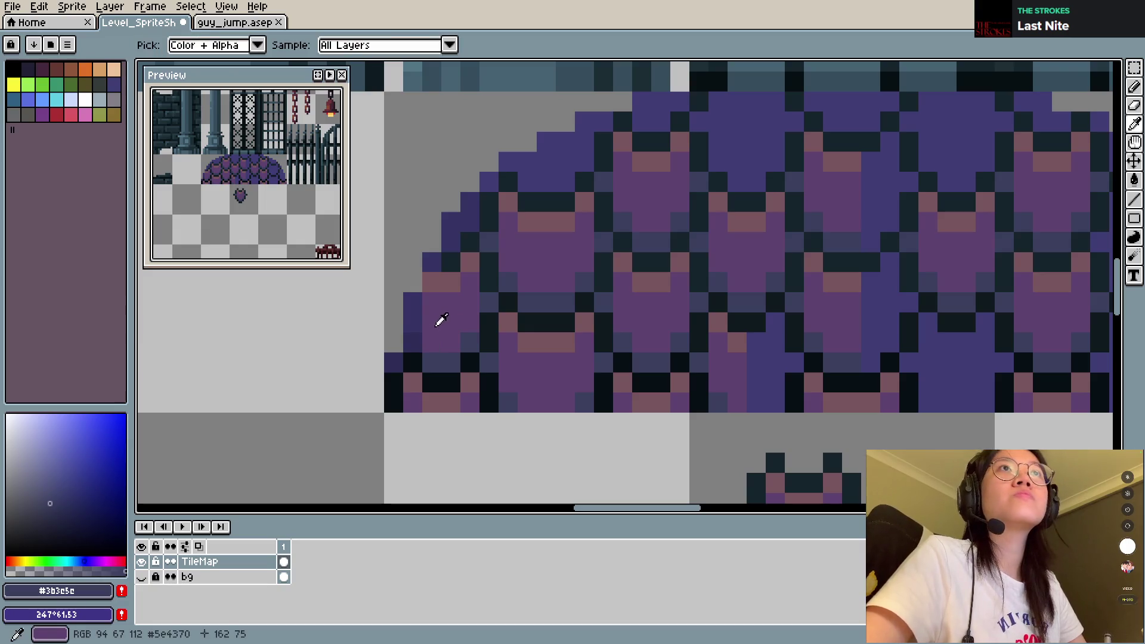
key("ctrl+s")
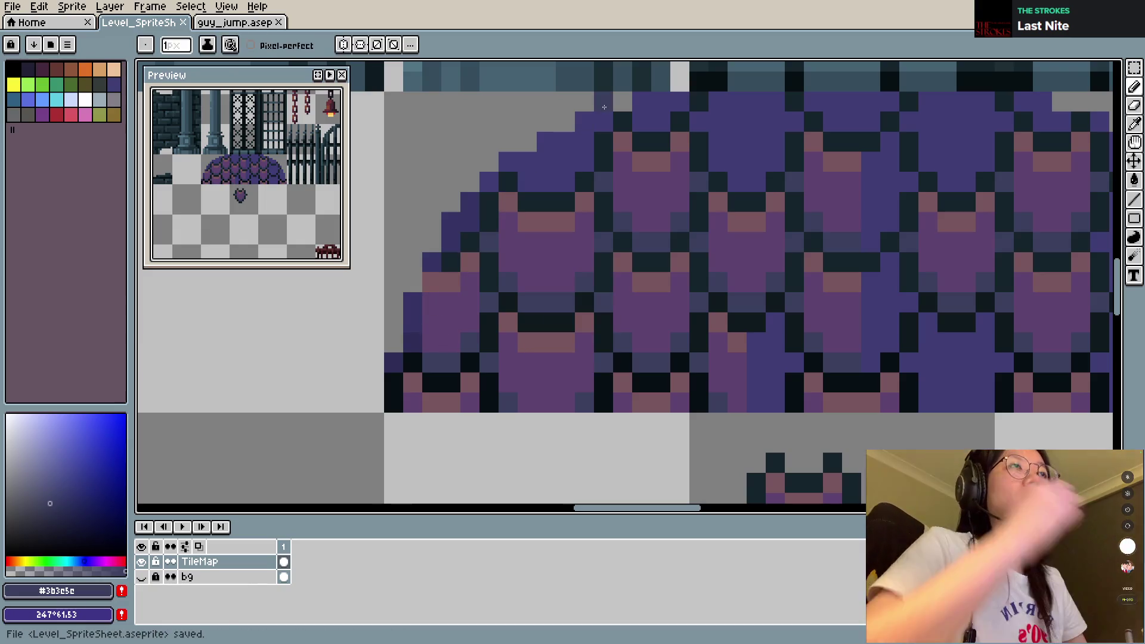
left_click(473, 222, "alt")
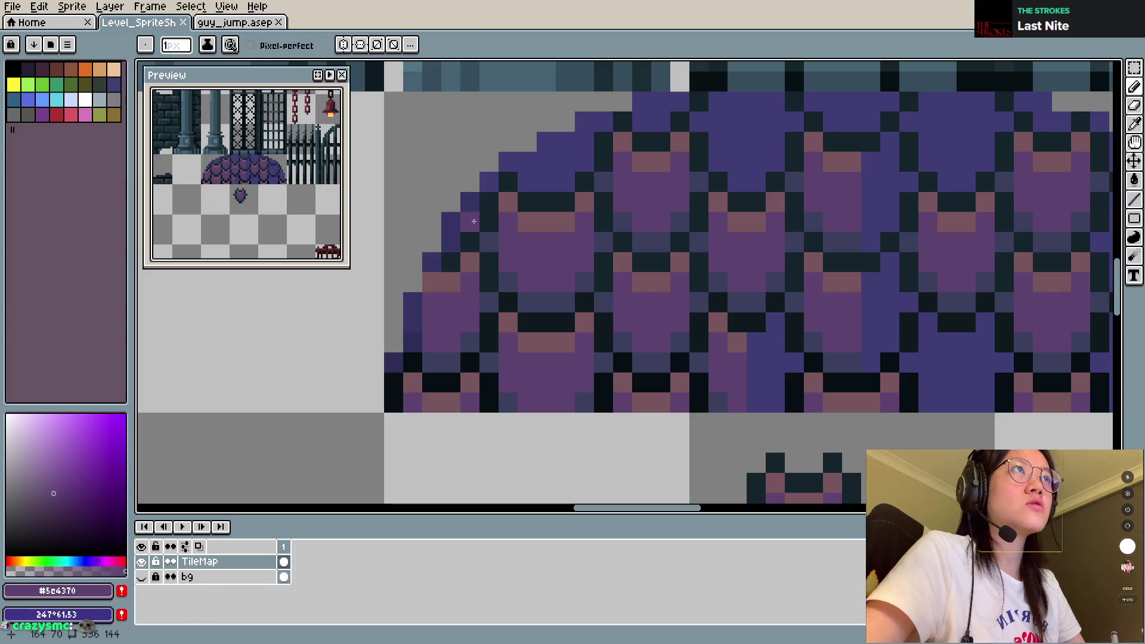
left_click(526, 290, "alt")
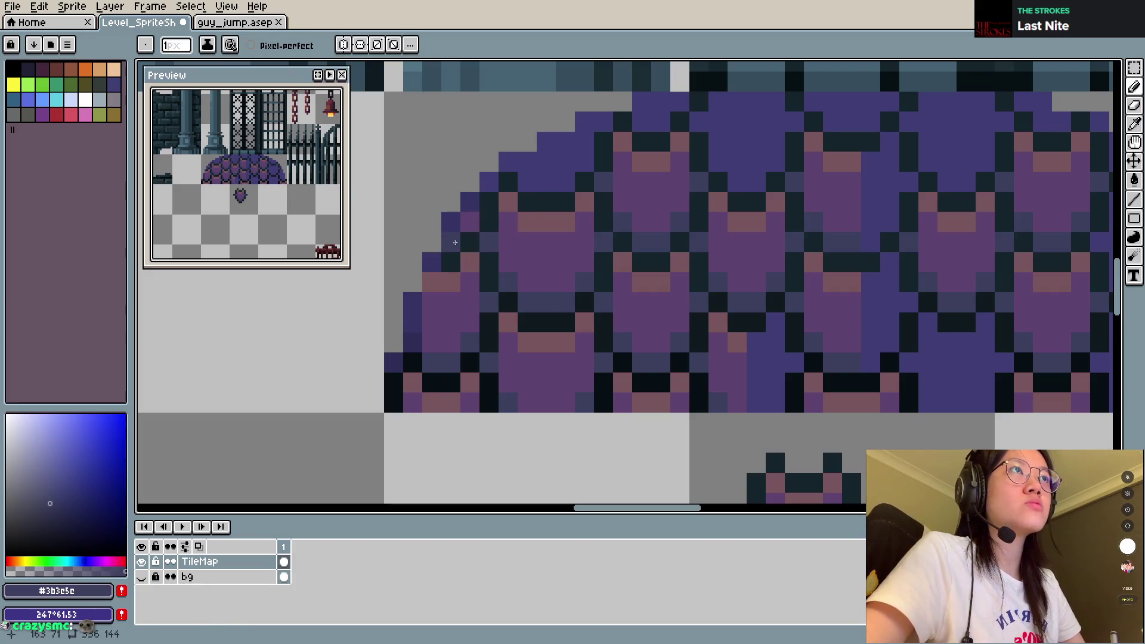
scroll(489, 291, "up", 2)
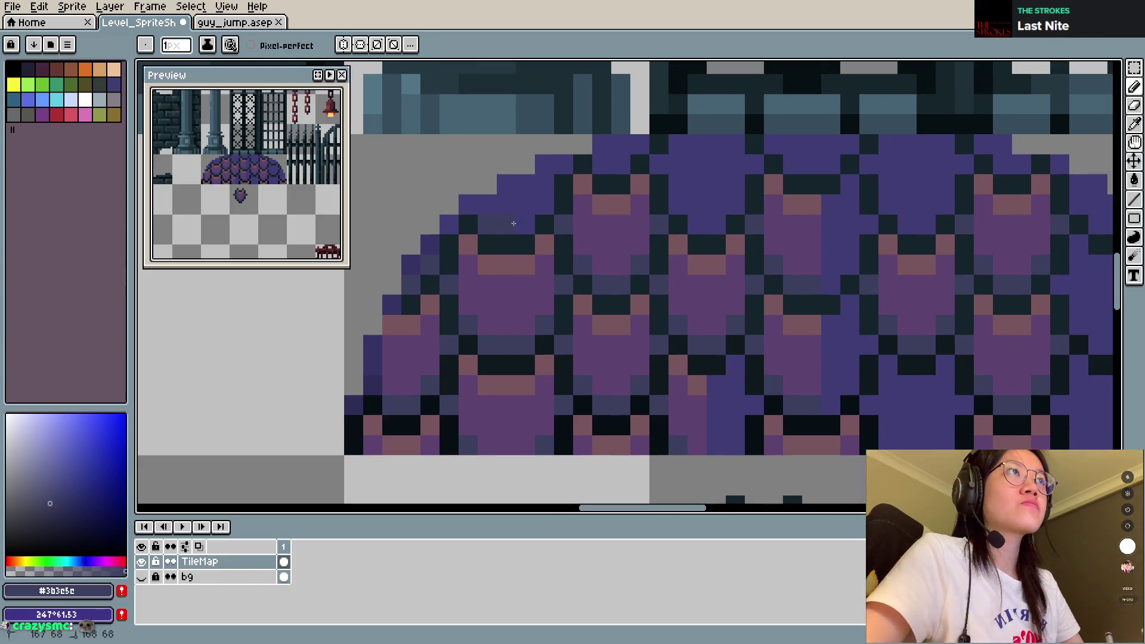
left_click(514, 310, "alt")
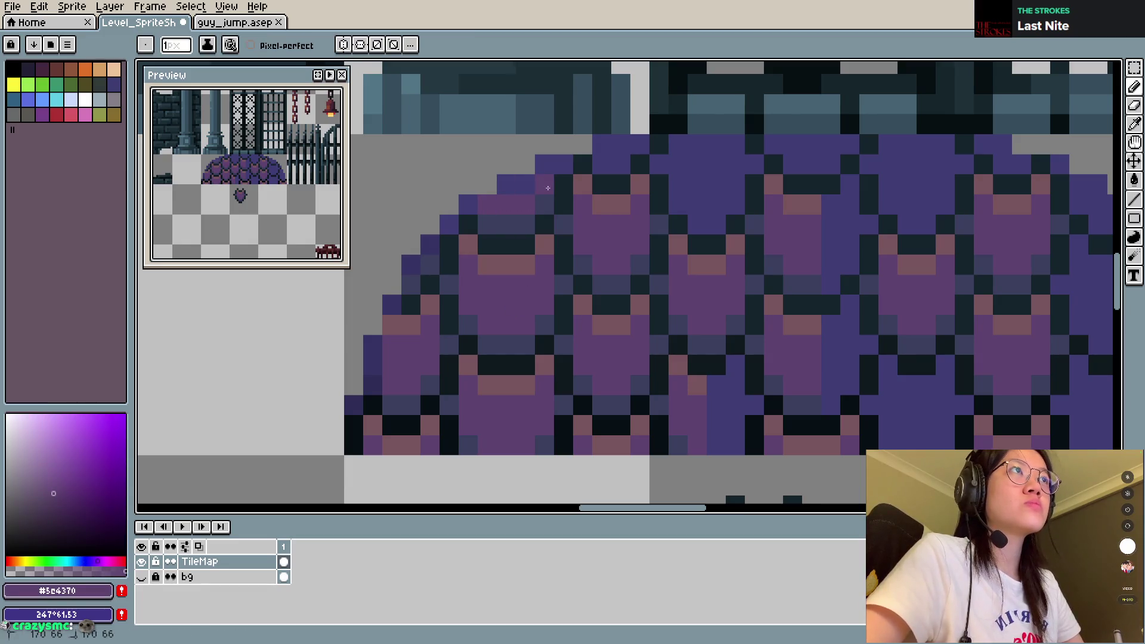
scroll(546, 187, "right", 2)
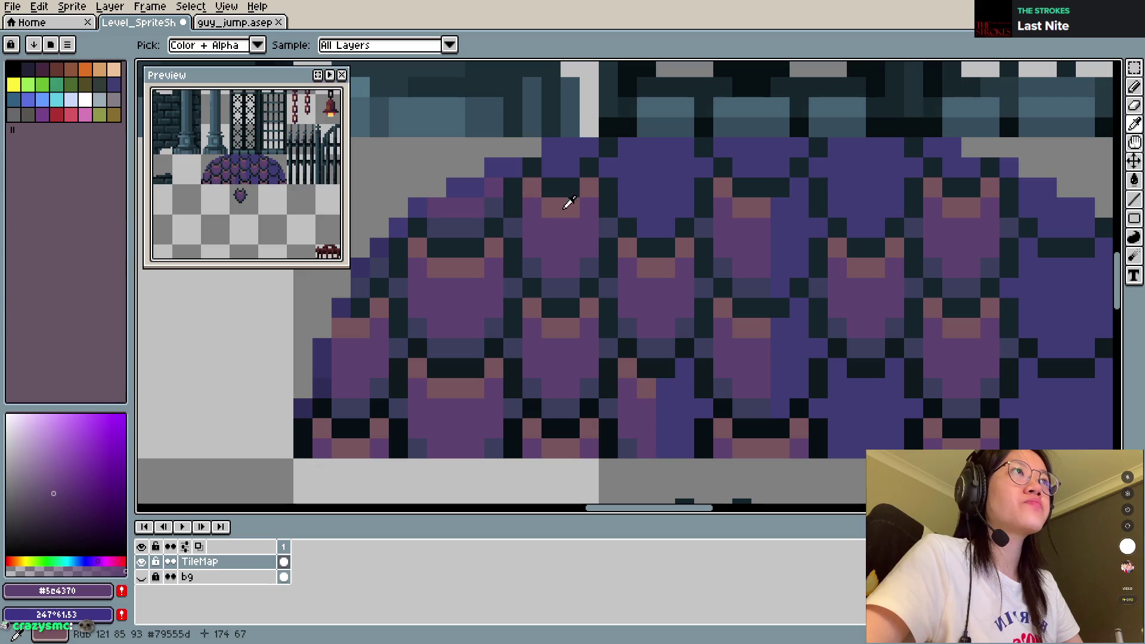
Step: Repaint blue pixels near the dome top with dark purple #5c4370 and save
left_click(550, 272, "alt")
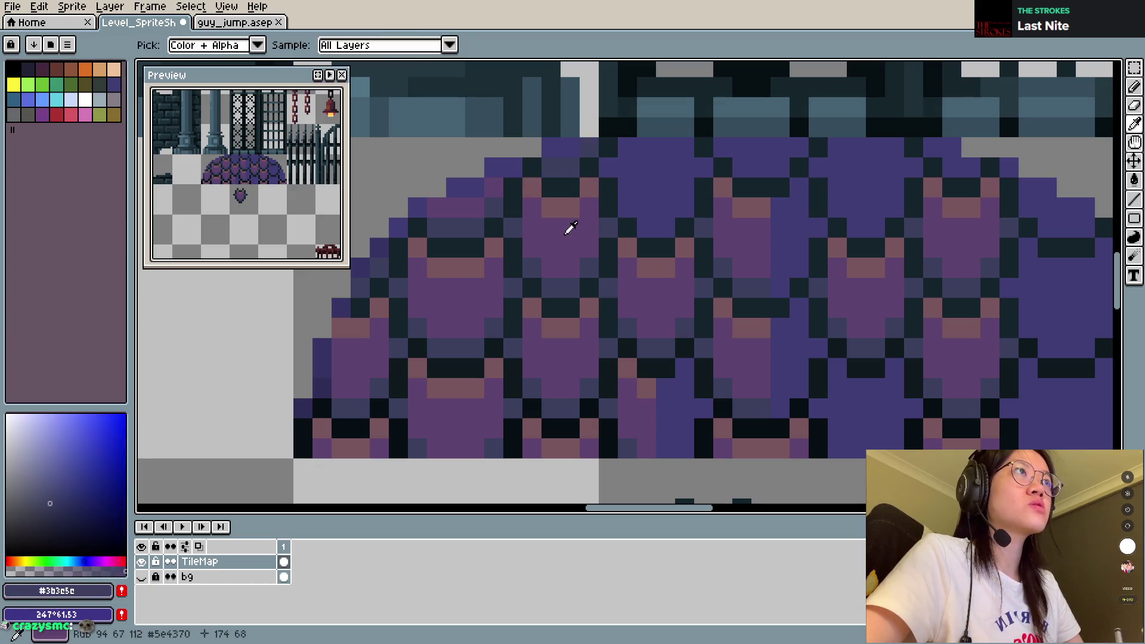
left_click(567, 225, "alt")
scroll(596, 192, "right", 3)
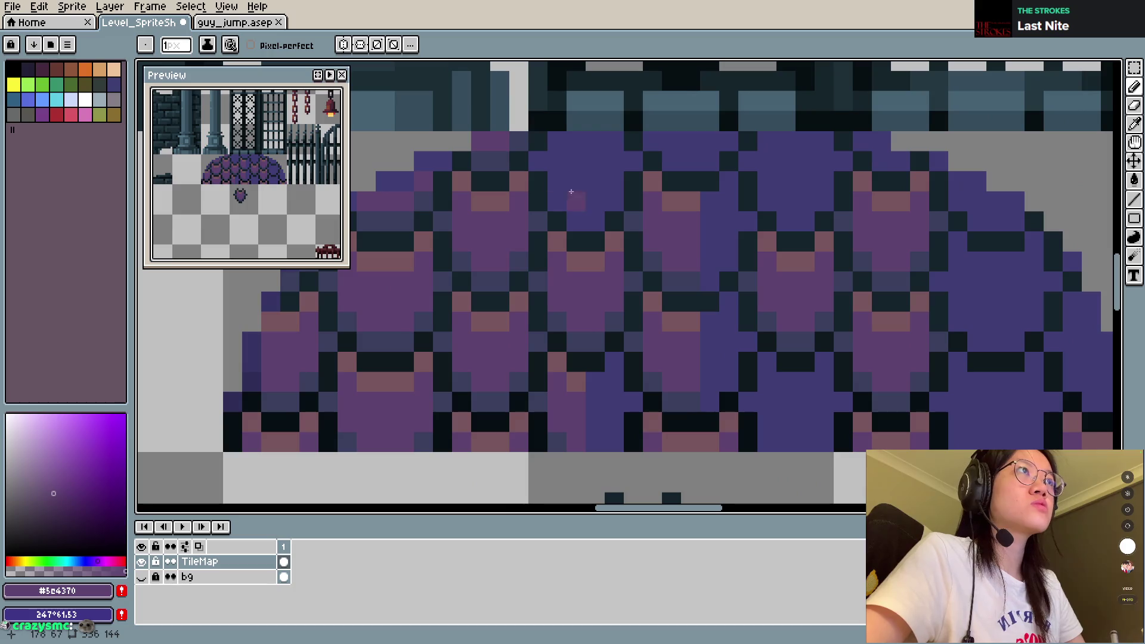
left_click_drag(605, 182, 603, 147)
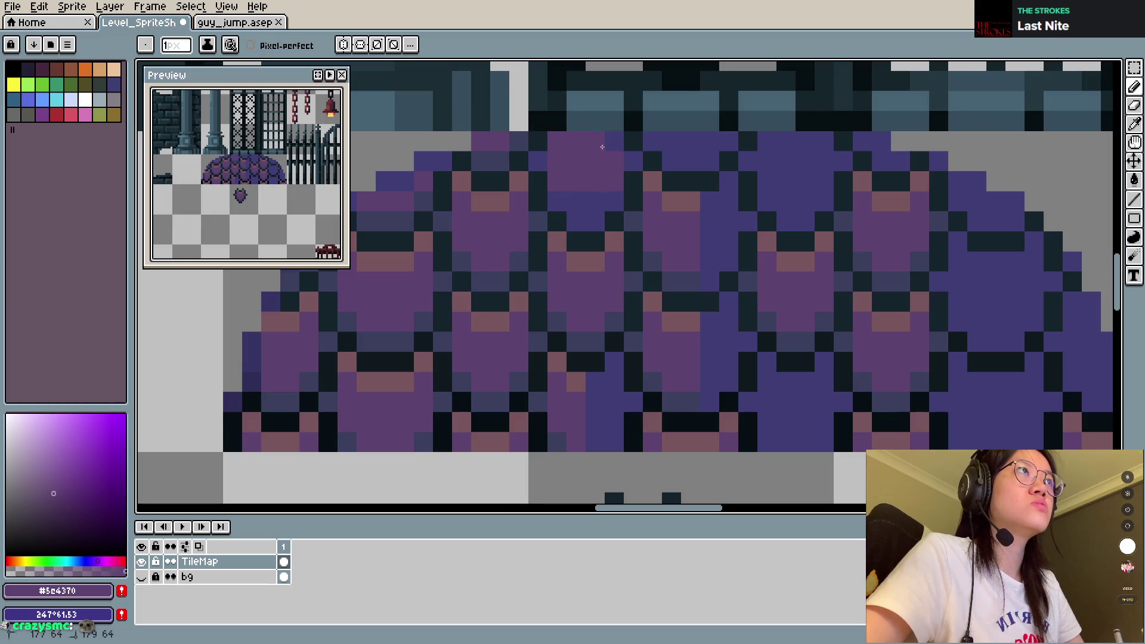
left_click(596, 201)
left_click(553, 211, "alt")
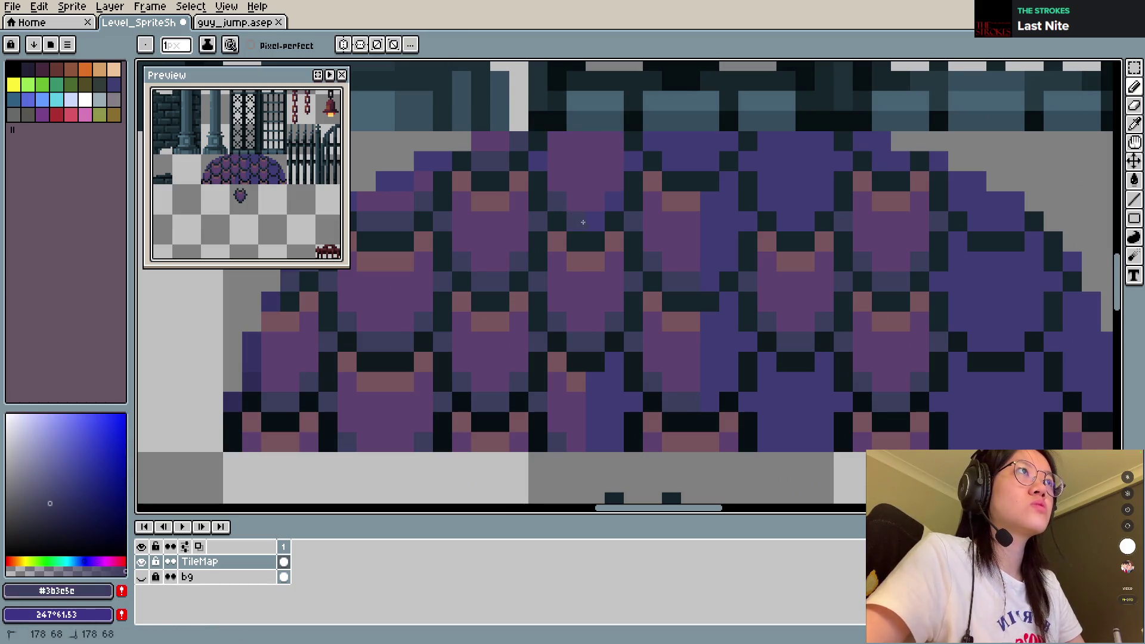
key("ctrl+s")
key("Return")
Step: Eyedrop the dome's outline colours, repaint a row of dark outline pixels, and save
left_click(482, 148, "alt")
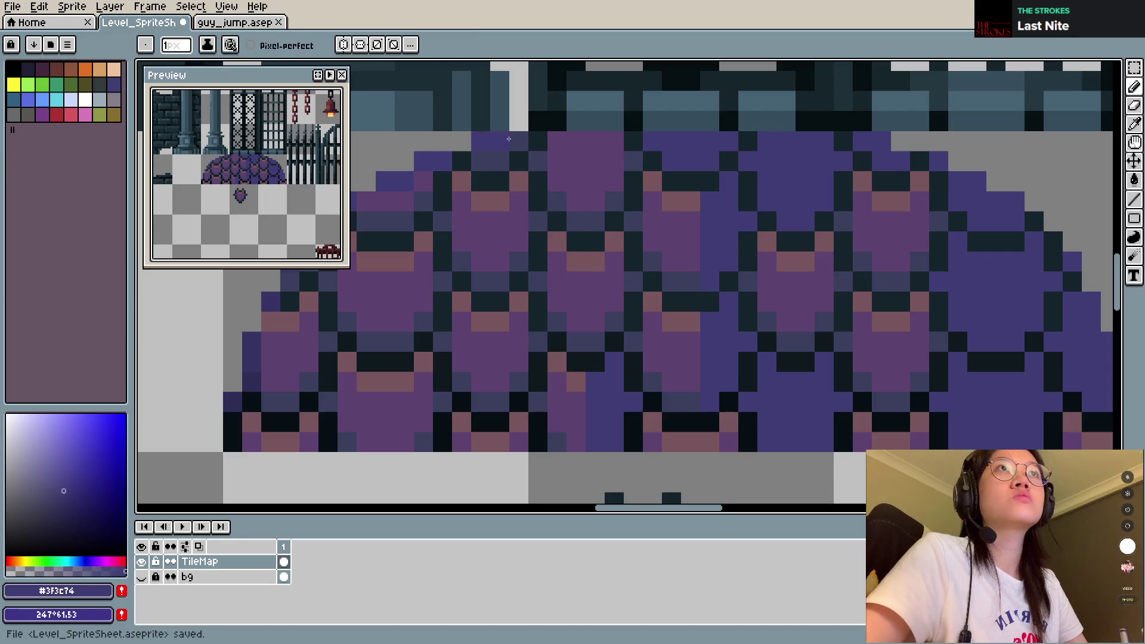
key("ctrl+s")
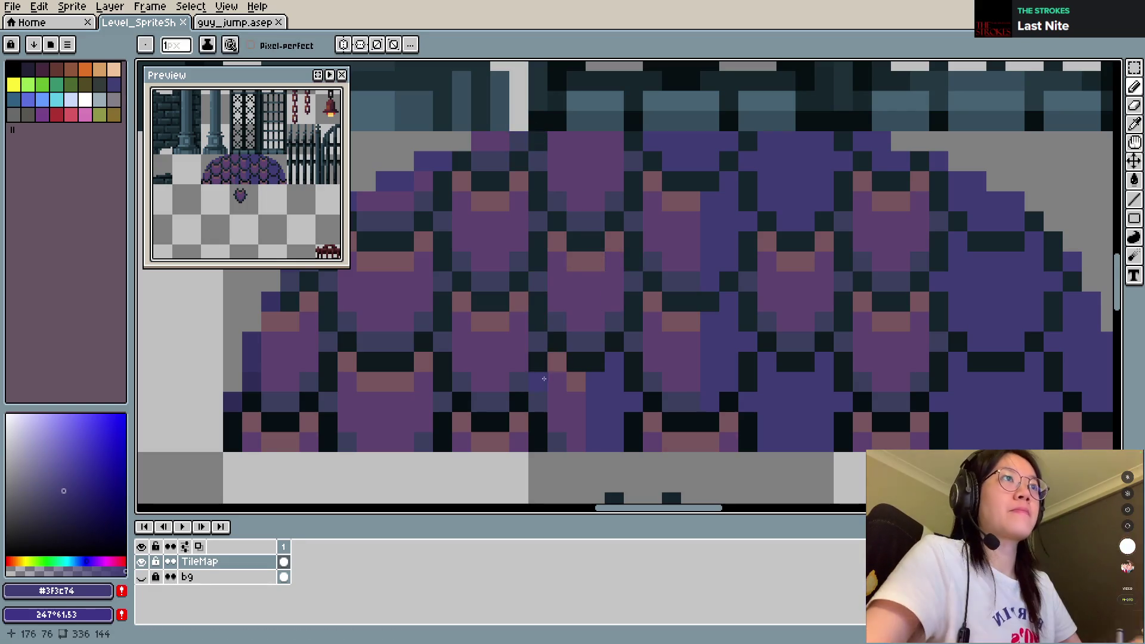
left_click_drag(595, 331, 618, 268)
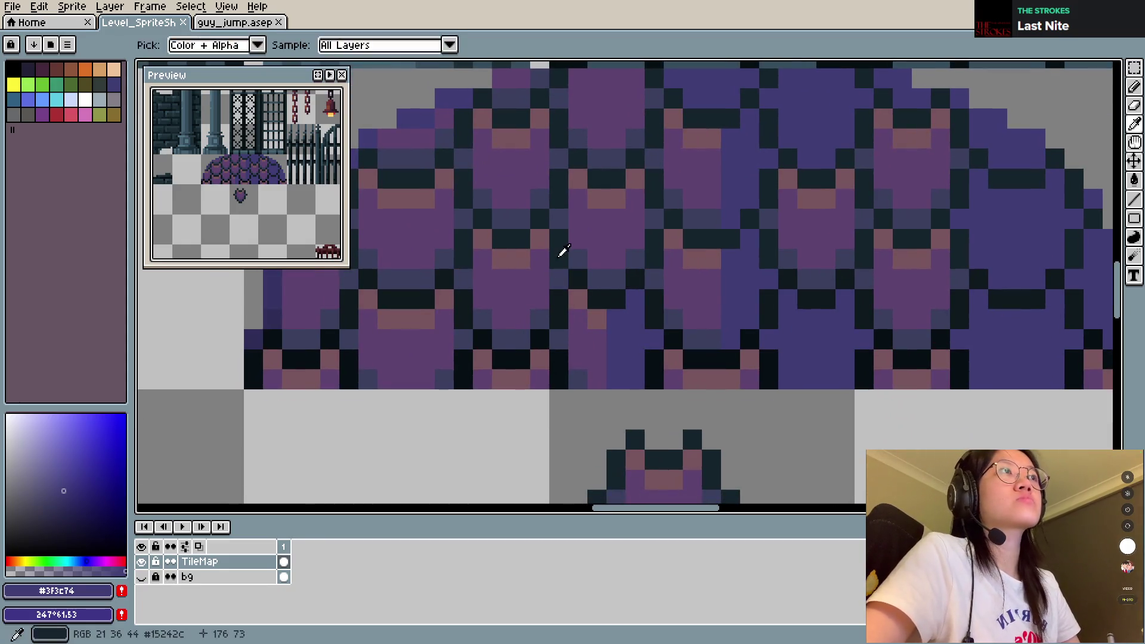
left_click(564, 309, "alt")
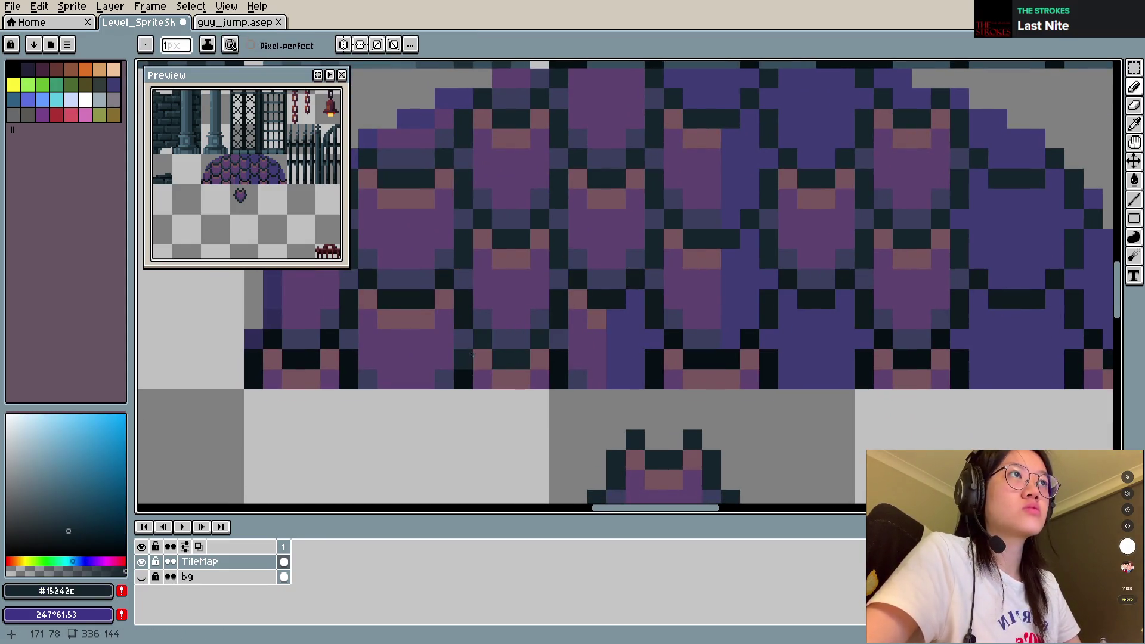
left_click_drag(464, 372, 541, 393)
left_click(541, 393, "alt")
left_click(524, 299, "alt")
left_click_drag(502, 321, 464, 319)
key("ctrl+s")
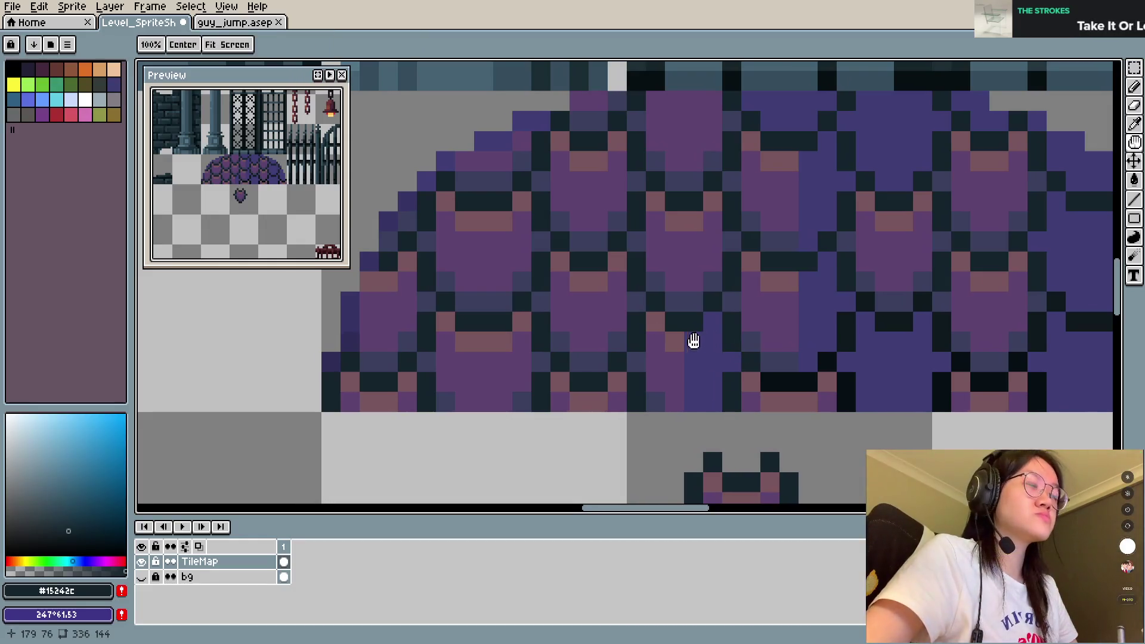
Step: Repaint blue pixels in the lower dome scales purple and save
left_click_drag(690, 337, 633, 339)
left_click(621, 361, "alt")
left_click(657, 360)
left_click(654, 373)
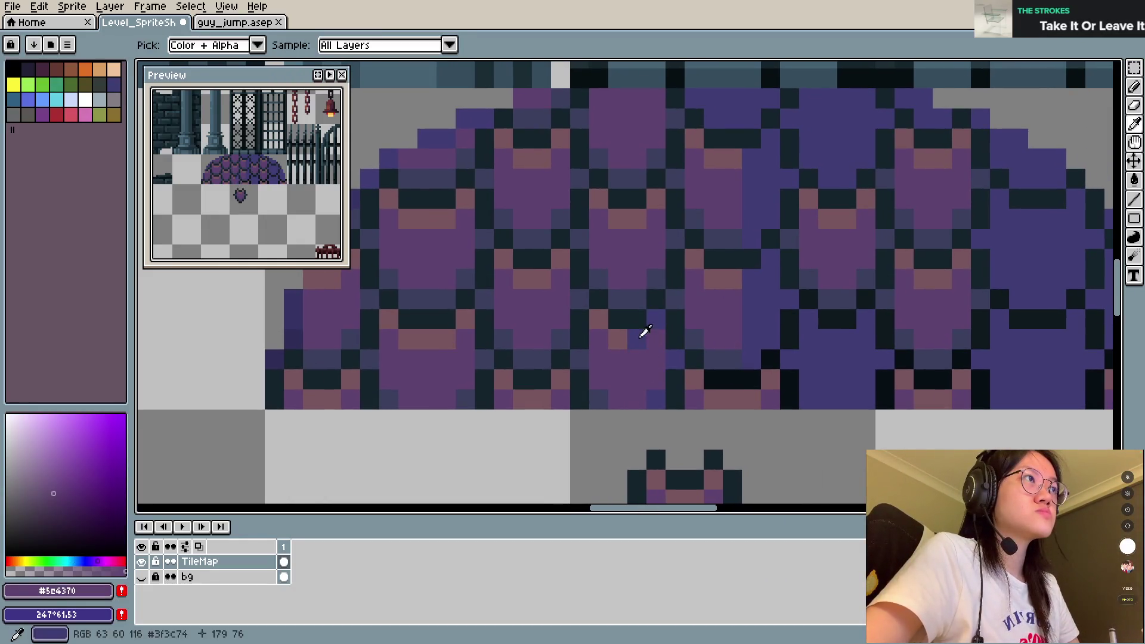
left_click(645, 337, "alt")
left_click(601, 398, "alt")
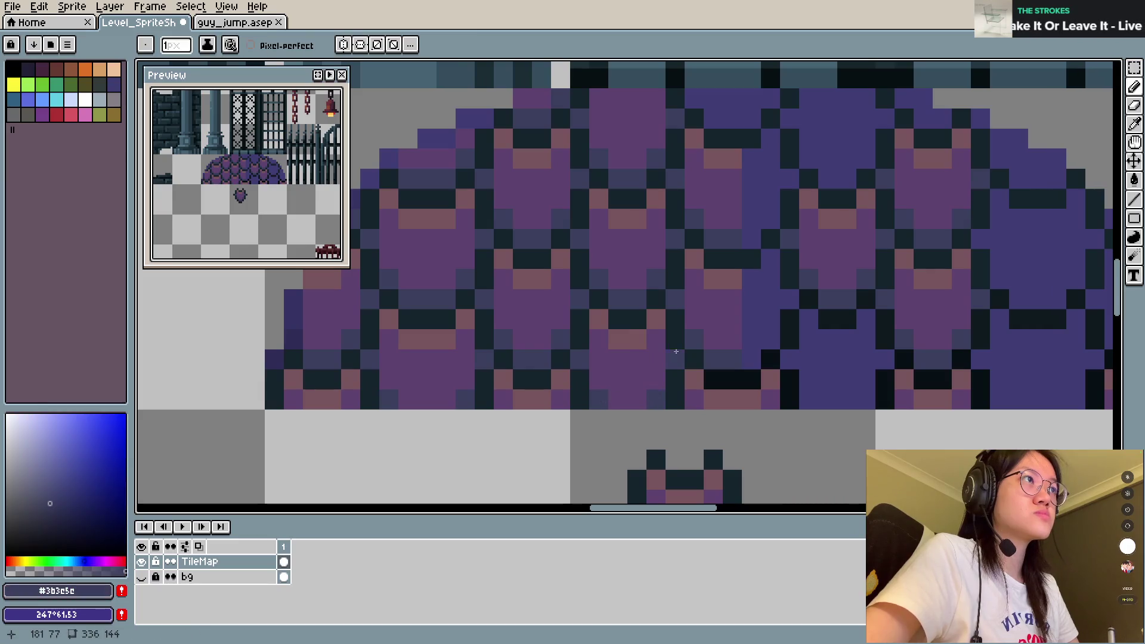
scroll(664, 287, "right", 3)
key("ctrl+s")
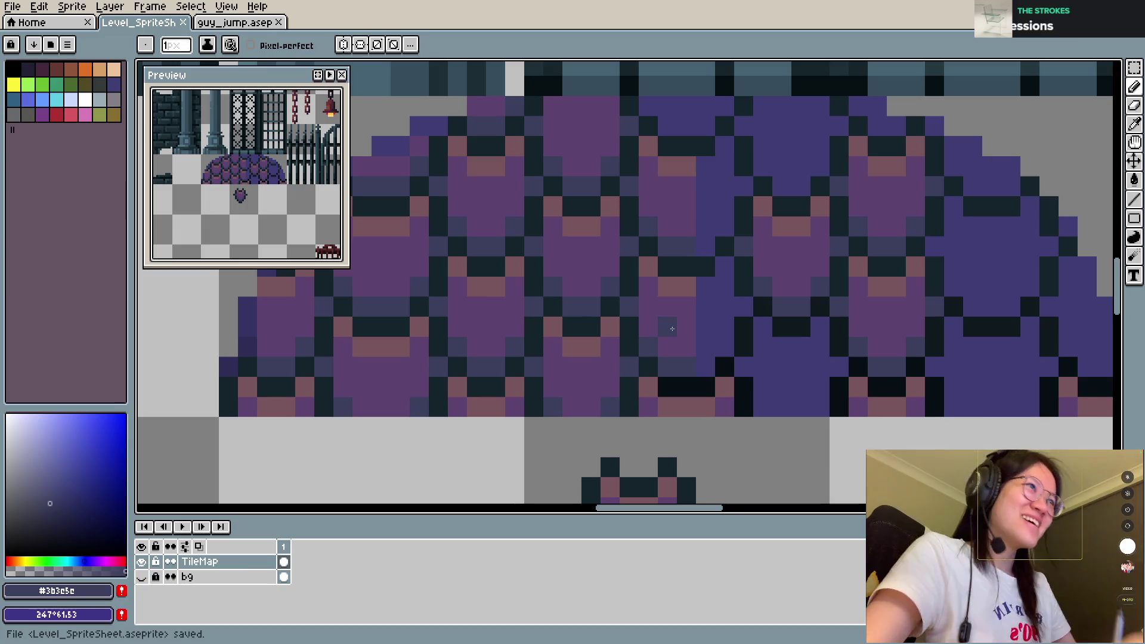
Step: Add a dark pixel to the scales and repaint a column of blue scale pixels purple
scroll(711, 368, "right", 2)
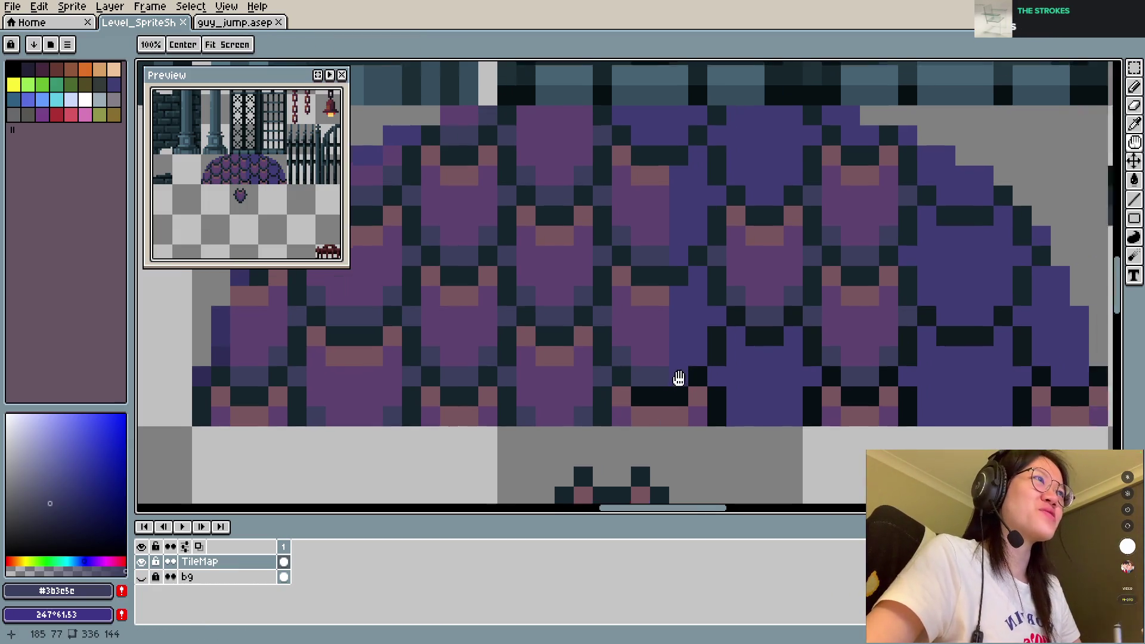
scroll(711, 368, "up", 1)
left_click(693, 355)
left_click(657, 327, "alt")
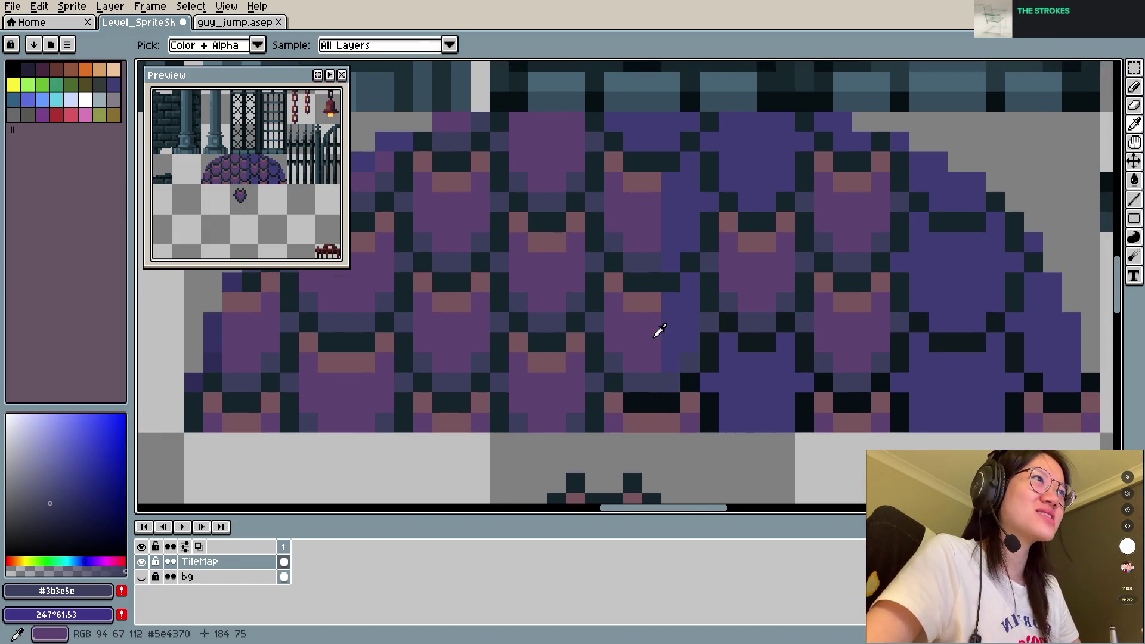
left_click_drag(672, 361, 673, 333)
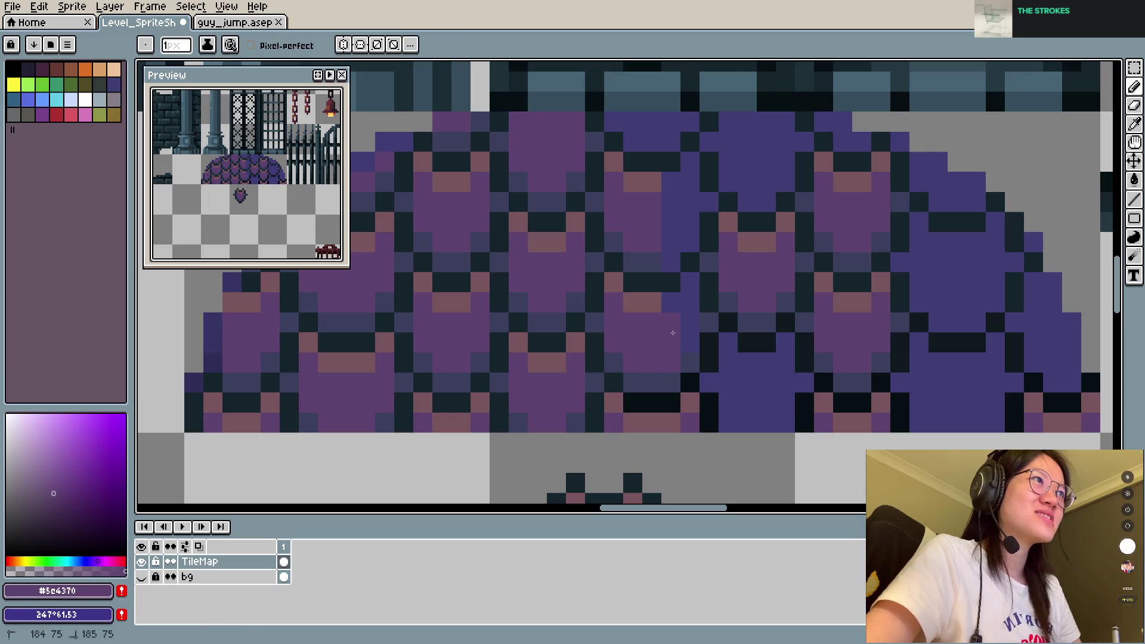
left_click(669, 265, "alt")
left_click(651, 215, "alt")
left_click_drag(671, 248, 690, 199)
Step: Paint the remaining blue pixels along the upper scales purple and save
left_click(650, 182, "alt")
scroll(684, 163, "up", 2)
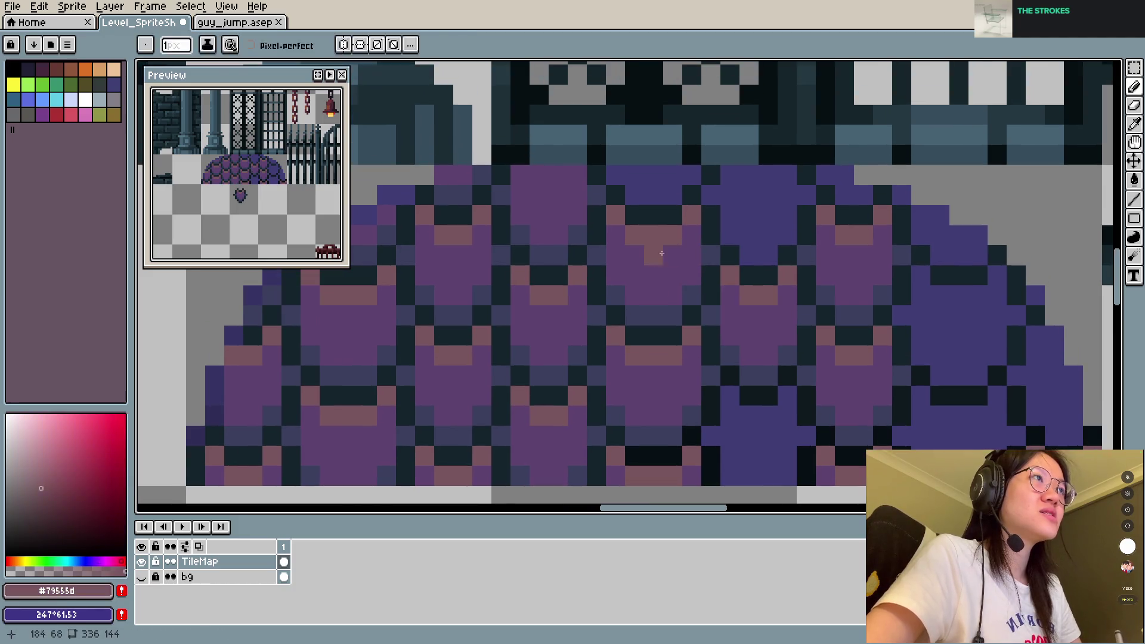
left_click(631, 192, "alt")
left_click(653, 256, "alt")
left_click_drag(633, 176, 677, 176)
key("ctrl+s")
Step: Paint a pixel in the darkest outline colour and save again
left_click_drag(679, 384, 645, 340)
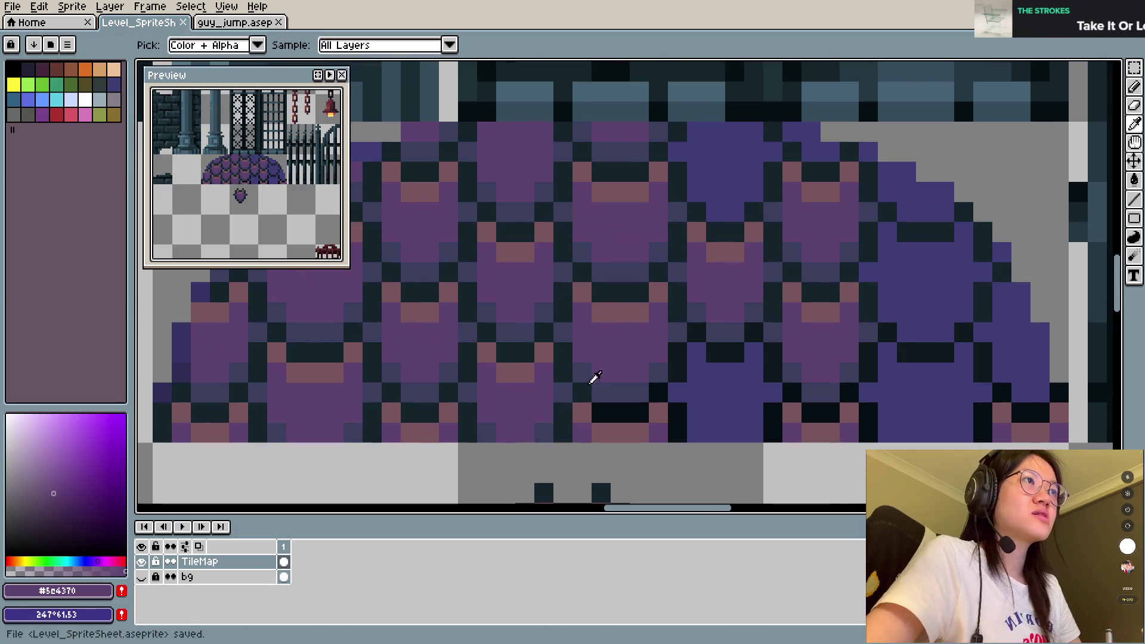
left_click(590, 379, "alt")
left_click(650, 373)
key("ctrl+s")
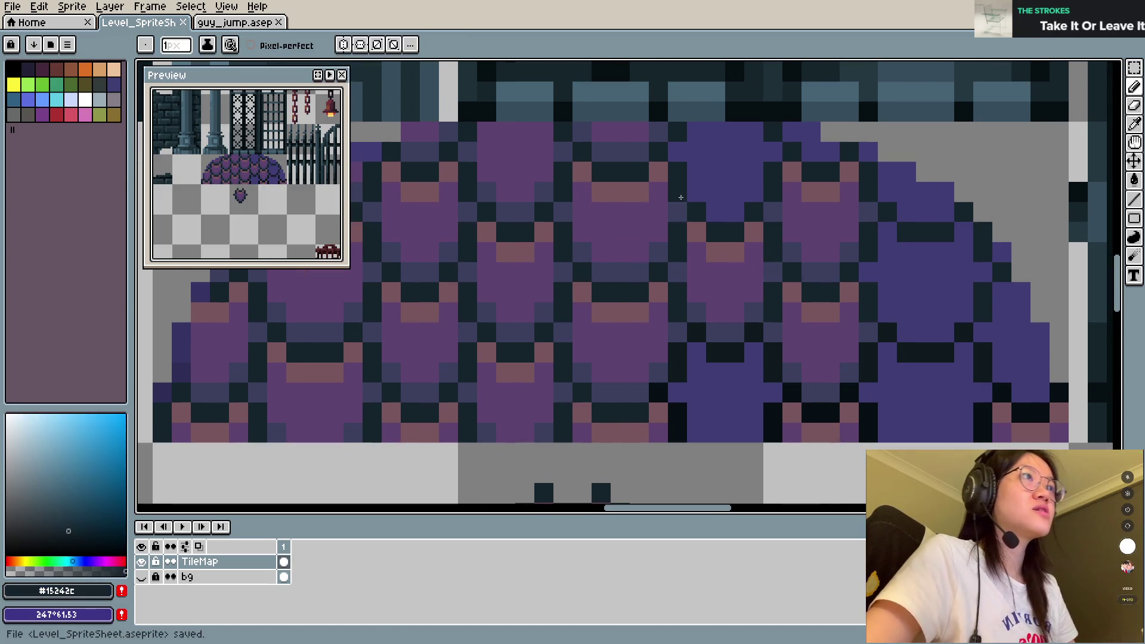
scroll(652, 322, "down", 2)
Step: Clear the area below the dome, then place a horizontally flipped copy of the dome's left part there and save
key("m")
left_click_drag(563, 306, 678, 416)
key("Delete")
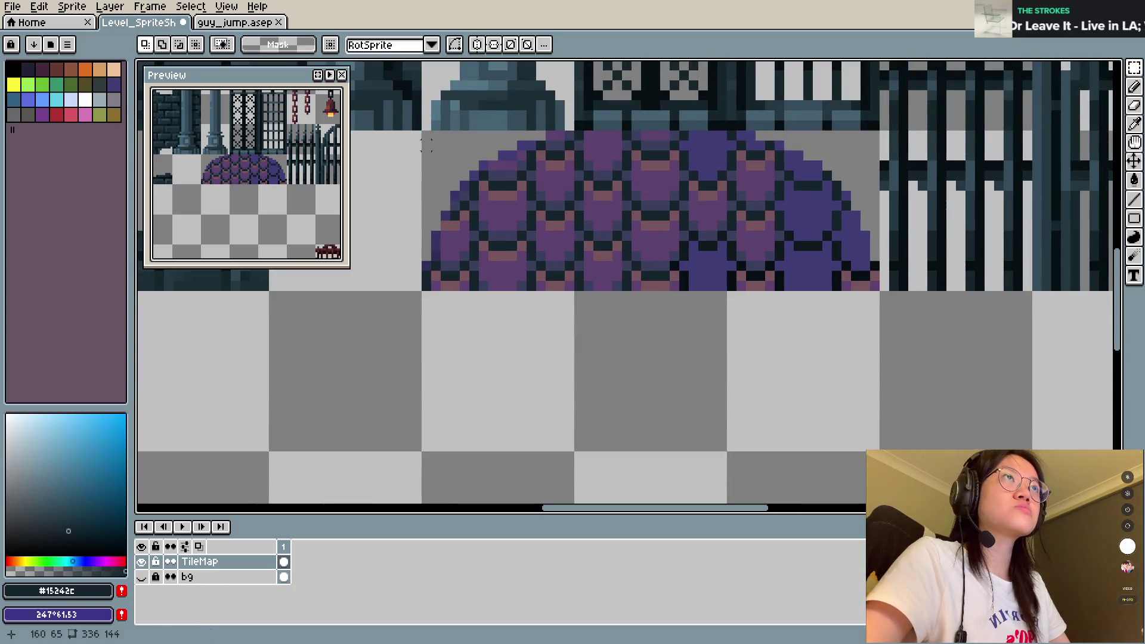
left_click_drag(426, 136, 659, 302)
mouse_move(614, 245)
left_mouse_down("ctrl")
mouse_move(640, 433)
mouse_move(774, 223)
left_mouse_up("ctrl")
key("shift+h")
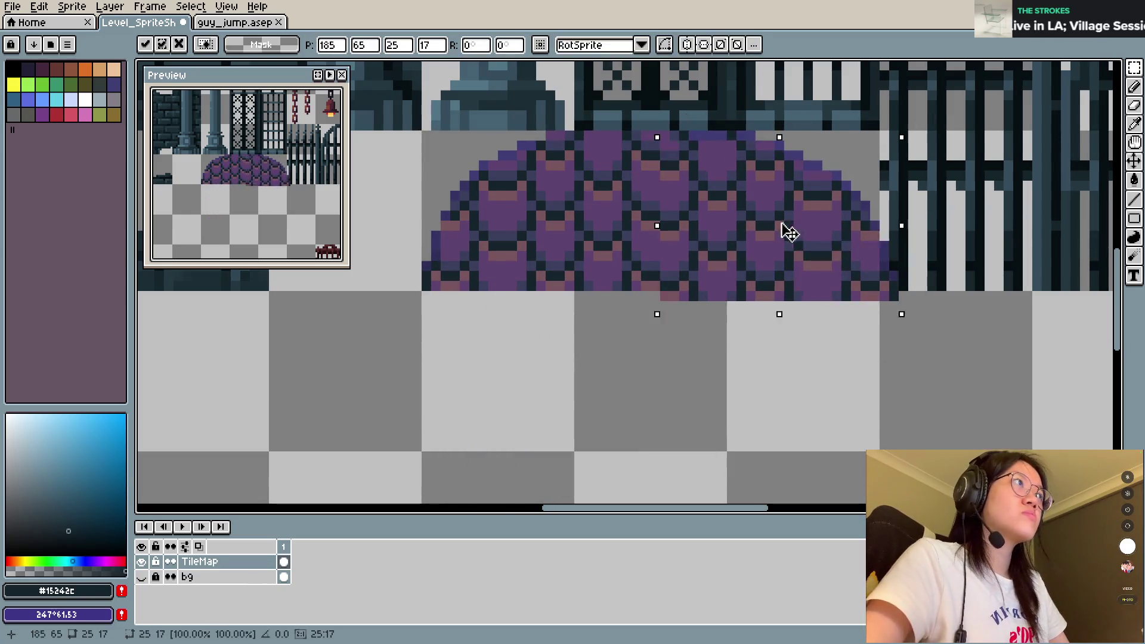
key("Return")
key("ctrl+s")
Step: Undo the mirroring and reposition the copied dome piece below the dome
scroll(696, 345, "down", 3)
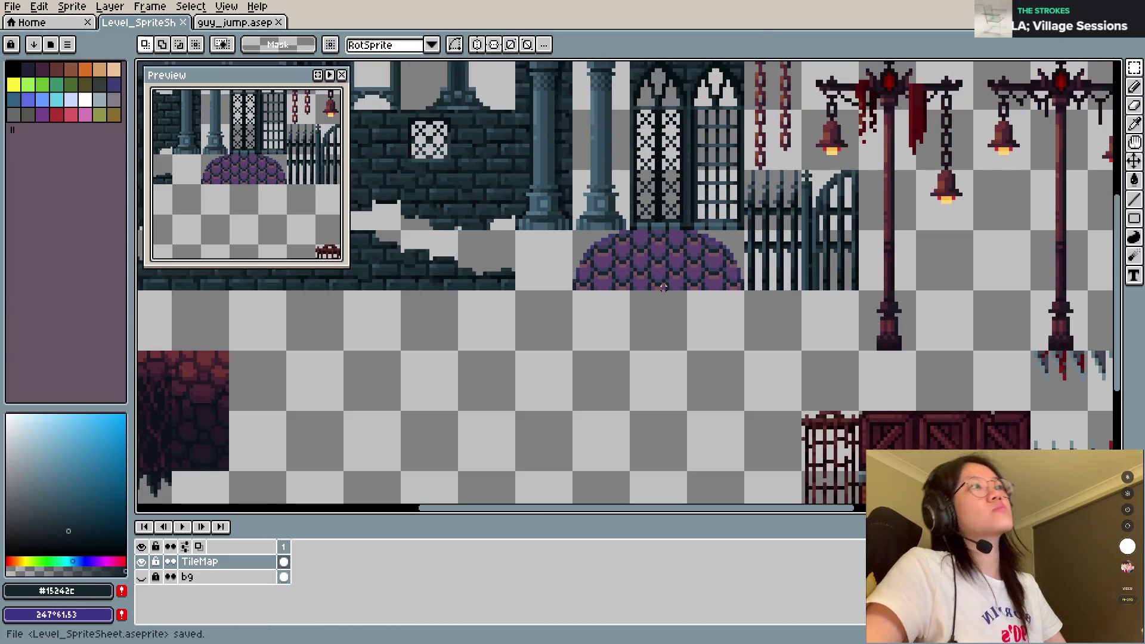
scroll(695, 345, "up", 1)
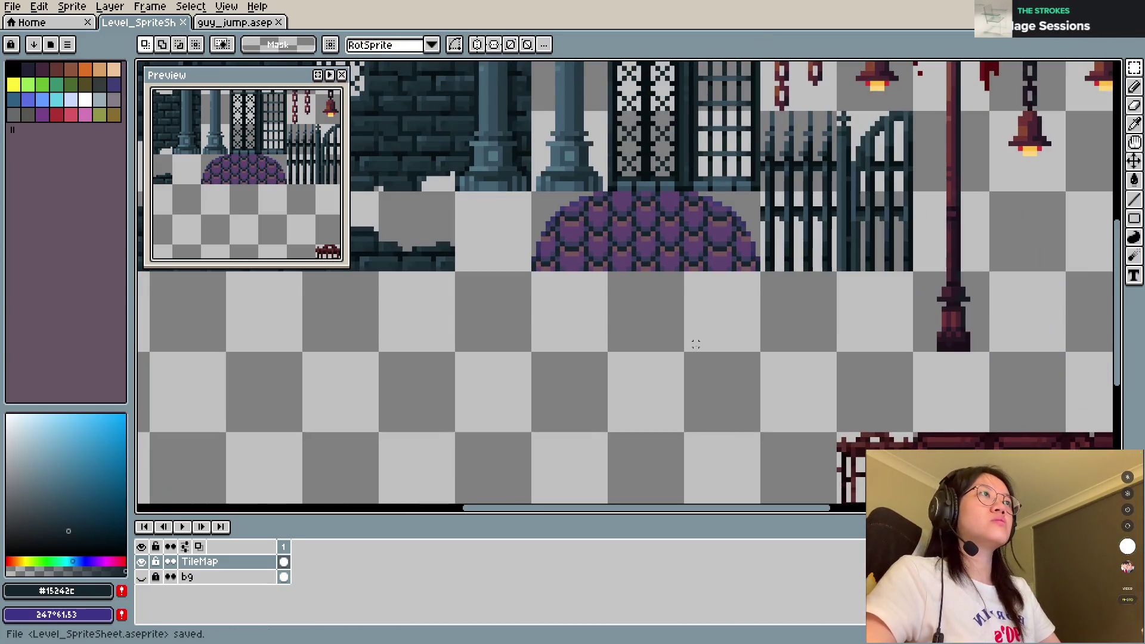
scroll(696, 344, "up", 1)
key("ctrl+z")
key("ctrl+z")
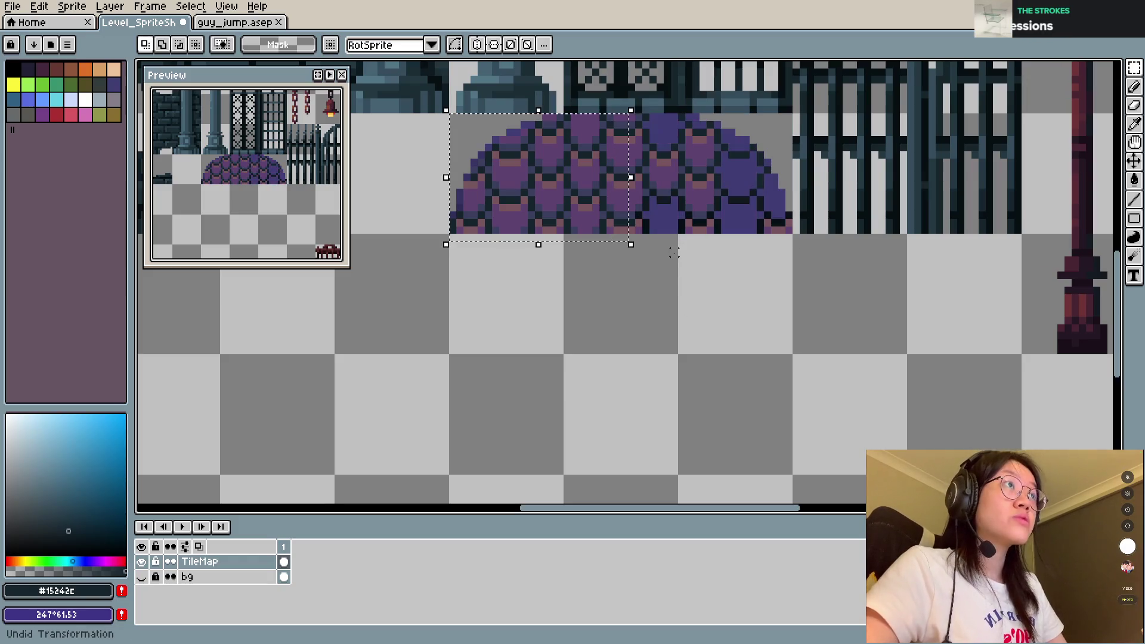
mouse_move(568, 199)
left_mouse_down()
mouse_move(690, 377)
mouse_move(724, 185)
mouse_move(731, 320)
left_mouse_up()
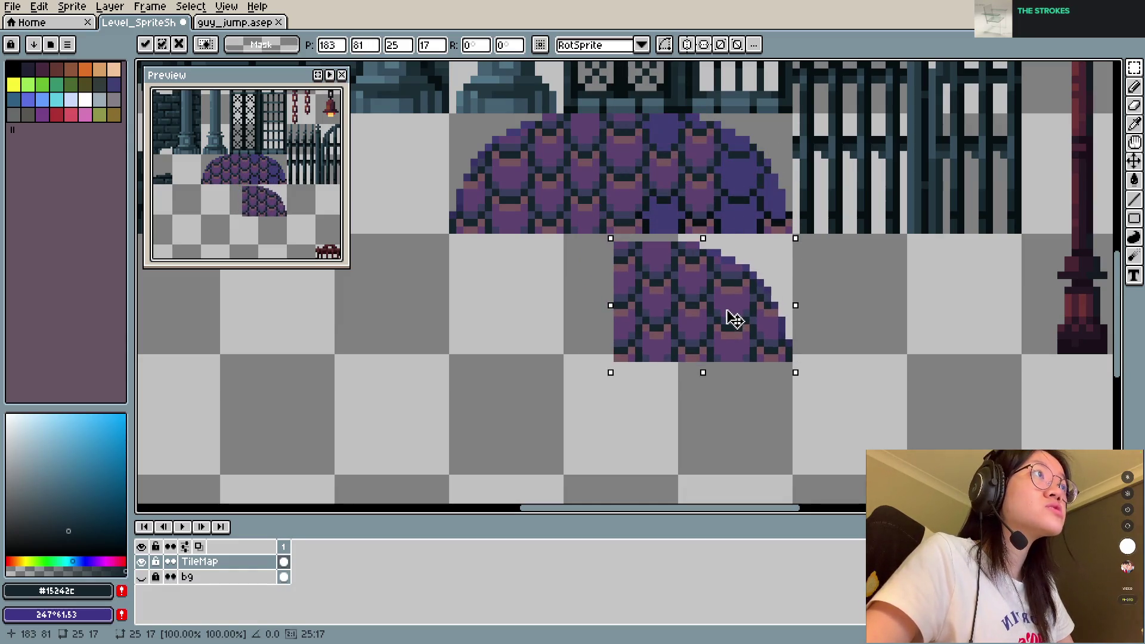
left_click(860, 291)
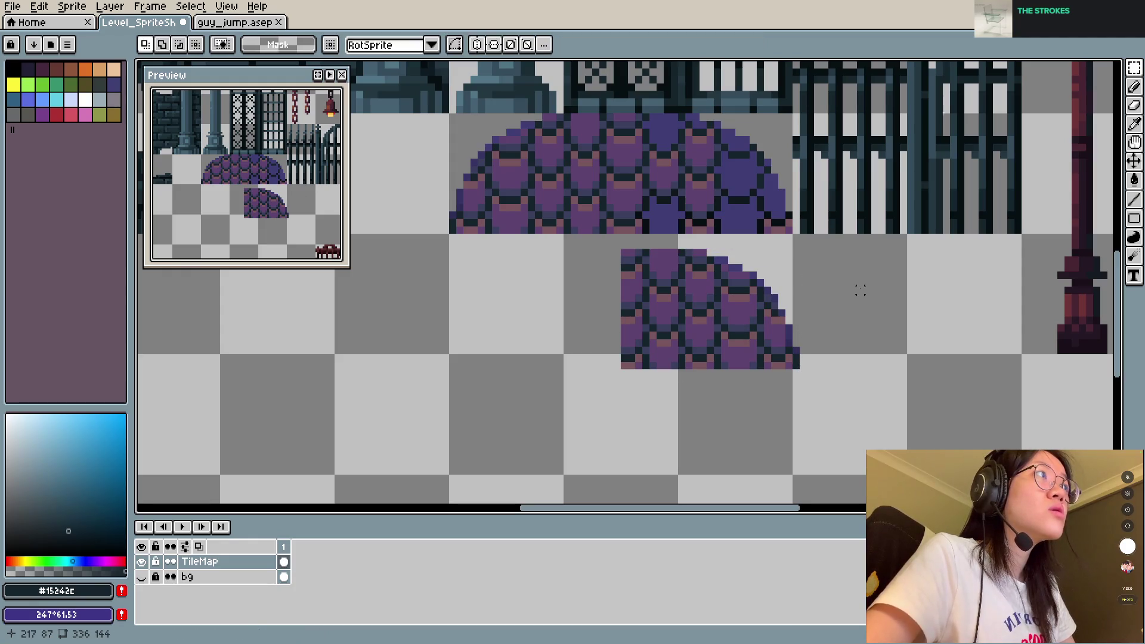
Step: Try splitting the curved edge piece off the lower copy, then undo the move
left_click_drag(753, 263, 835, 376)
mouse_move(787, 340)
left_mouse_down()
mouse_move(786, 209)
mouse_move(802, 304)
left_mouse_up()
left_click(904, 299)
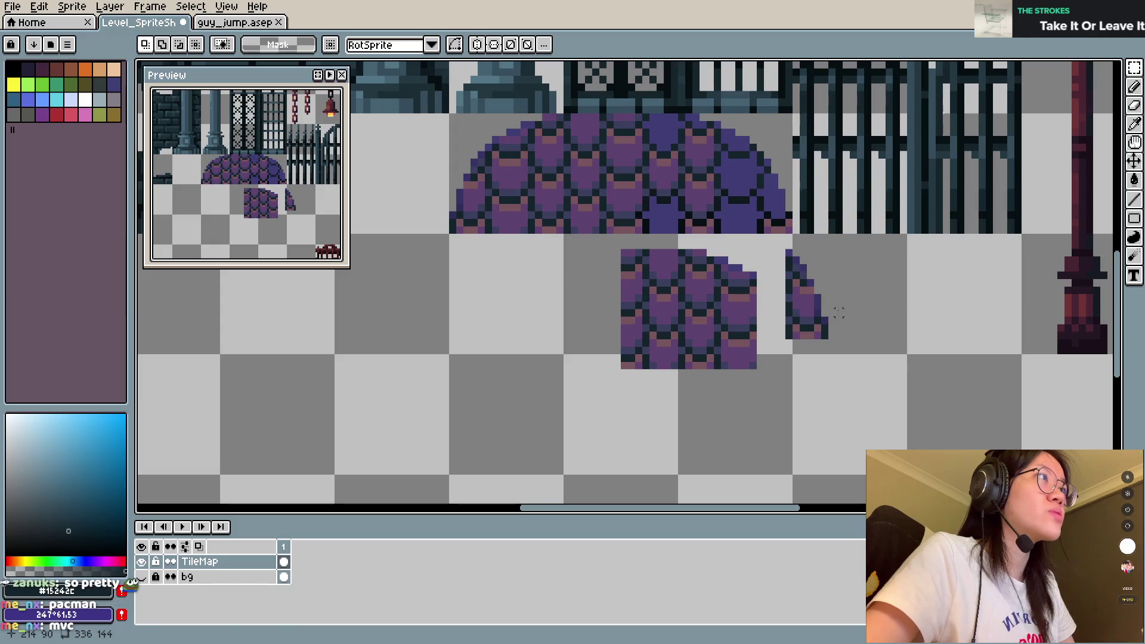
key("ctrl+z")
key("ctrl+z")
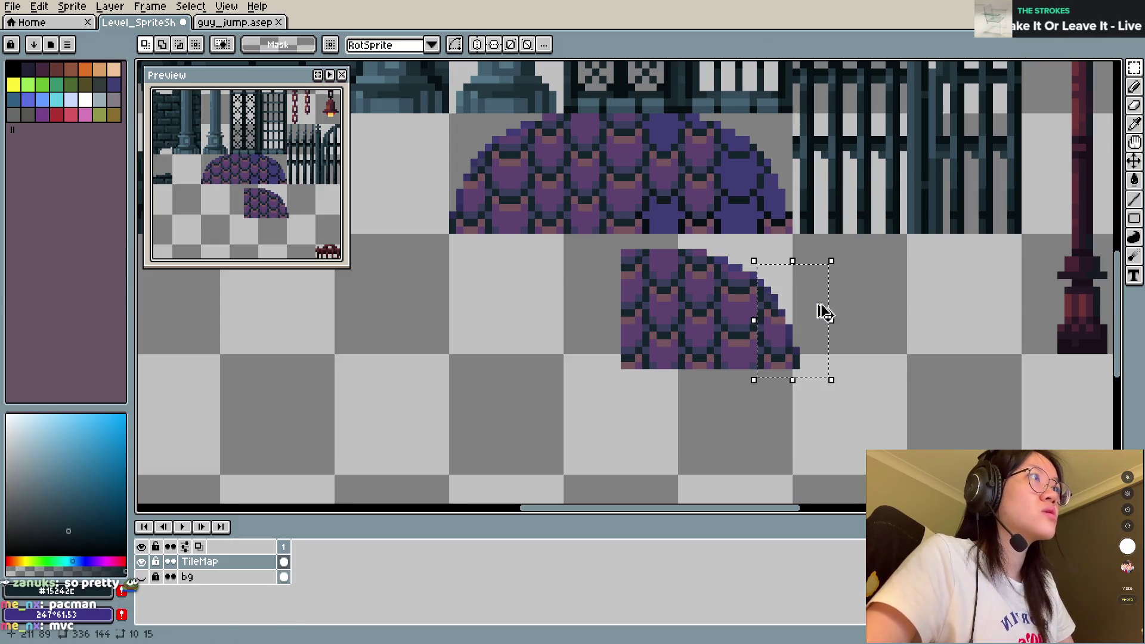
key("ctrl+z")
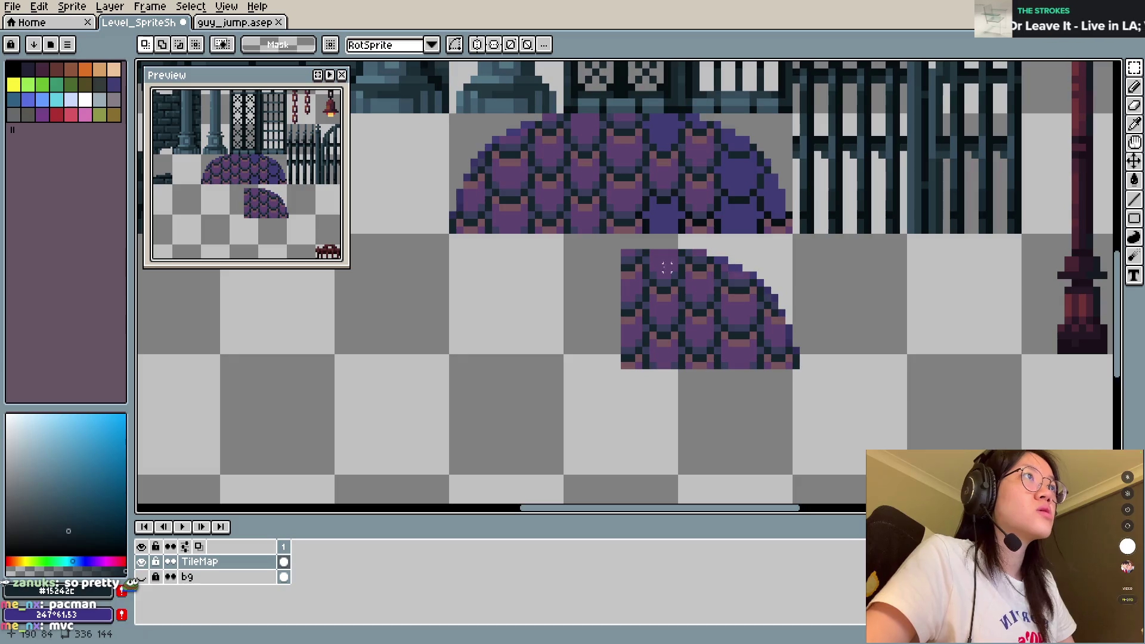
Step: Move the lower piece's left strip up into the dome, one pixel further left
left_click_drag(624, 243, 683, 380)
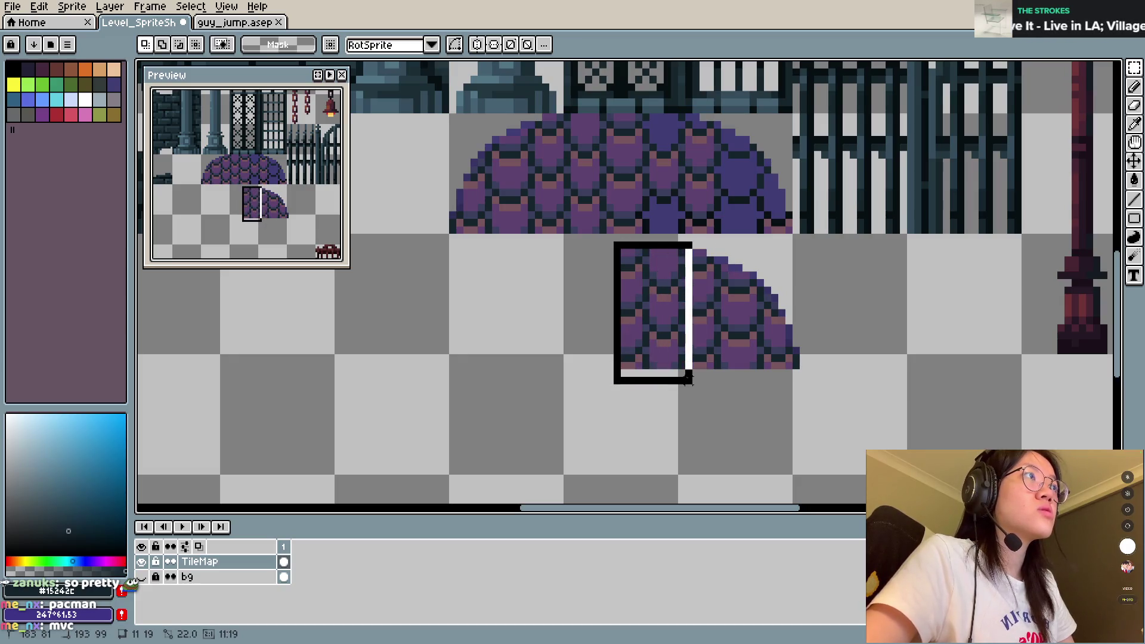
left_click_drag(659, 333, 667, 204)
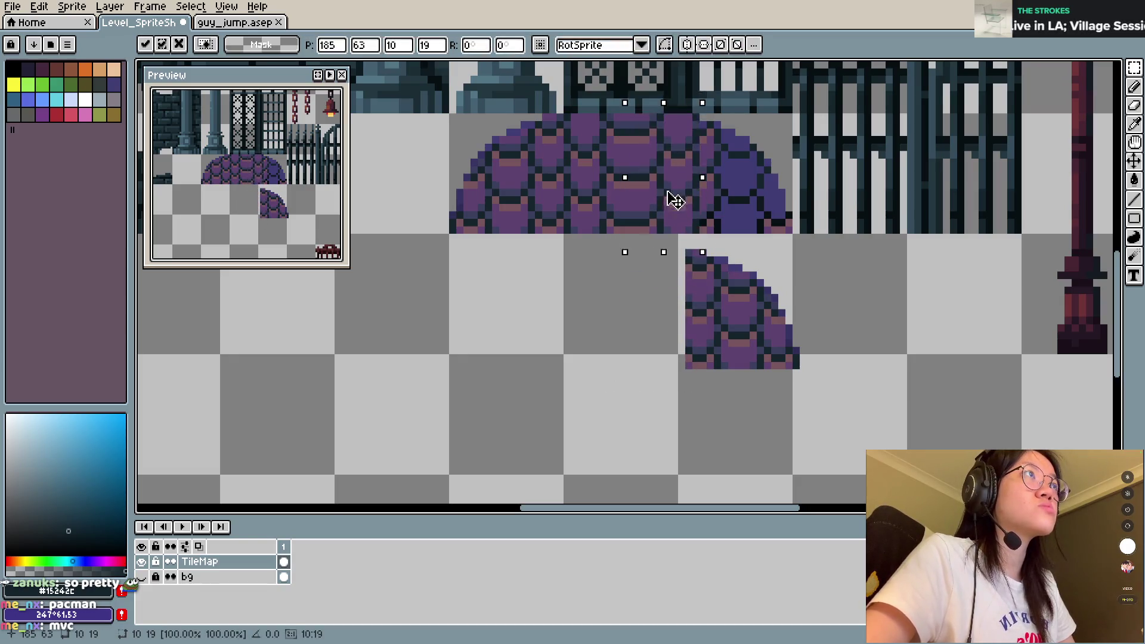
left_click_drag(658, 195, 653, 194)
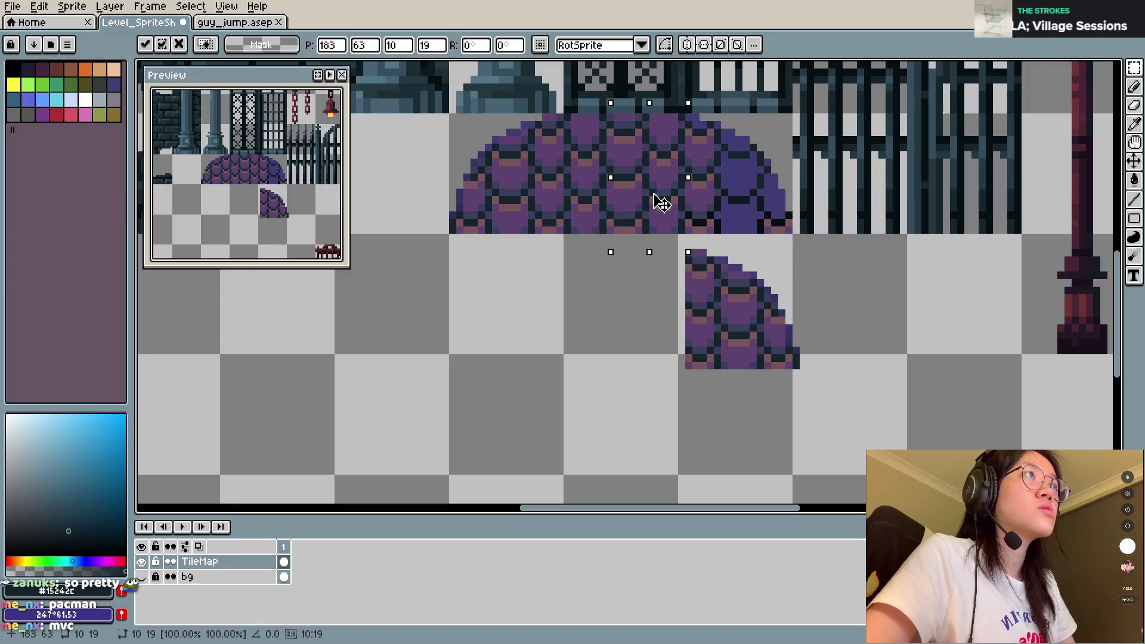
key("Return")
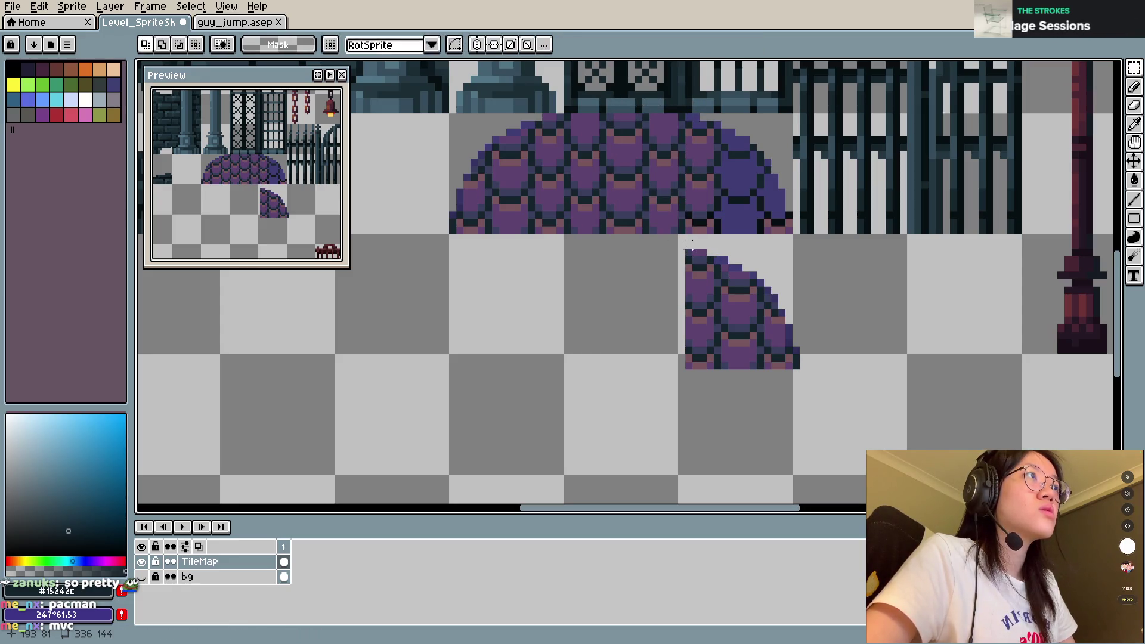
Step: Reselect the remaining dome slice and move it up onto the dome
left_click_drag(679, 250, 716, 380)
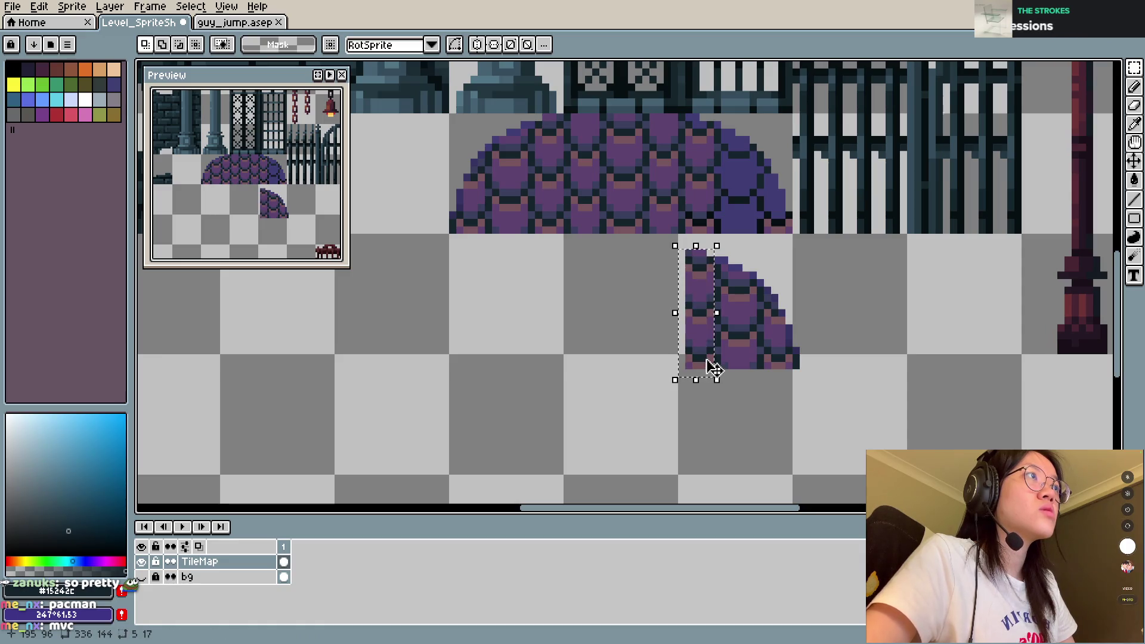
key("ctrl+d")
key("b")
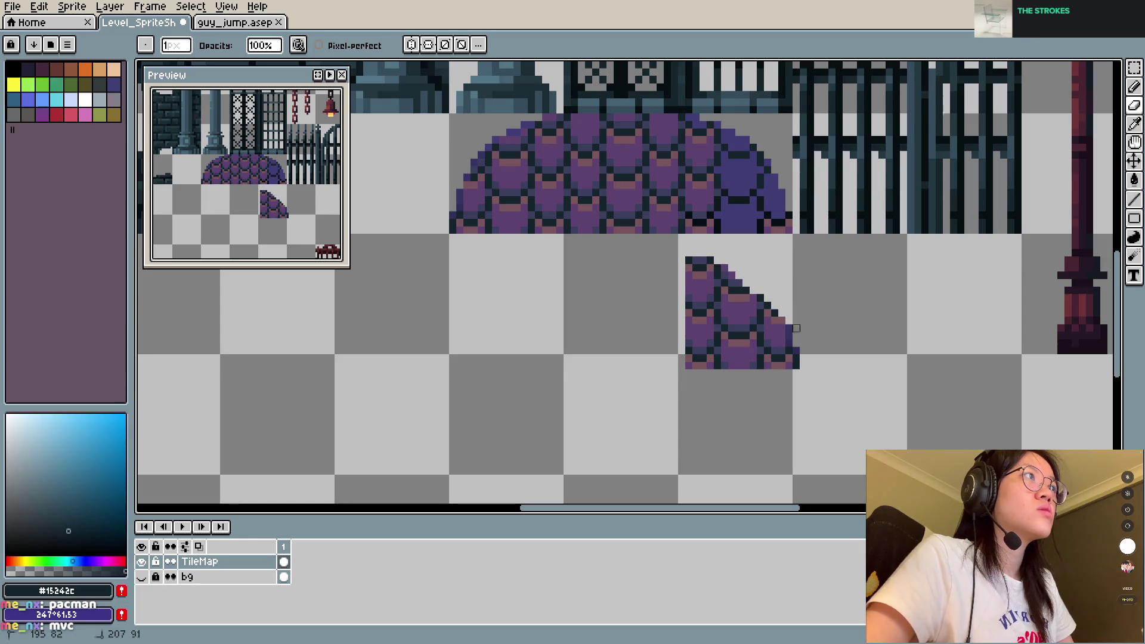
key("m")
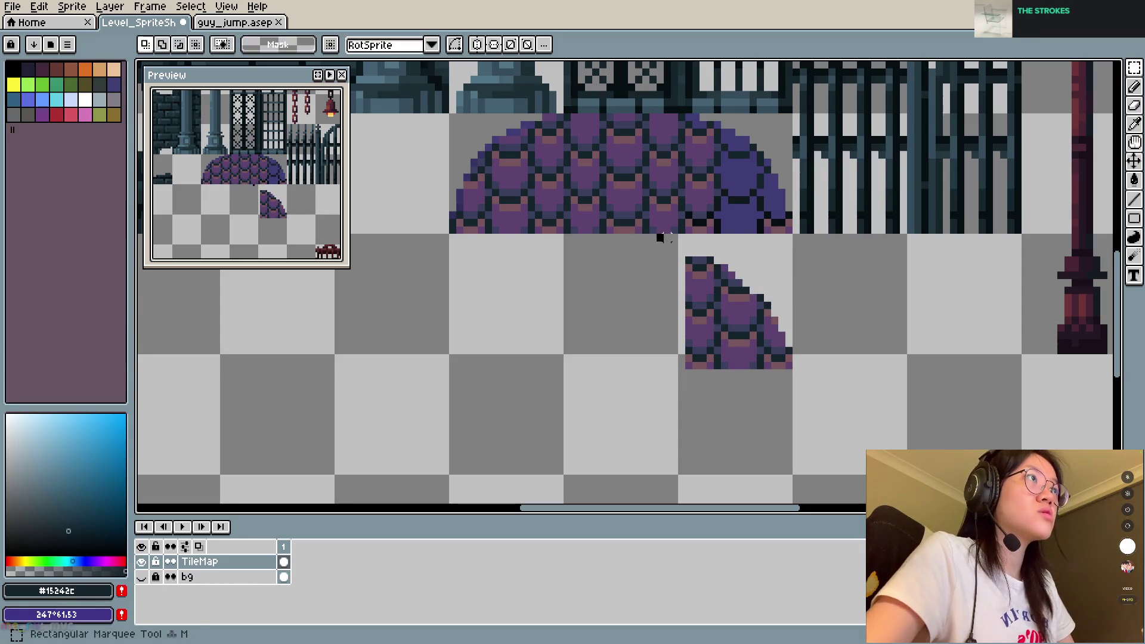
left_click_drag(657, 233, 831, 387)
left_click_drag(759, 326, 761, 193)
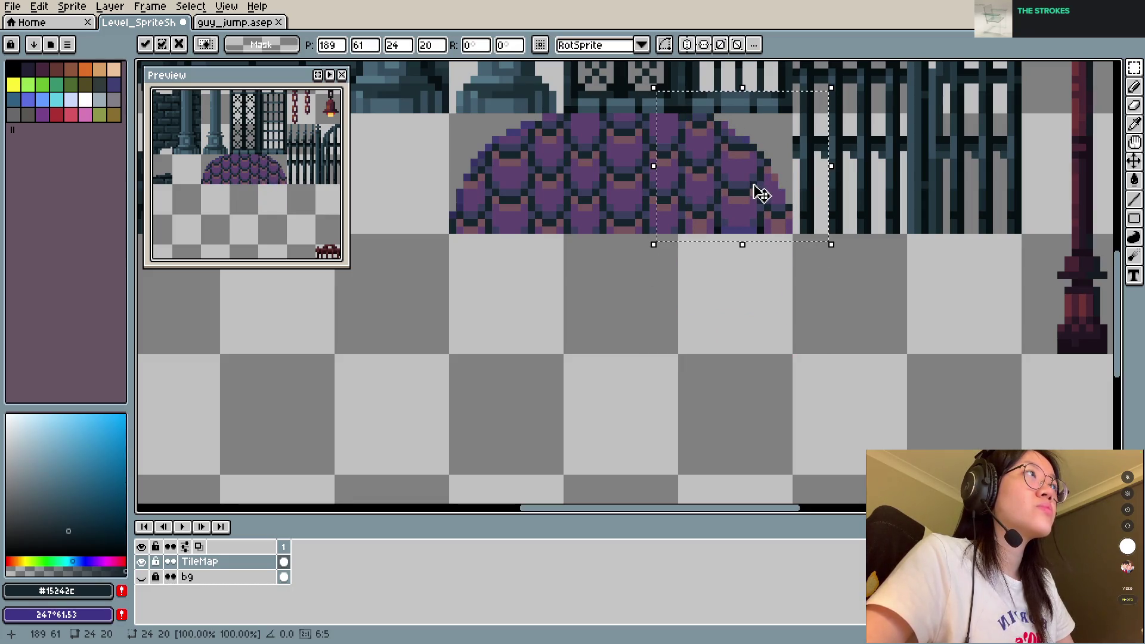
Step: Move the dome slice back onto the dome, commit it, and save the spritesheet
left_click(773, 267)
scroll(770, 274, "up", 2)
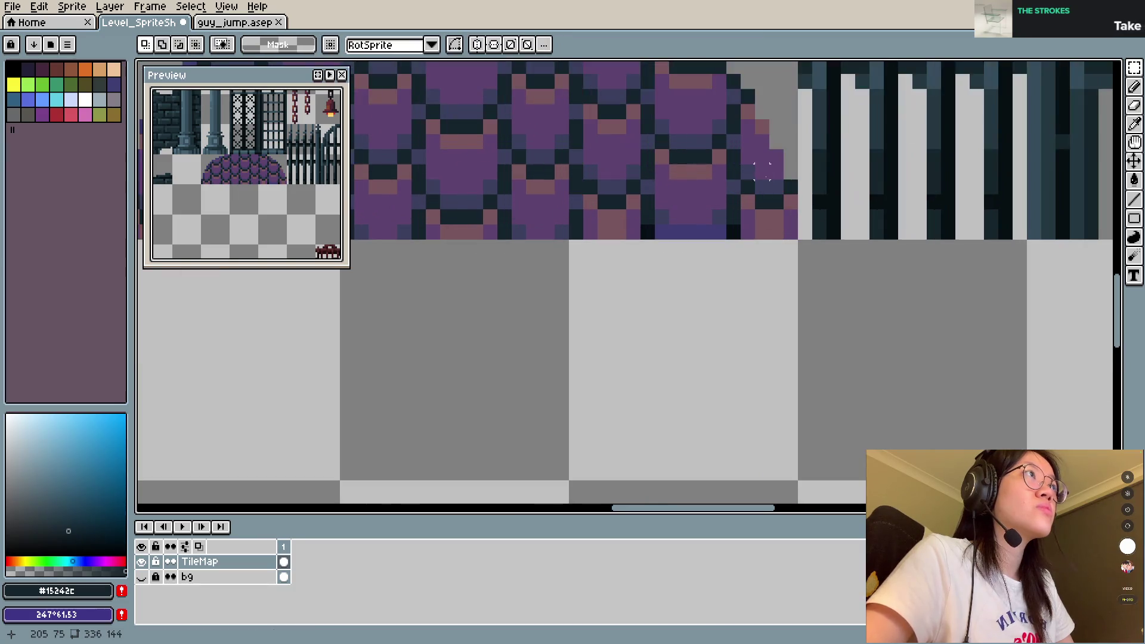
scroll(722, 361, "up", 2)
key("i")
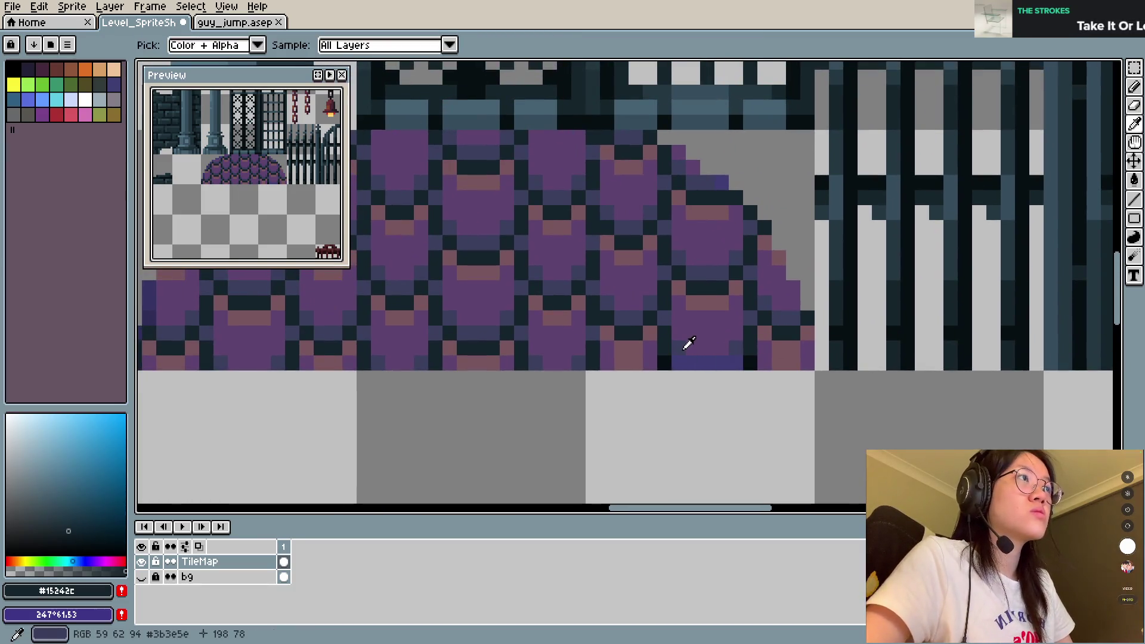
key("ctrl+z")
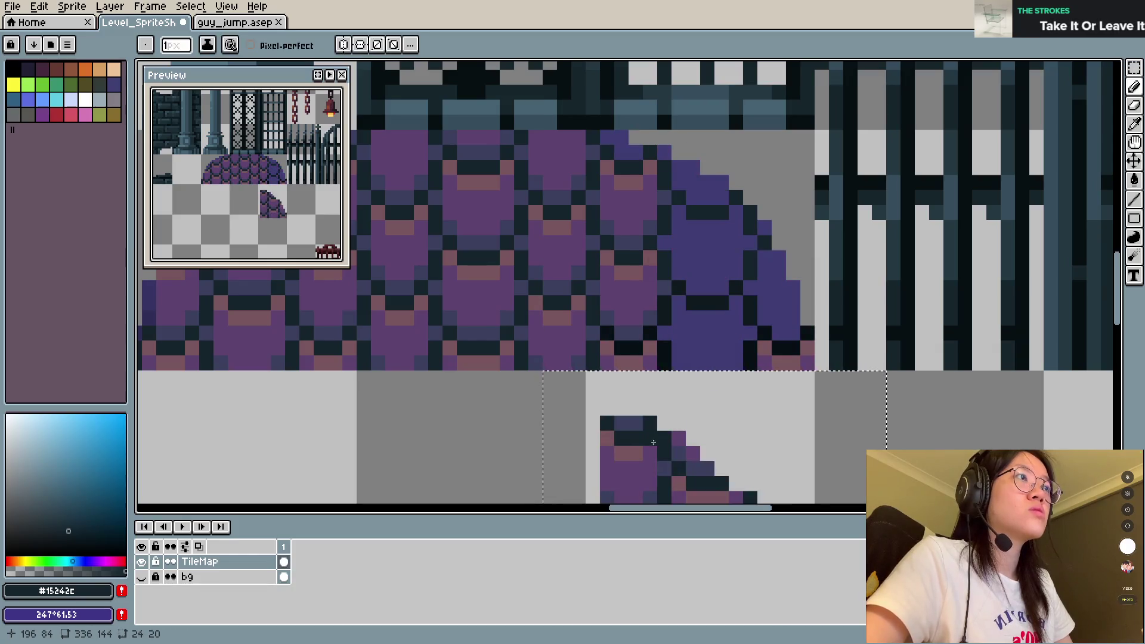
left_click_drag(656, 436, 660, 189)
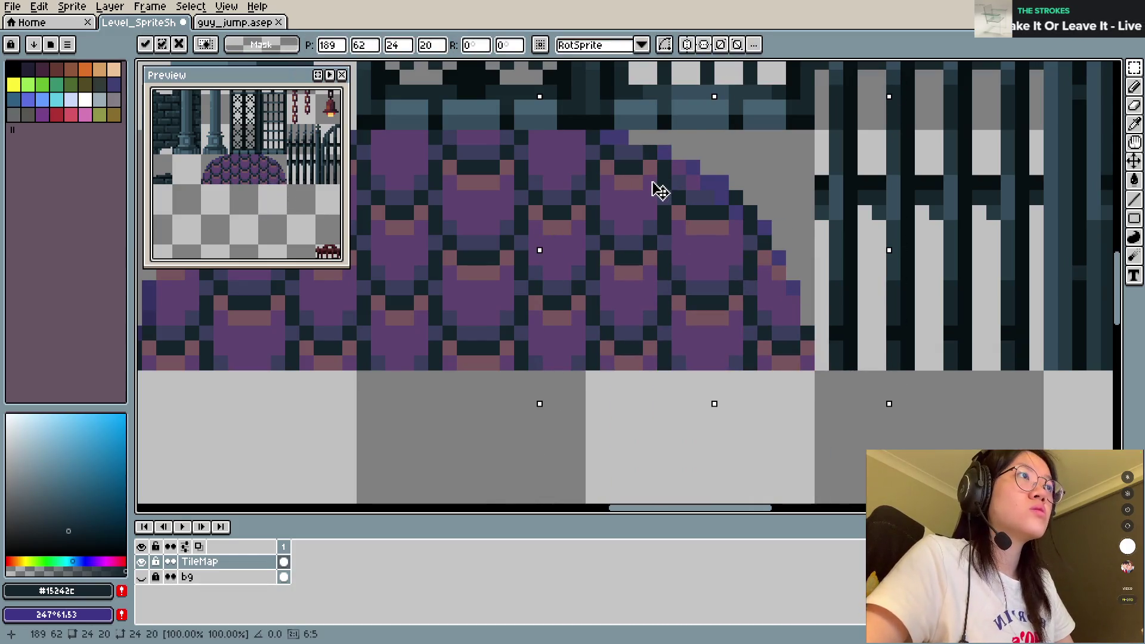
key("ctrl+d")
key("b")
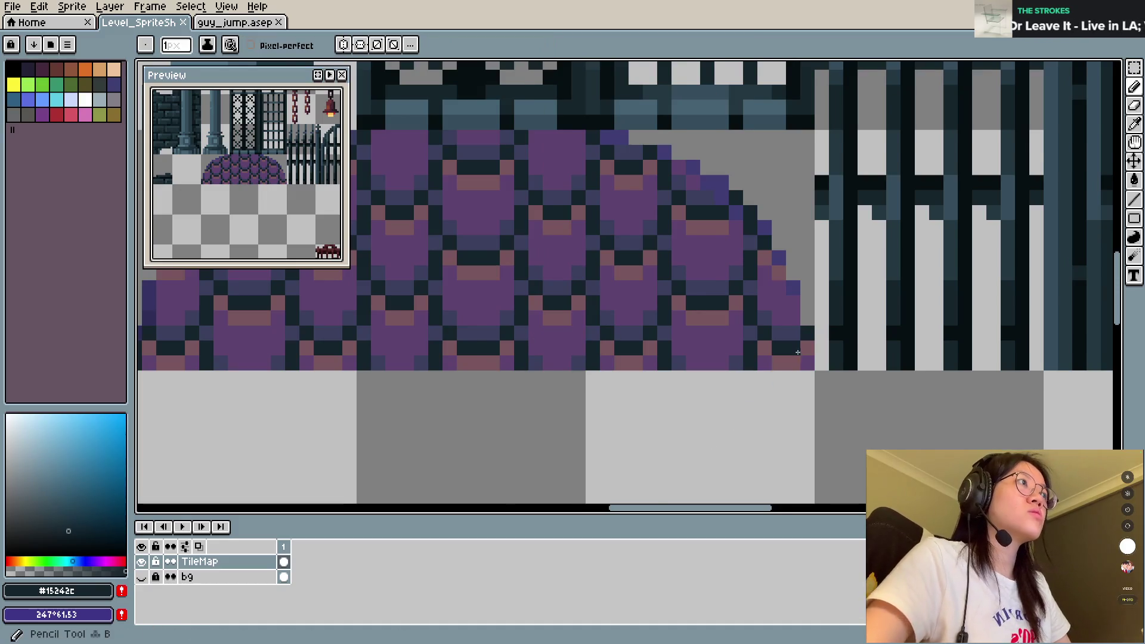
scroll(807, 352, "down", 1)
scroll(805, 388, "up", 1)
scroll(801, 391, "down", 1)
key("ctrl+s")
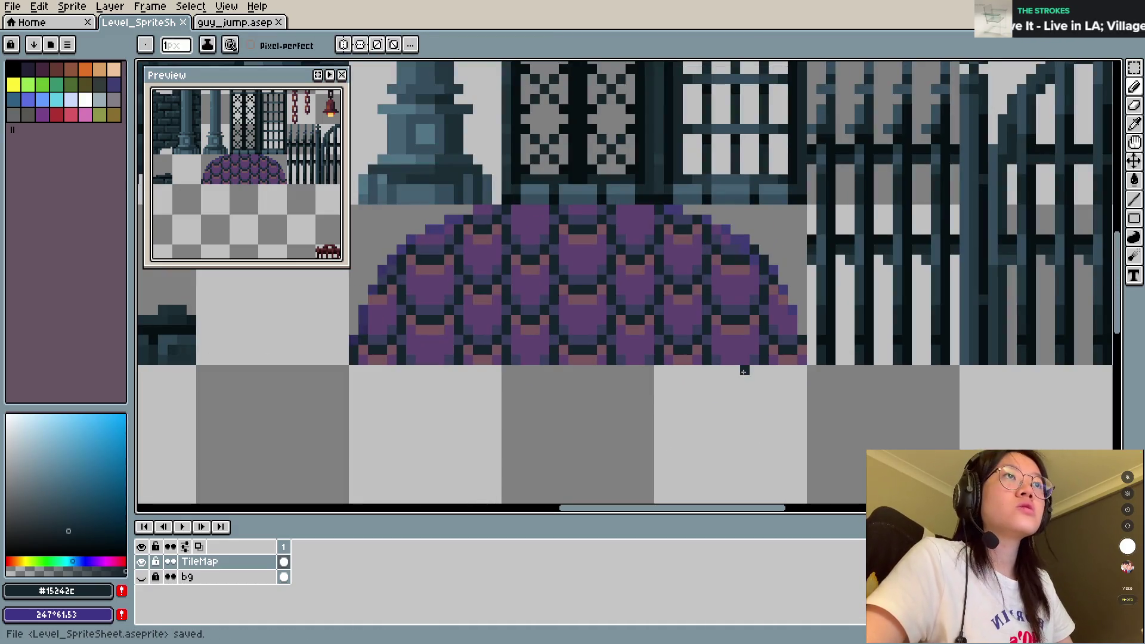
Step: Sample the dome's purple and dark blue-grey edge colours around its right edge
left_click_drag(750, 403, 752, 416)
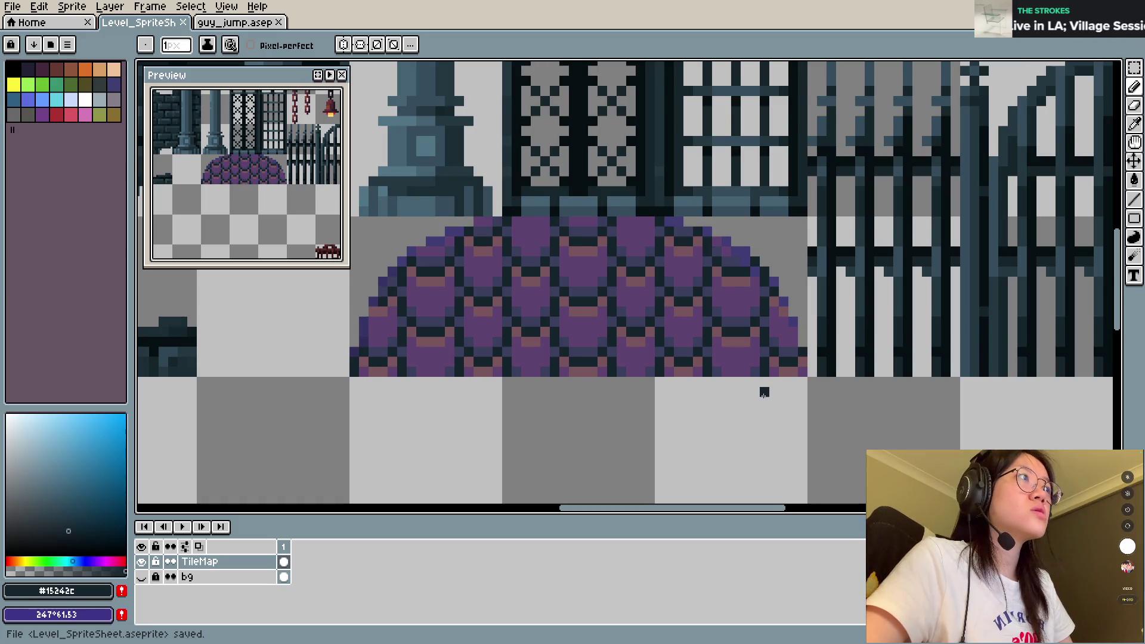
scroll(764, 393, "up", 1)
left_click(801, 294, "alt")
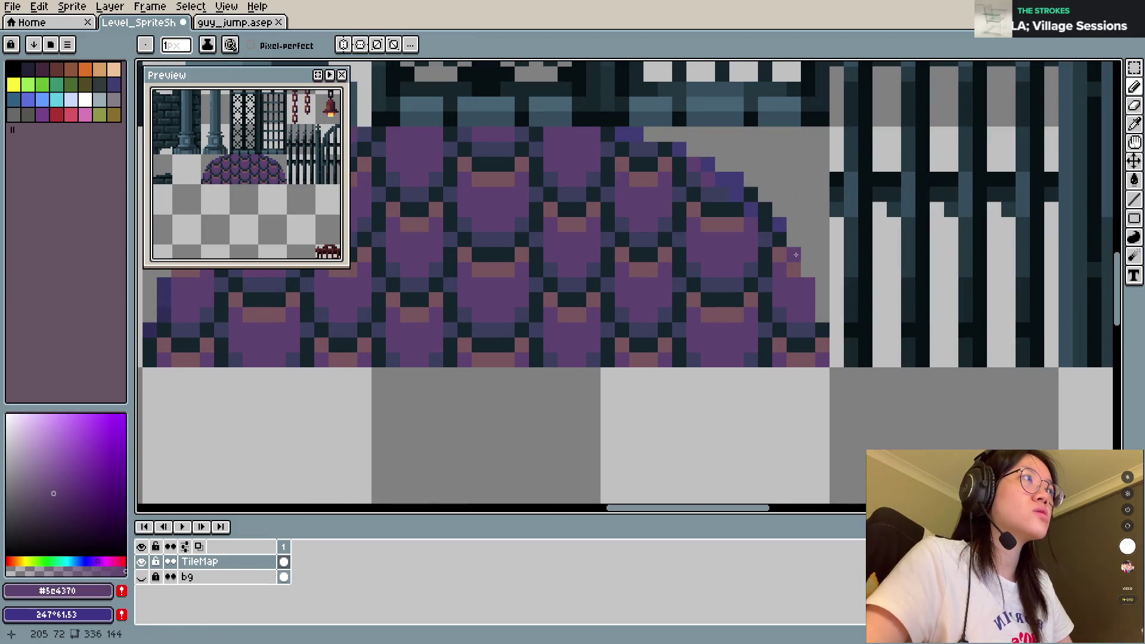
left_click_drag(796, 291, 819, 324)
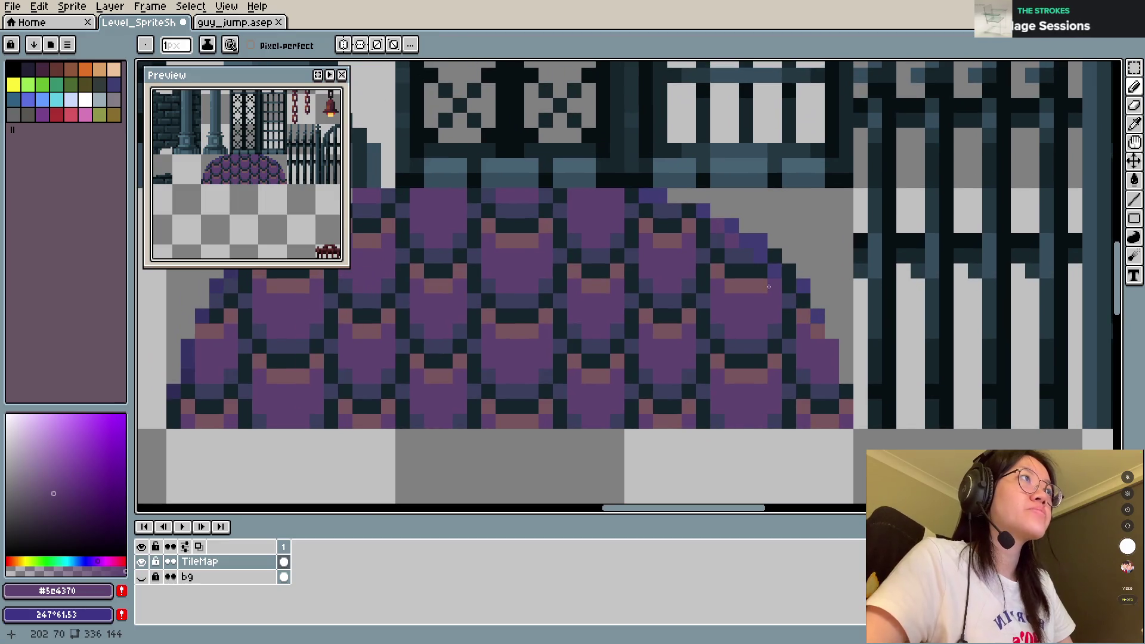
left_click(754, 251, "alt")
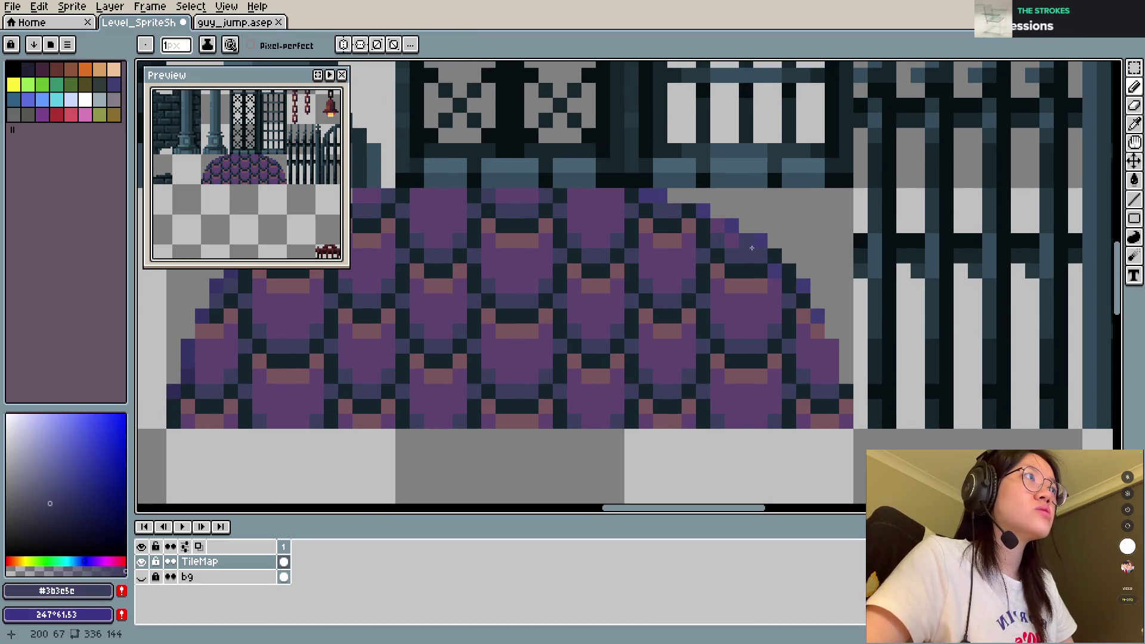
left_click(744, 238, "alt")
Step: Paint a dark outline pixel on the dome's right edge and save
scroll(733, 228, "down", 2)
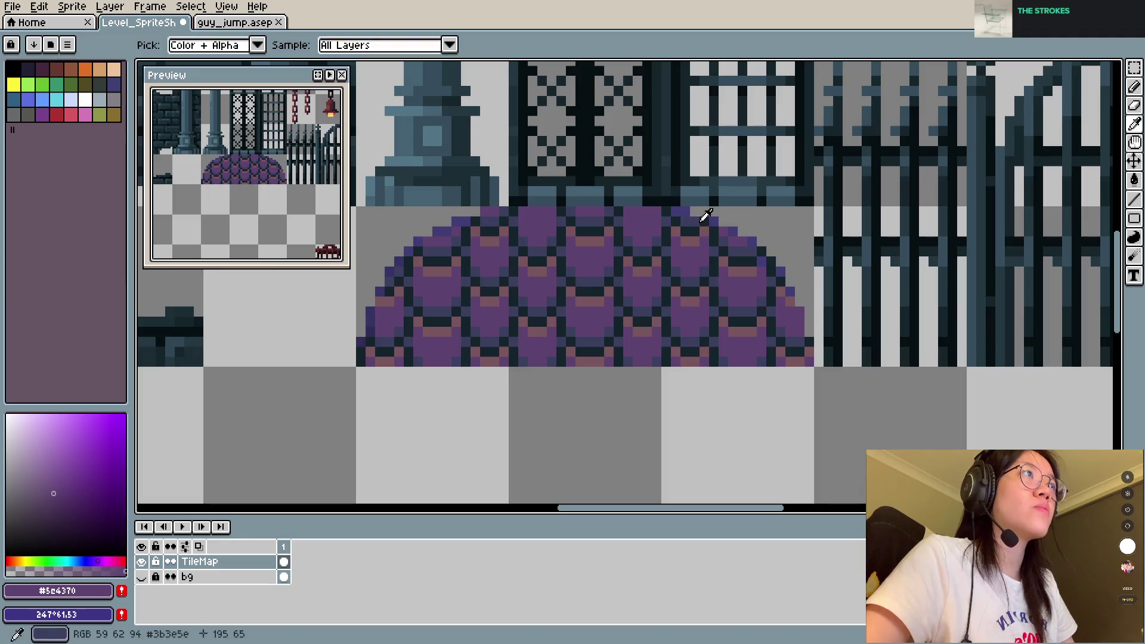
scroll(704, 216, "down", 2)
scroll(704, 216, "up", 2)
left_click(793, 282, "alt")
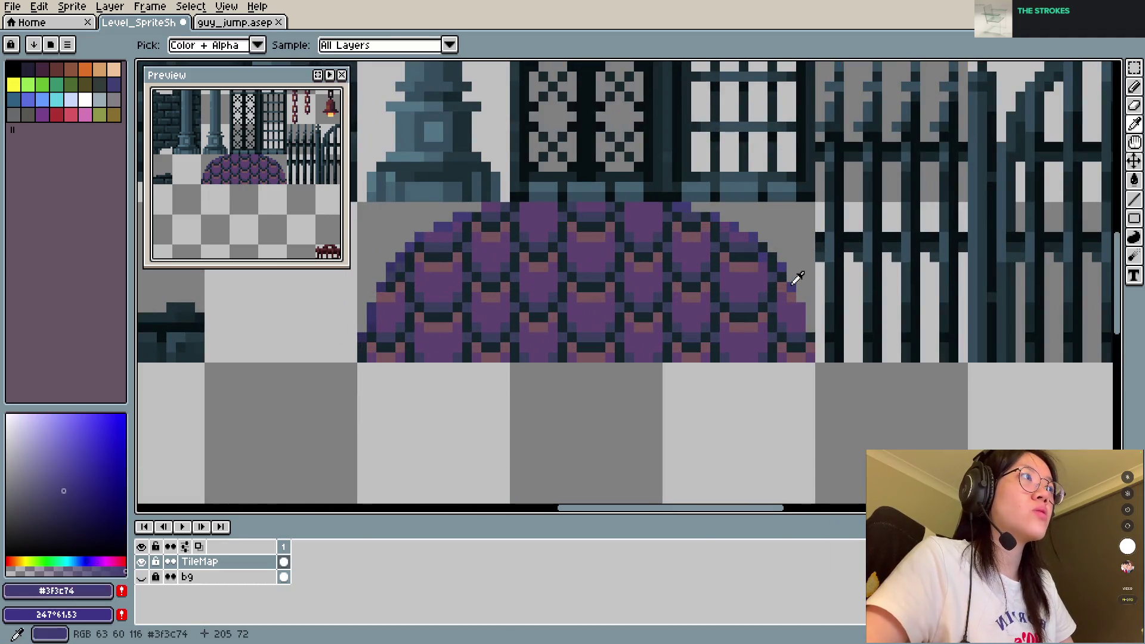
key("ctrl+s")
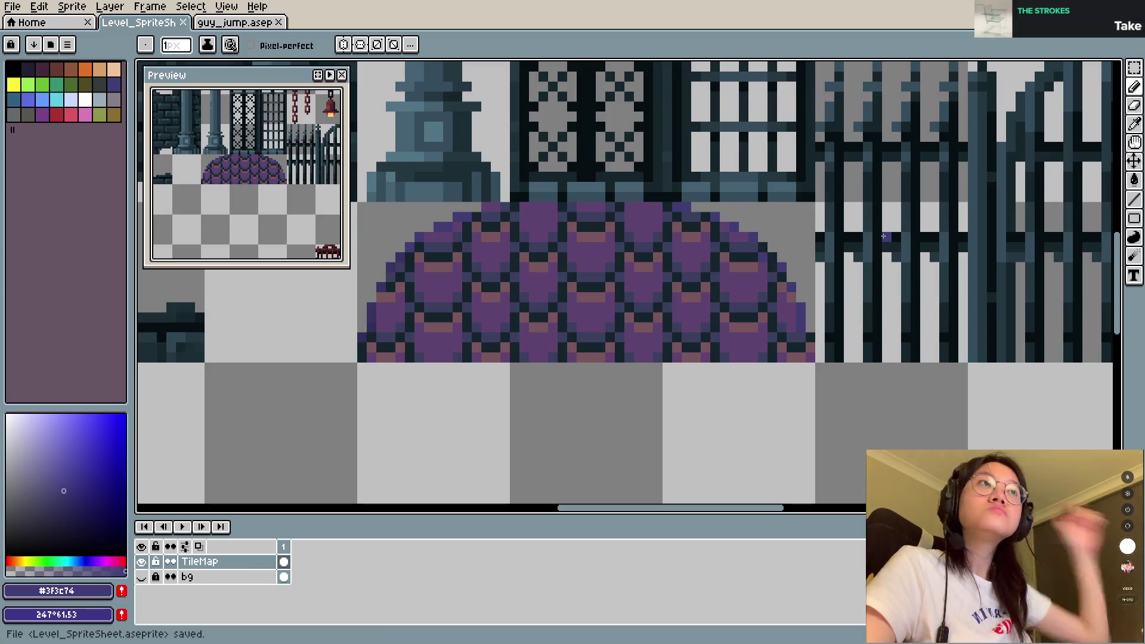
left_click(800, 306)
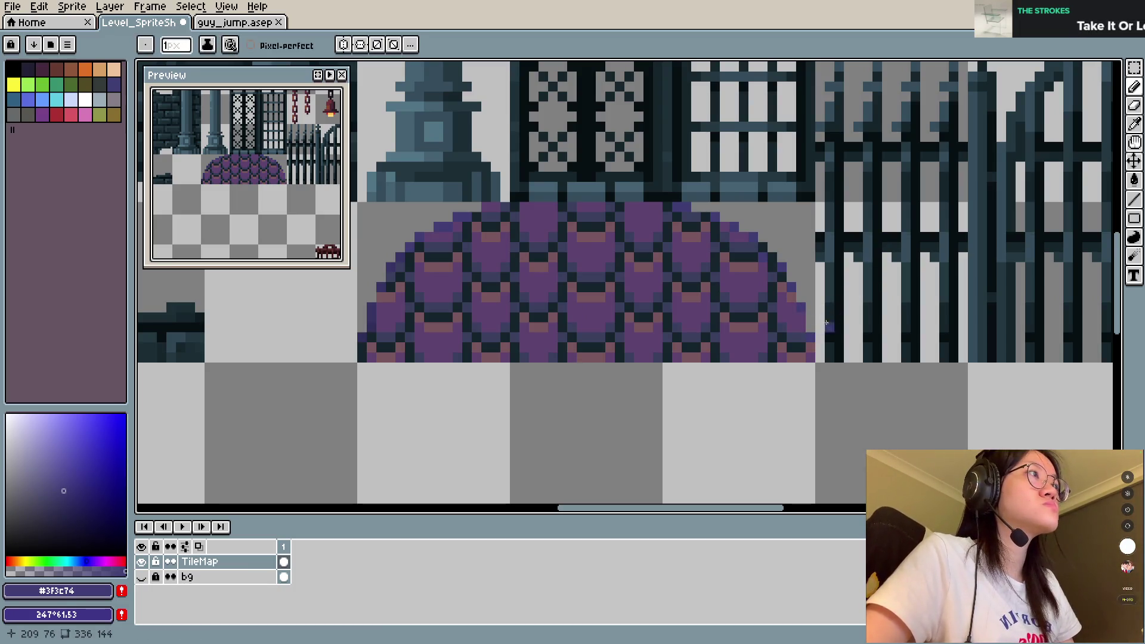
key("ctrl+s")
Step: Eyedrop the dome's purple and pinkish highlight colours for retouching, saving after each
scroll(826, 323, "down", 4)
scroll(839, 309, "up", 3)
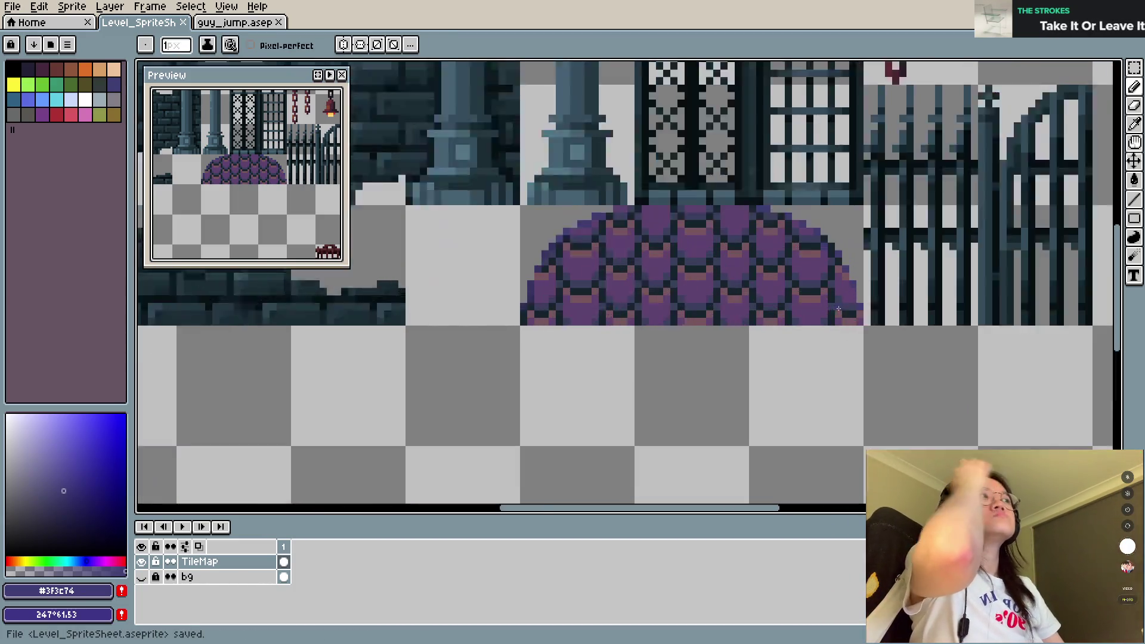
scroll(839, 309, "up", 1)
key("alt")
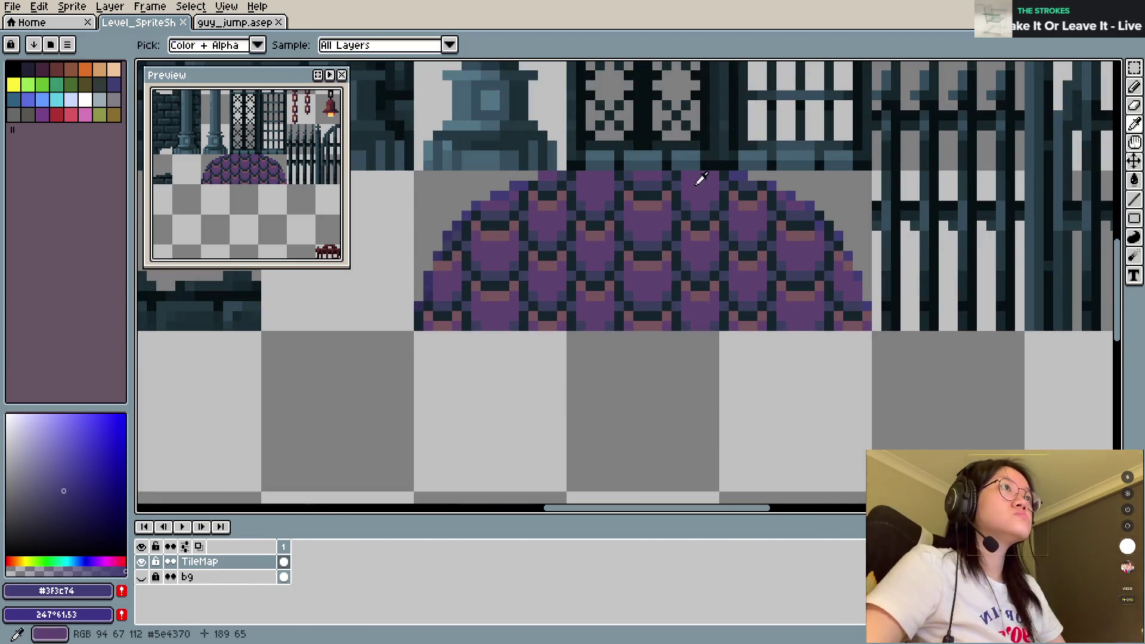
left_click(698, 182, "alt")
key("ctrl+s")
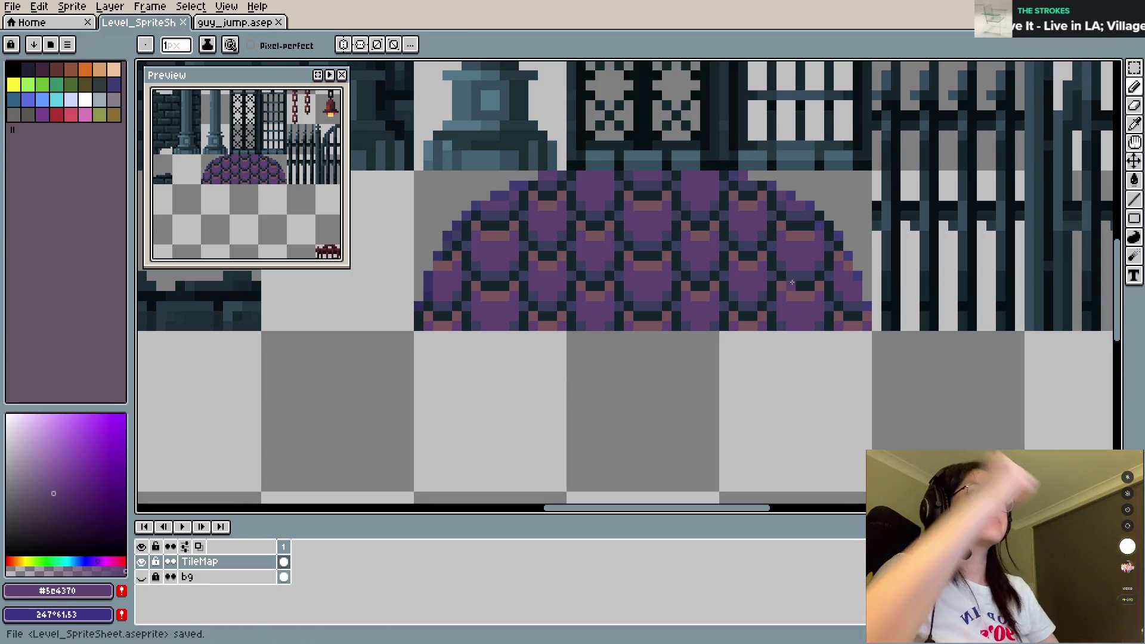
key("alt")
left_click(659, 200, "alt")
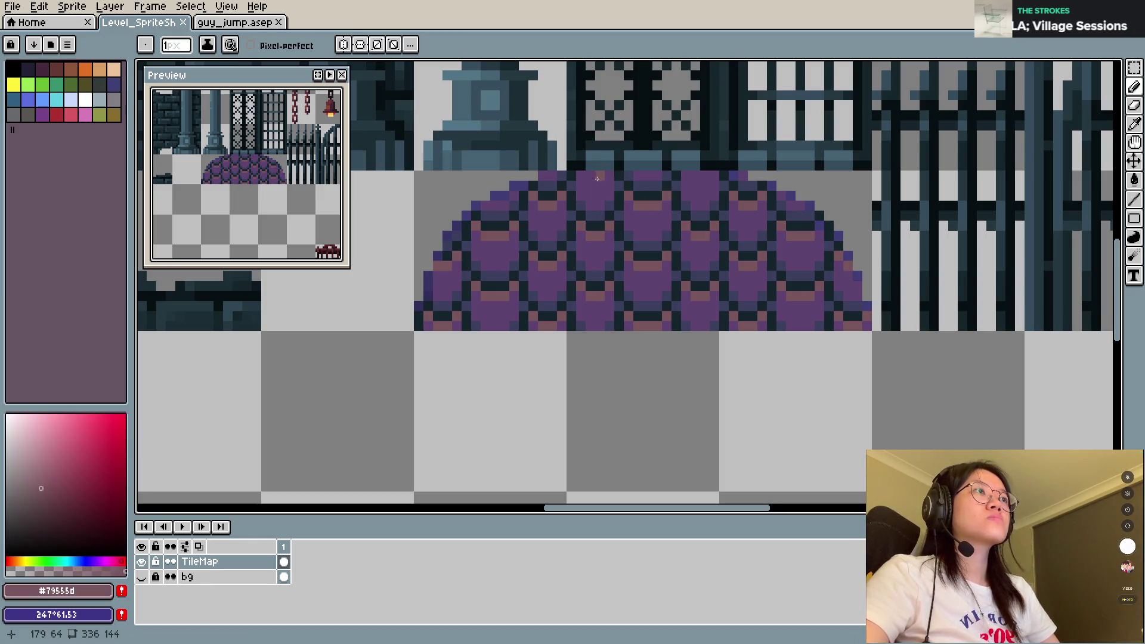
key("ctrl+s")
Step: Select a block of the dome, then sample the dark outline colour at its top
scroll(666, 284, "down", 1)
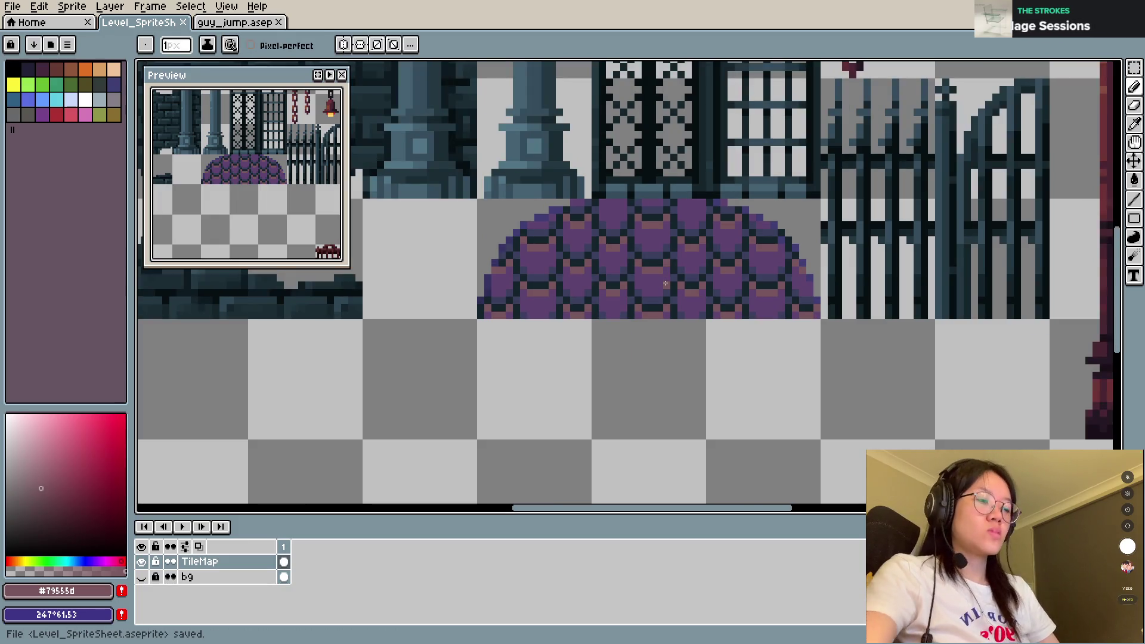
key("m")
left_click_drag(594, 202, 727, 301)
key("b")
scroll(614, 202, "up", 1)
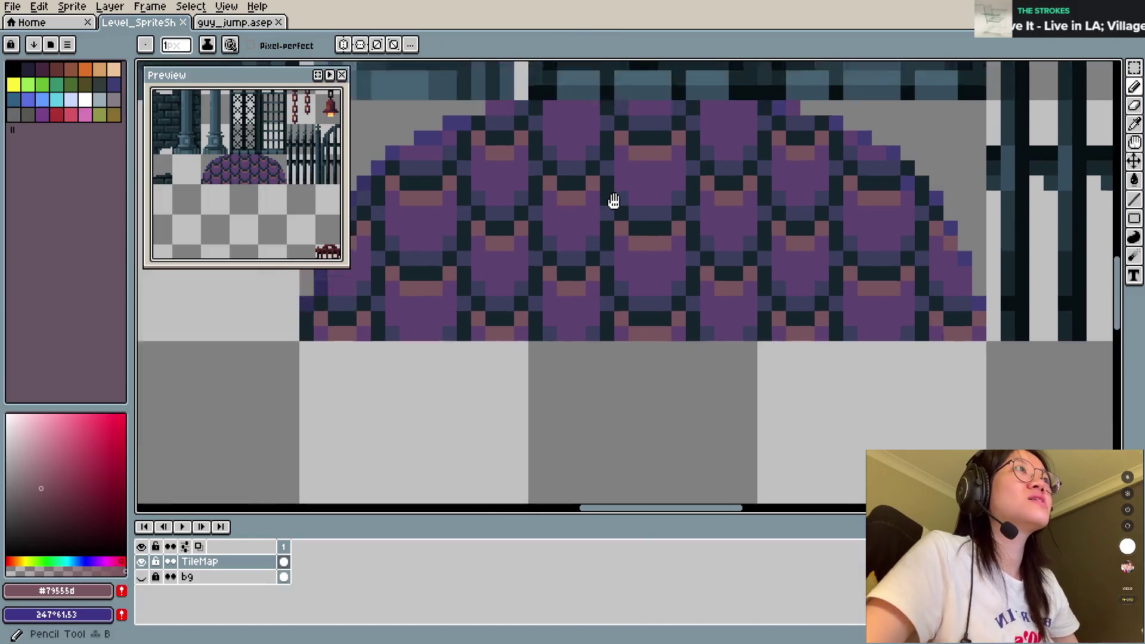
left_click_drag(614, 202, 623, 272)
left_click(564, 173, "alt")
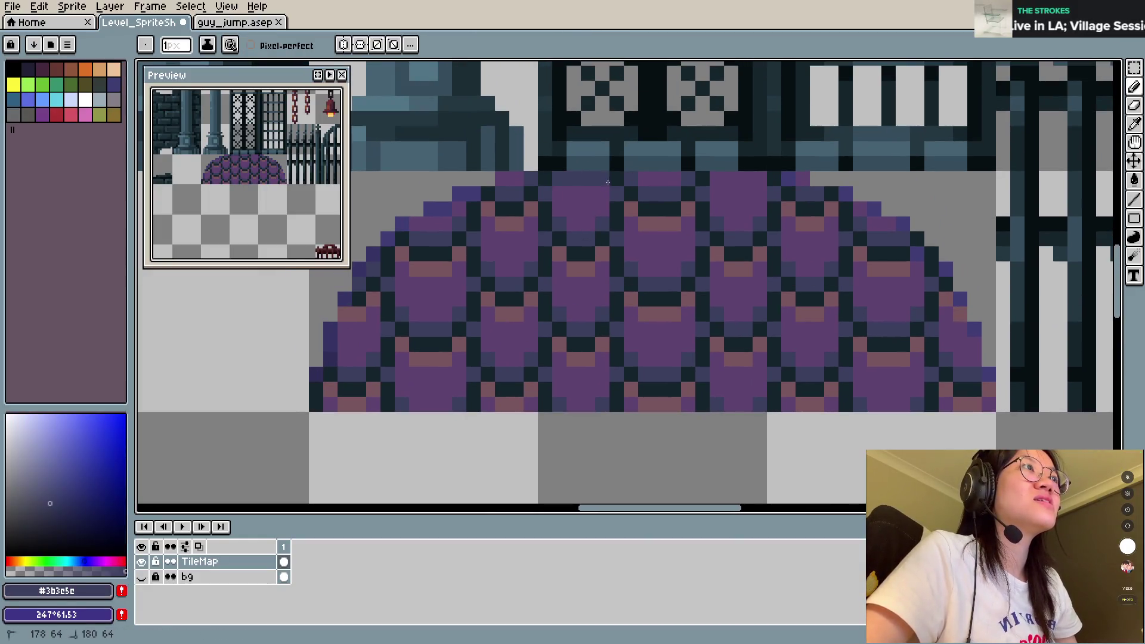
scroll(758, 176, "down", 1)
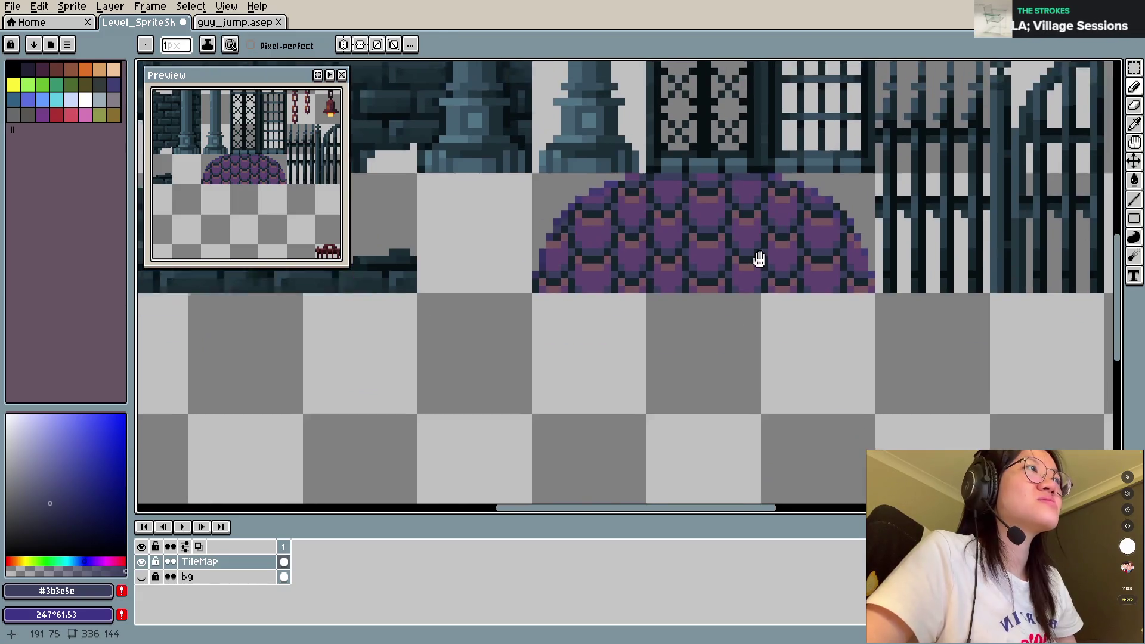
scroll(759, 260, "up", 1)
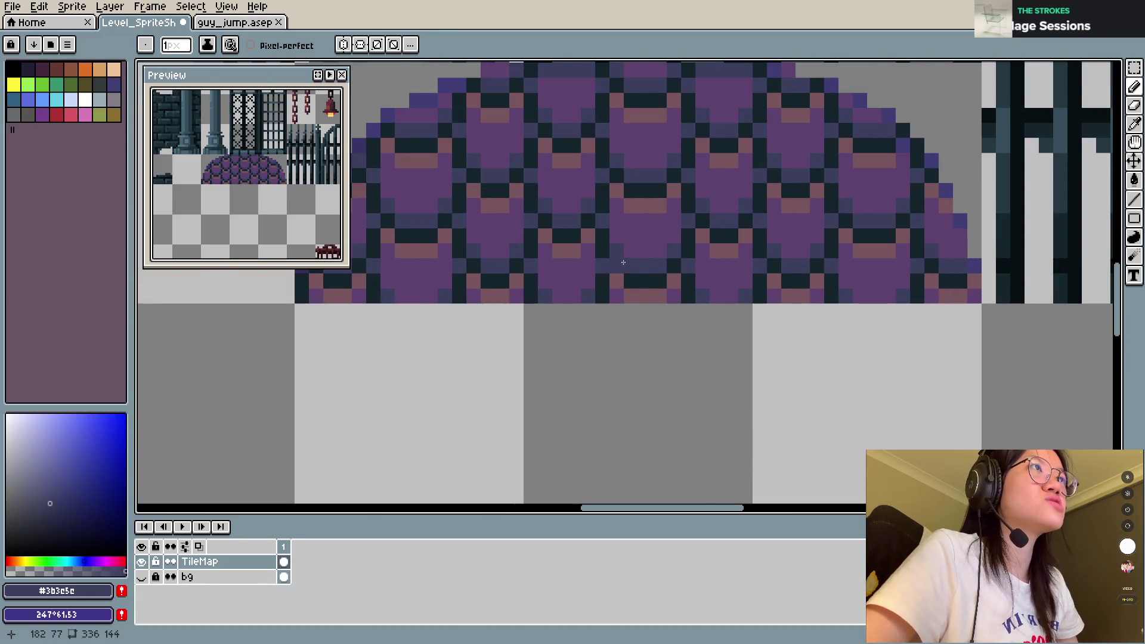
scroll(620, 265, "down", 1)
Step: Copy two 16×16 scale blocks beneath the dome, then pick up its purple with the Pencil
key("m")
mouse_move(582, 143)
left_mouse_down()
mouse_move(703, 279)
mouse_move(684, 427)
left_mouse_up()
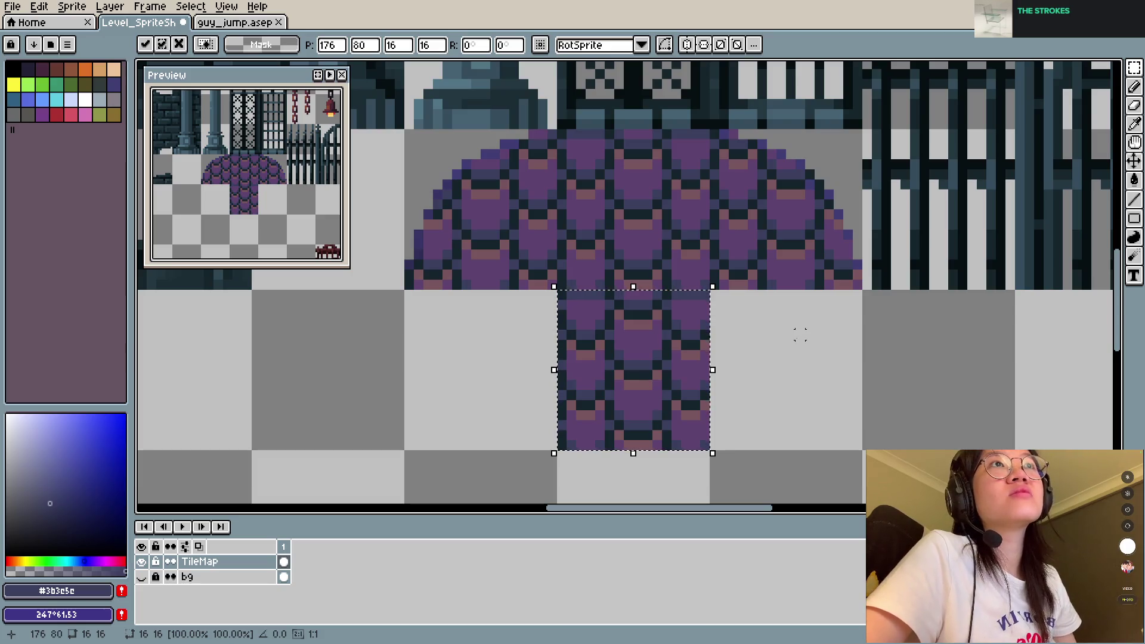
key("ctrl+d")
left_click_drag(558, 288, 709, 451)
mouse_move(659, 400)
left_mouse_down()
mouse_move(817, 396)
mouse_move(509, 380)
mouse_move(814, 379)
mouse_move(512, 360)
left_mouse_up()
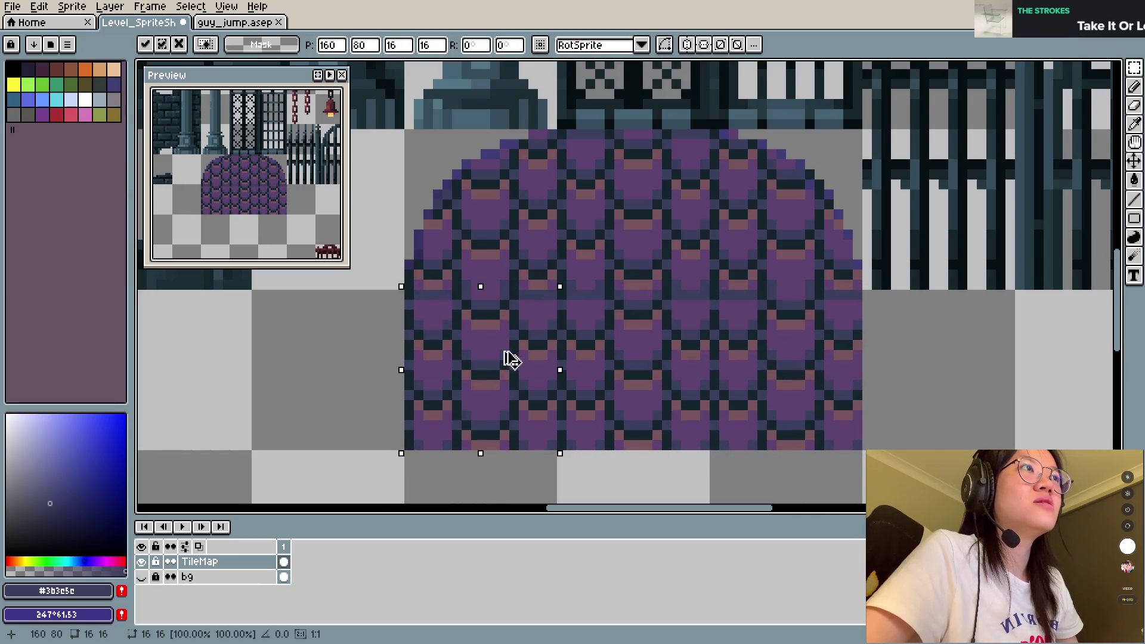
left_click(686, 326)
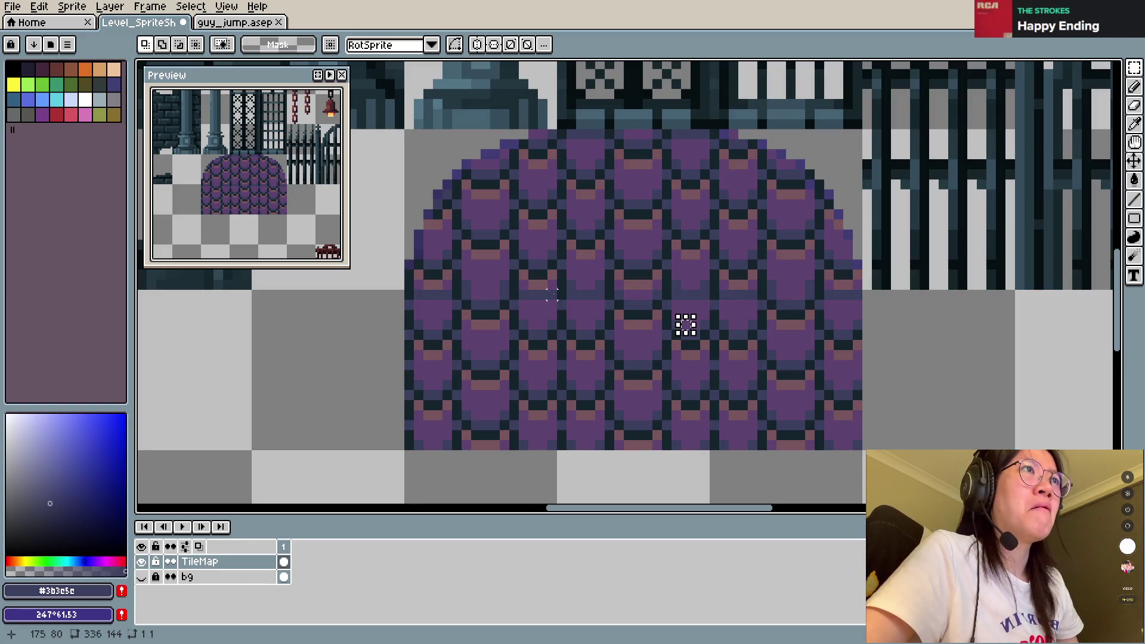
scroll(551, 294, "up", 2)
key("b")
left_click(447, 276, "alt")
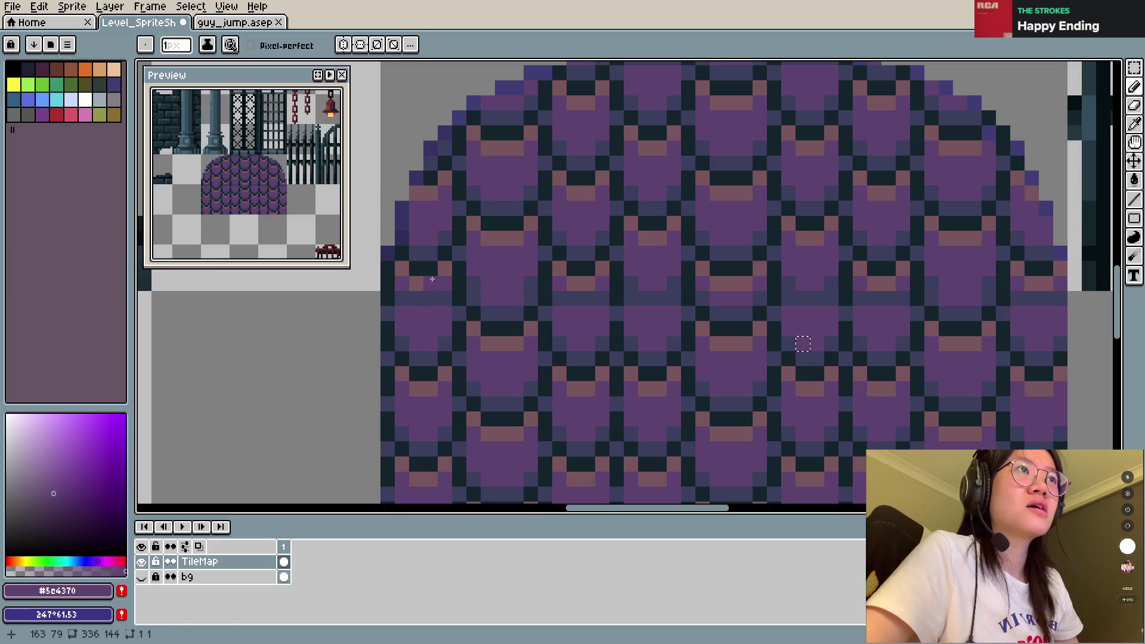
Step: Save the sheet, trial-select one scale cell on the dome, then deselect
key("ctrl+s")
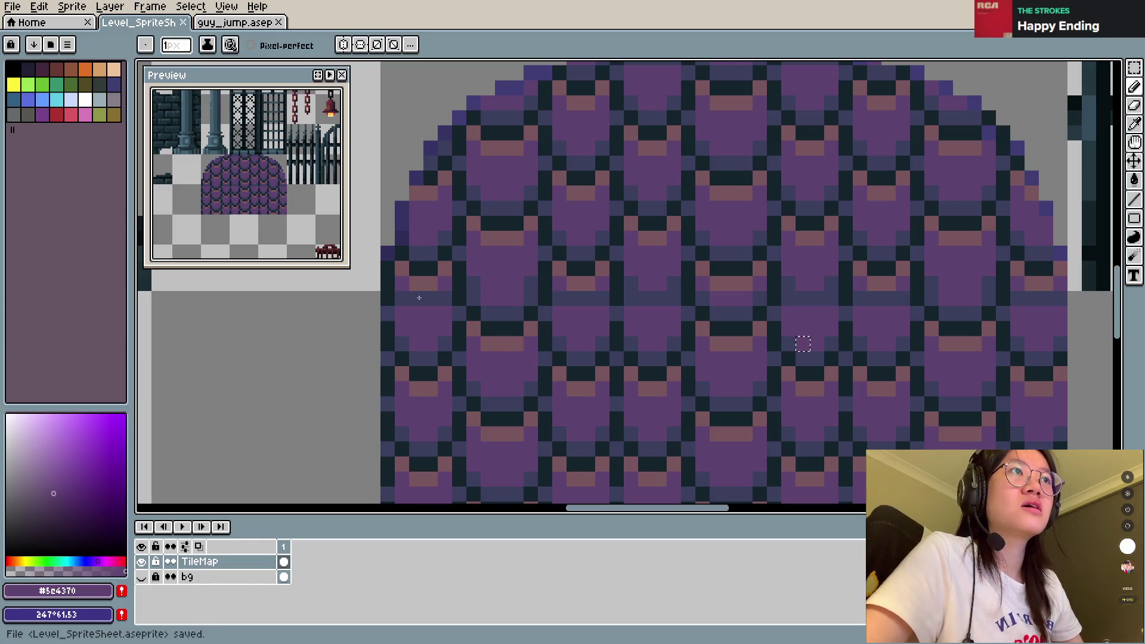
key("m")
left_click_drag(466, 228, 511, 323)
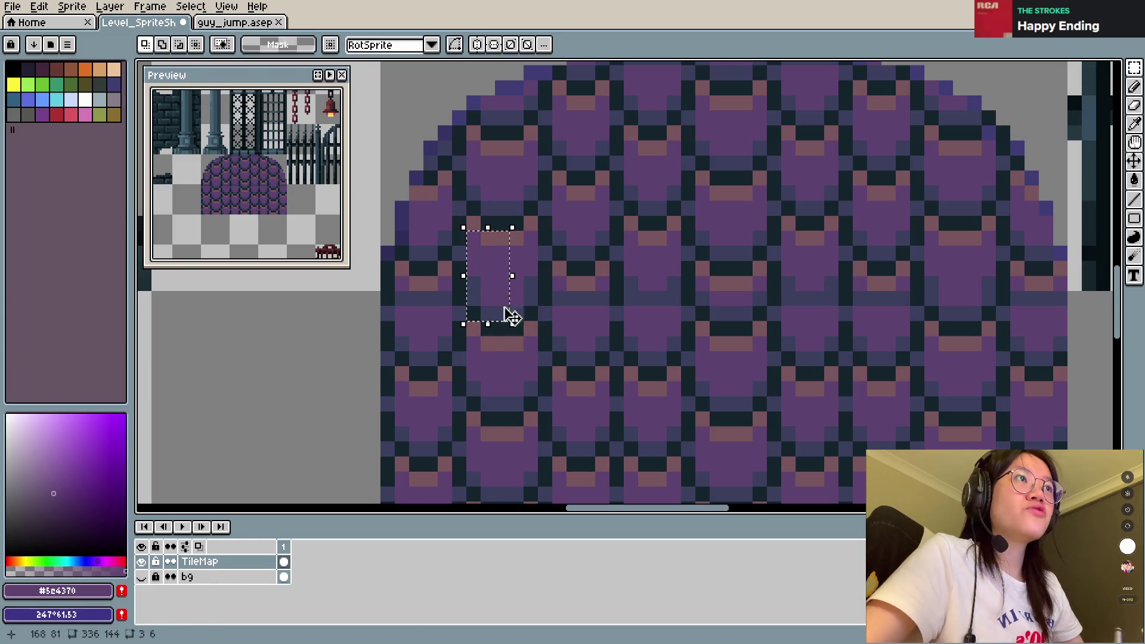
key("ctrl+d")
key("b")
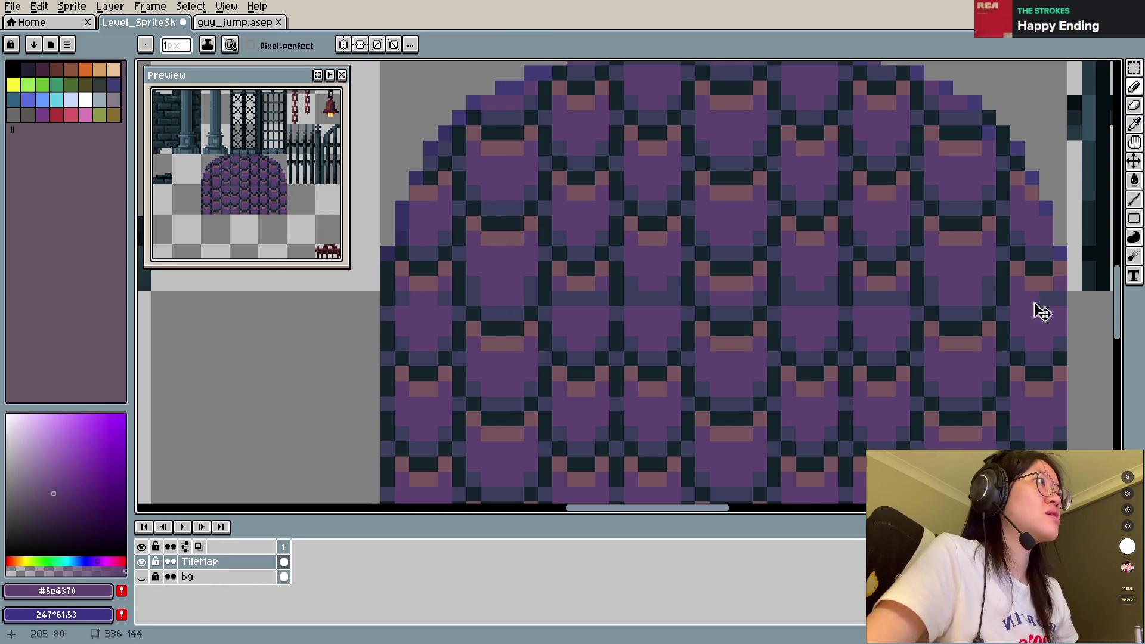
key("ctrl+s")
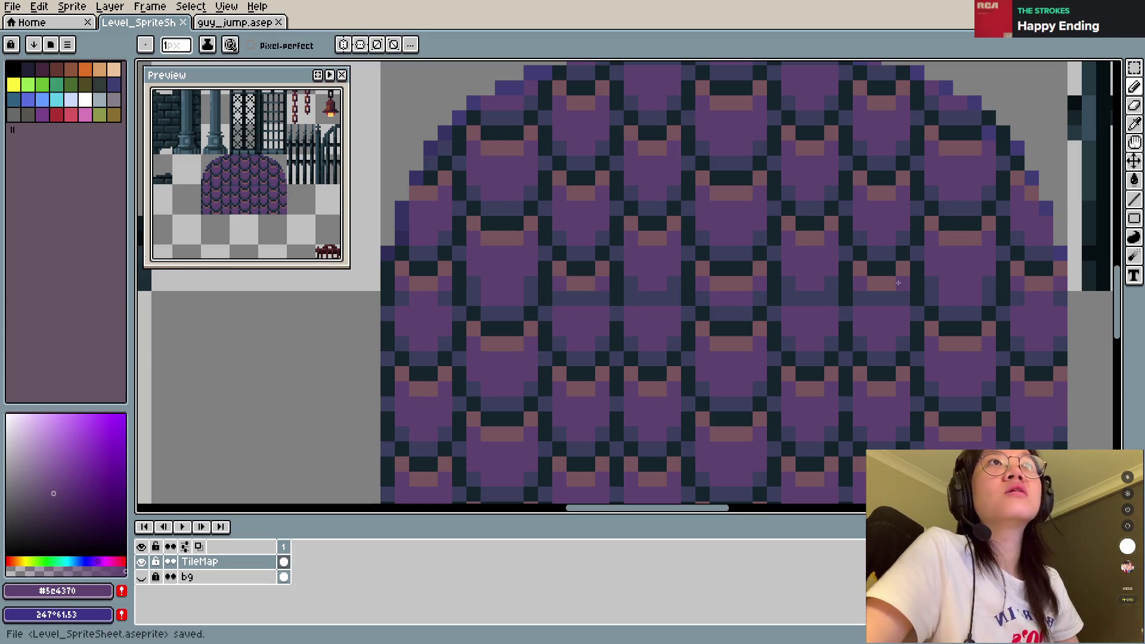
Step: Repaint one dome pixel in dark blue-grey #3b3e5e, then pick the purple back up
scroll(646, 357, "down", 2)
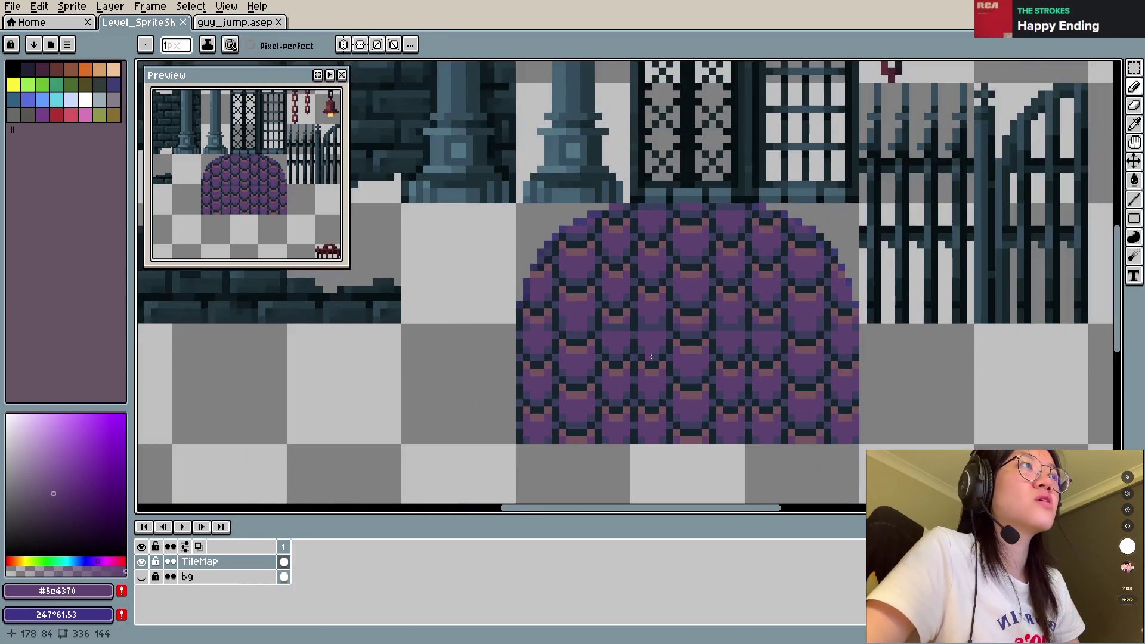
scroll(659, 354, "down", 2)
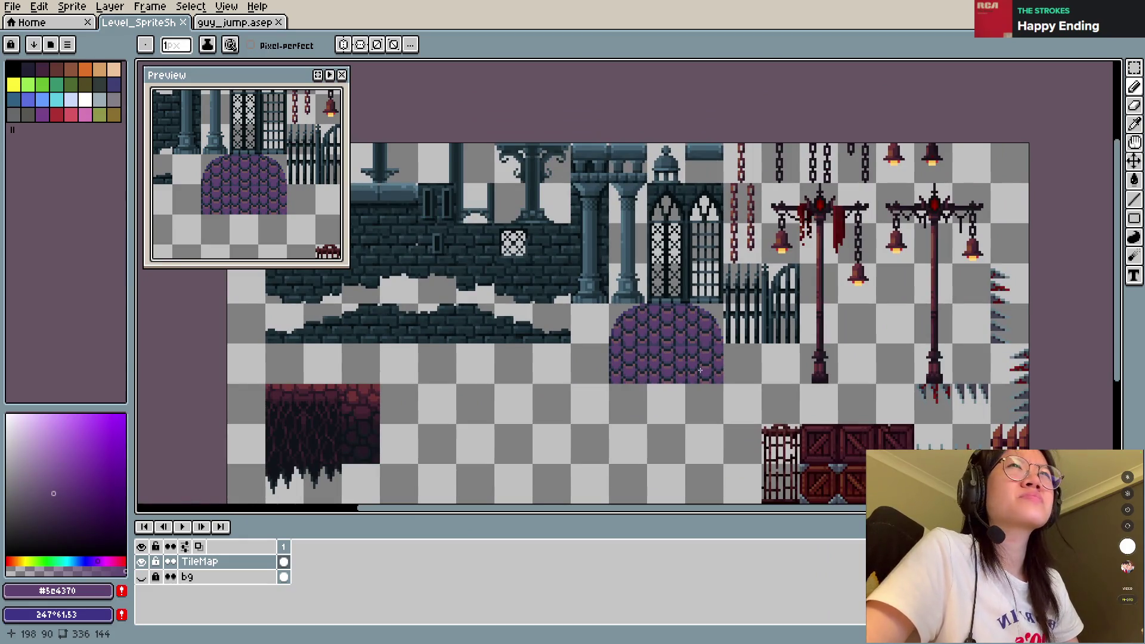
scroll(700, 371, "up", 1)
scroll(700, 370, "up", 1)
scroll(701, 371, "up", 2)
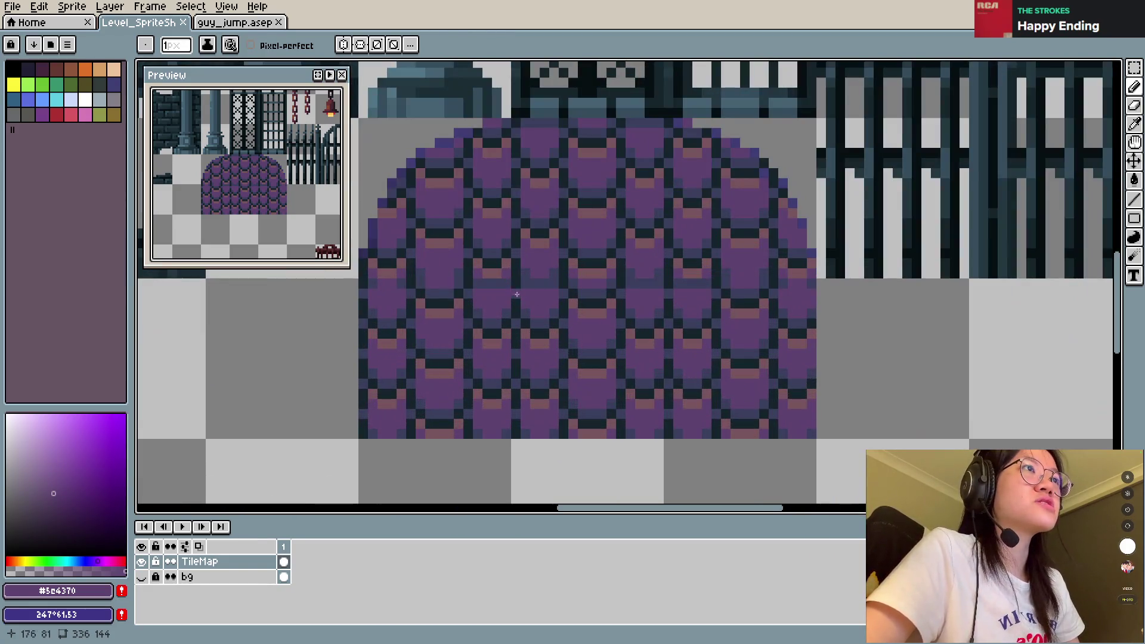
left_click(497, 277, "alt")
left_click(505, 292)
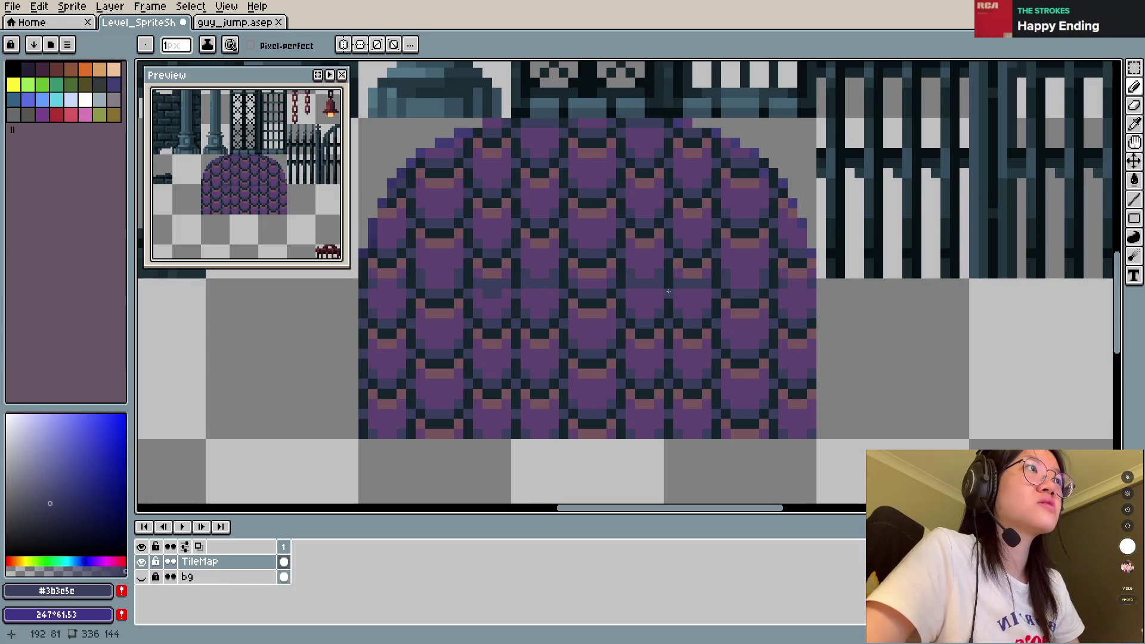
left_click(489, 287, "alt")
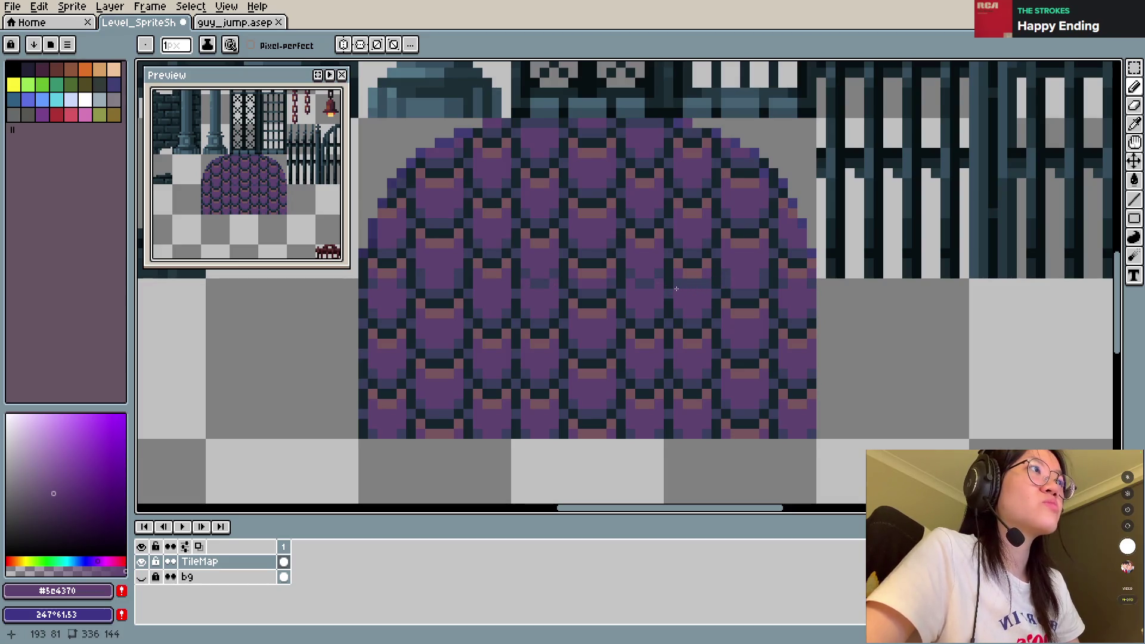
Step: Switch to moving content and save Level_SpriteSheet.aseprite again
key("ctrl")
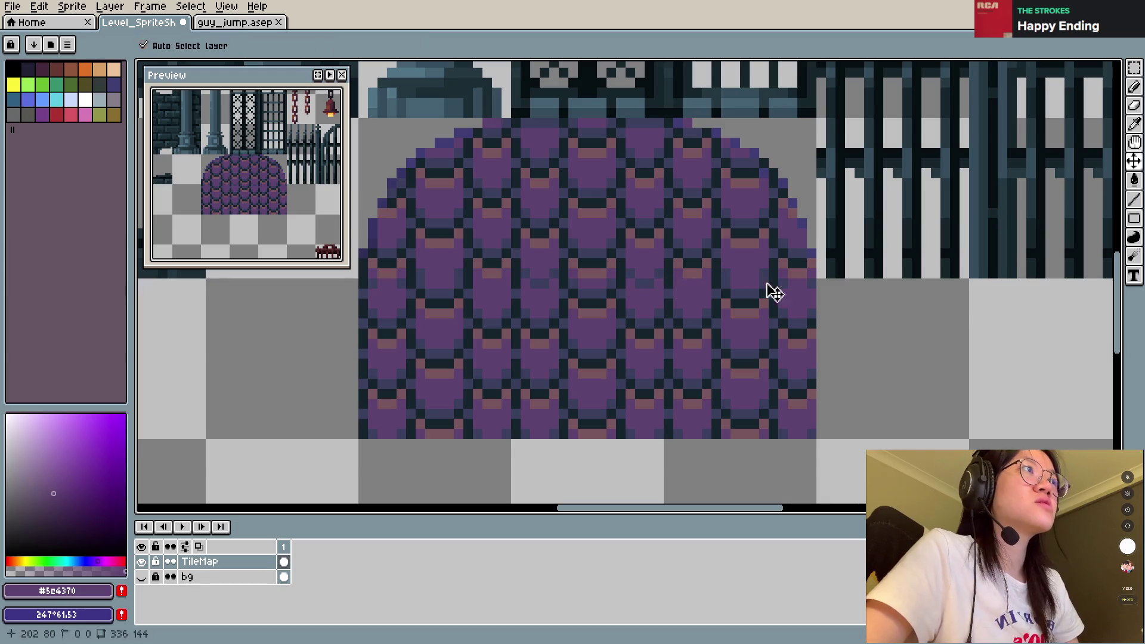
scroll(774, 292, "down", 1)
scroll(774, 292, "down", 1)
scroll(772, 312, "up", 1)
key("ctrl+s")
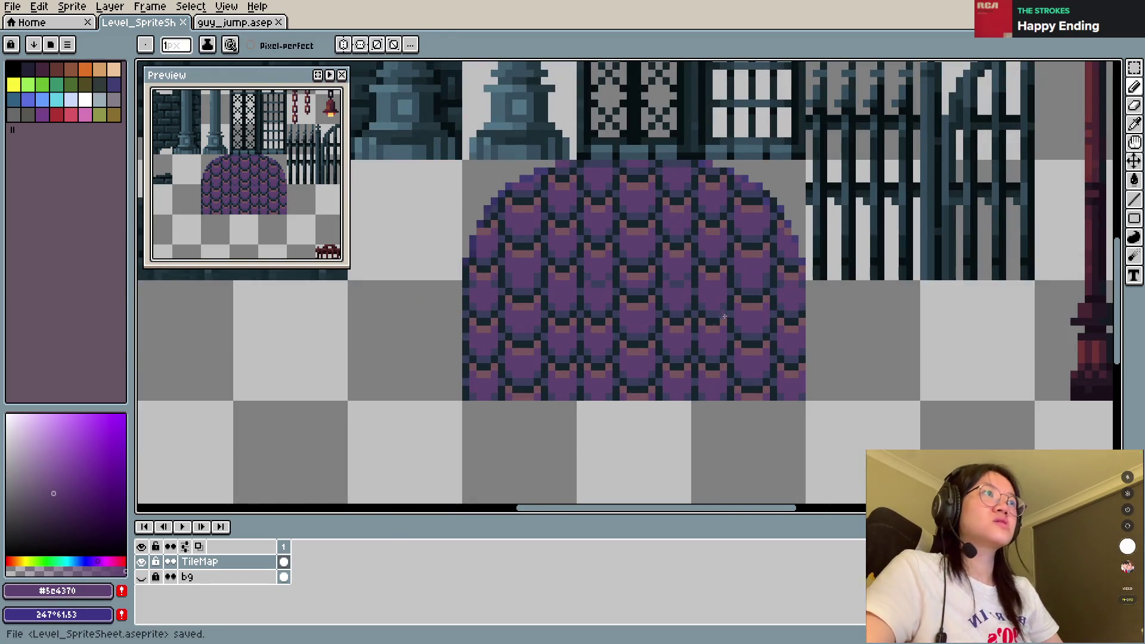
Step: Delete the copied scale blocks below the dome and save the sheet
key("m")
key("ctrl+s")
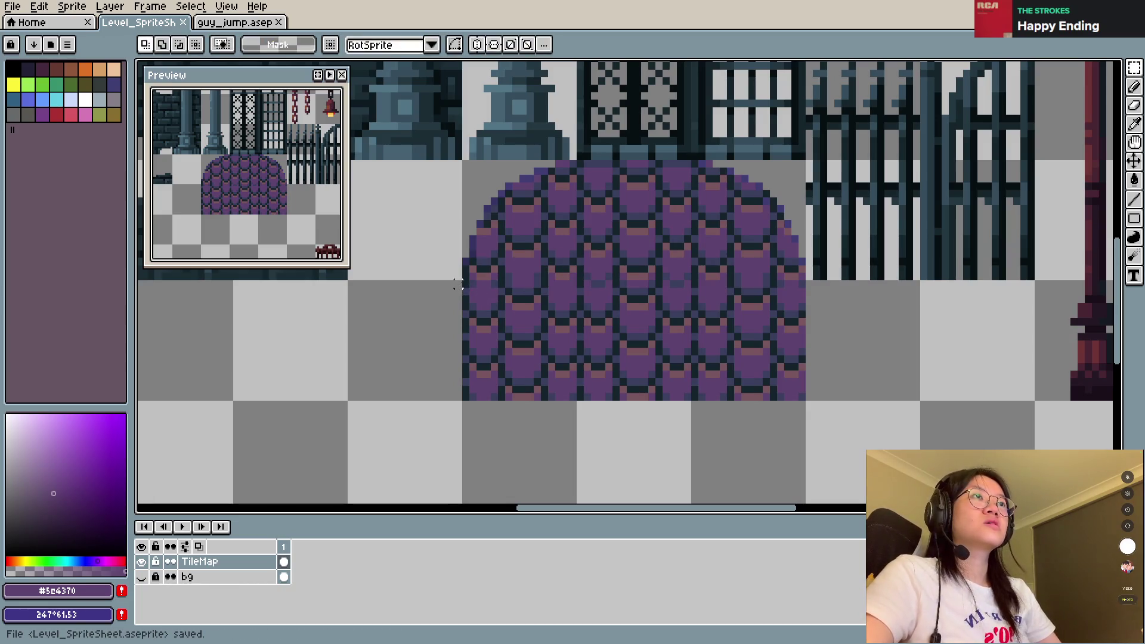
left_click_drag(458, 285, 857, 401)
key("Delete")
key("ctrl+s")
key("Return")
Step: Redraw the dome's top row as a straight line and save
key("b")
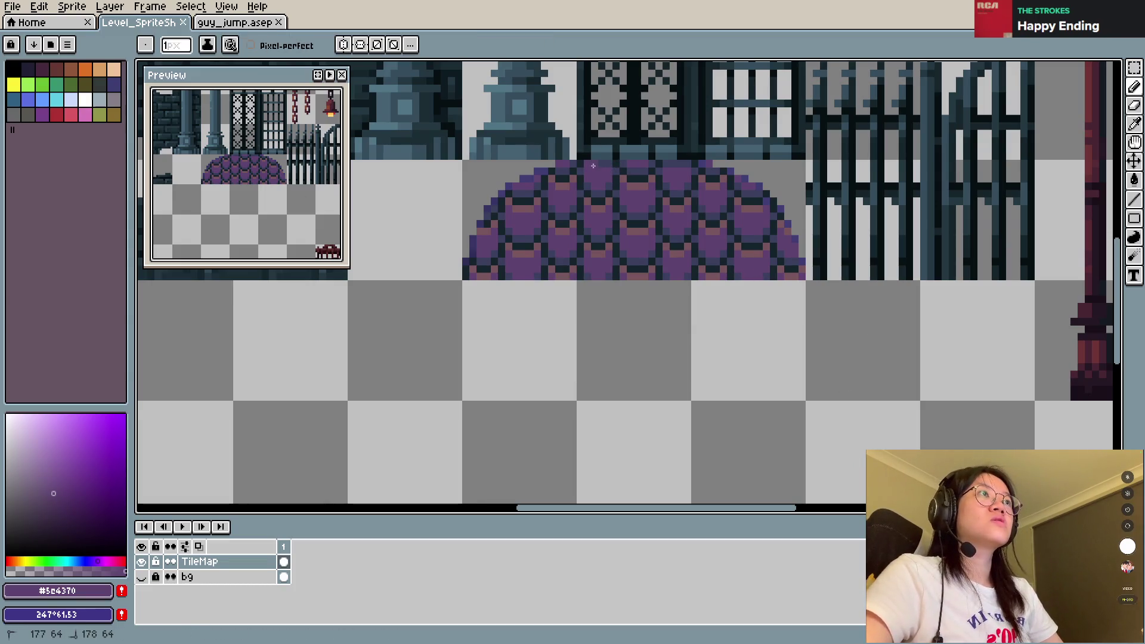
left_click_drag(606, 166, 686, 167)
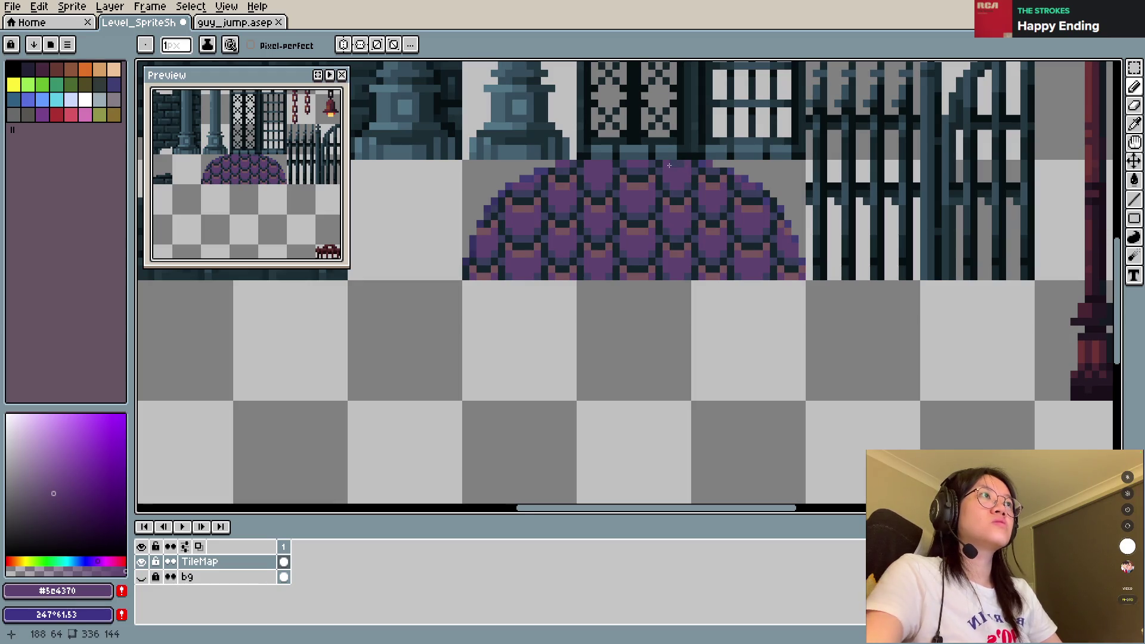
key("shift")
key("ctrl+s")
key("m")
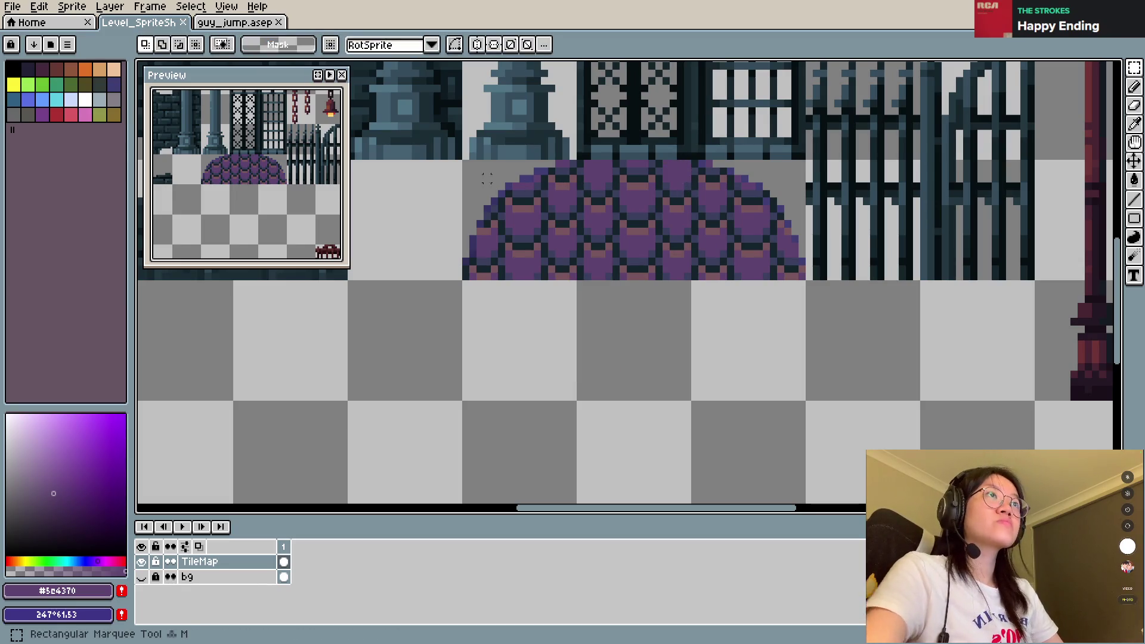
left_click_drag(468, 169, 686, 281)
left_click(587, 164)
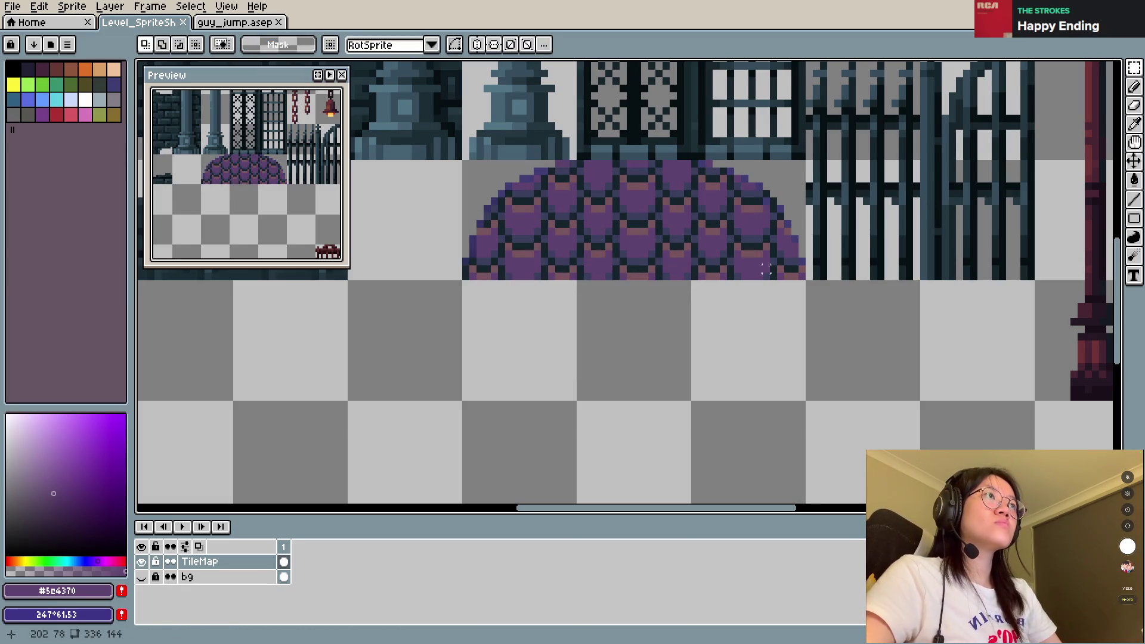
Step: Trial-copy the dome's middle tile below it, undo, sample the dark blue-grey, and save
mouse_move(577, 161)
left_mouse_down()
mouse_move(690, 275)
mouse_move(664, 373)
mouse_move(662, 479)
mouse_move(656, 472)
left_mouse_up()
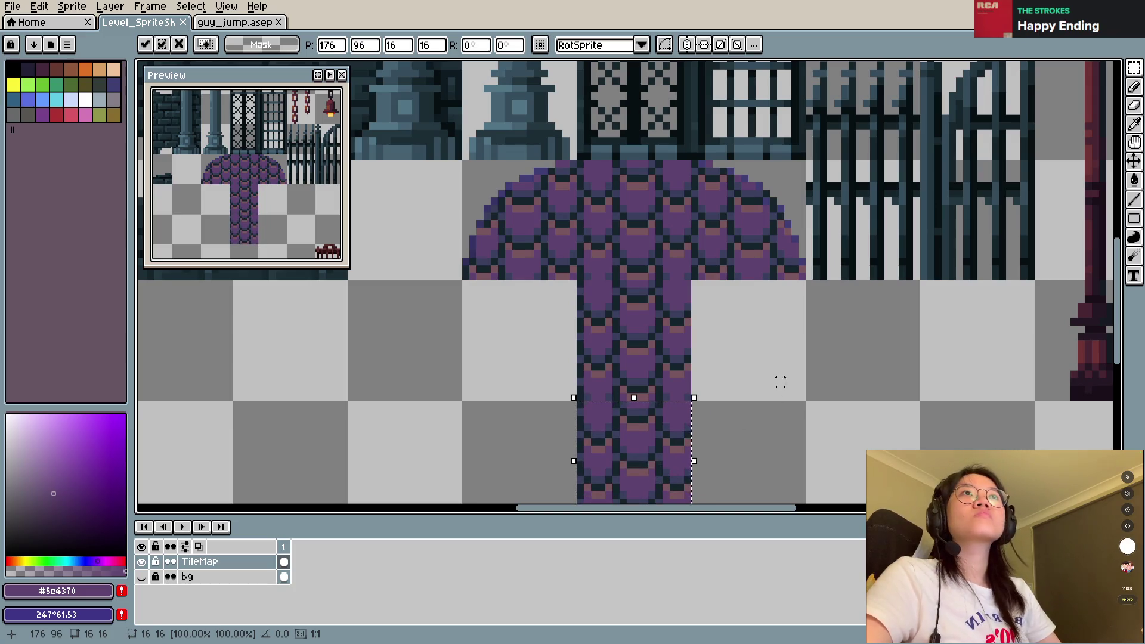
key("ctrl+z")
key("ctrl+z")
key("ctrl+z")
key("ctrl+z")
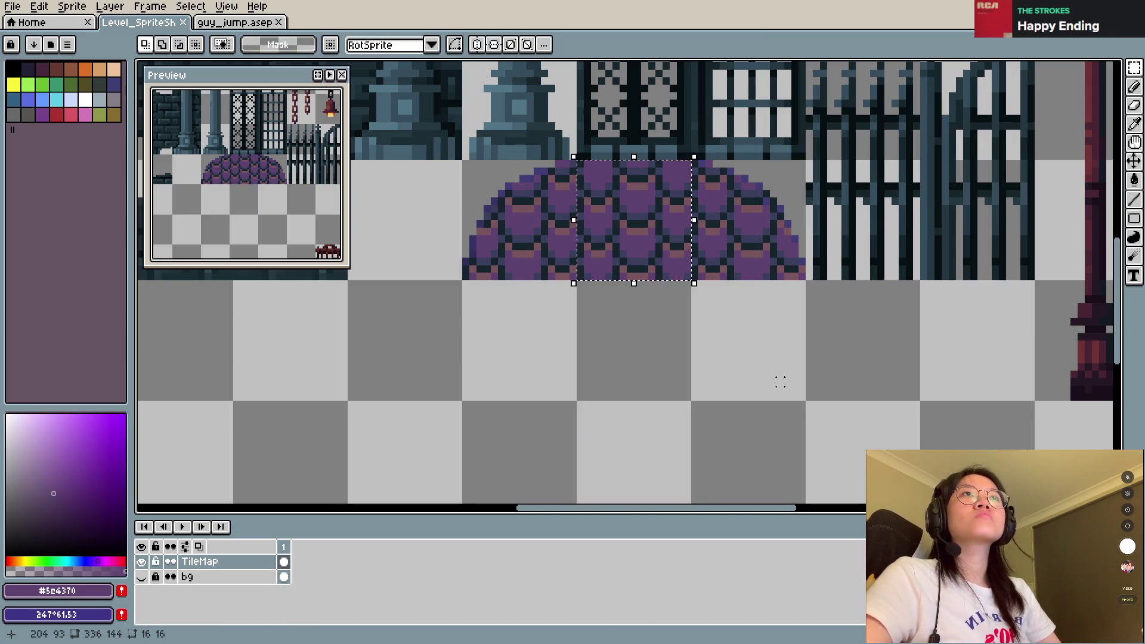
key("i")
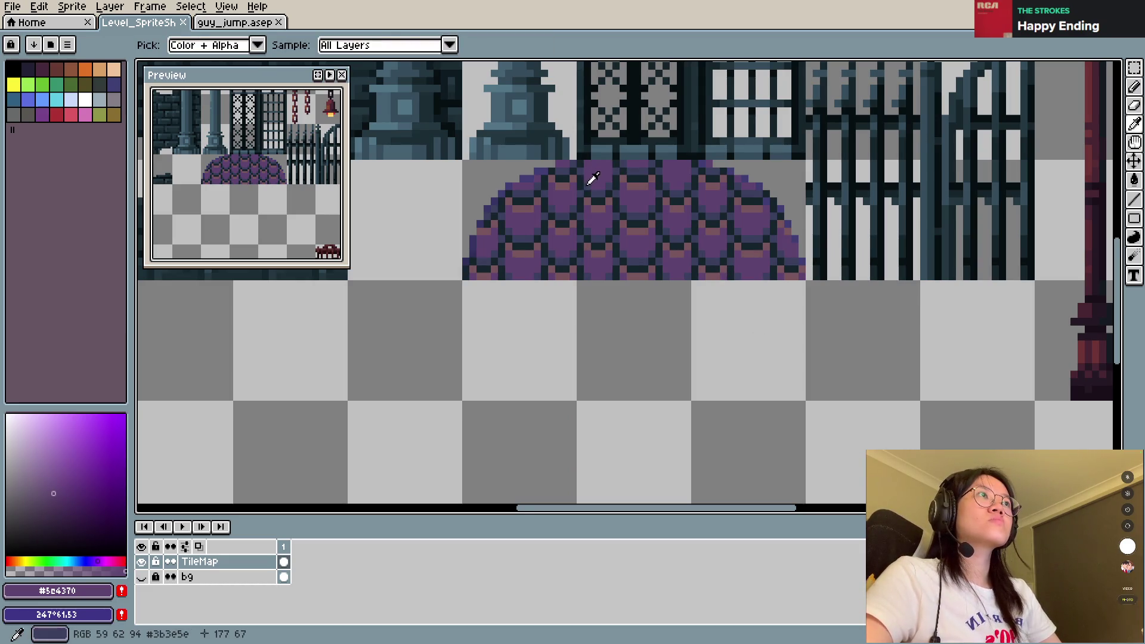
left_click(590, 181)
key("b")
key("ctrl+s")
Step: Test-tile a 16×16 dome tile below, undo it, save, and export Level_SpriteSheet.png
key("m")
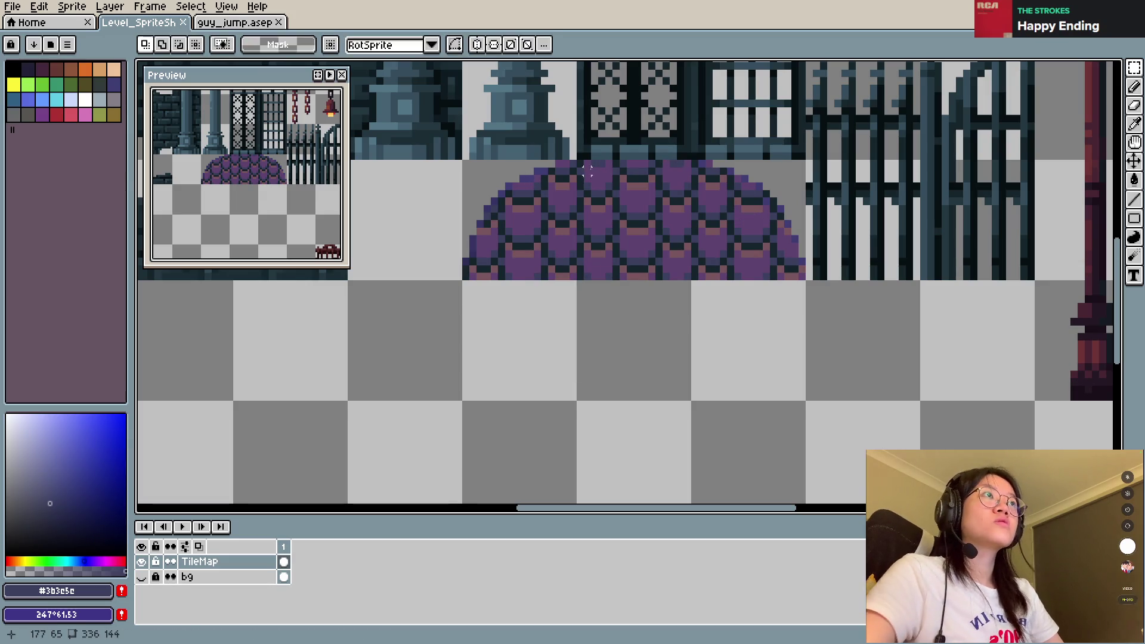
mouse_move(581, 167)
left_mouse_down()
mouse_move(699, 289)
mouse_move(656, 380)
mouse_move(767, 352)
left_mouse_up()
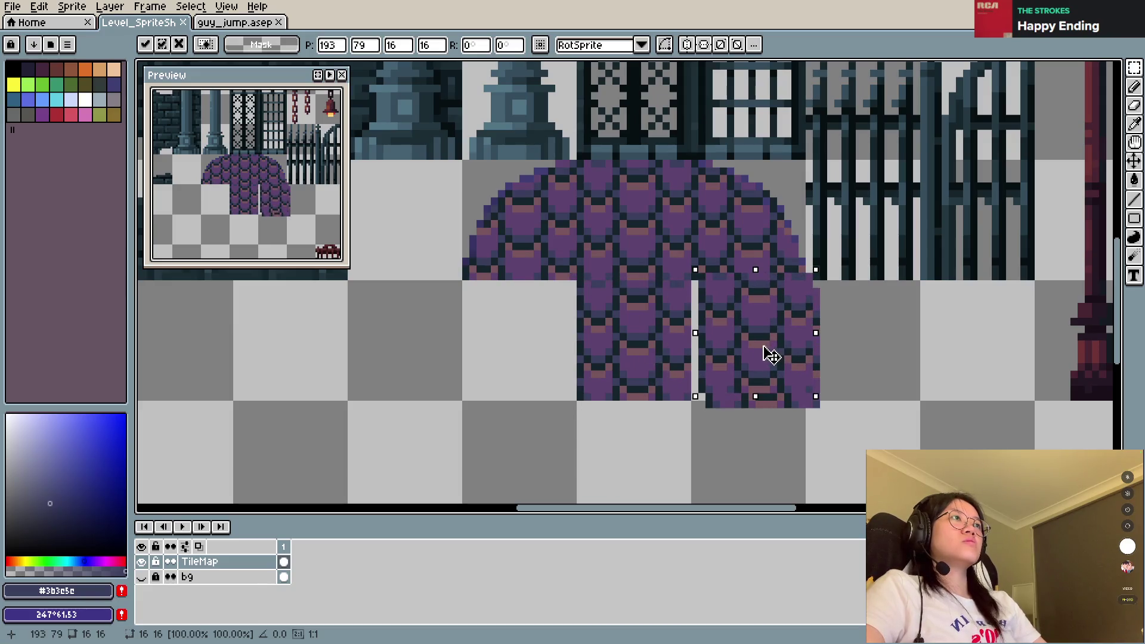
key("Escape")
mouse_move(614, 239)
left_mouse_down()
mouse_move(626, 356)
mouse_move(758, 368)
mouse_move(732, 357)
left_mouse_up()
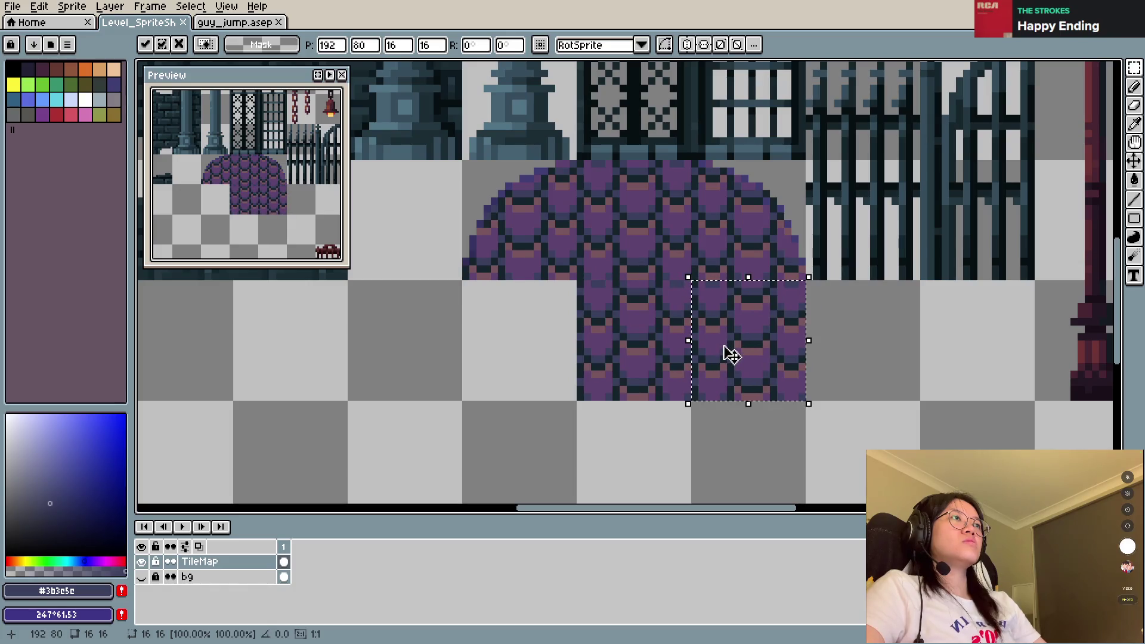
left_click(866, 375)
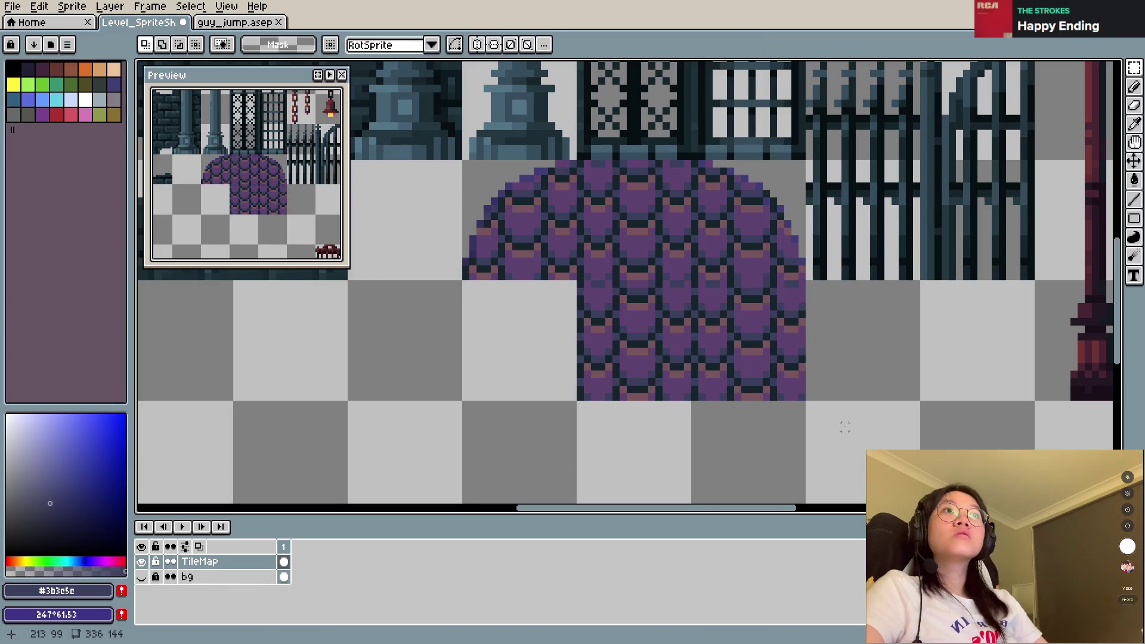
key("ctrl+z")
key("ctrl+z")
key("ctrl+z")
key("ctrl+s")
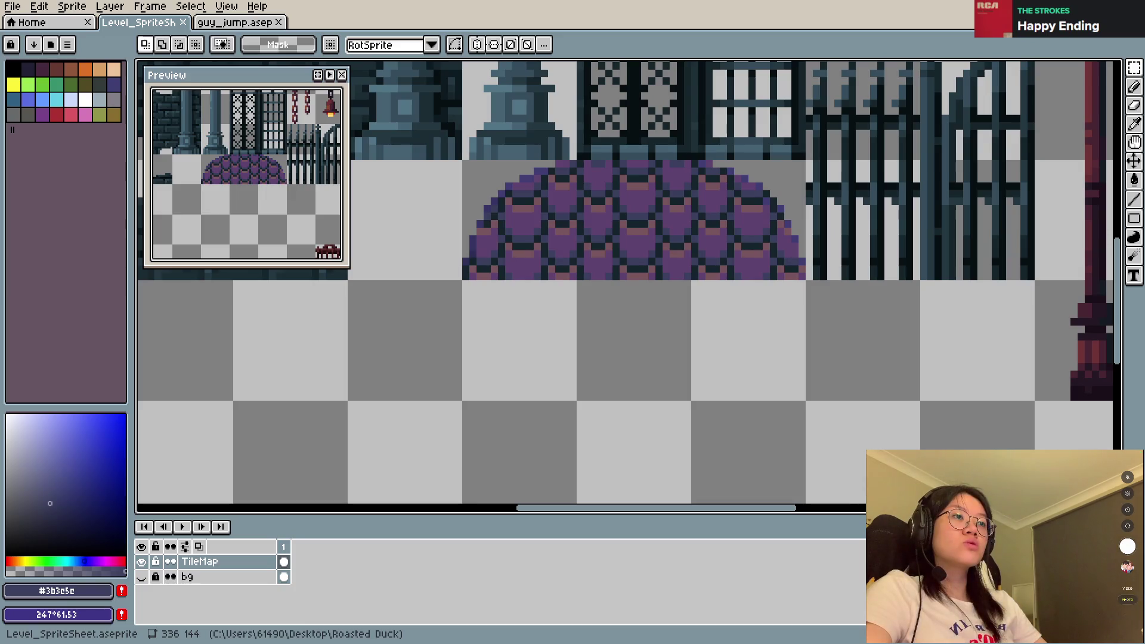
key("ctrl+alt+shift+s")
left_click(417, 240)
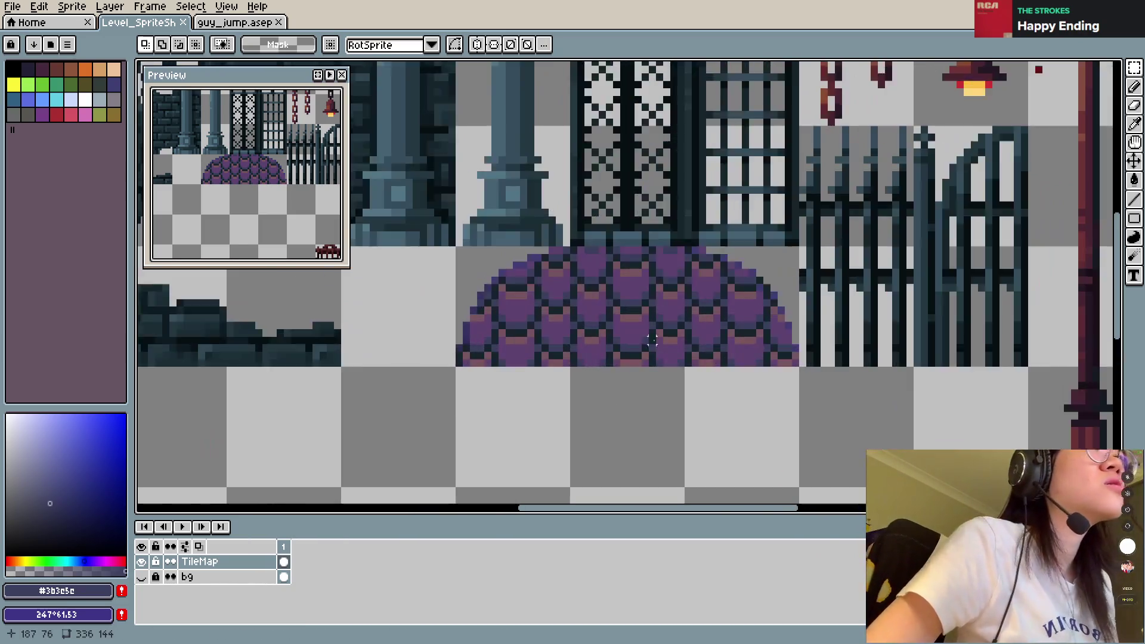
Step: Darken the selected dome with Hue/Saturation value about -41 and save
scroll(525, 272, "up", 2)
scroll(525, 272, "down", 2)
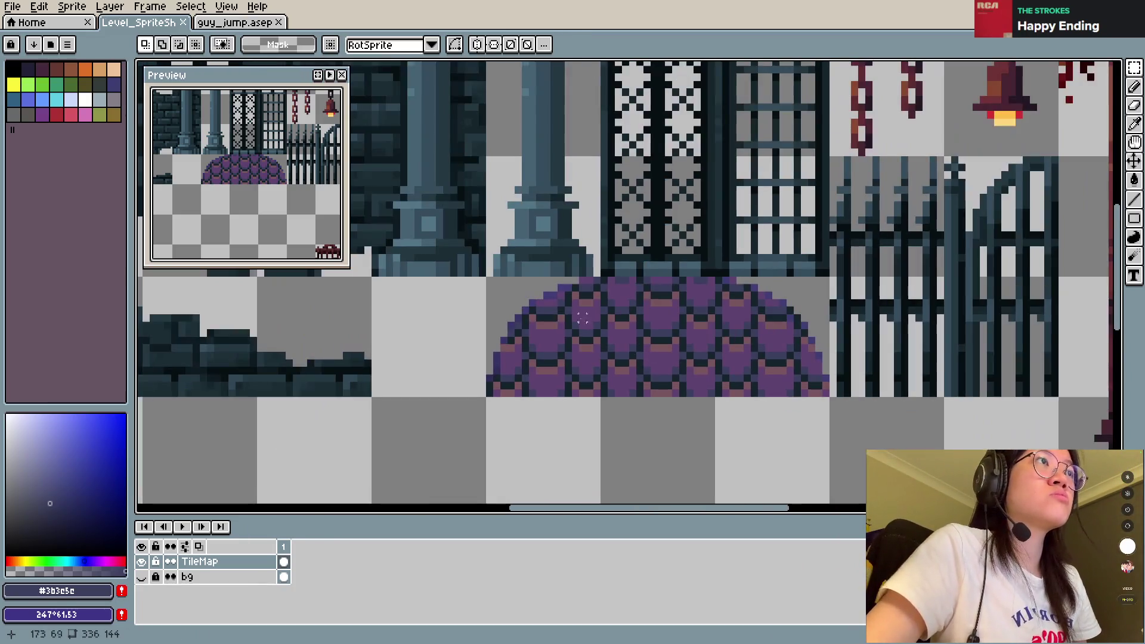
left_click_drag(488, 278, 831, 397)
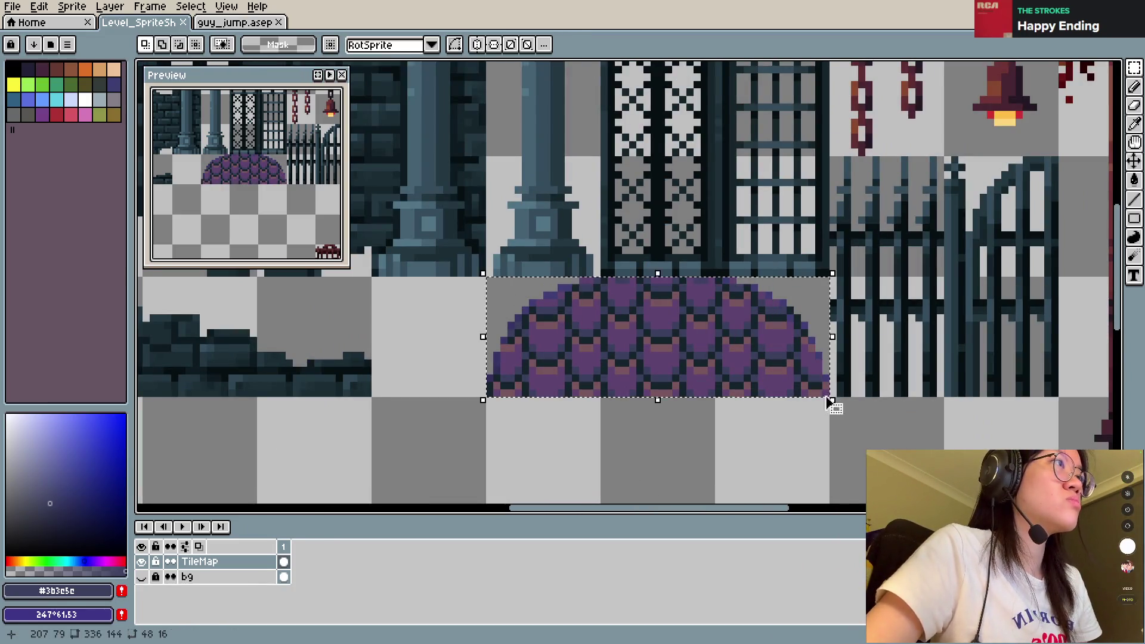
key("ctrl+u")
left_click_drag(685, 225, 668, 228)
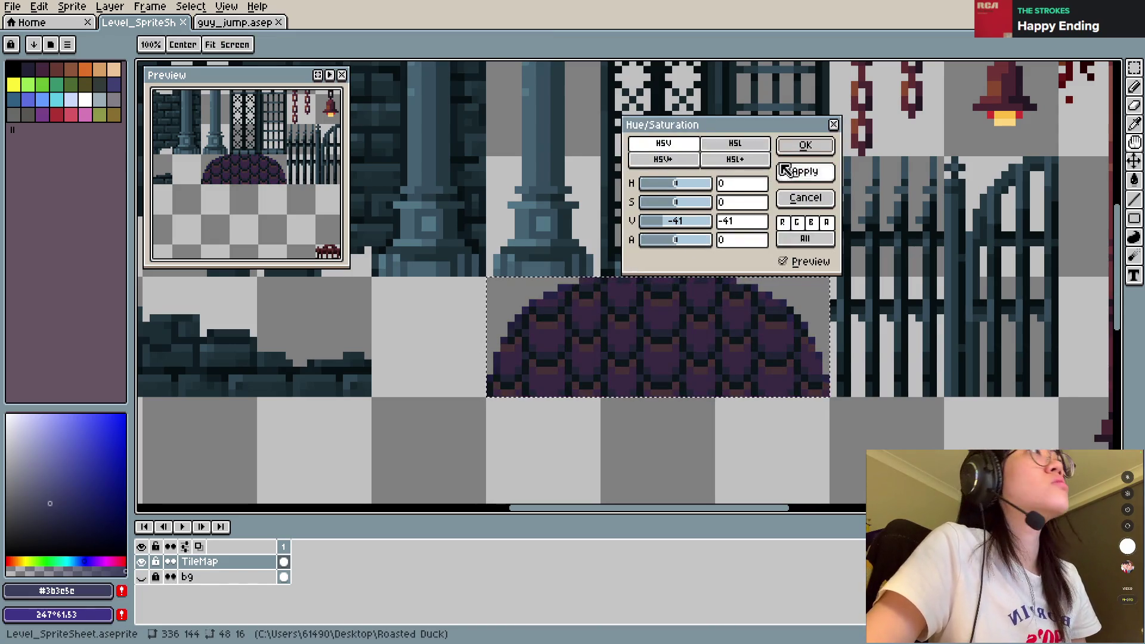
left_click(794, 147)
key("ctrl+s")
Step: Shift the dome's hue to about -10, save, and re-export the PNG, overwriting it
key("ctrl+u")
mouse_move(686, 184)
left_mouse_down()
mouse_move(677, 192)
mouse_move(688, 191)
left_mouse_up()
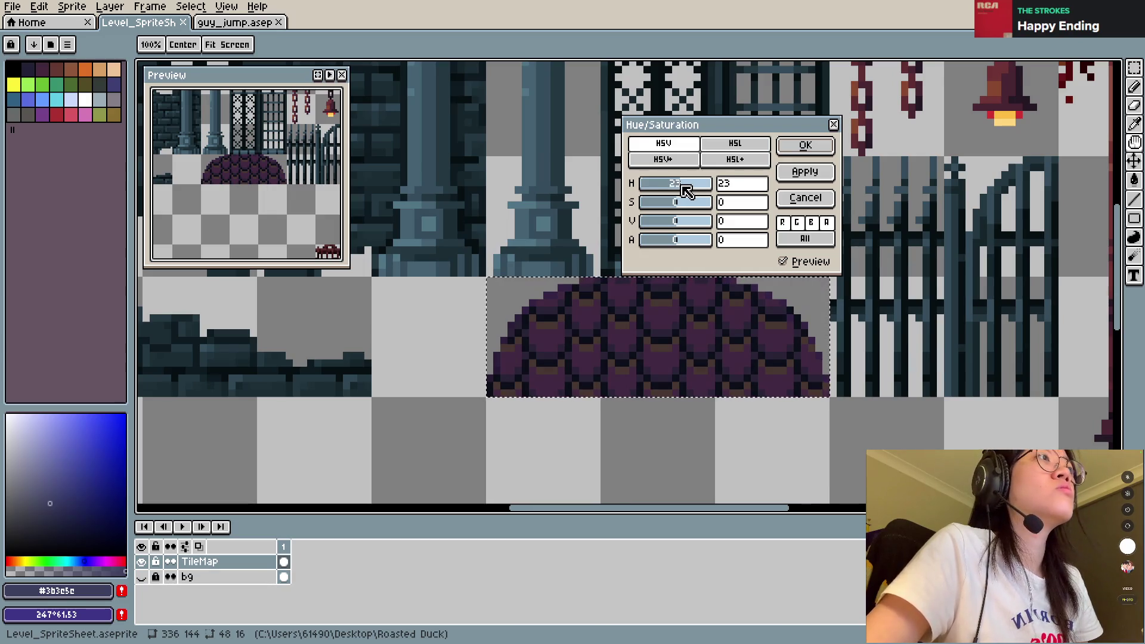
left_click_drag(685, 191, 681, 190)
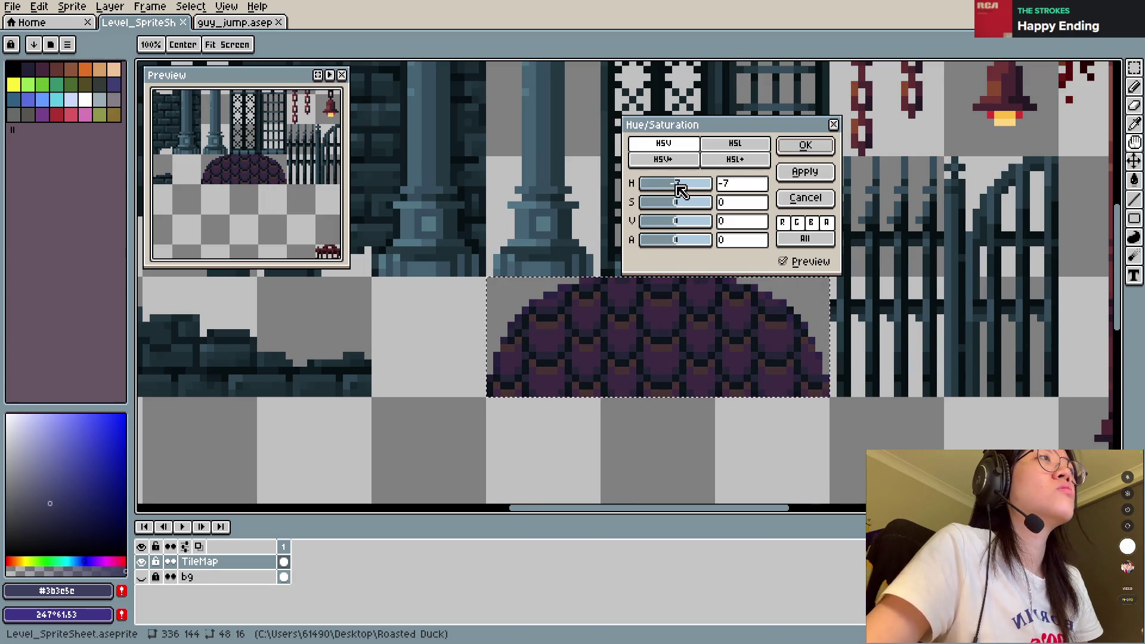
left_click(806, 171)
left_click(805, 197)
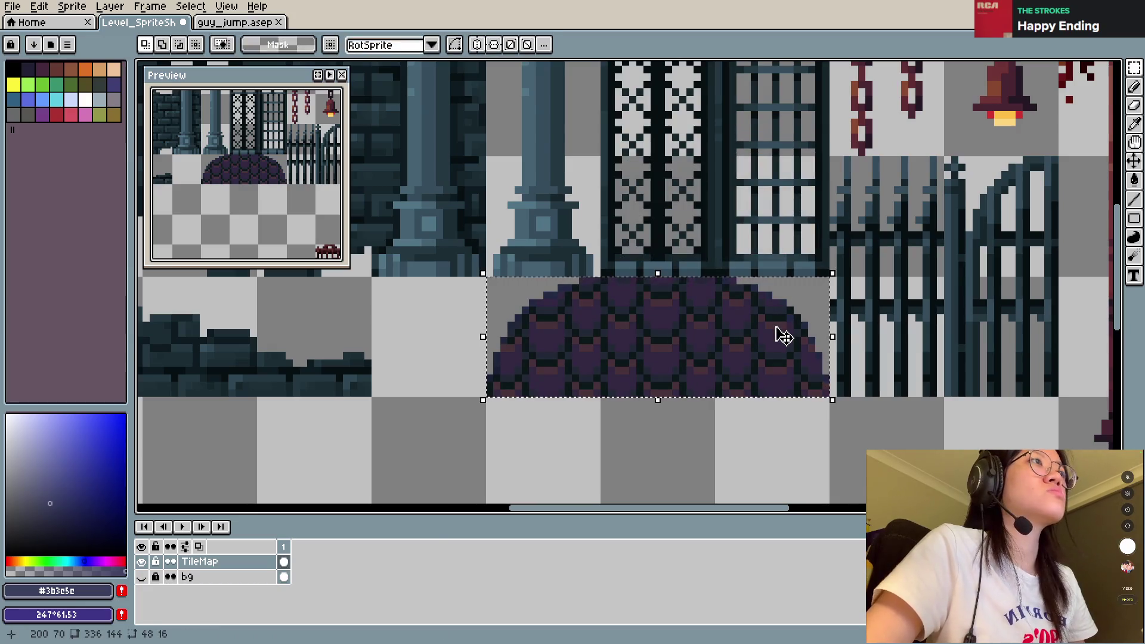
key("ctrl+s")
key("ctrl+alt+shift+s")
left_click(439, 244)
key("Return")
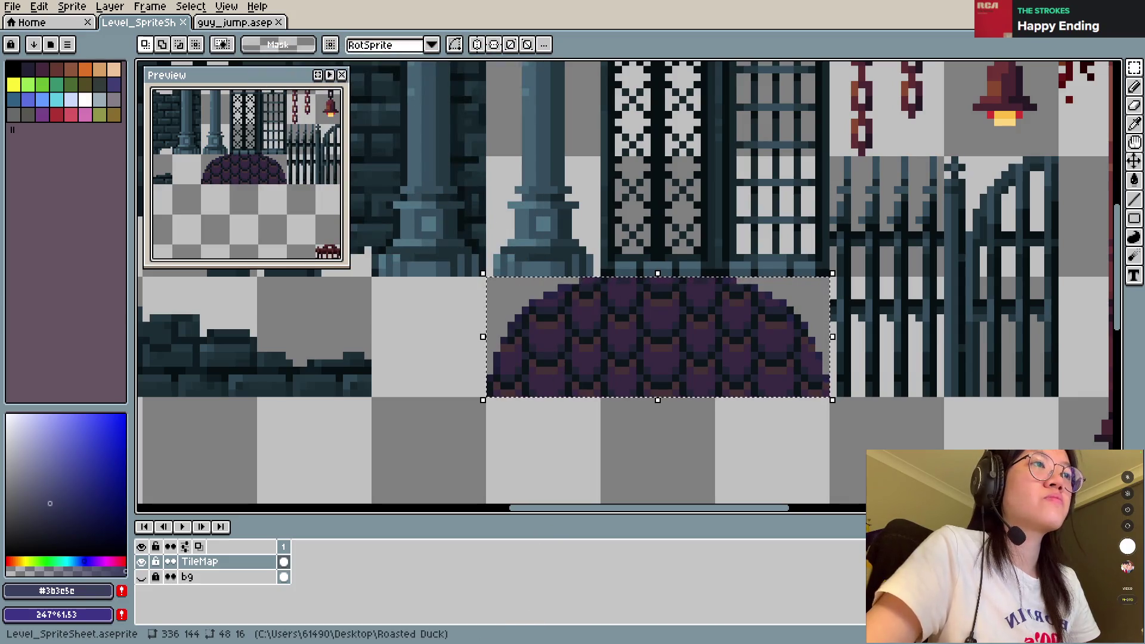
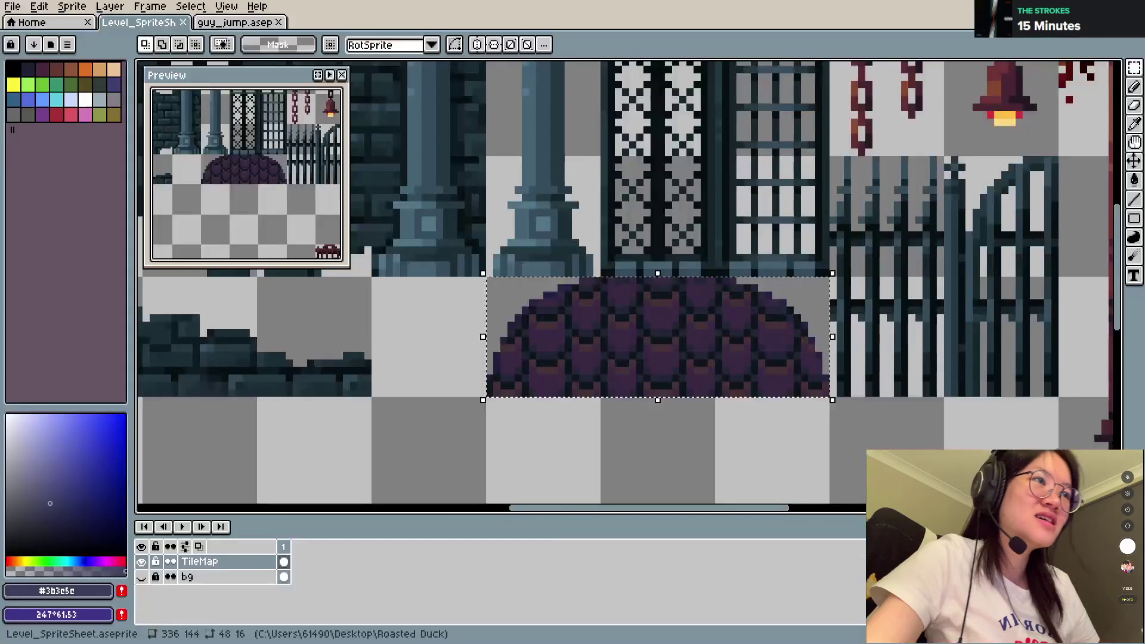
Step: Sample the dome's dark purple with the pencil and save the sprite sheet
scroll(647, 354, "down", 3)
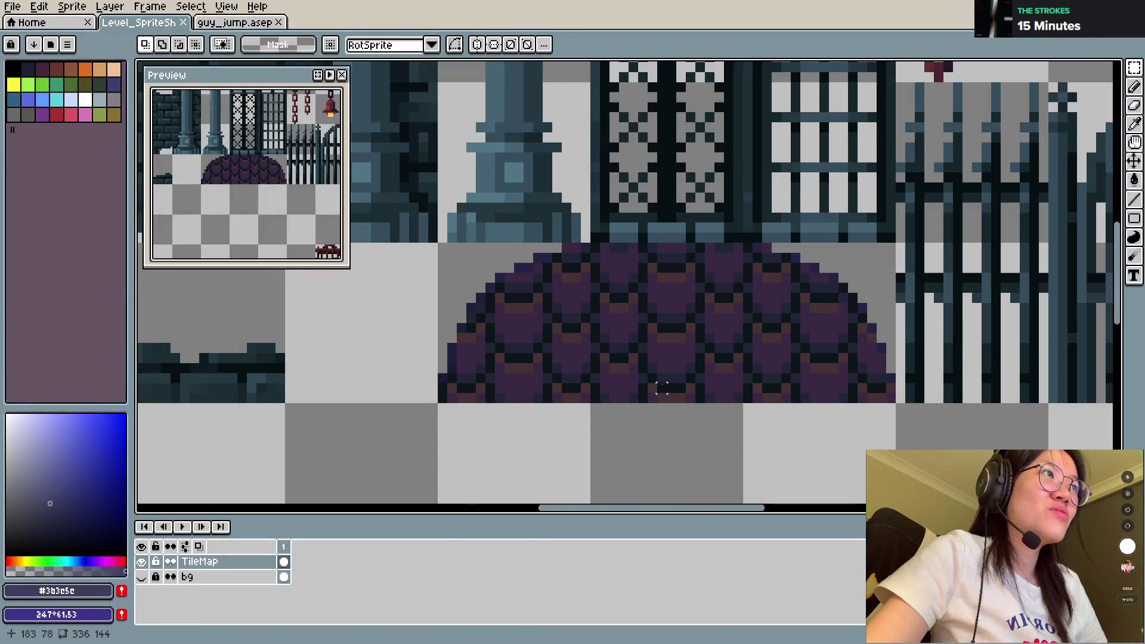
key("b")
left_click(512, 381, "alt")
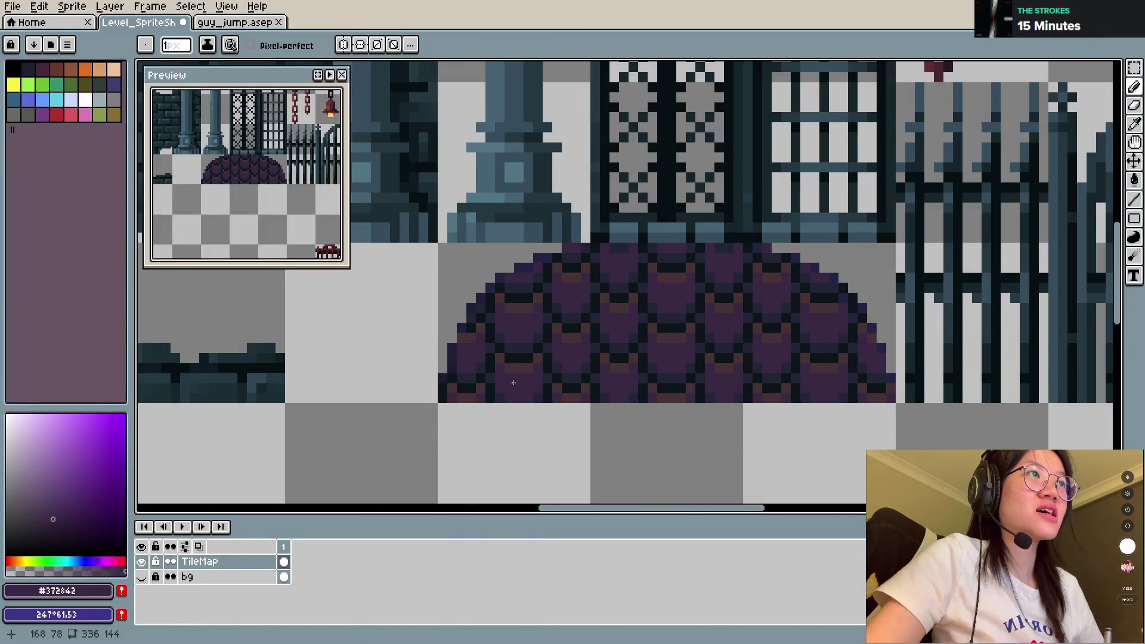
key("ctrl+s")
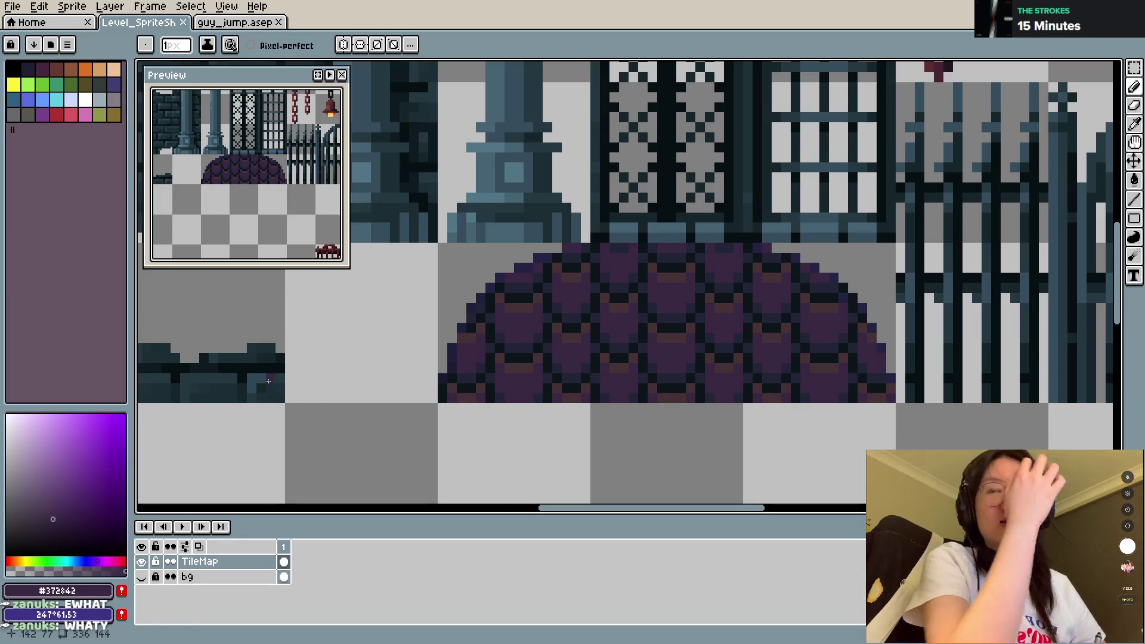
Step: Paint a bright magenta highlight on the dome's upper left and save
left_click(62, 492)
left_click(110, 560)
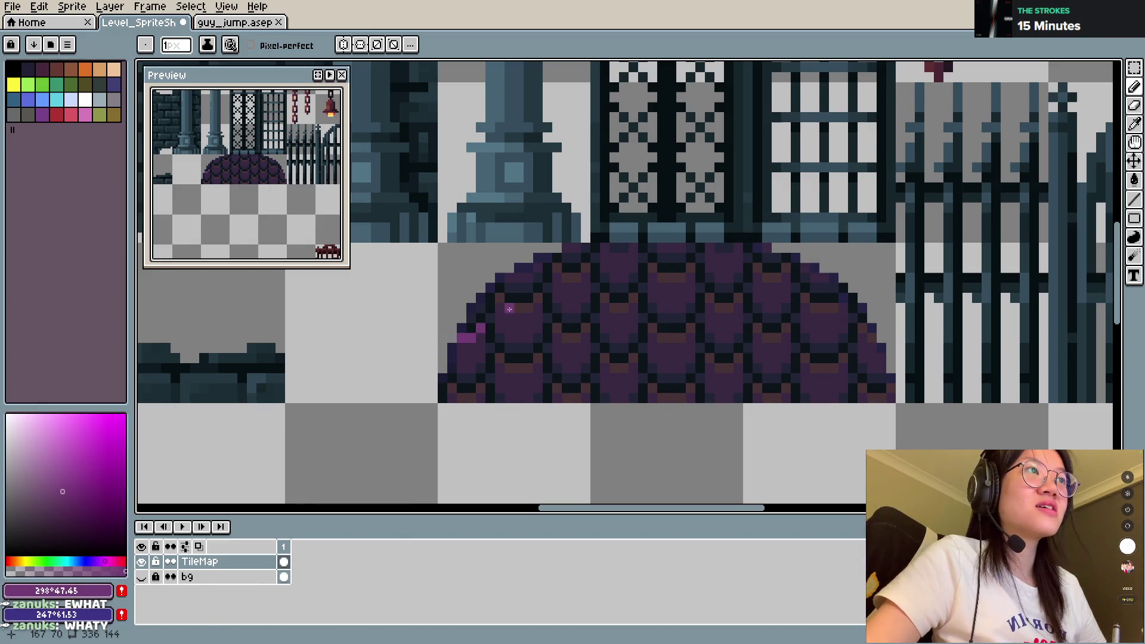
left_click_drag(510, 308, 523, 307)
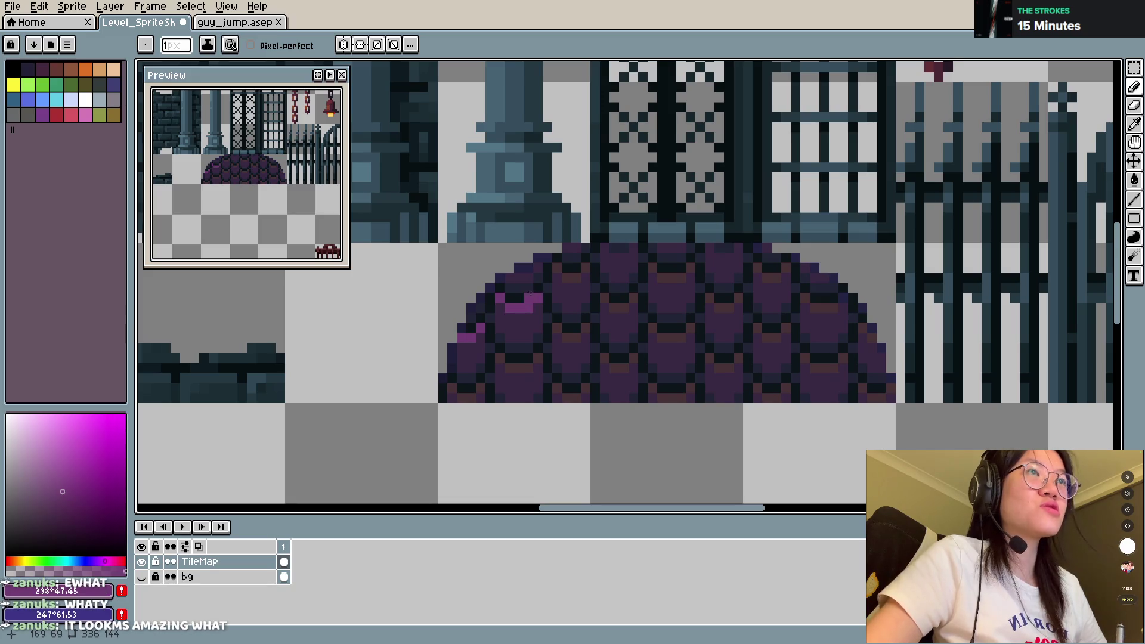
key("ctrl+s")
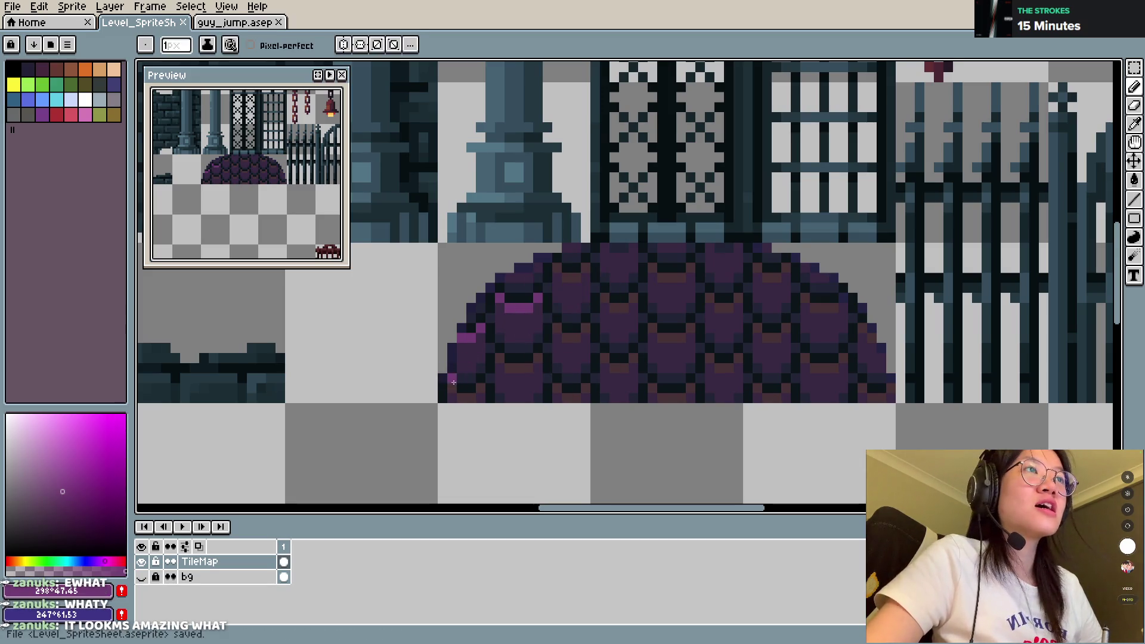
Step: Undo the magenta highlight, save Level_SpriteSheet.aseprite, and return to the GDevelop level
key("ctrl+z")
key("ctrl+z")
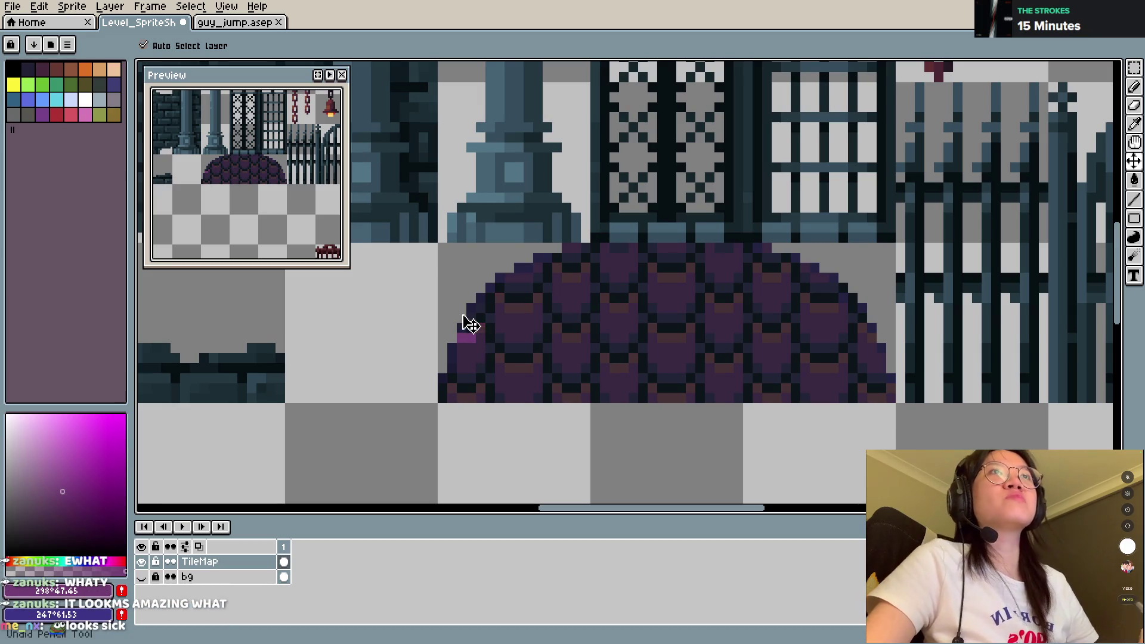
key("ctrl+s")
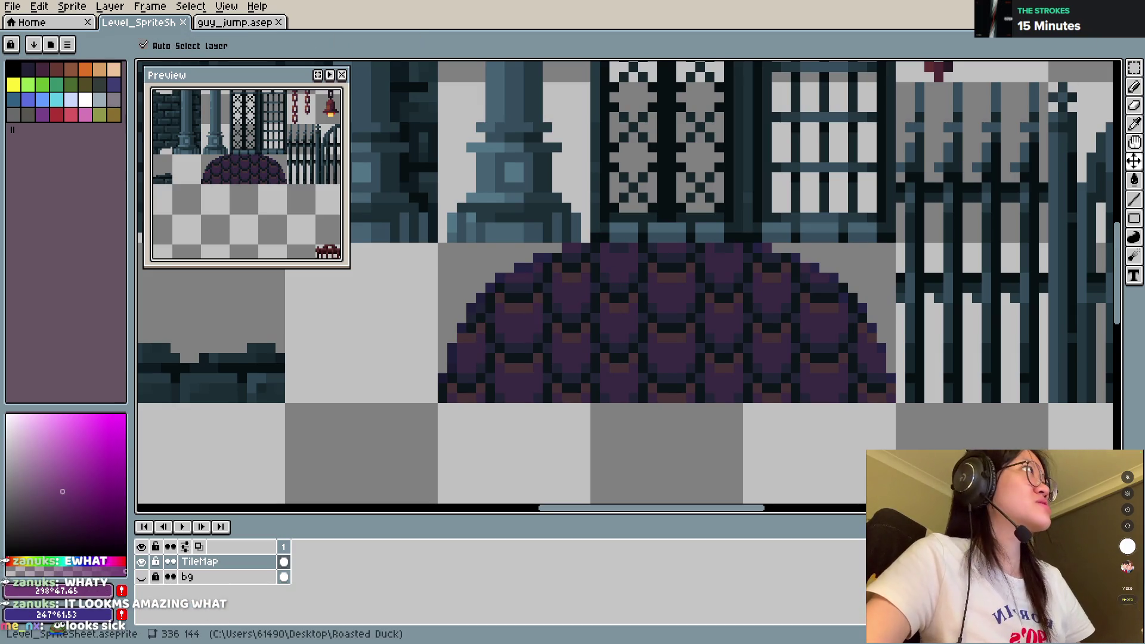
key("alt+Tab")
scroll(666, 303, "up", 1)
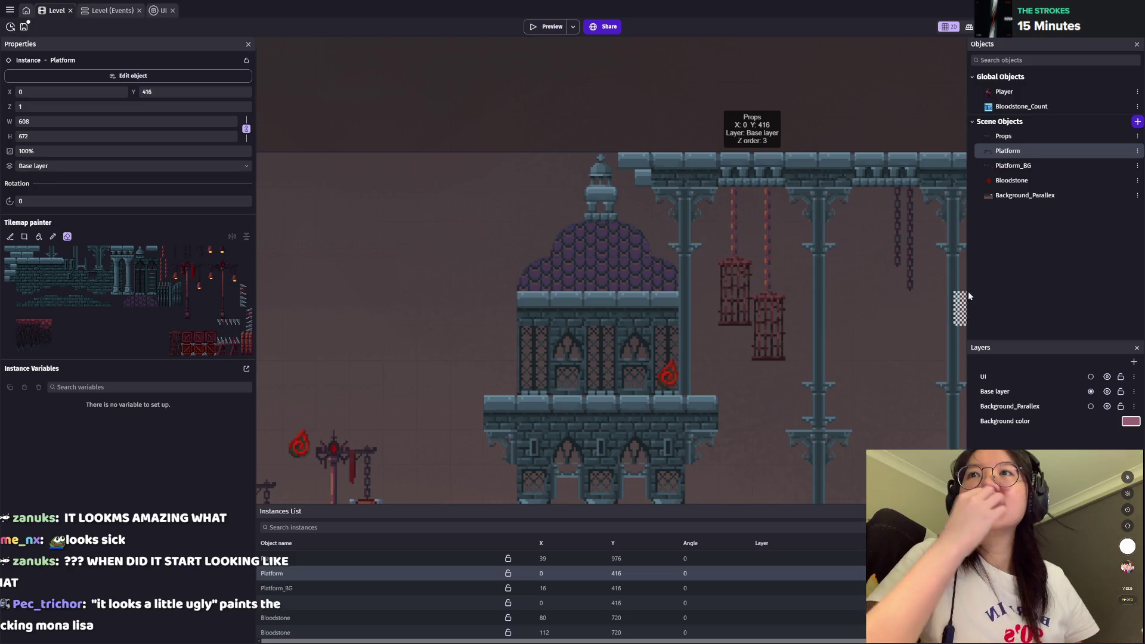
Step: Select the Platform_BG instance and pan across the castle
scroll(719, 297, "up", 1)
scroll(650, 239, "up", 1)
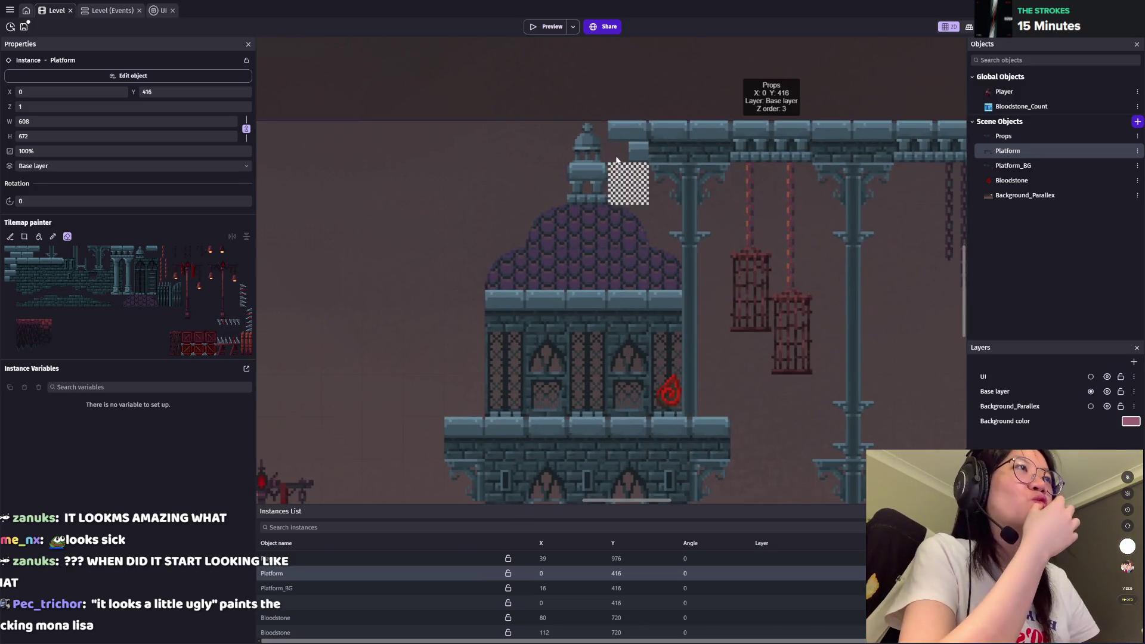
left_click(343, 589)
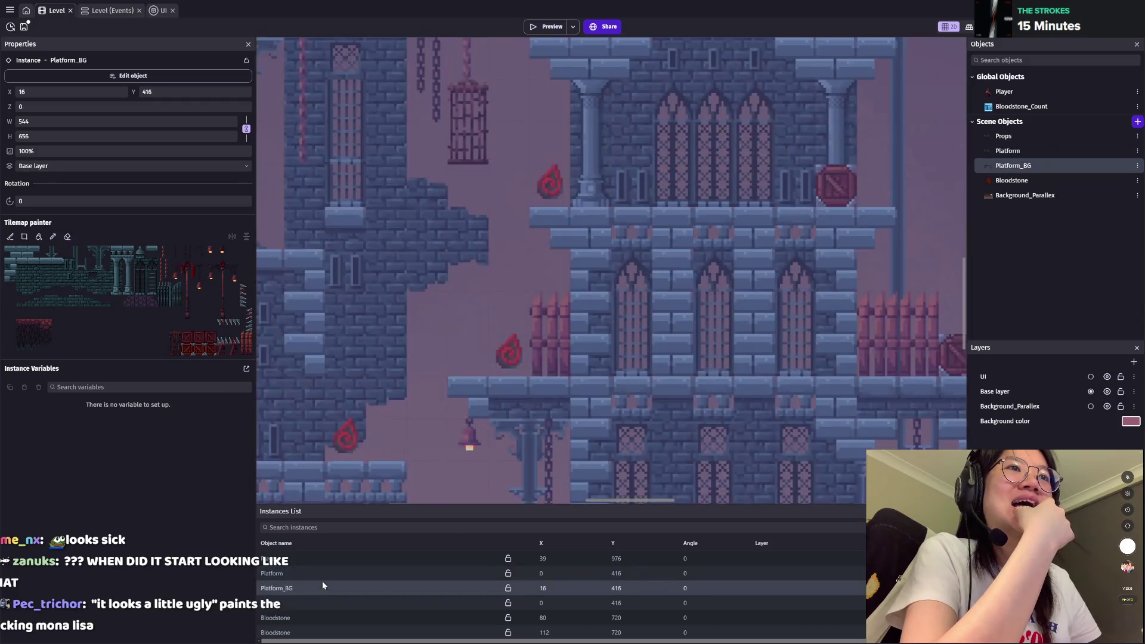
left_click_drag(659, 358, 702, 470)
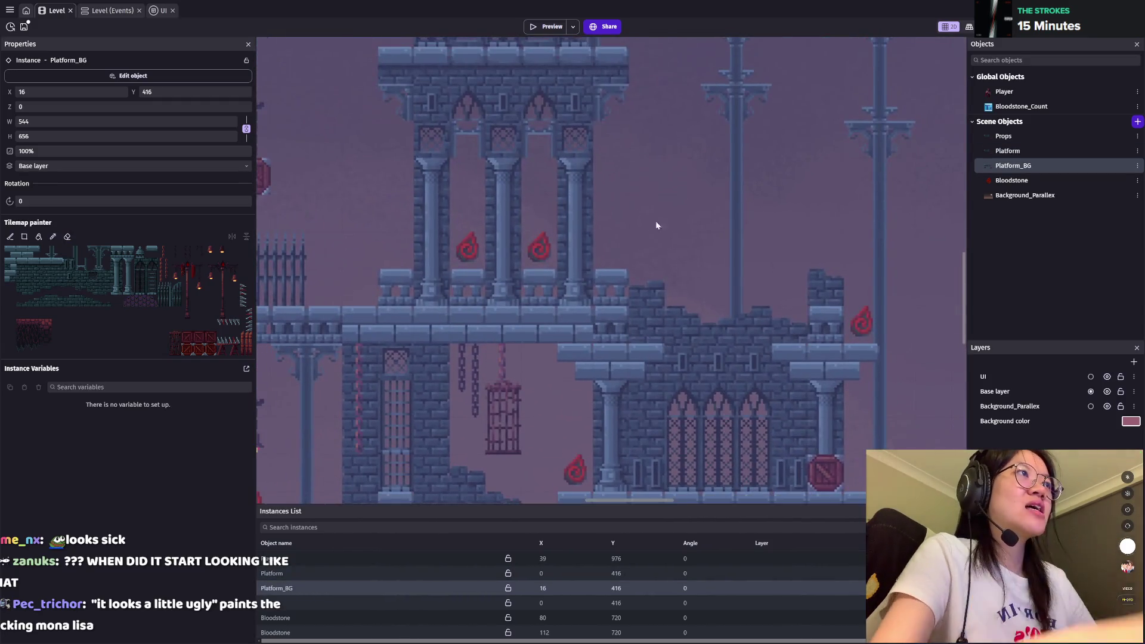
scroll(722, 418, "up", 5)
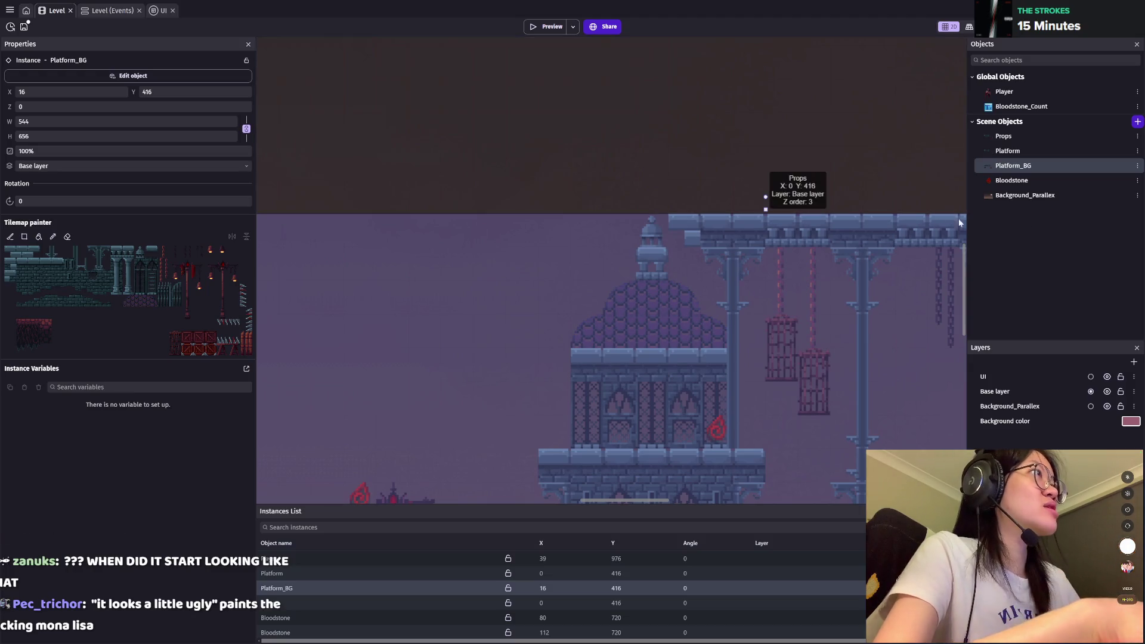
scroll(758, 216, "down", 1)
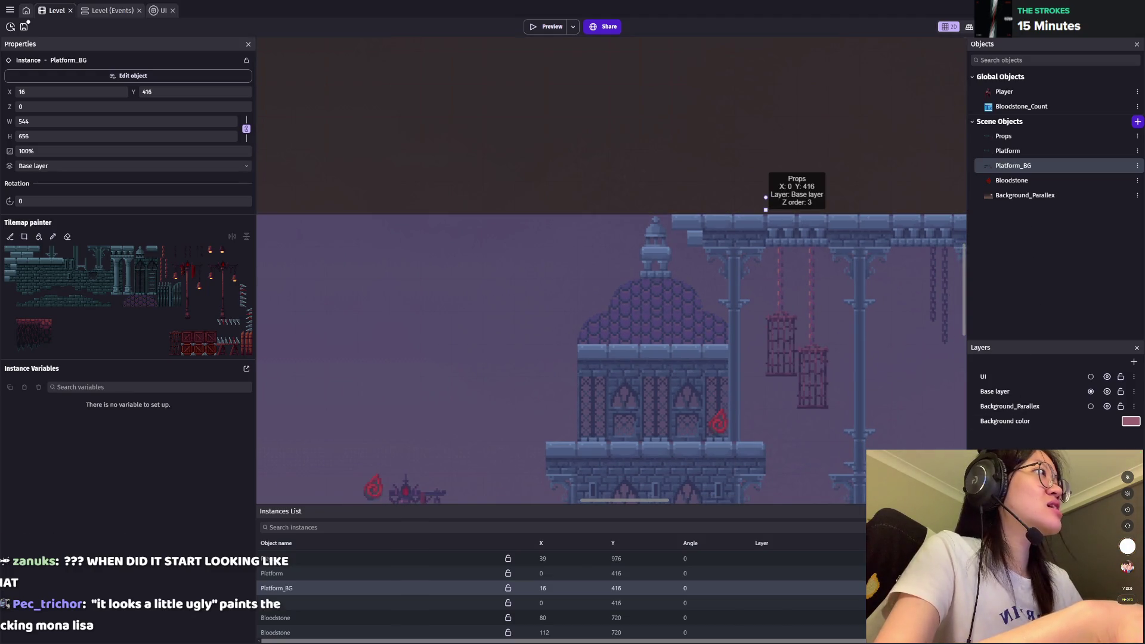
scroll(796, 324, "up", 2)
scroll(796, 324, "right", 1)
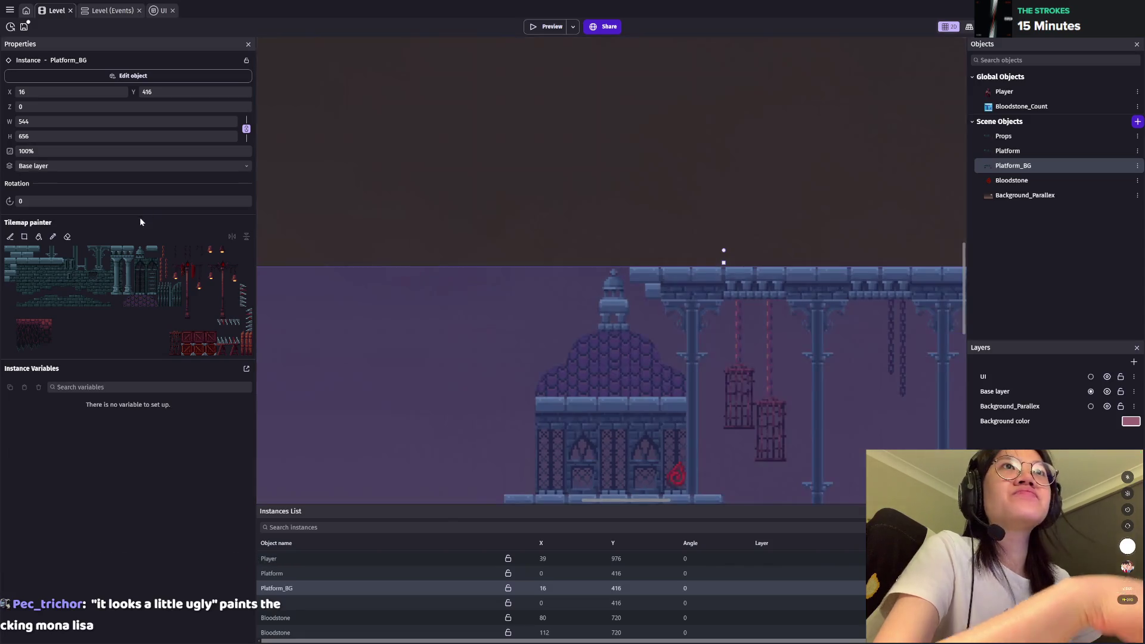
Step: Switch the tilemap painter to erase mode
left_click(67, 236)
scroll(574, 315, "down", 3)
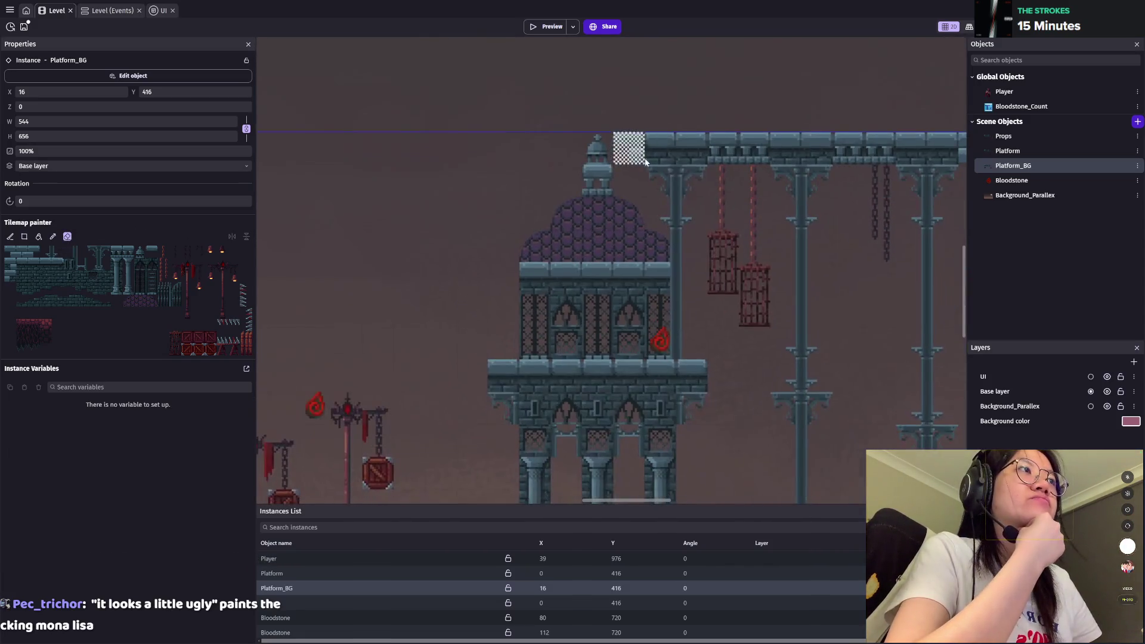
scroll(537, 310, "down", 1)
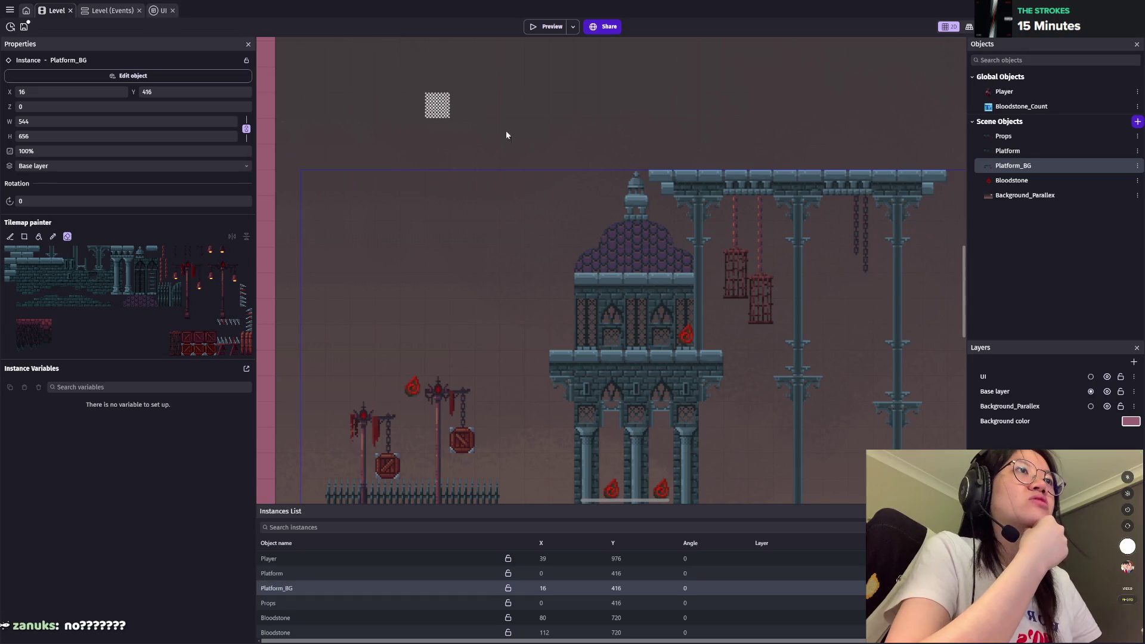
scroll(583, 182, "up", 1)
scroll(583, 182, "up", 2)
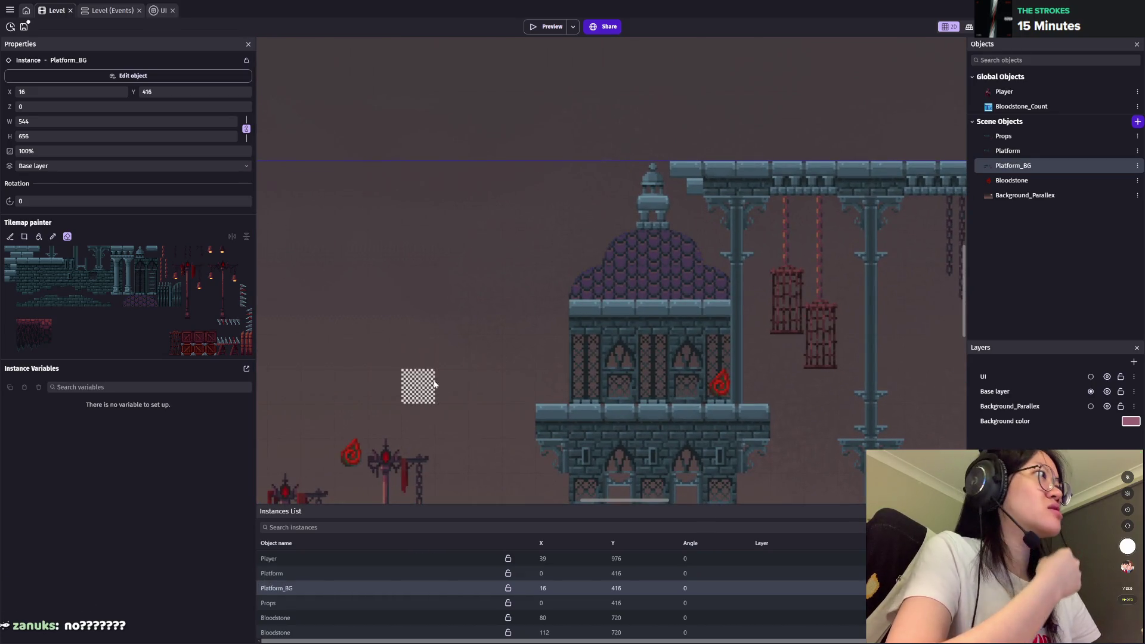
Step: Open the Base layer's settings and hide then show it to compare
left_click(1036, 392)
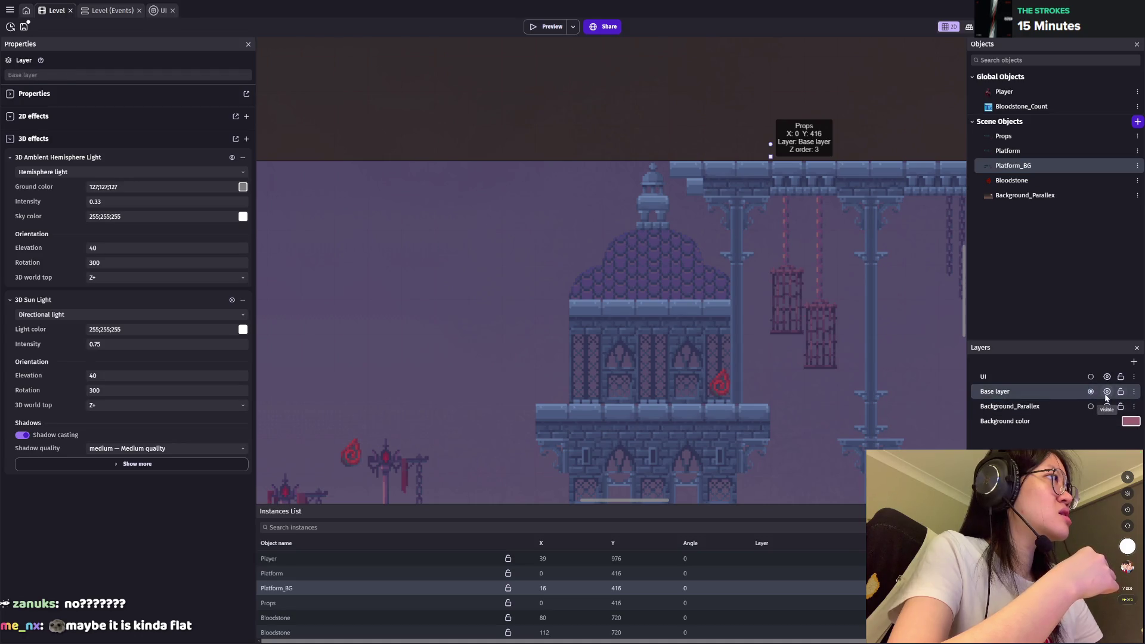
left_click(1108, 392)
left_click(1107, 392)
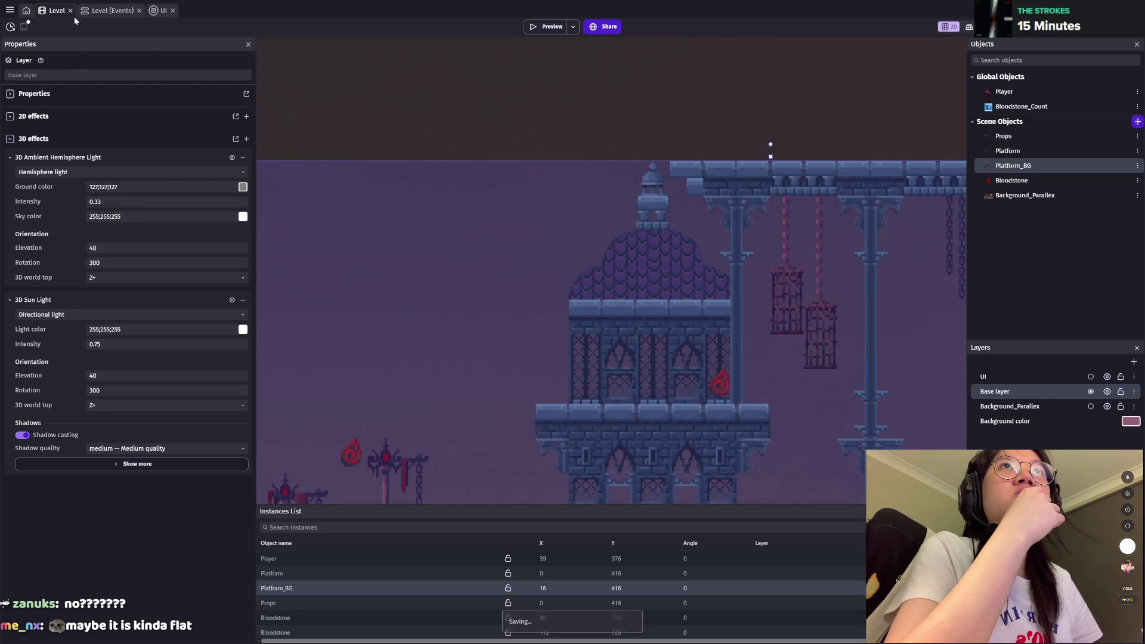
Step: Check the Level event sheet, then return to the scene and select the Platform tilemap
left_click(109, 10)
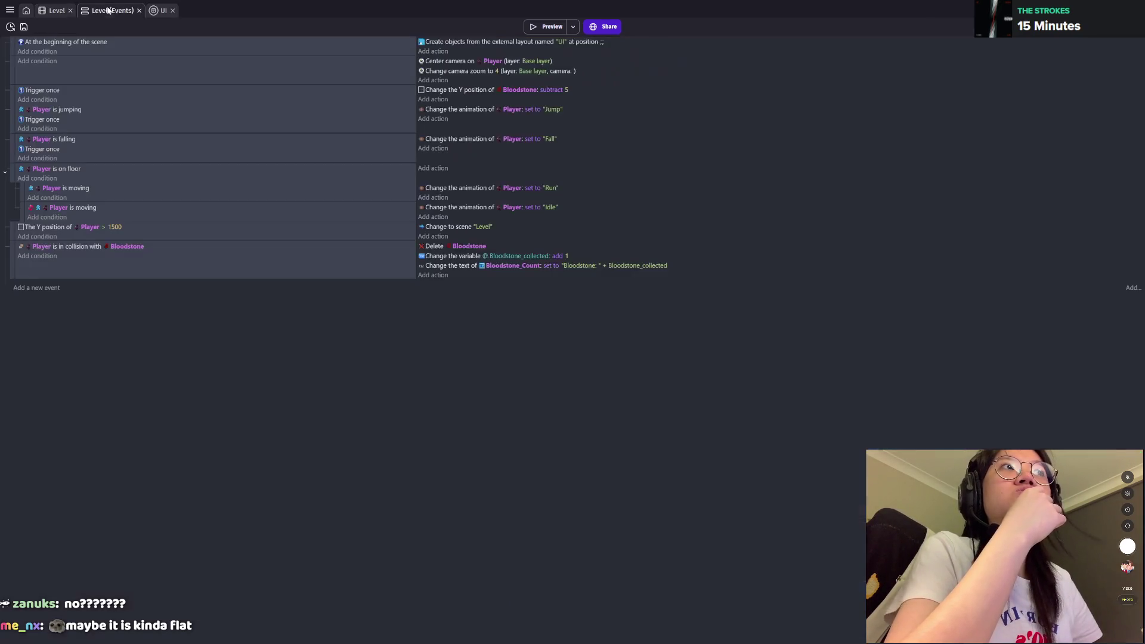
left_click(57, 10)
scroll(594, 276, "down", 1)
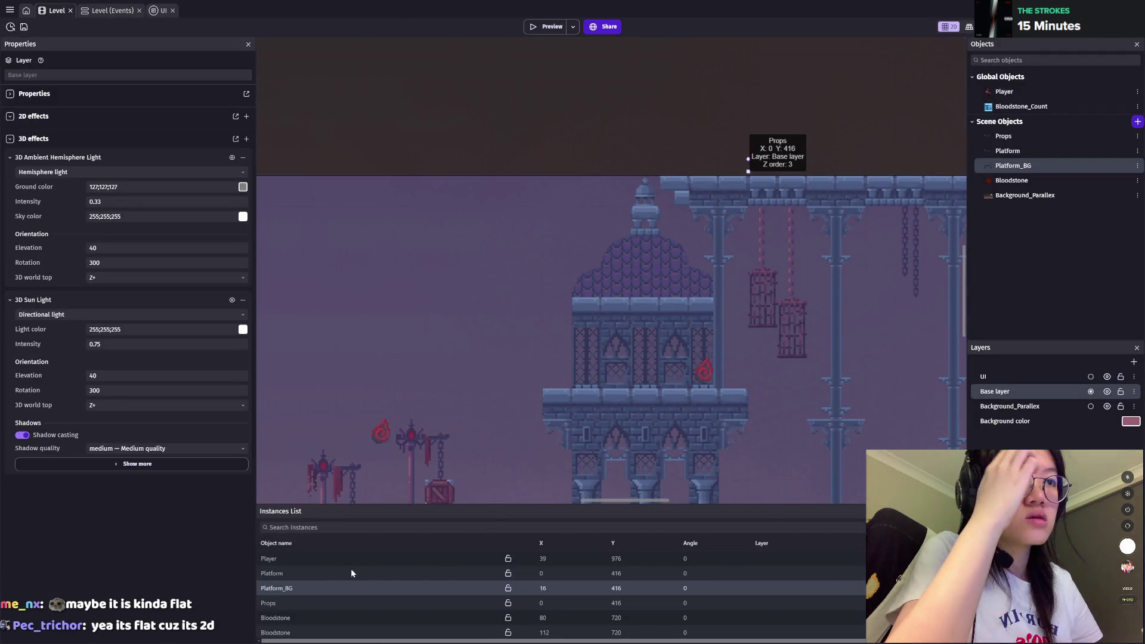
left_click(332, 575)
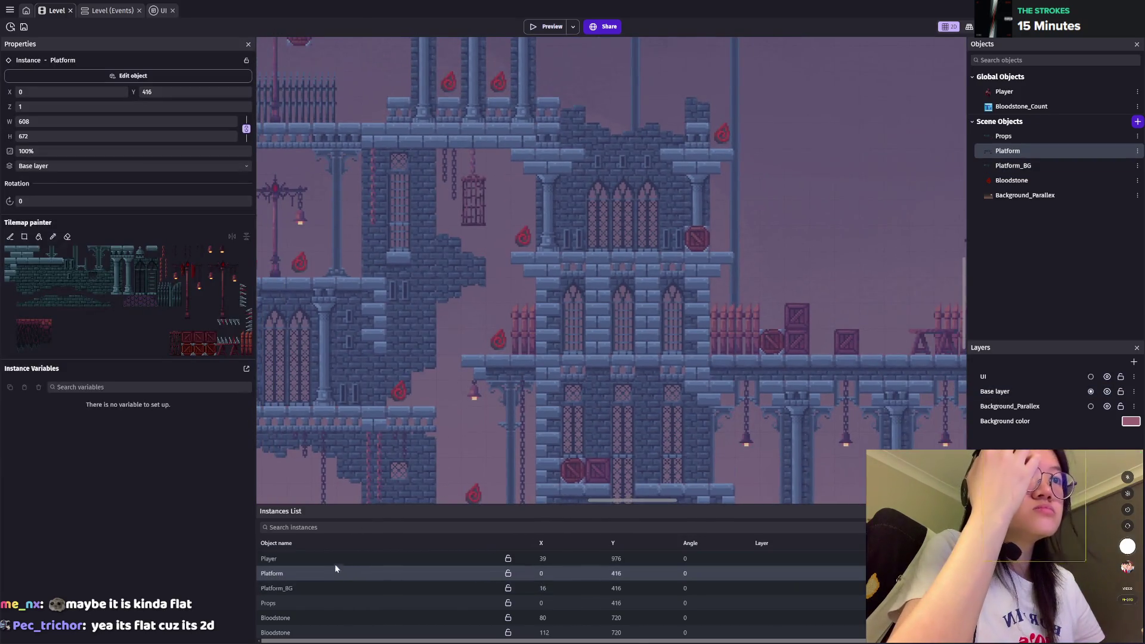
Step: Switch to tile painting on the Platform tilemap and zoom around the castle tower
scroll(459, 393, "up", 5)
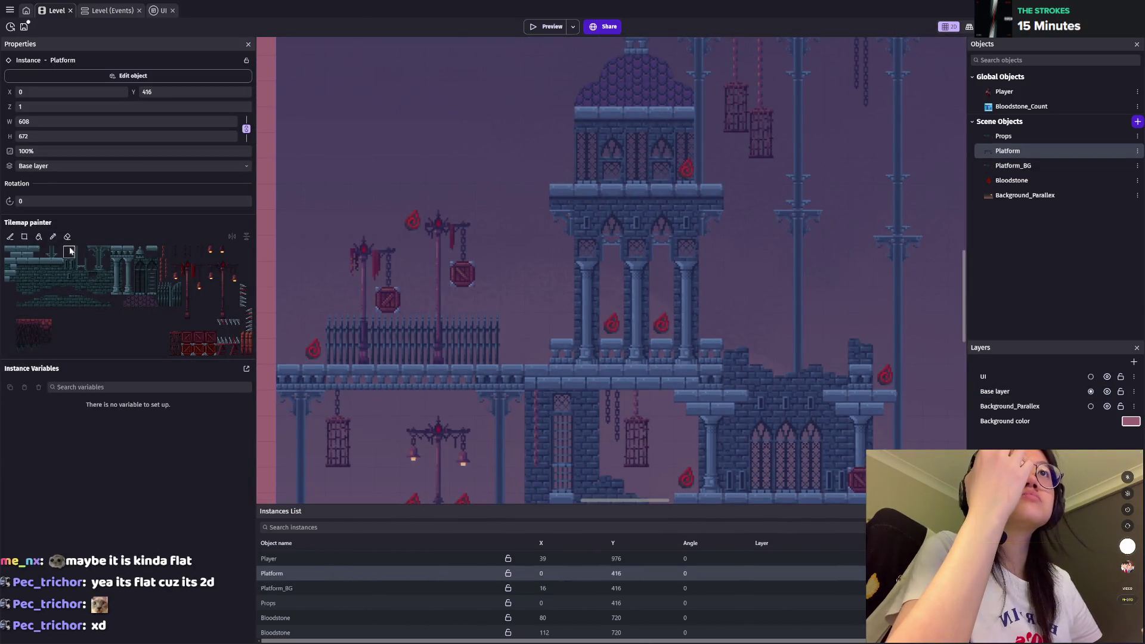
left_click(67, 237)
scroll(565, 263, "up", 3)
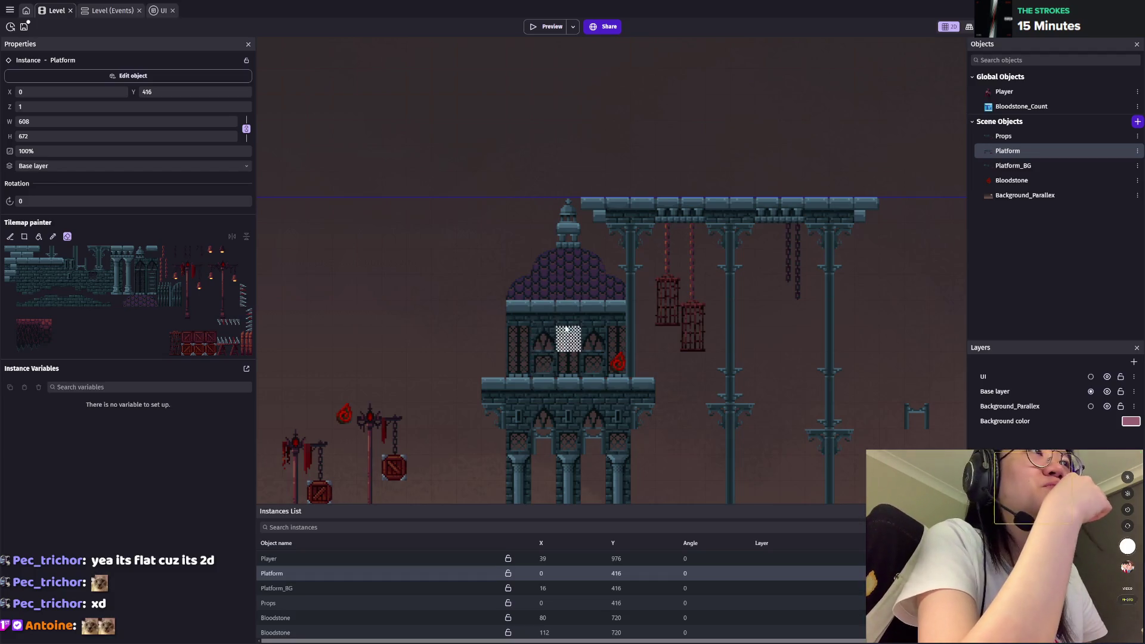
scroll(544, 357, "up", 4)
scroll(583, 306, "up", 2)
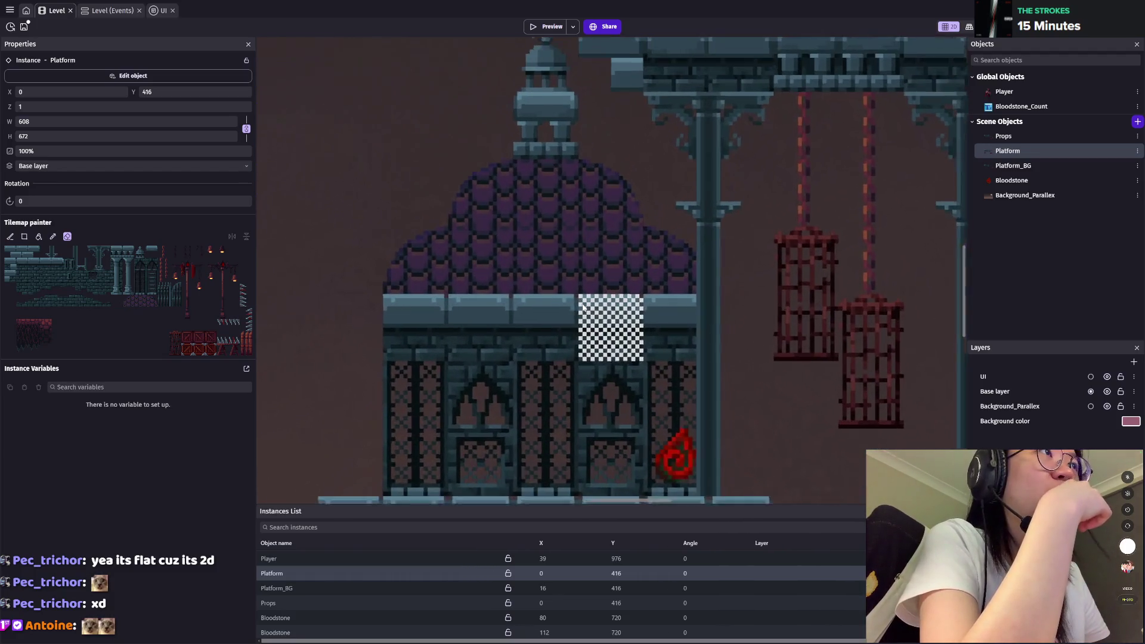
scroll(584, 306, "up", 2)
scroll(605, 311, "down", 2)
scroll(604, 322, "down", 2)
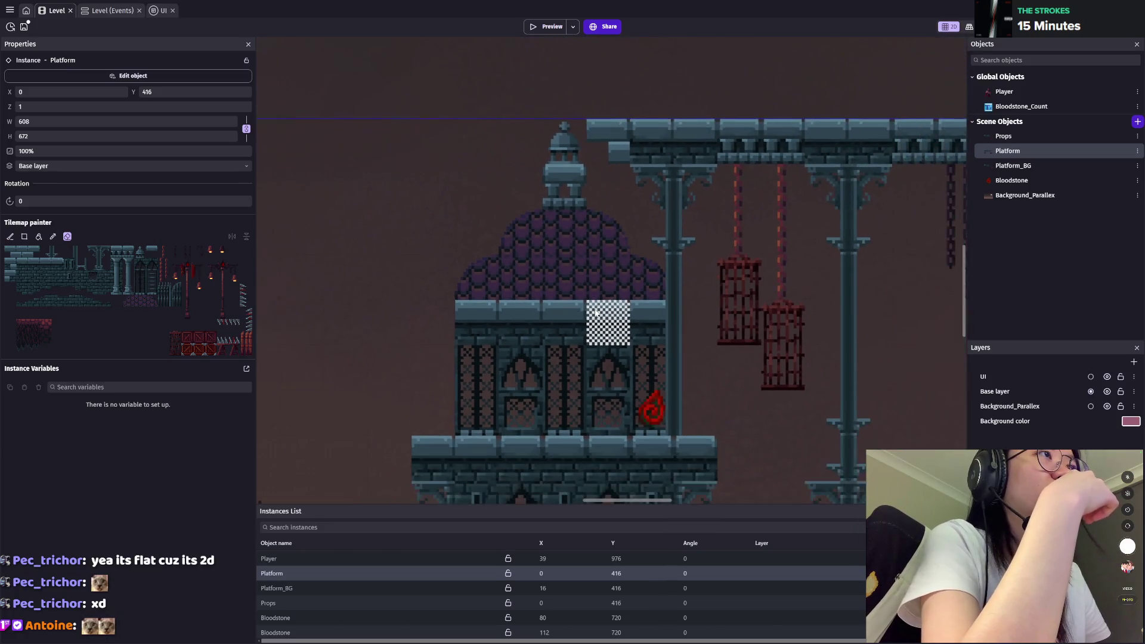
scroll(603, 337, "down", 3)
scroll(603, 348, "down", 2)
scroll(603, 350, "down", 3)
scroll(603, 352, "down", 3)
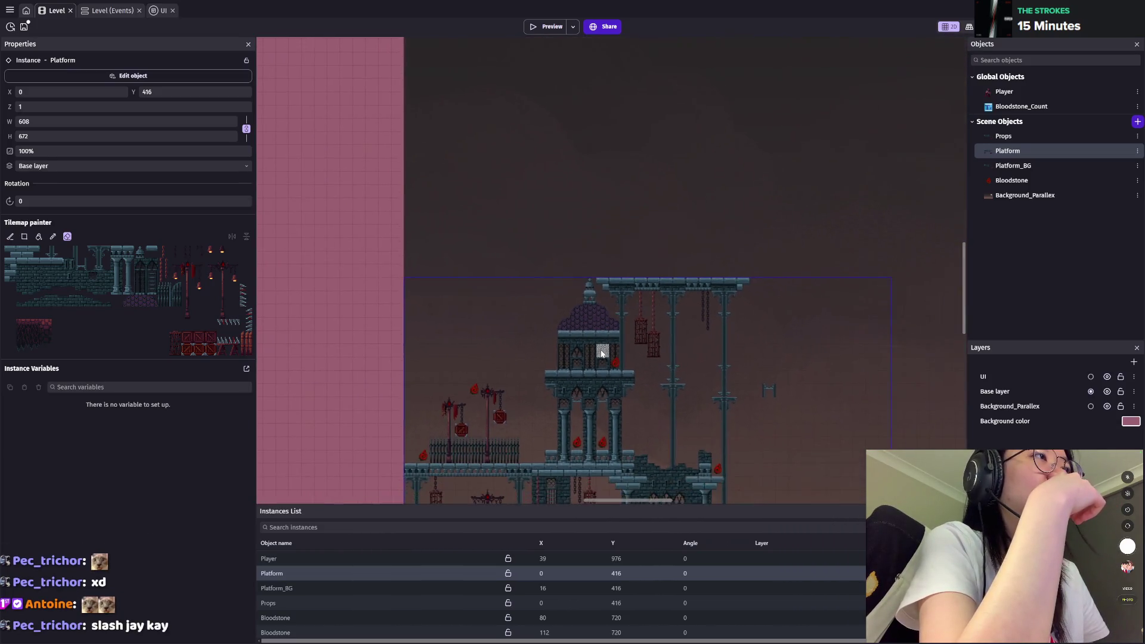
scroll(665, 399, "down", 2)
Step: Pan and zoom across the castle to check the tower and hanging cages, then go to Aseprite
left_click_drag(666, 398, 674, 201)
scroll(675, 206, "up", 2)
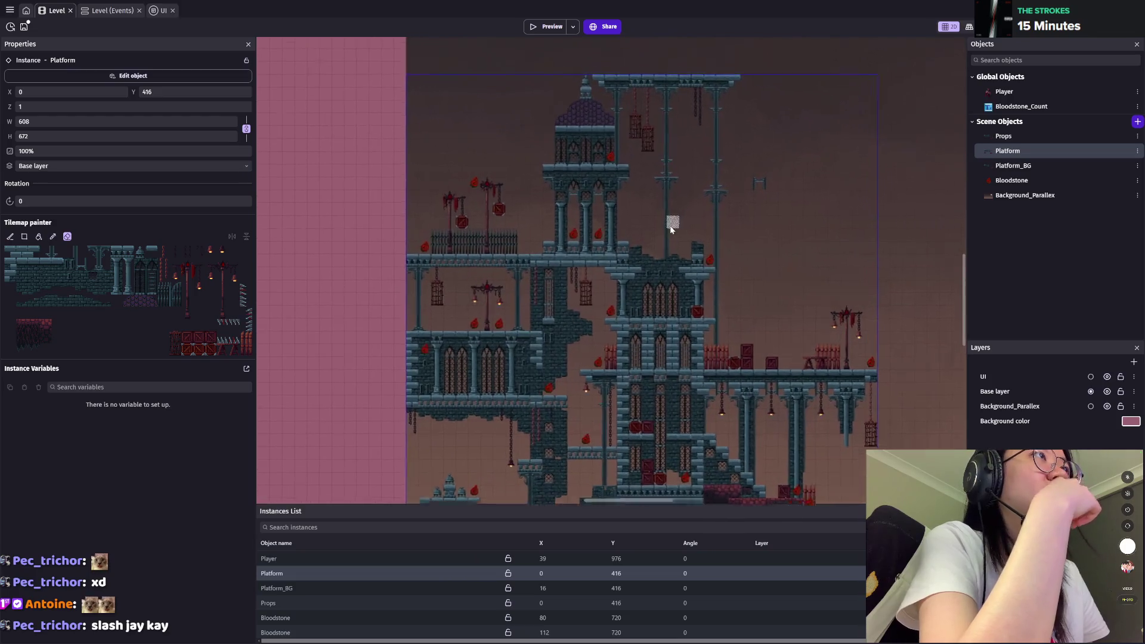
scroll(672, 230, "up", 1)
scroll(651, 251, "up", 2)
scroll(655, 285, "up", 2)
scroll(654, 286, "up", 2)
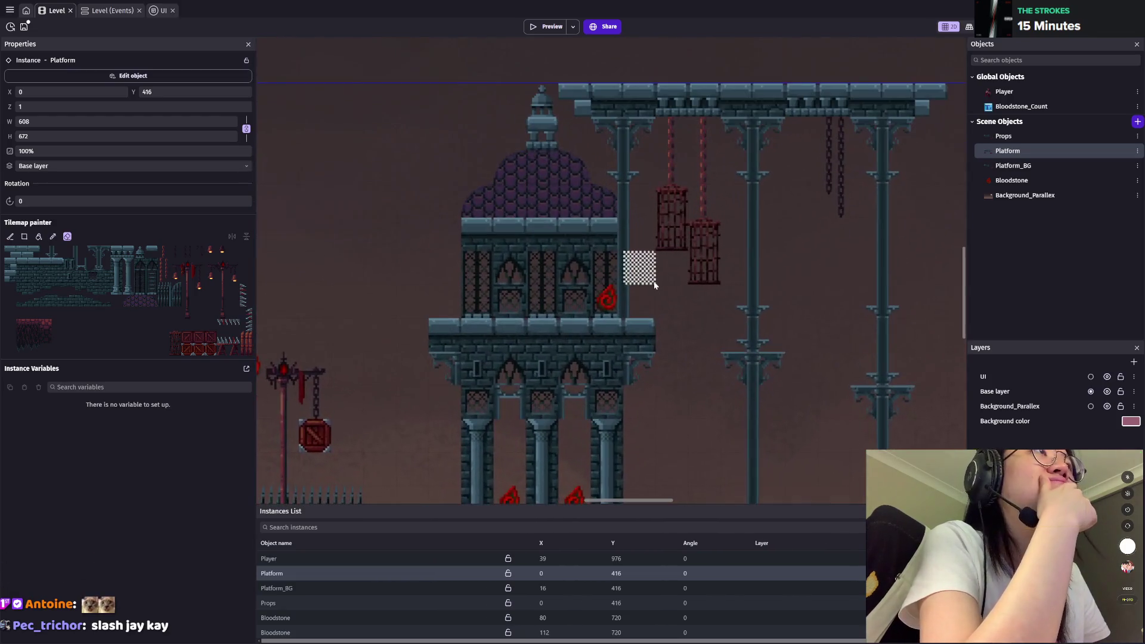
scroll(654, 285, "up", 2)
scroll(655, 285, "up", 1)
scroll(655, 285, "up", 1)
scroll(654, 285, "down", 1)
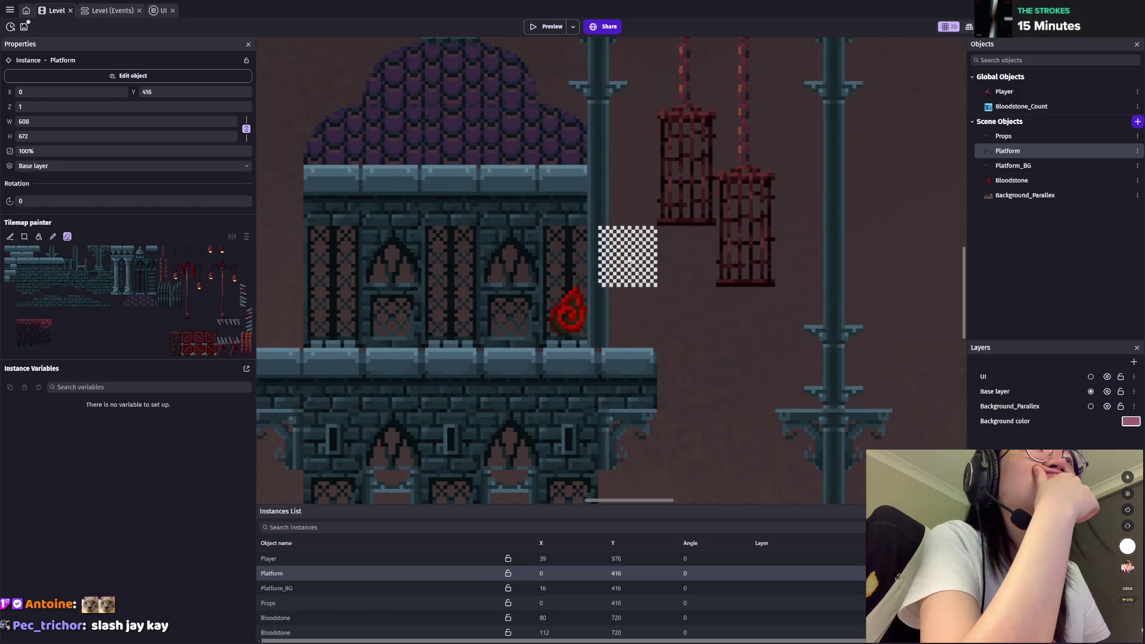
left_click_drag(655, 285, 829, 381)
scroll(799, 346, "down", 2)
scroll(786, 328, "down", 2)
scroll(763, 373, "down", 1)
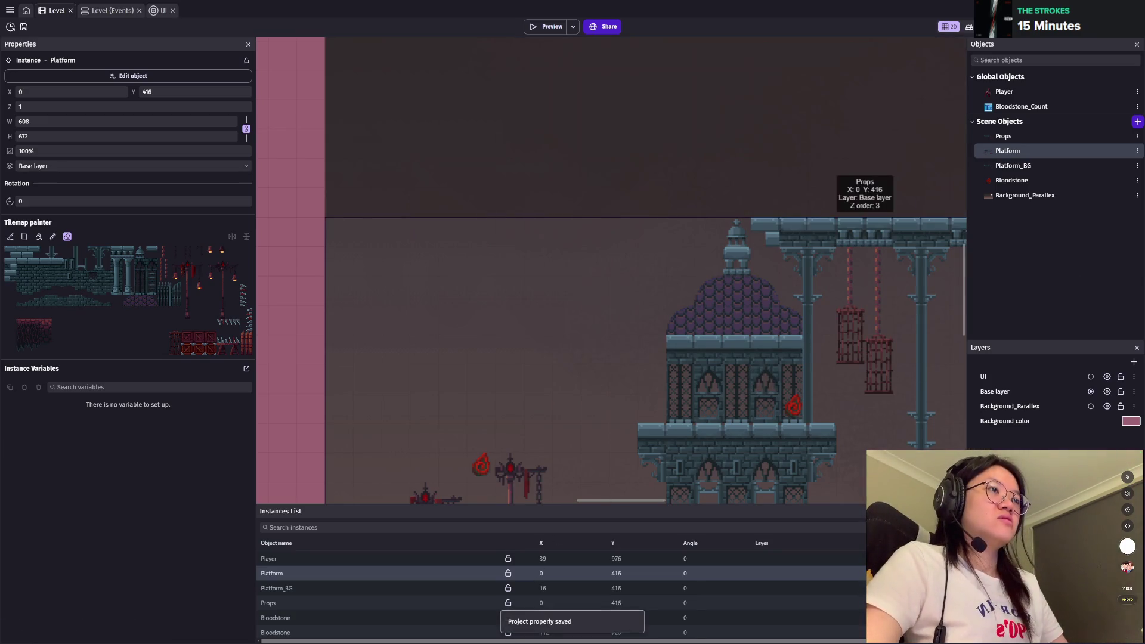
key("alt+Tab")
Step: Draw a rectangular selection around the purple dome, then drop it
scroll(661, 388, "down", 3)
key("m")
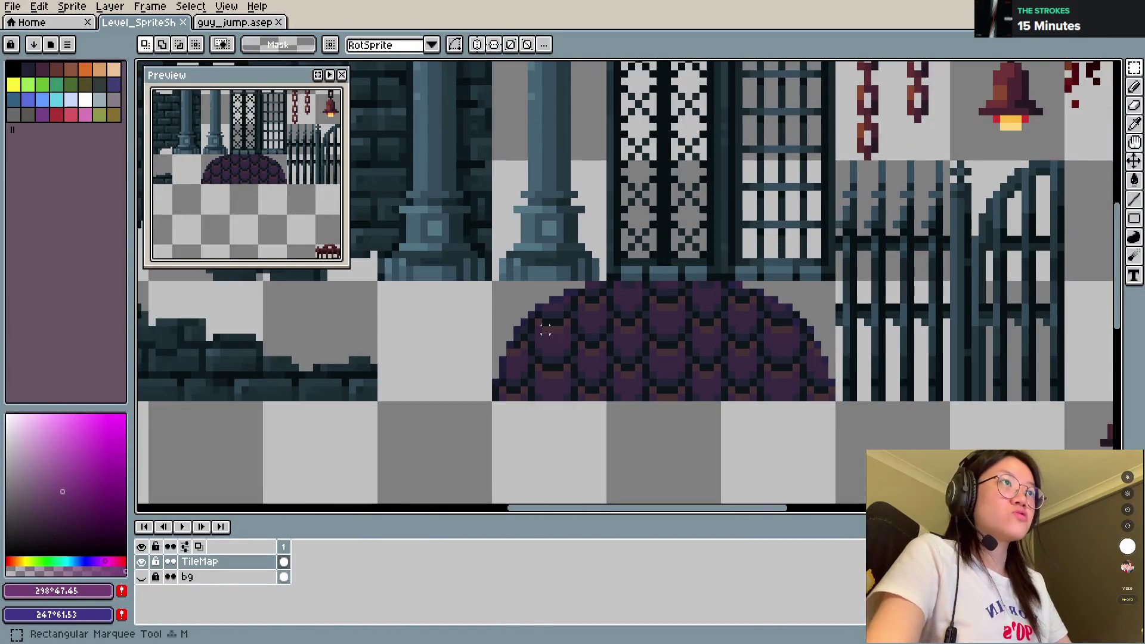
left_click_drag(495, 285, 814, 397)
left_click(880, 391)
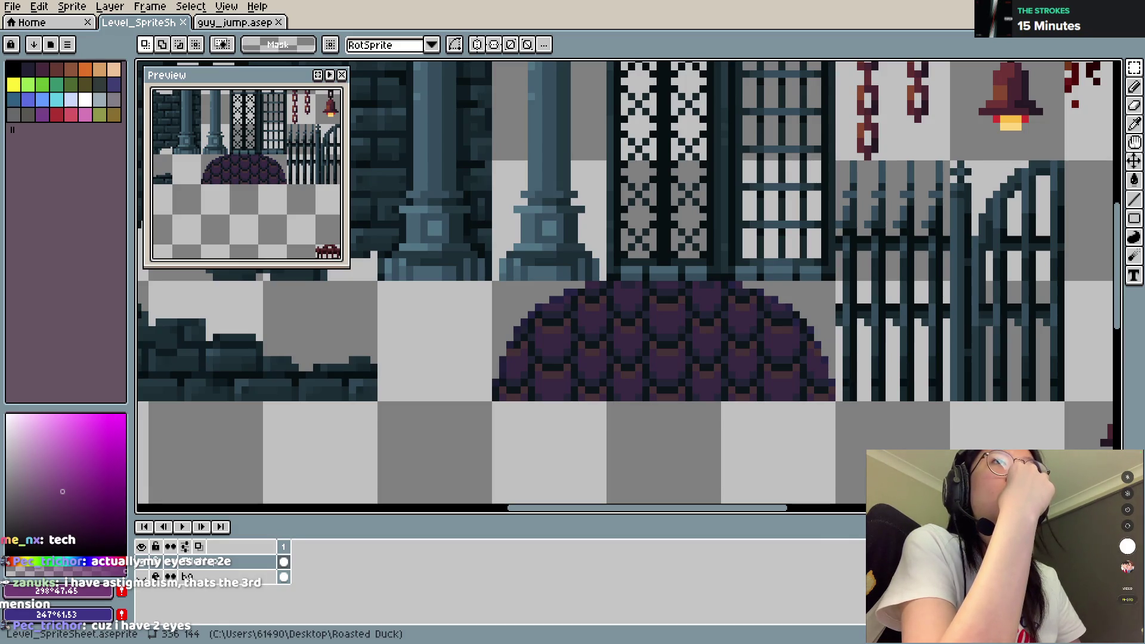
Step: Open Select > Color Range and close it without applying
scroll(519, 380, "down", 4)
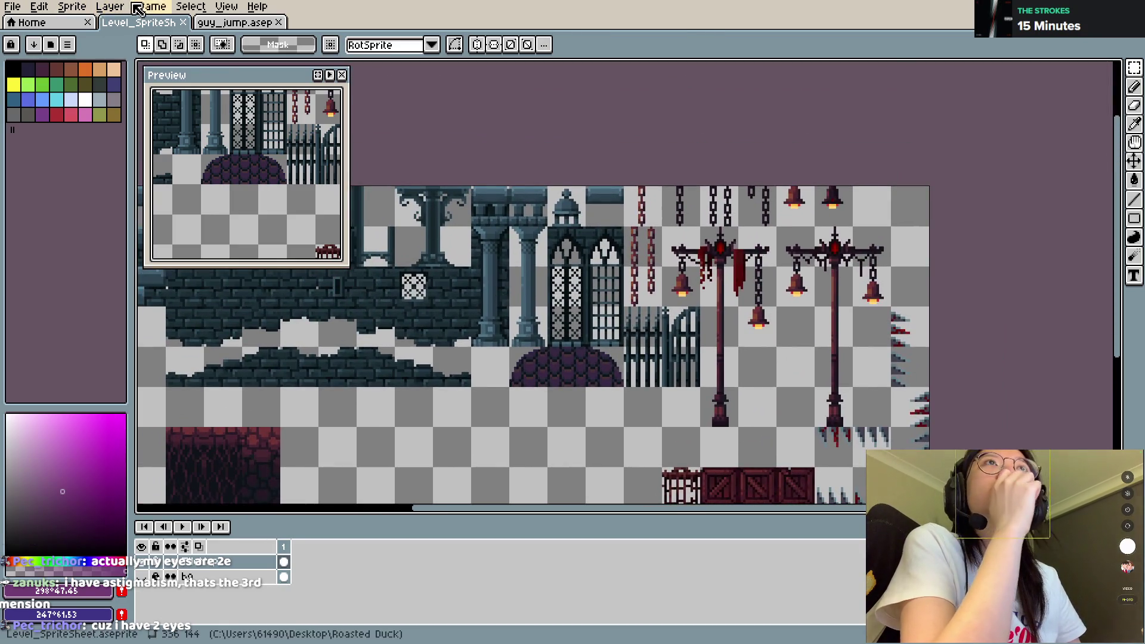
left_click(190, 6)
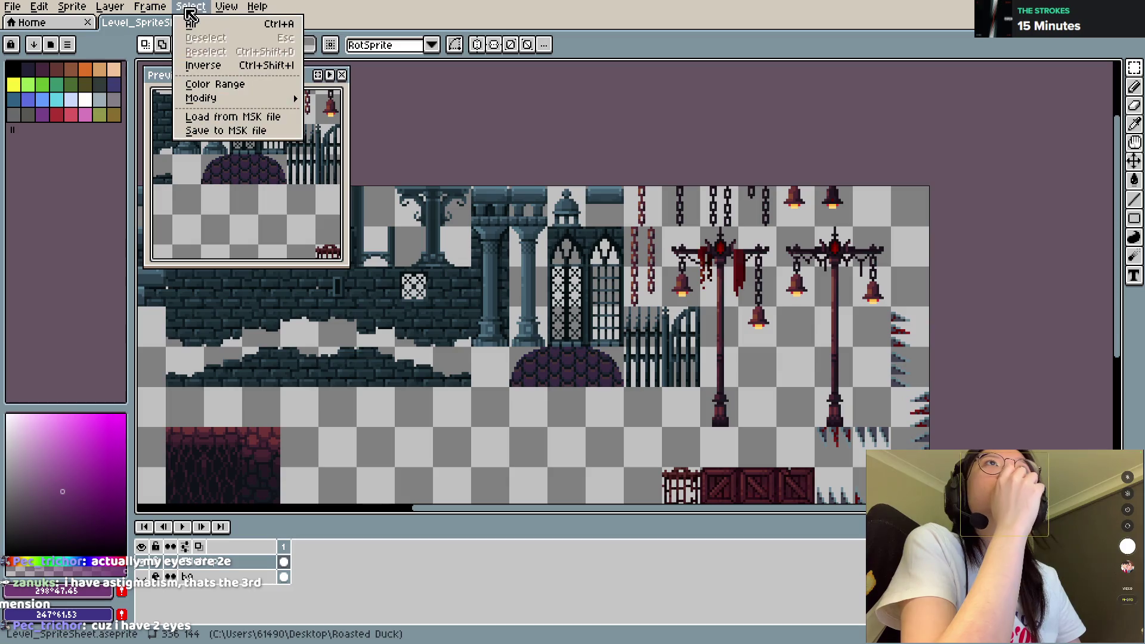
left_click(210, 89)
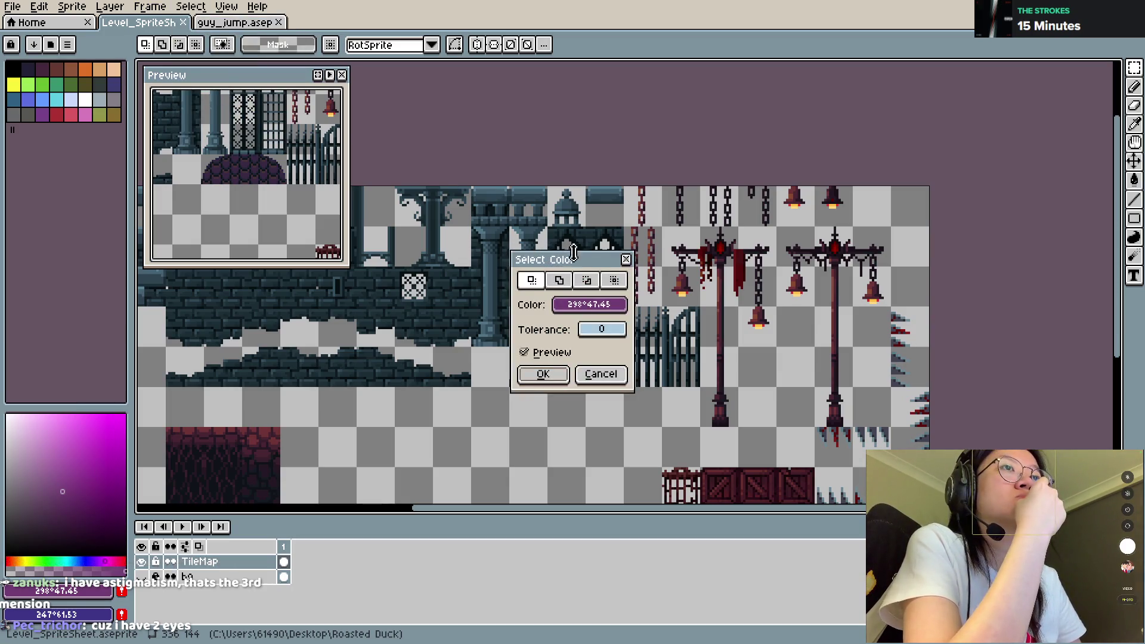
left_click(626, 259)
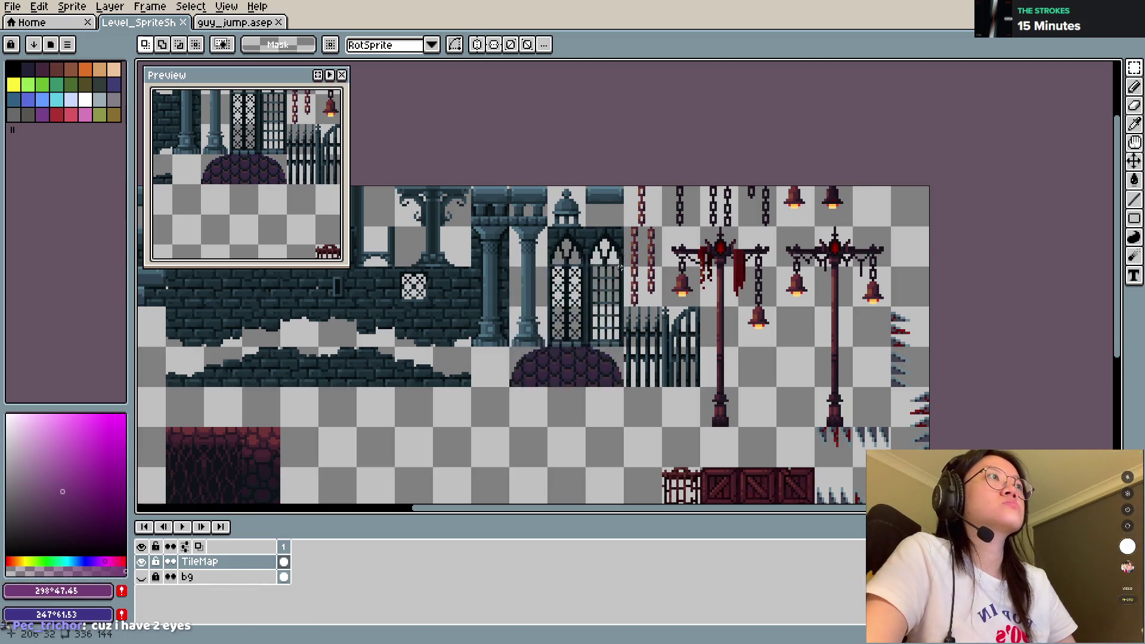
scroll(596, 239, "up", 4)
scroll(597, 226, "down", 1)
Step: Sample the dome's highlight colour #473237 and select every pixel of that colour
key("i")
left_click(590, 228)
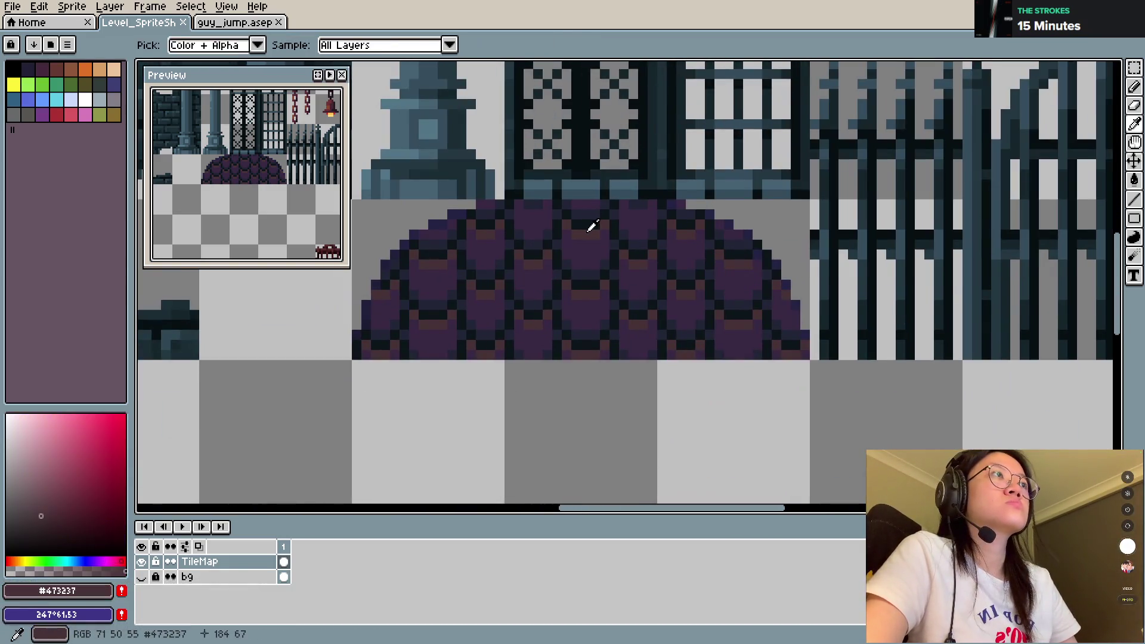
key("m")
left_click(190, 7)
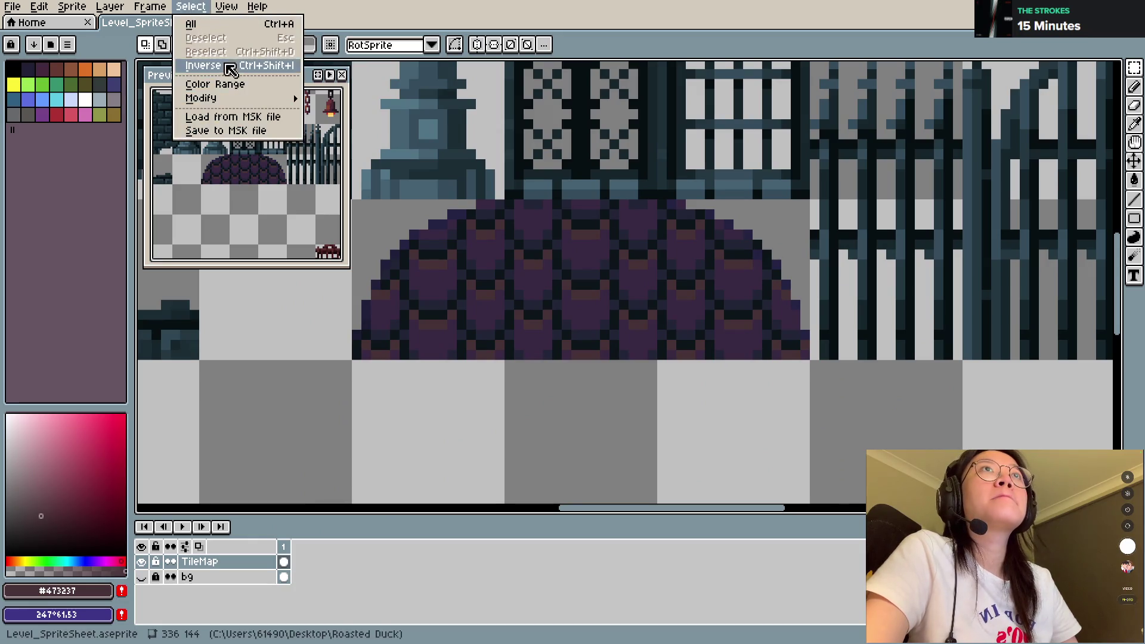
left_click(226, 86)
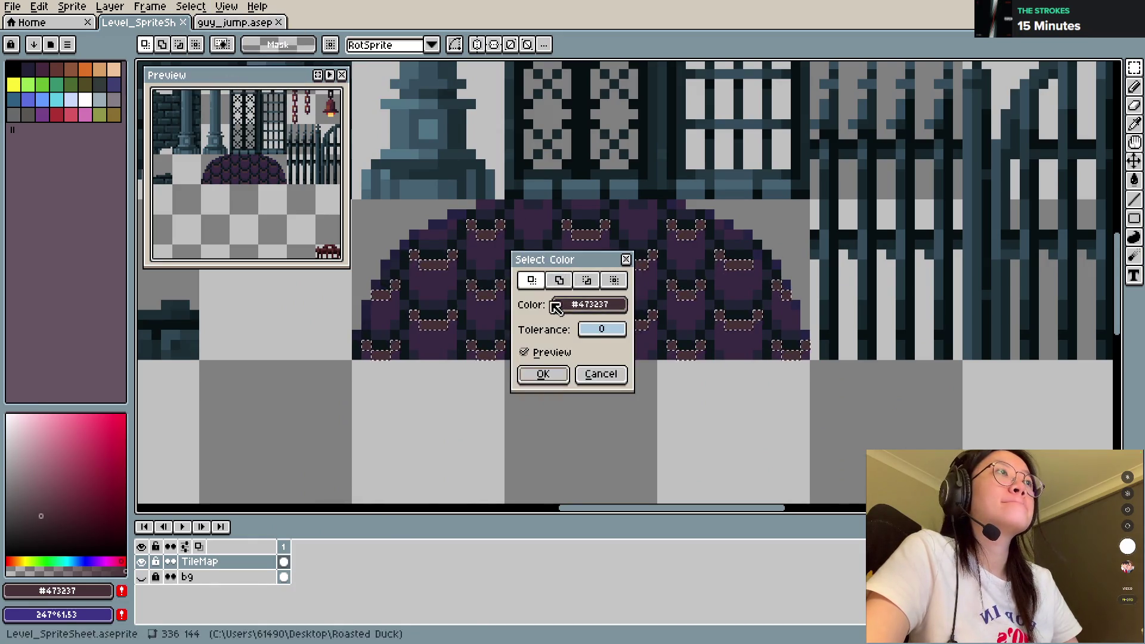
left_click(543, 374)
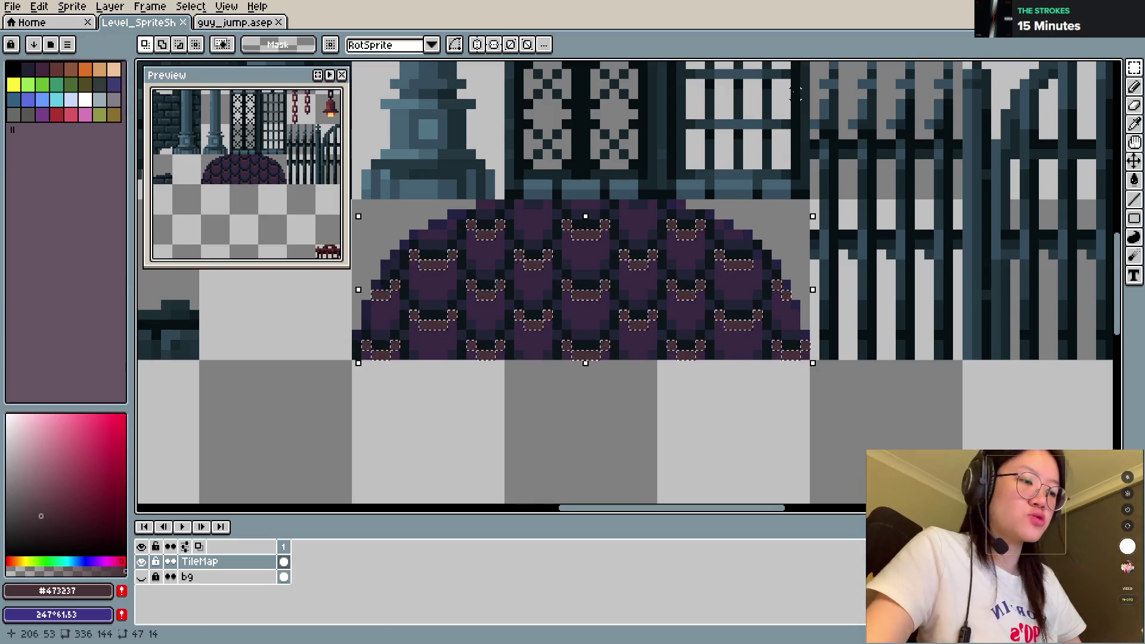
Step: Shift the selected highlights toward purple with Hue/Saturation at H -43, S 48, V 24
key("ctrl+u")
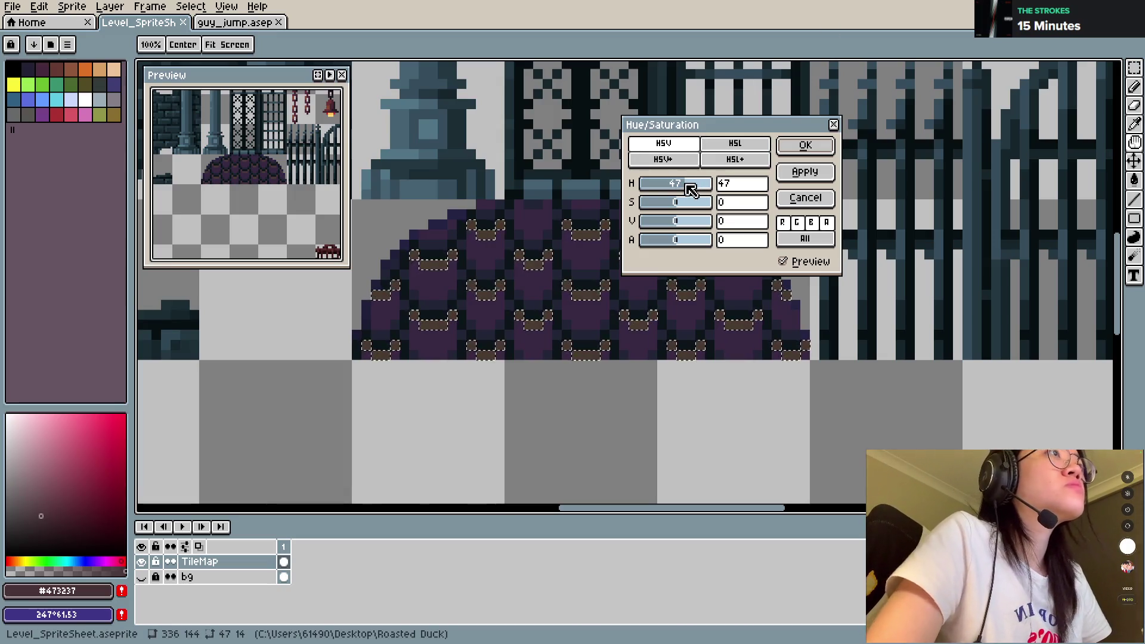
mouse_move(690, 189)
left_mouse_down()
mouse_move(681, 186)
mouse_move(697, 210)
mouse_move(674, 187)
mouse_move(680, 223)
mouse_move(691, 222)
left_mouse_up()
scroll(542, 225, "up", 3)
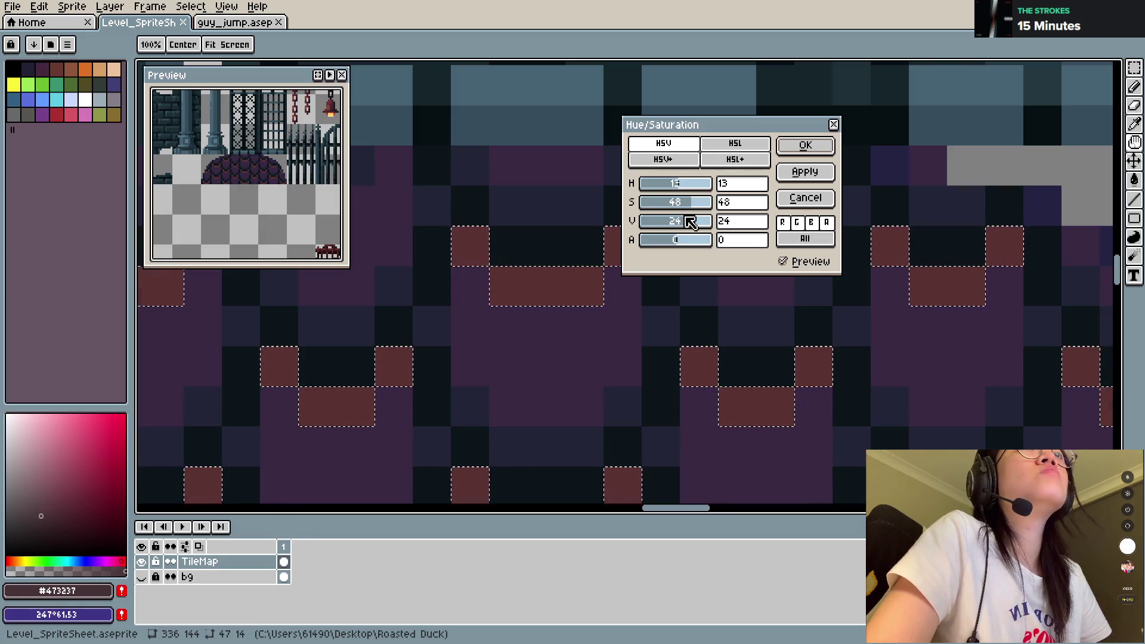
left_click_drag(680, 241, 680, 244)
left_click_drag(678, 183, 672, 190)
left_click(805, 146)
scroll(591, 263, "down", 2)
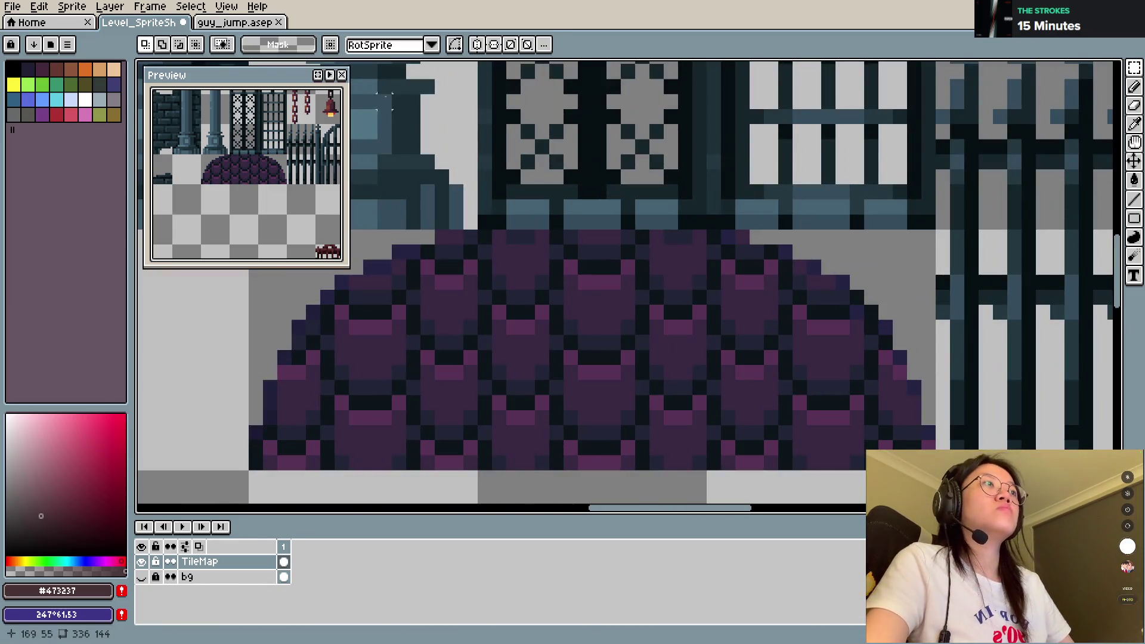
left_click(190, 7)
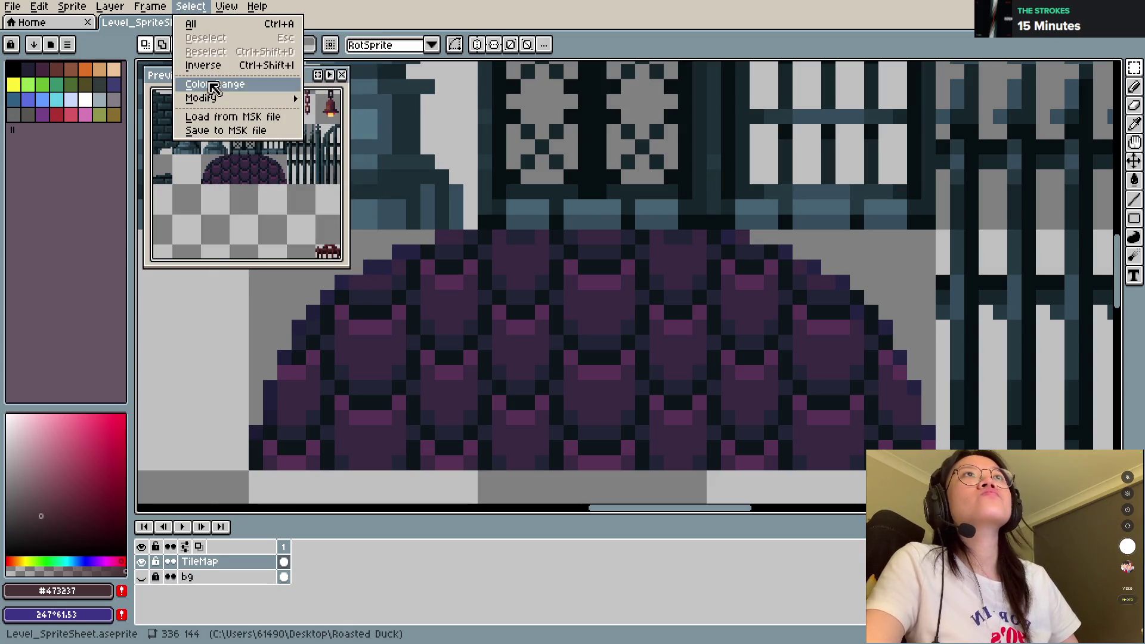
Step: Save, then select every dark purple #372842 pixel on the dome
left_click(212, 84)
key("Return")
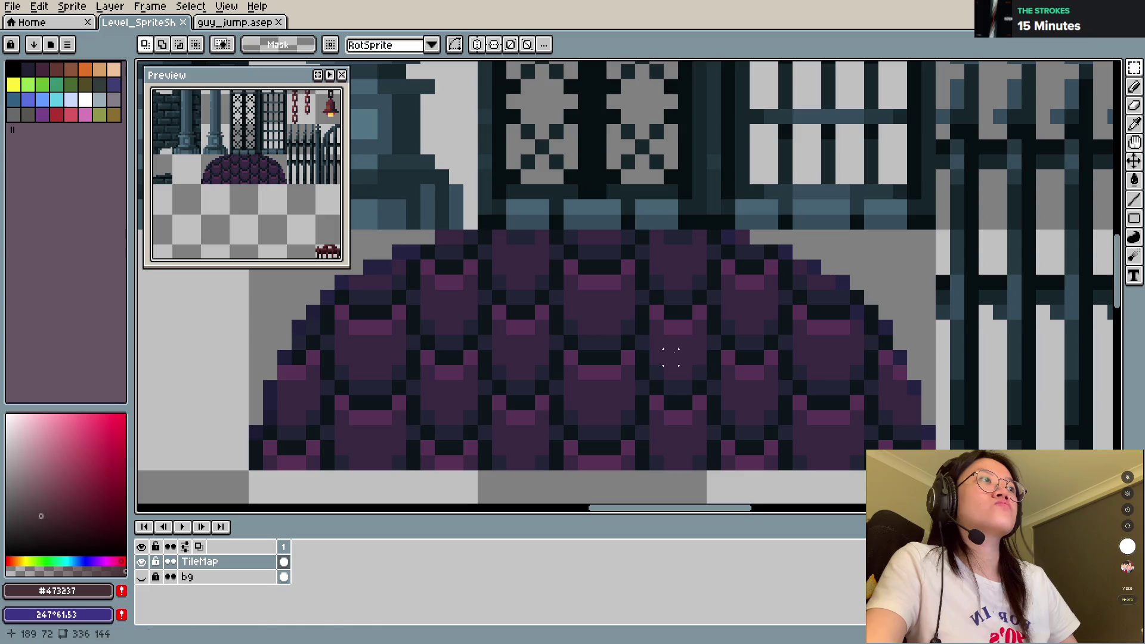
key("ctrl+s")
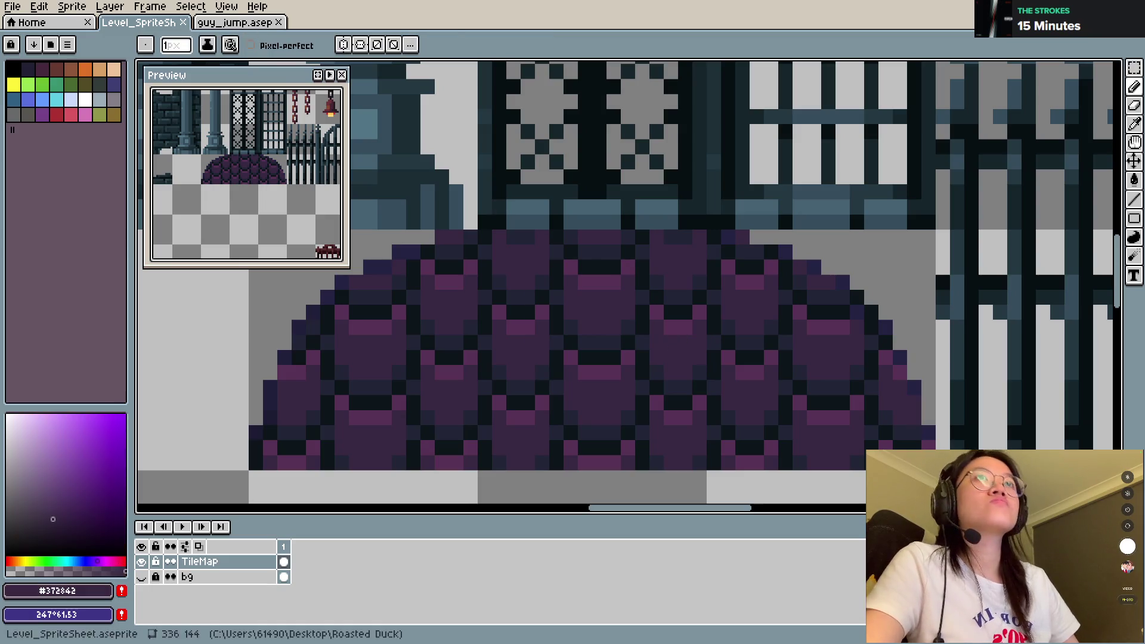
left_click(190, 6)
left_click(229, 84)
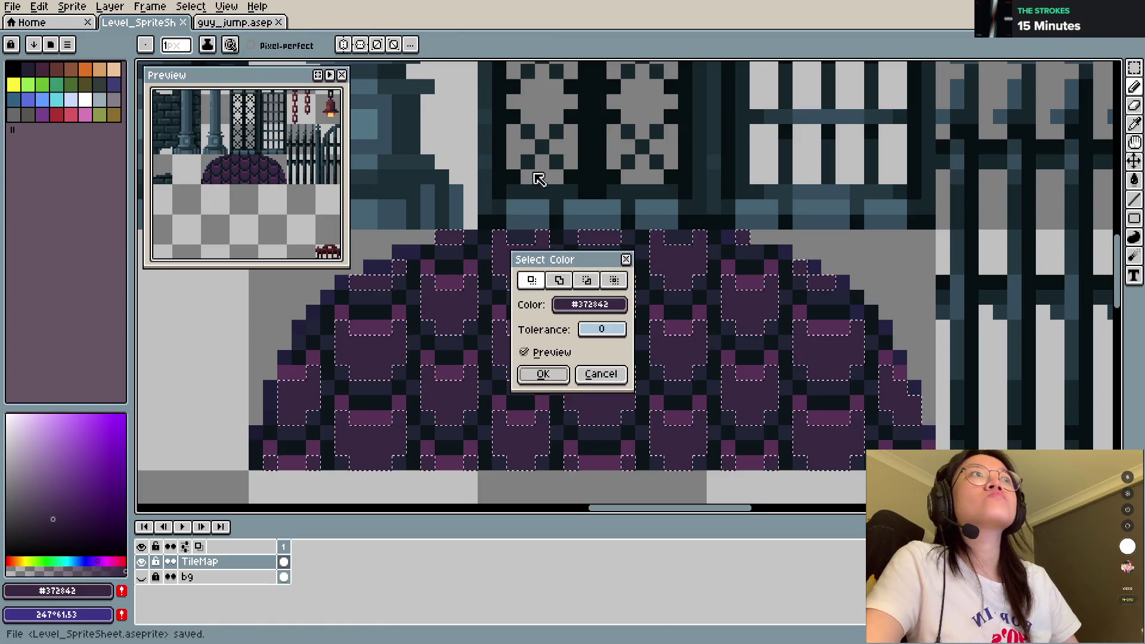
left_click(564, 375)
Step: Brighten the selected dome tiles with Hue/Saturation at H 3, S 20, V 22
left_click(59, 510)
left_click_drag(64, 504, 60, 497)
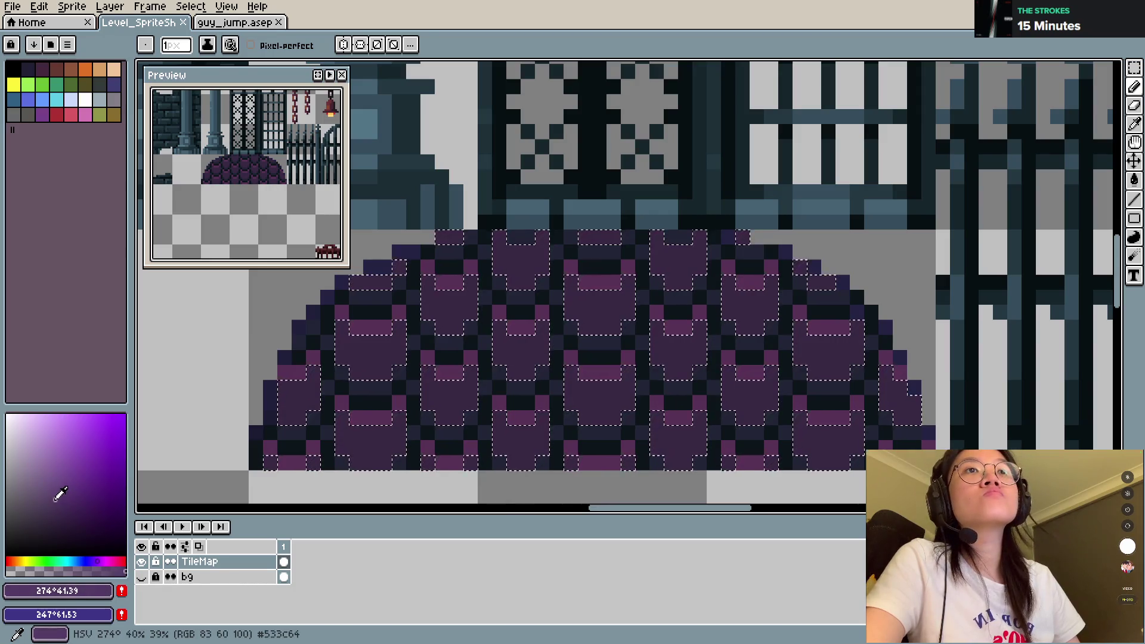
key("ctrl+u")
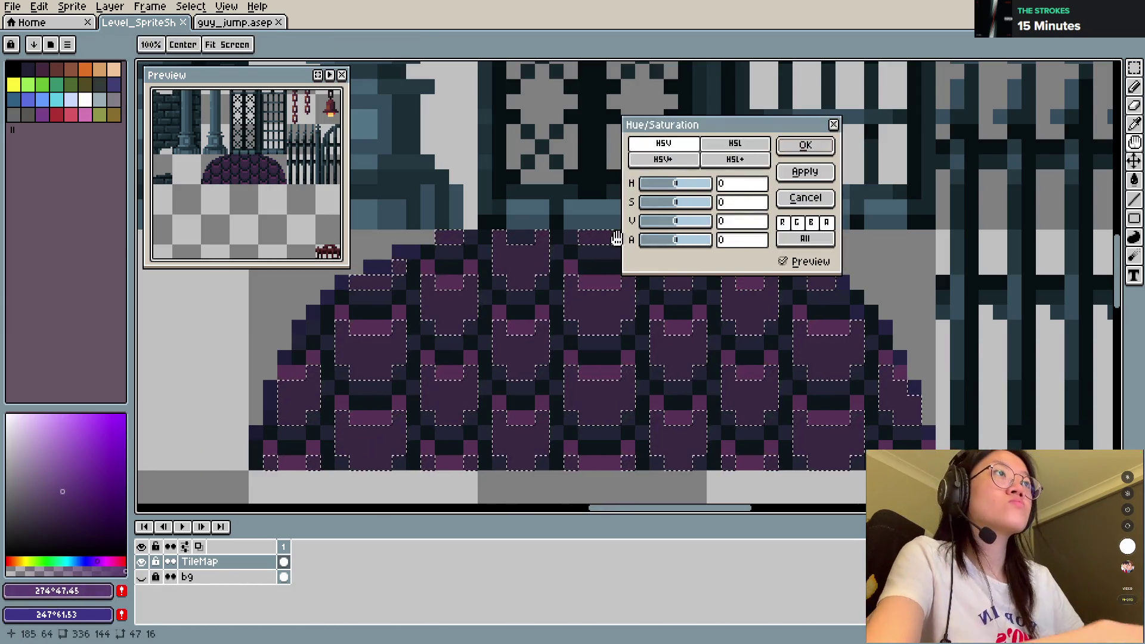
left_click_drag(676, 184, 689, 228)
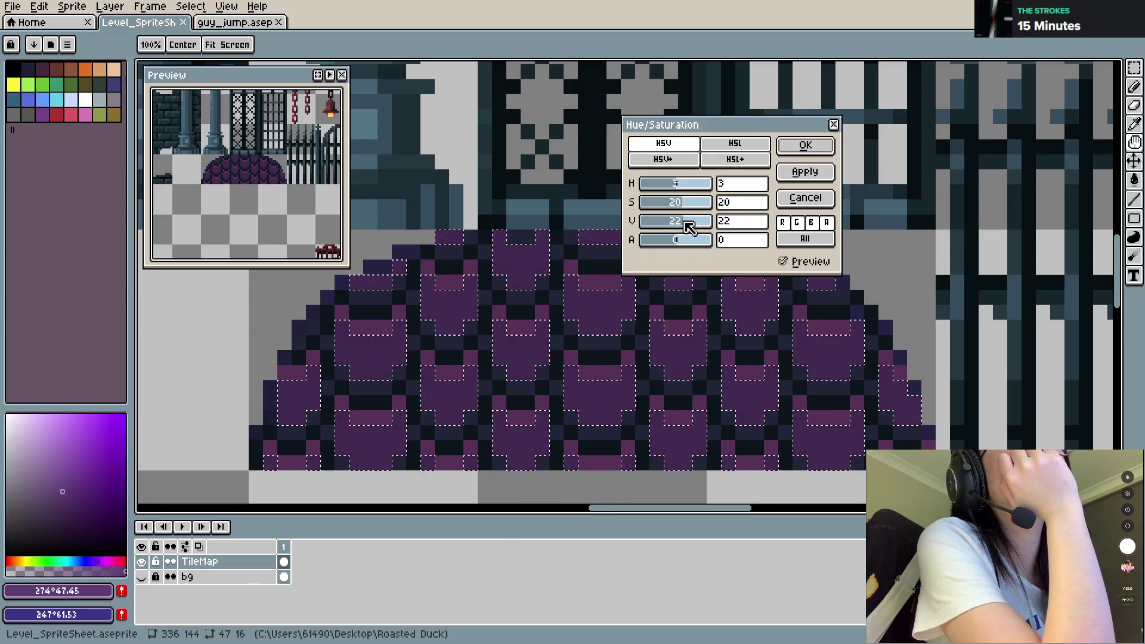
left_click(813, 146)
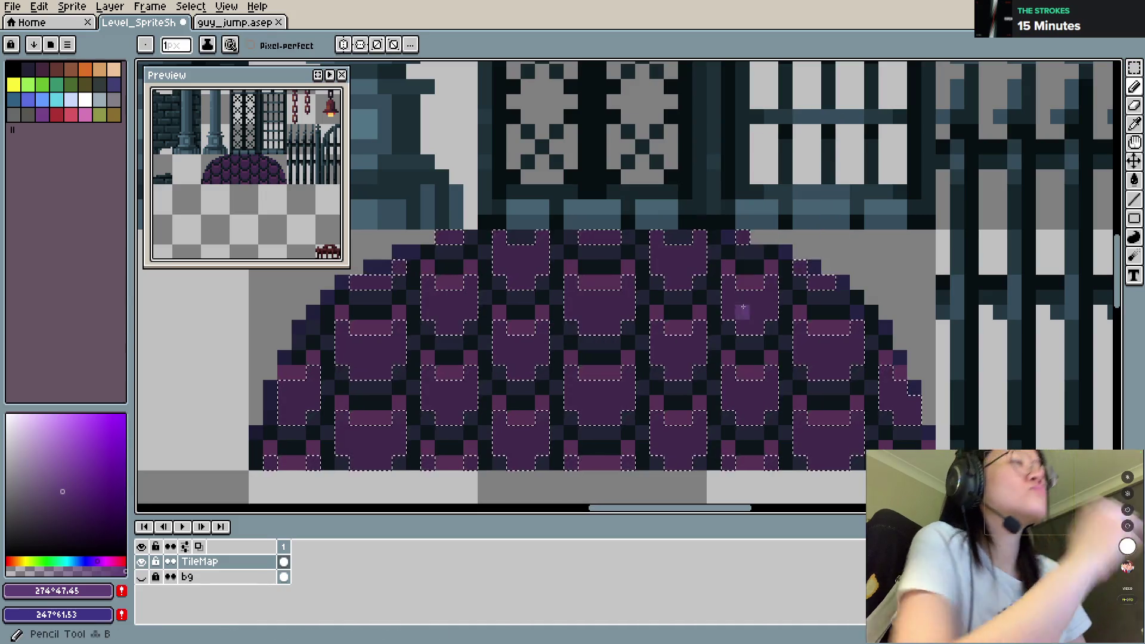
Step: Deselect and save Level_SpriteSheet.aseprite
key("m")
key("ctrl+d")
key("ctrl+s")
scroll(689, 330, "down", 3)
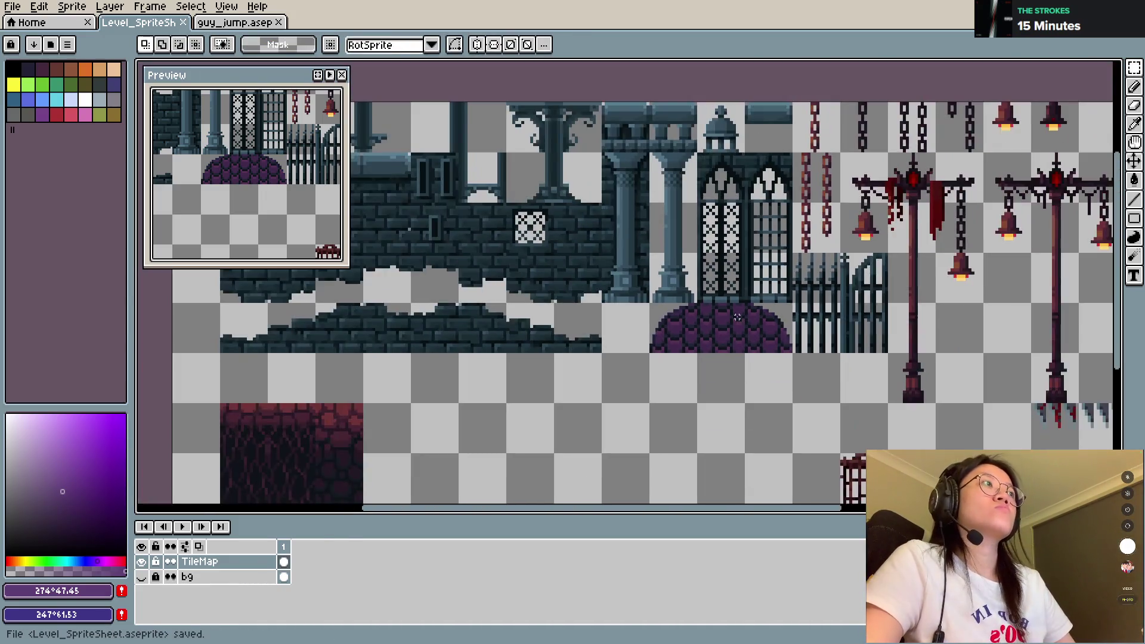
Step: Save and export the sheet as Level_SpriteSheet.png, re-exporting it once more
scroll(689, 329, "up", 3)
key("ctrl+s")
key("ctrl+s")
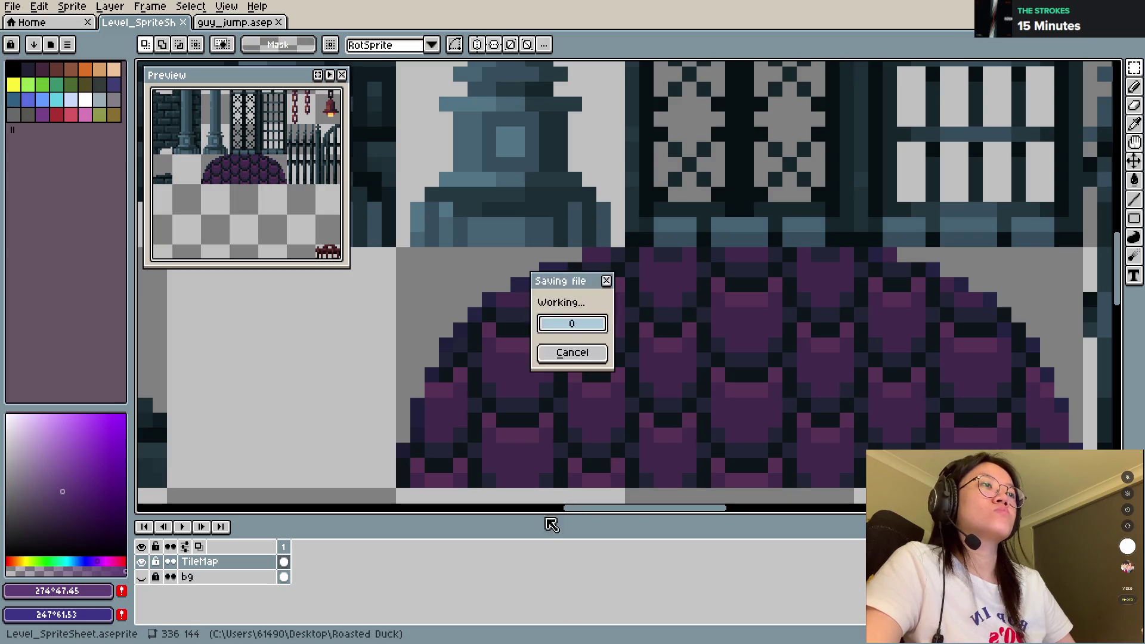
key("ctrl+shift+e")
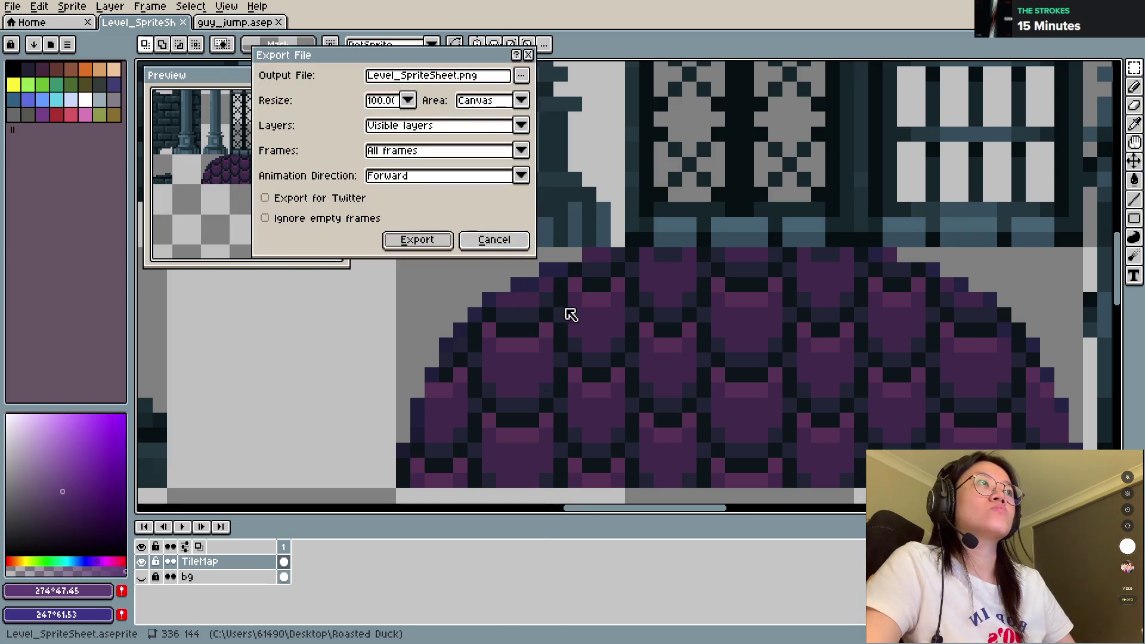
left_click(436, 238)
key("ctrl+shift+e")
left_click(441, 239)
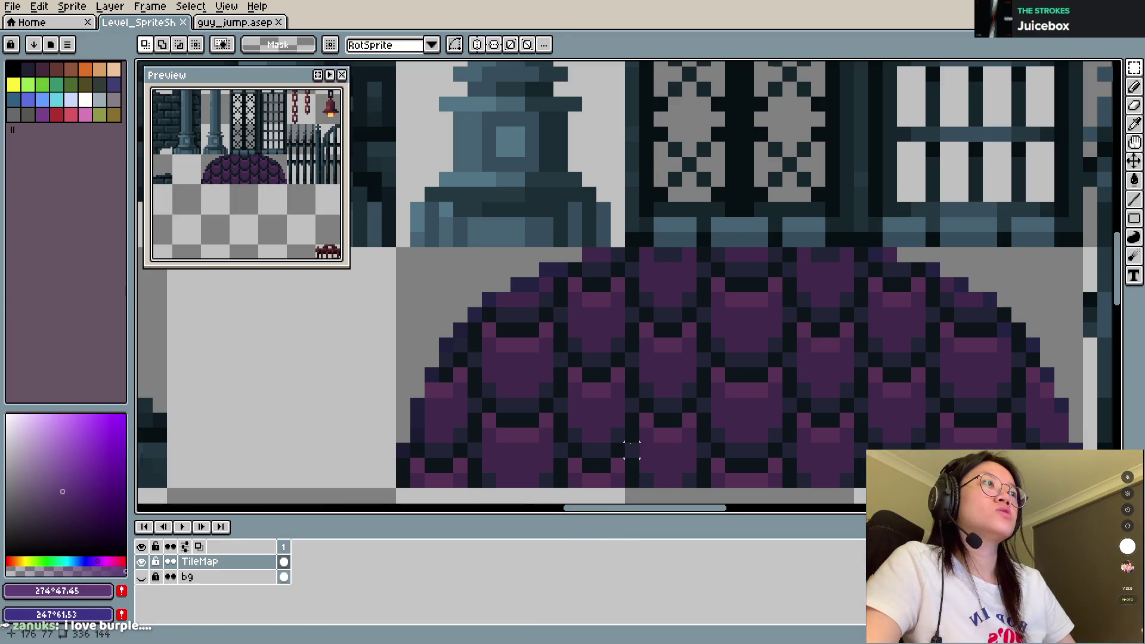
Step: Switch to GDevelop, save the project, and return to the sprite sheet in Aseprite
scroll(493, 348, "down", 6)
scroll(679, 399, "up", 4)
scroll(679, 398, "up", 2)
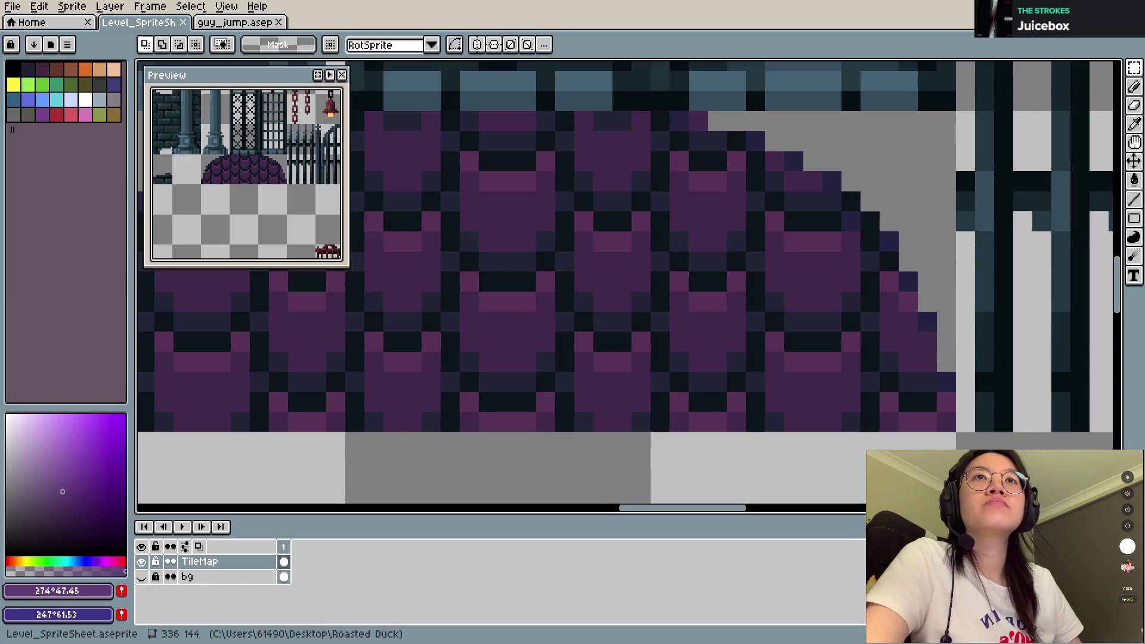
key("alt+Tab")
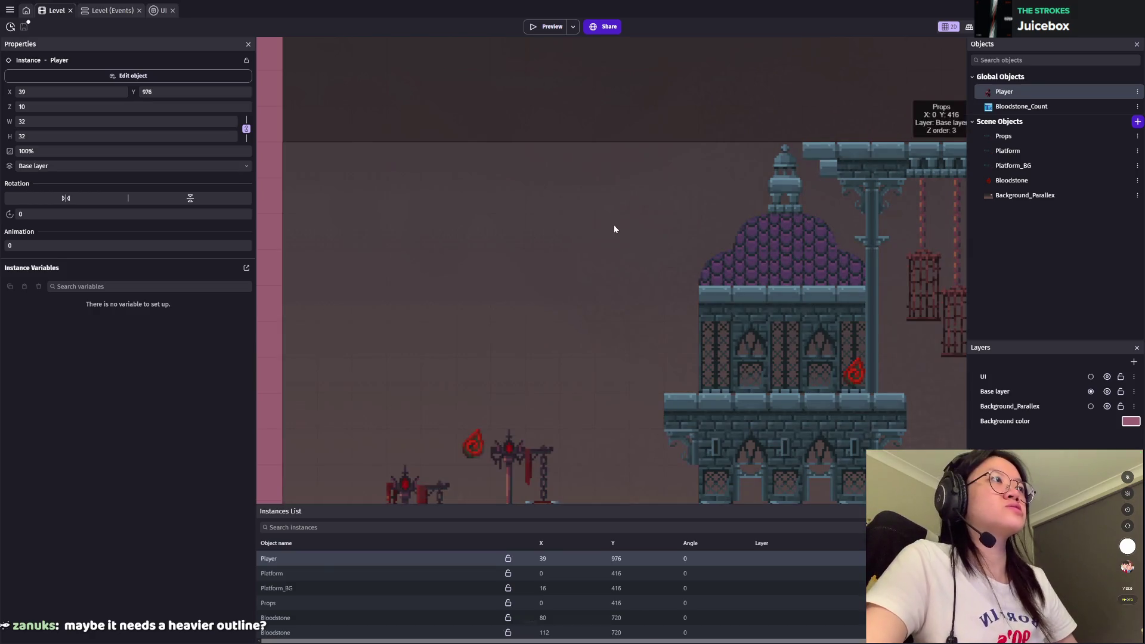
key("ctrl+s")
key("alt+Tab")
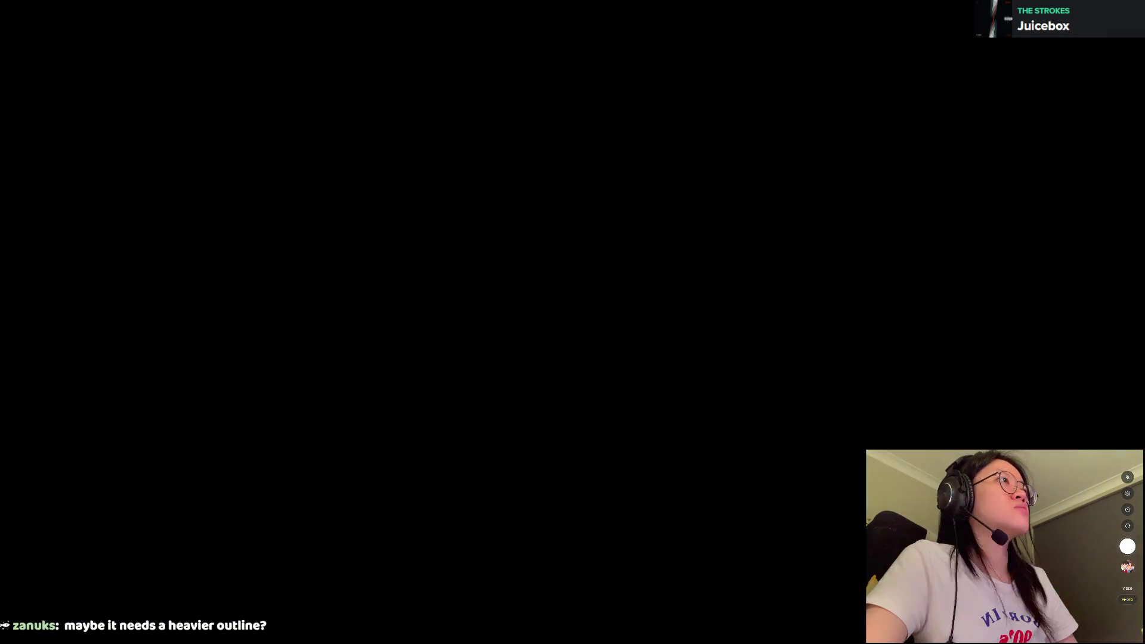
scroll(720, 317, "down", 3)
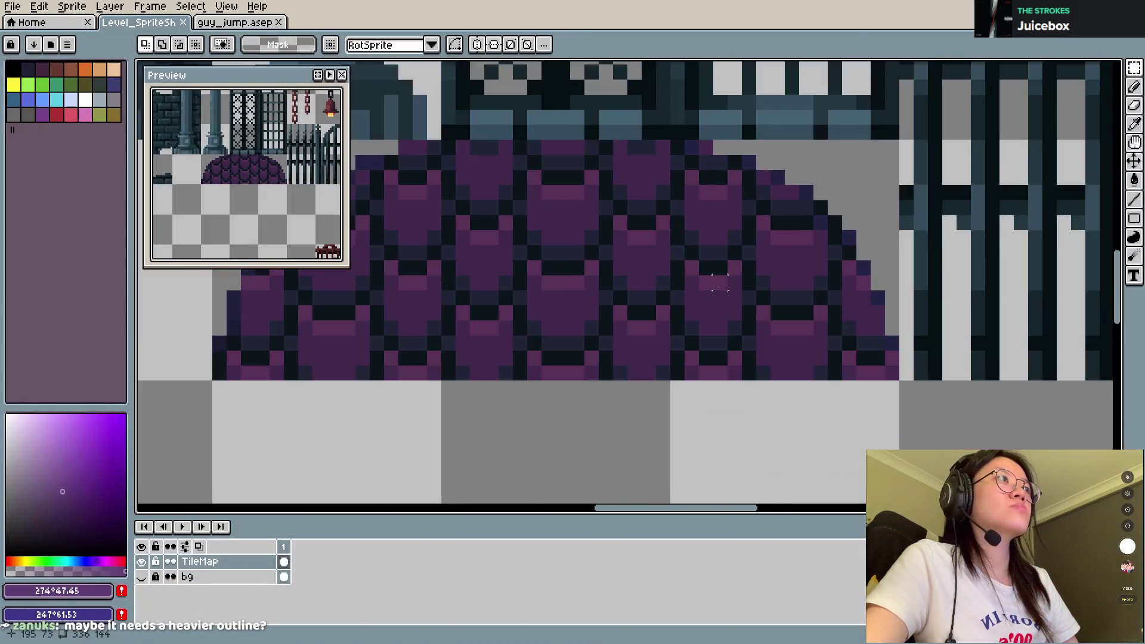
Step: Sample a dark dome outline colour and select all its pixels with Color Range
scroll(739, 306, "up", 2)
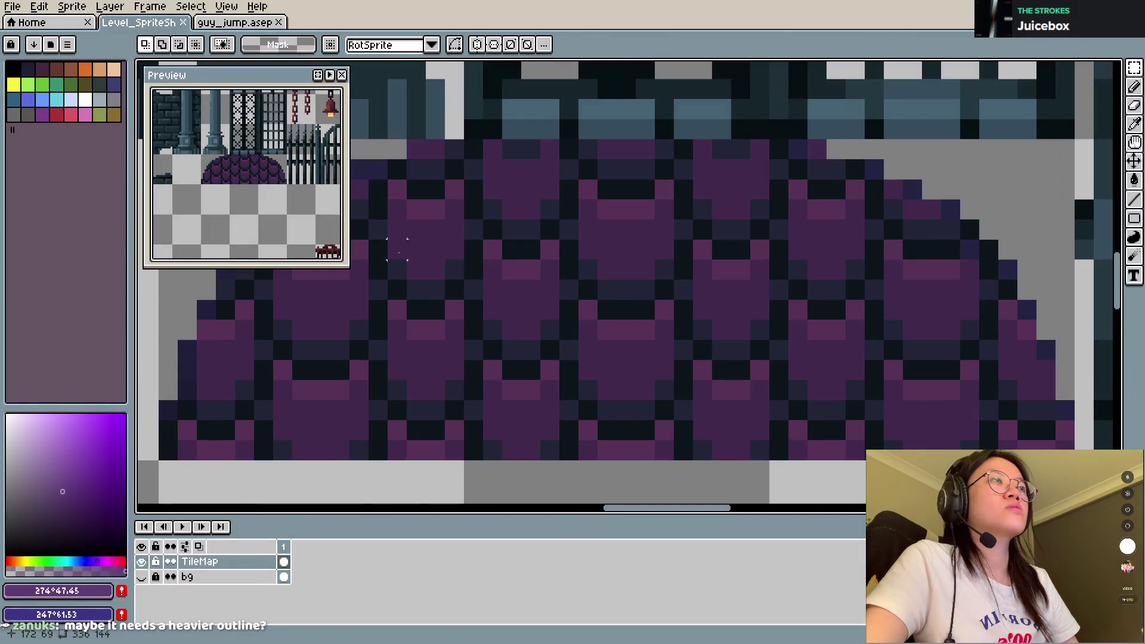
key("i")
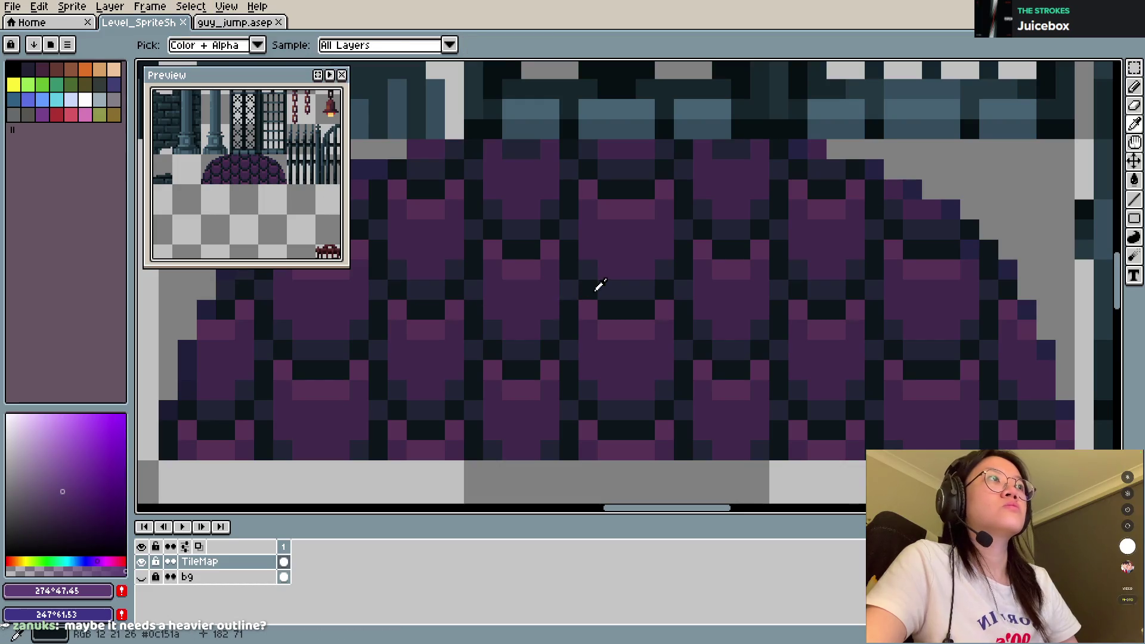
left_click(607, 285)
key("m")
left_click(190, 6)
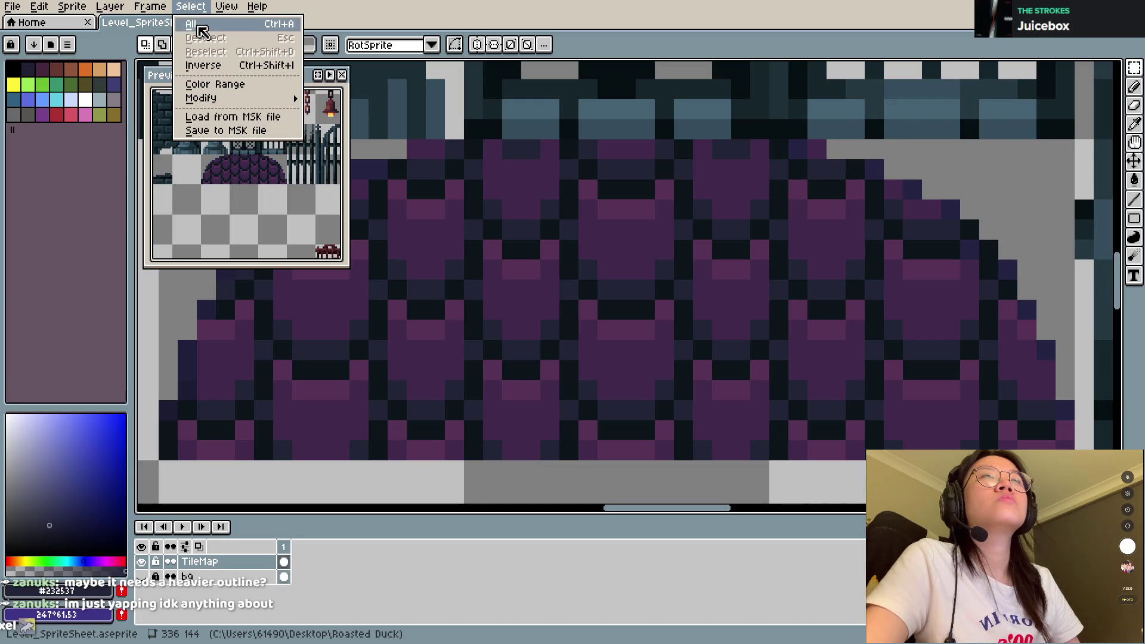
left_click(209, 84)
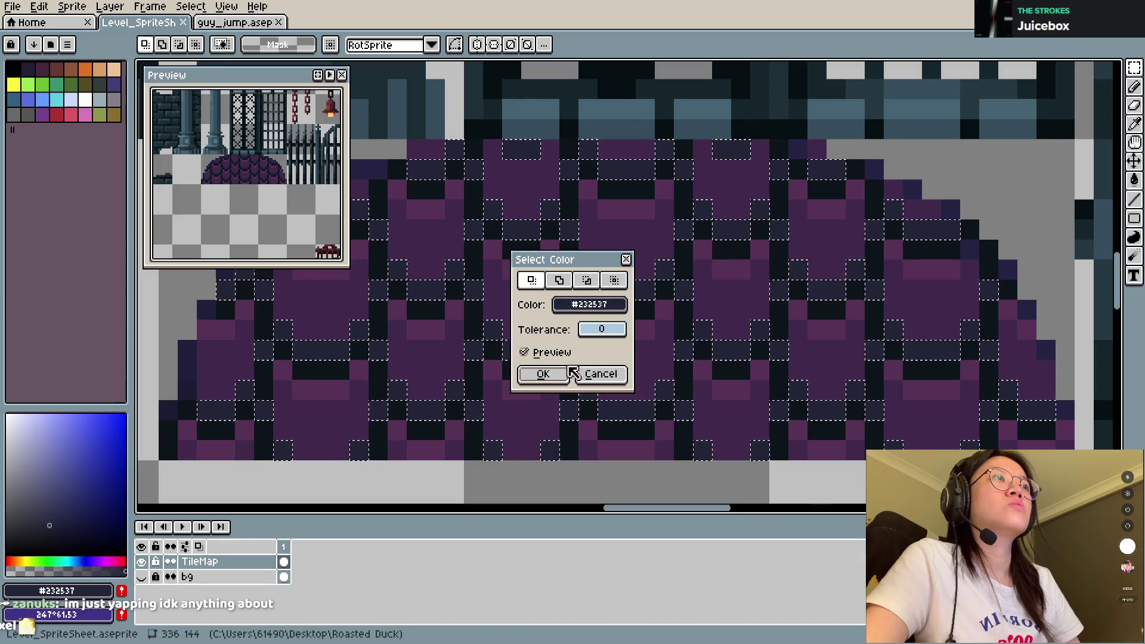
left_click(568, 373)
Step: Shift the hue of the selected outline pixels with Hue/Saturation and save the sprite sheet
scroll(641, 295, "down", 4)
scroll(641, 296, "up", 3)
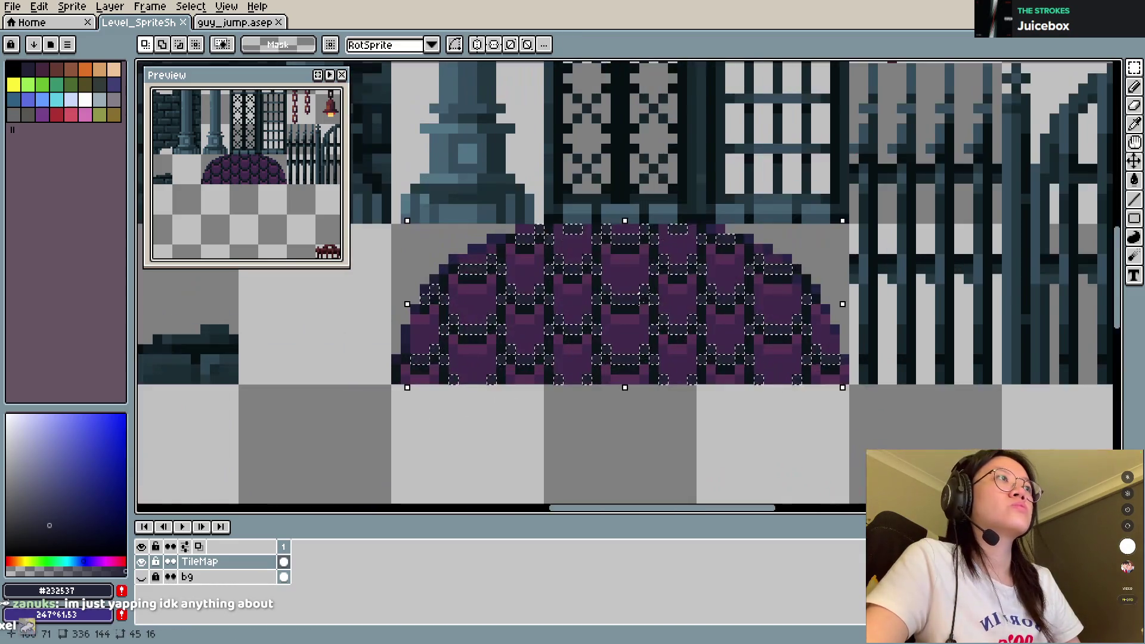
scroll(641, 294, "up", 3)
scroll(641, 294, "down", 1)
key("ctrl+u")
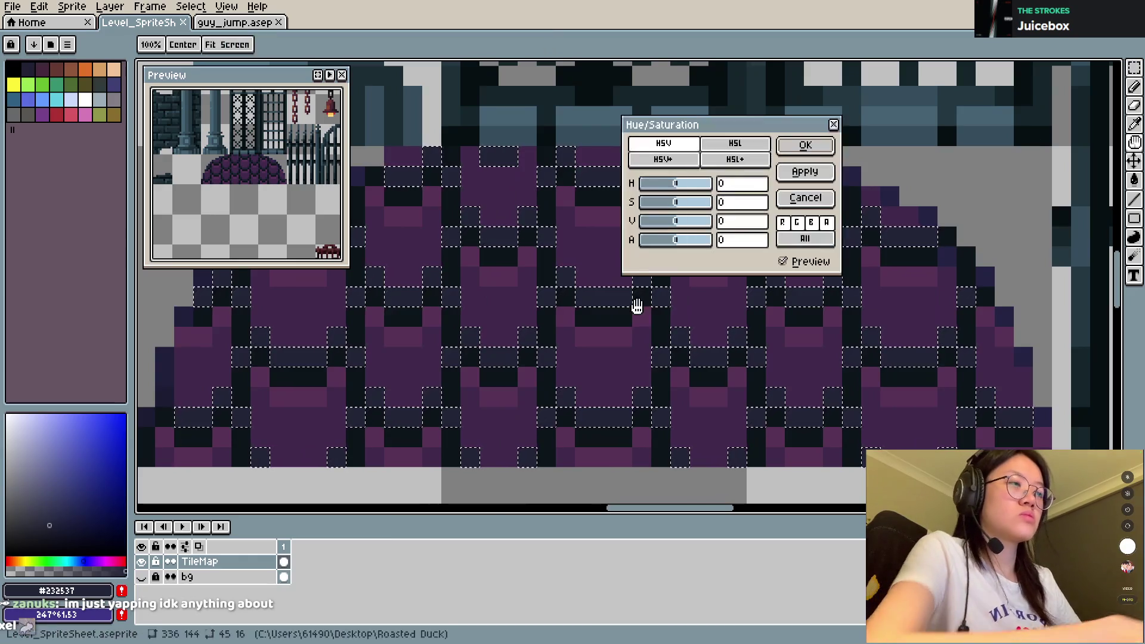
left_click_drag(689, 184, 684, 227)
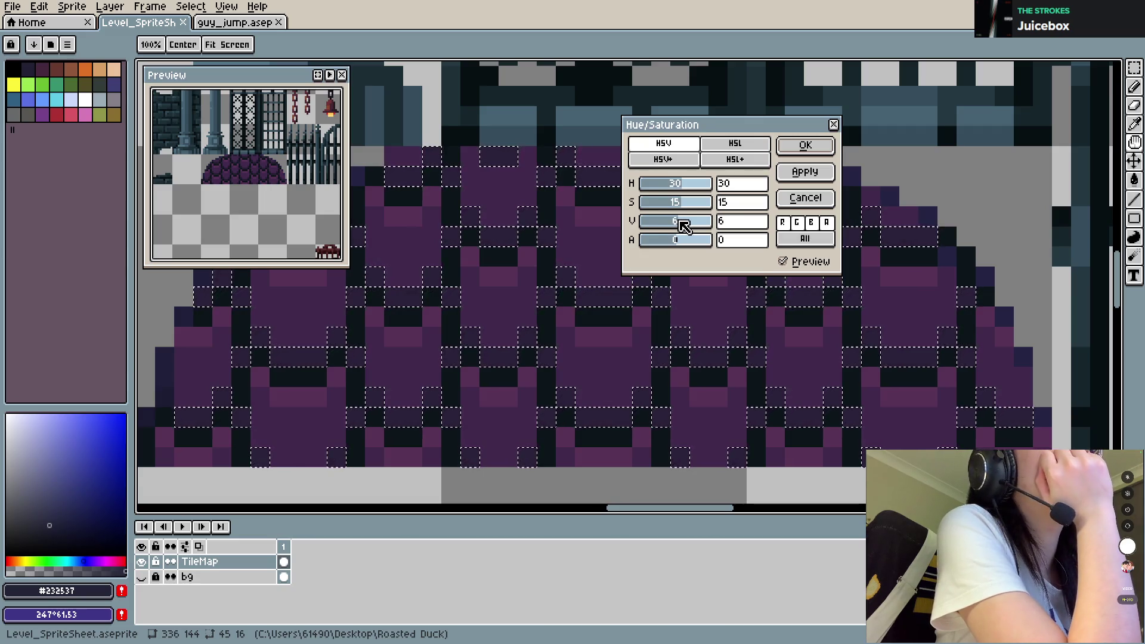
left_click(803, 146)
key("ctrl+s")
Step: Sample the darkest dome outline colour and select all its pixels with Color Range
left_click(600, 312, "alt")
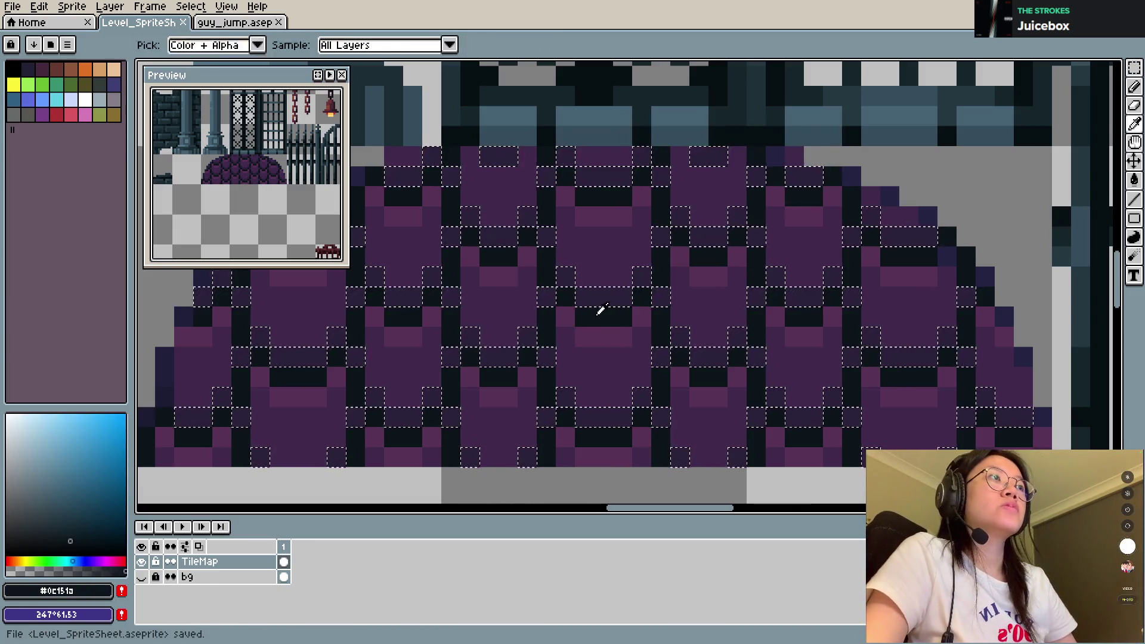
left_click(191, 6)
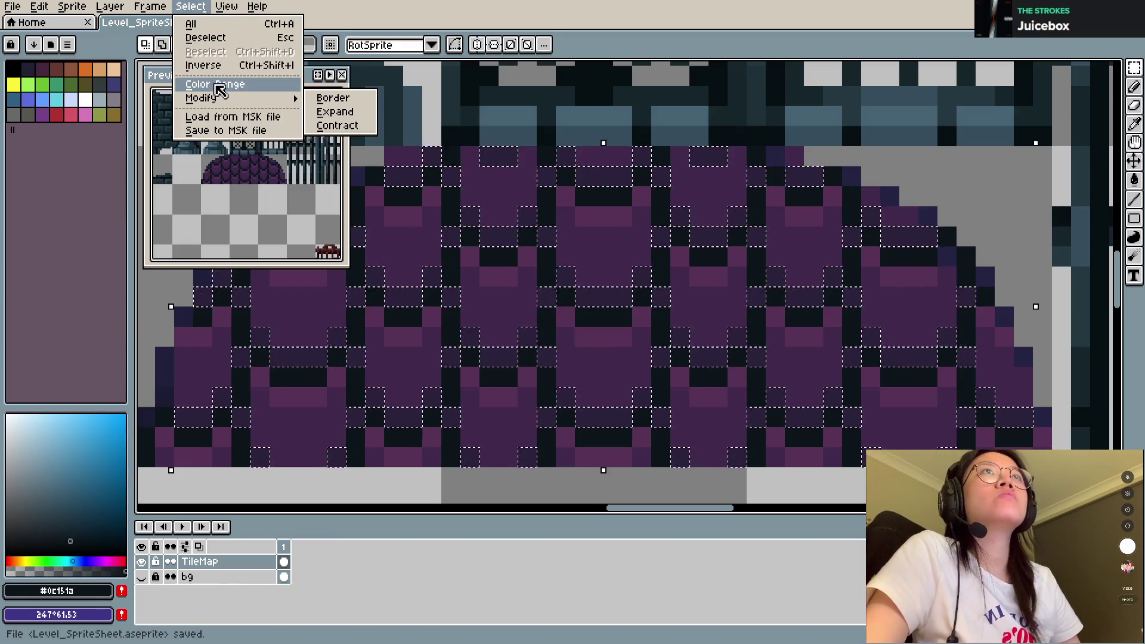
left_click(215, 84)
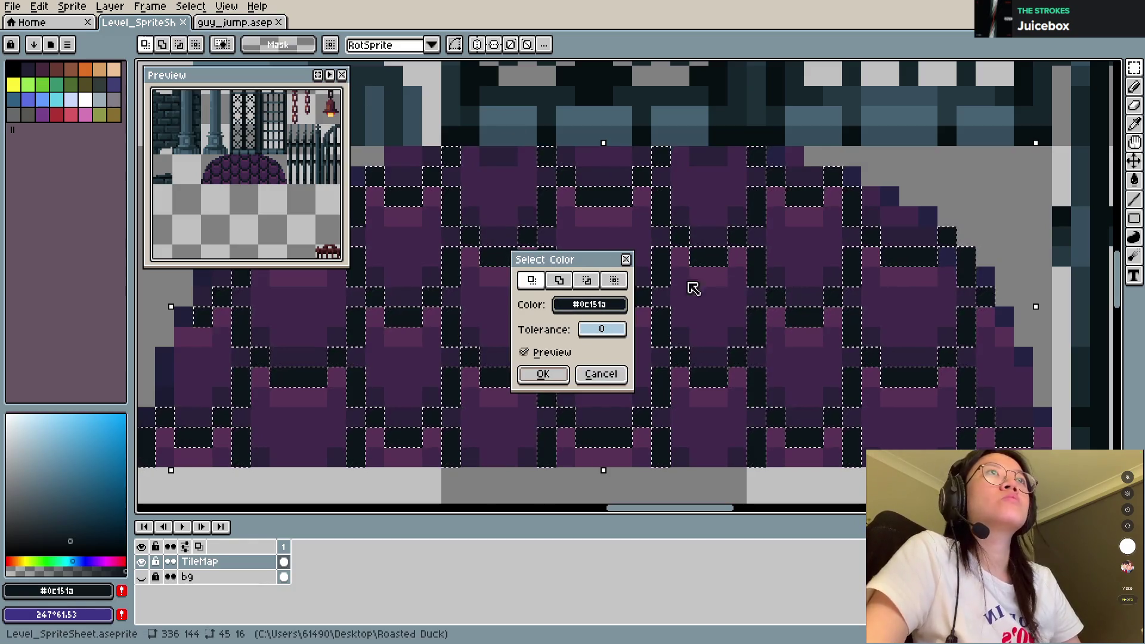
left_click(542, 375)
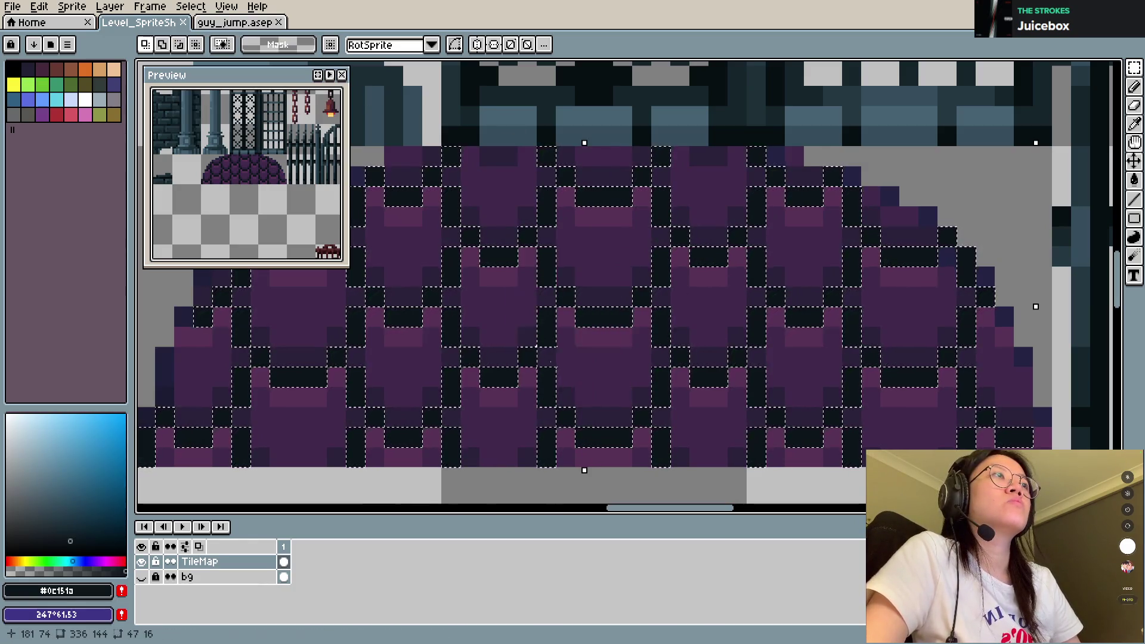
scroll(662, 319, "down", 5)
scroll(660, 317, "up", 2)
scroll(660, 328, "up", 1)
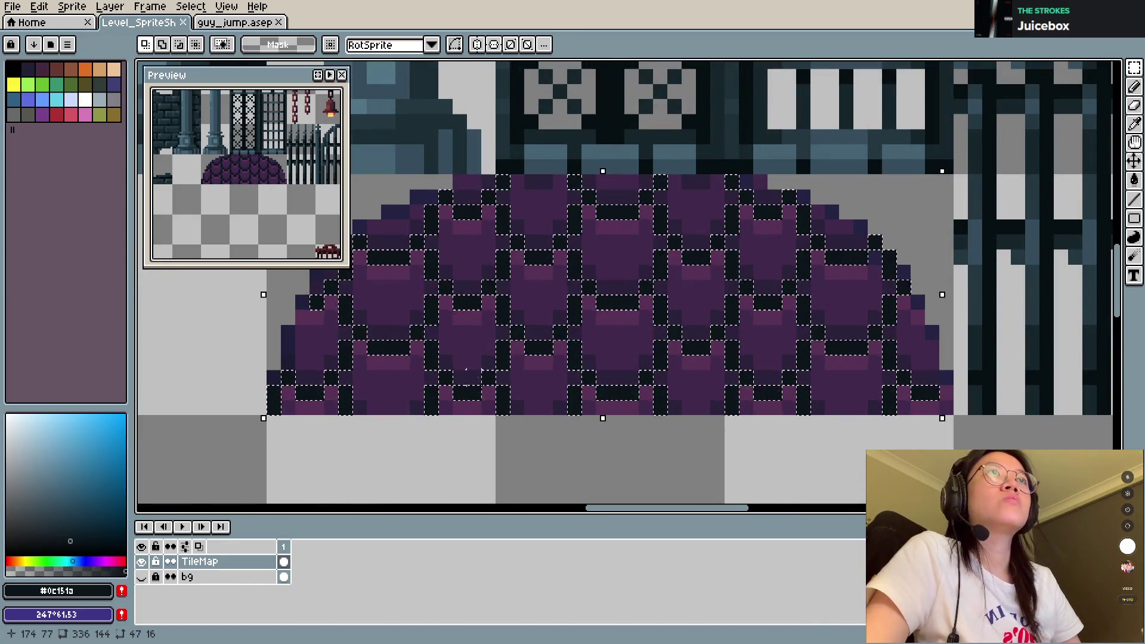
Step: Recolour the selected pixels toward navy with hue 3, saturation 20 and brightness 95
key("ctrl+u")
left_click_drag(689, 186, 690, 187)
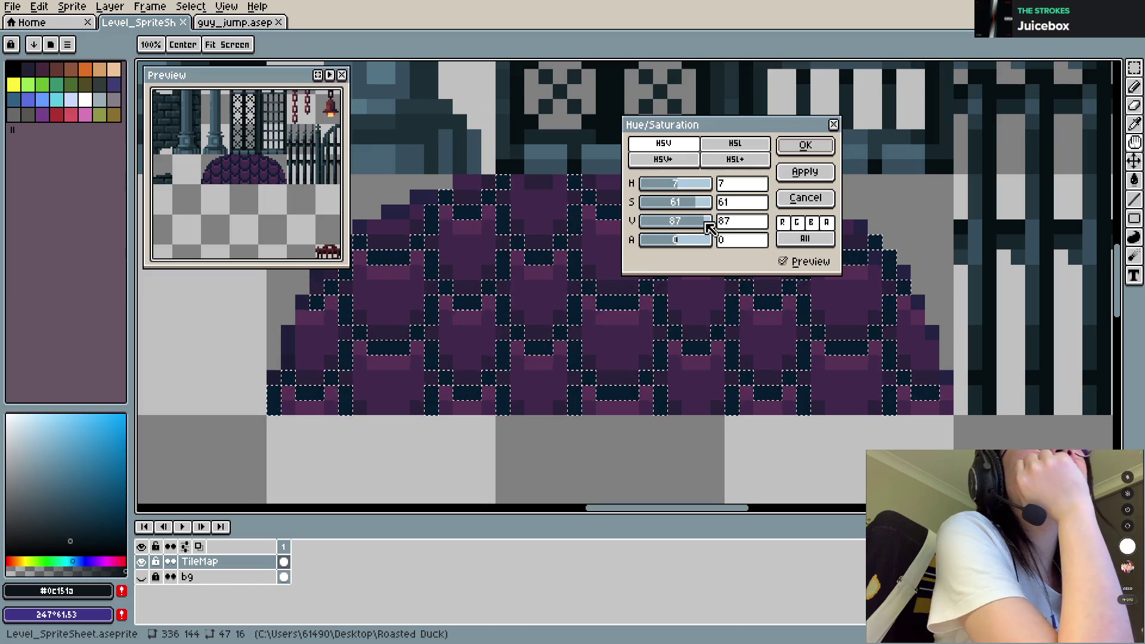
left_click_drag(710, 227, 723, 222)
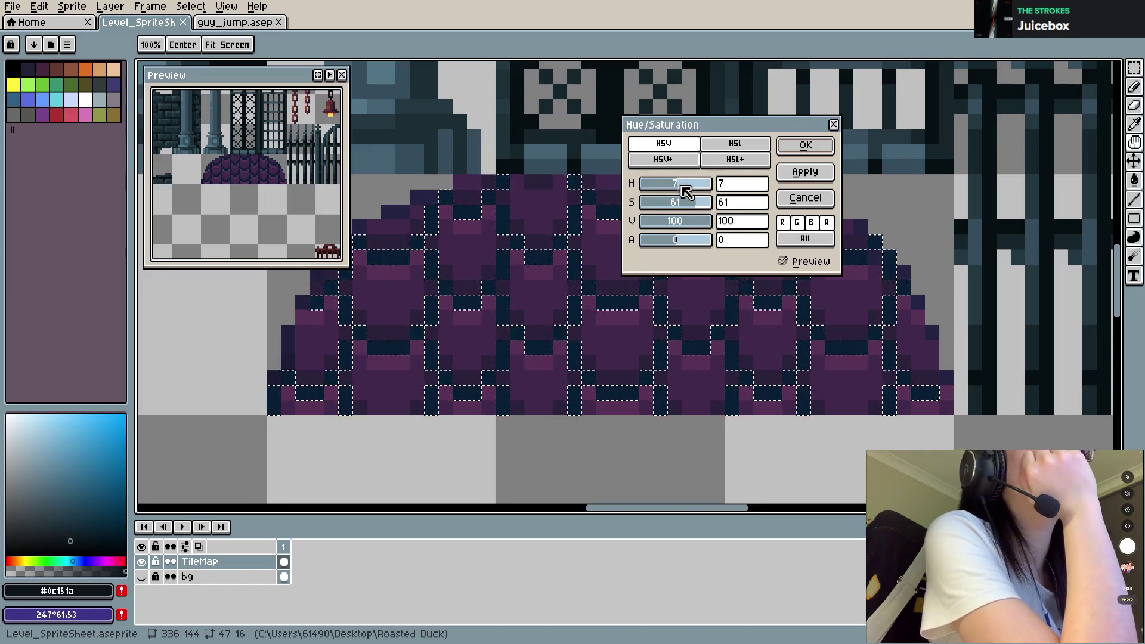
left_click_drag(680, 188, 686, 188)
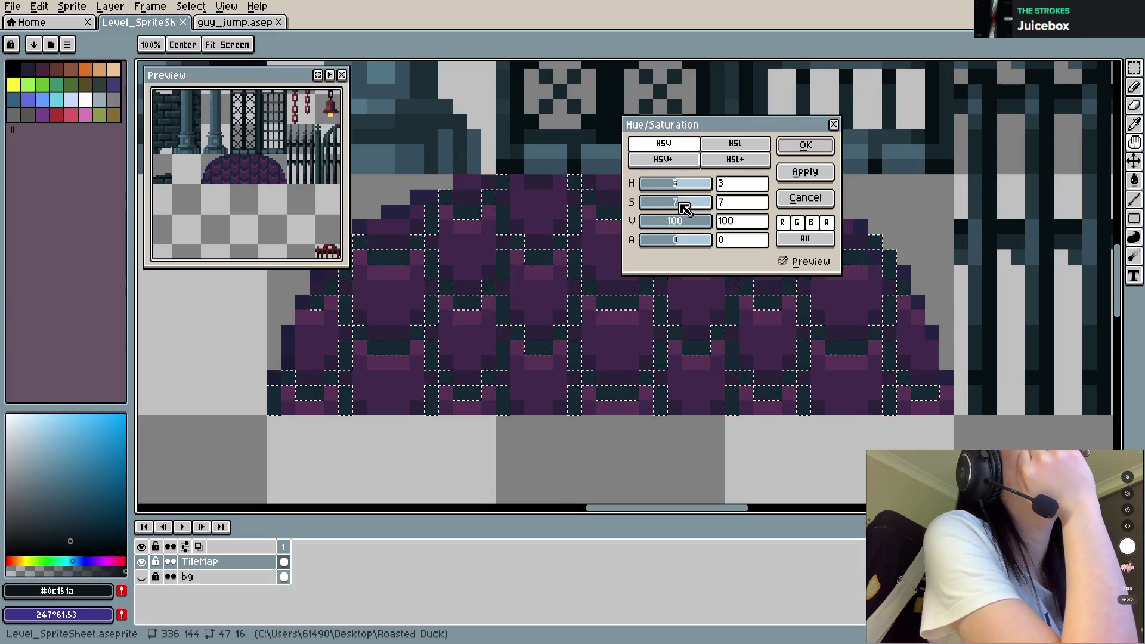
left_click_drag(689, 207, 688, 208)
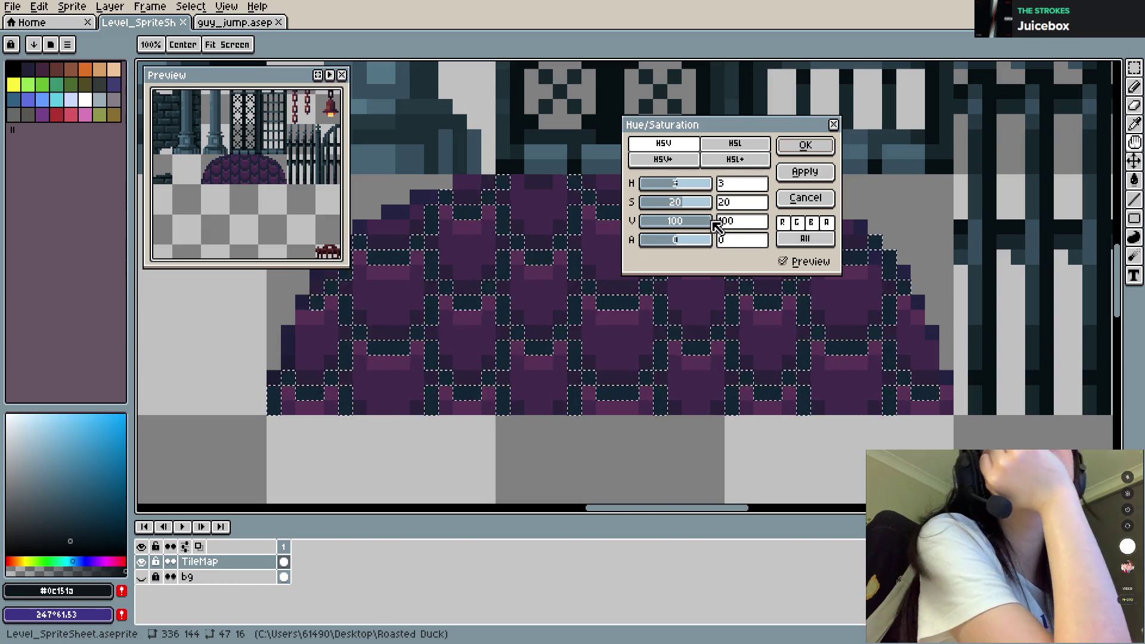
left_click_drag(712, 220, 709, 219)
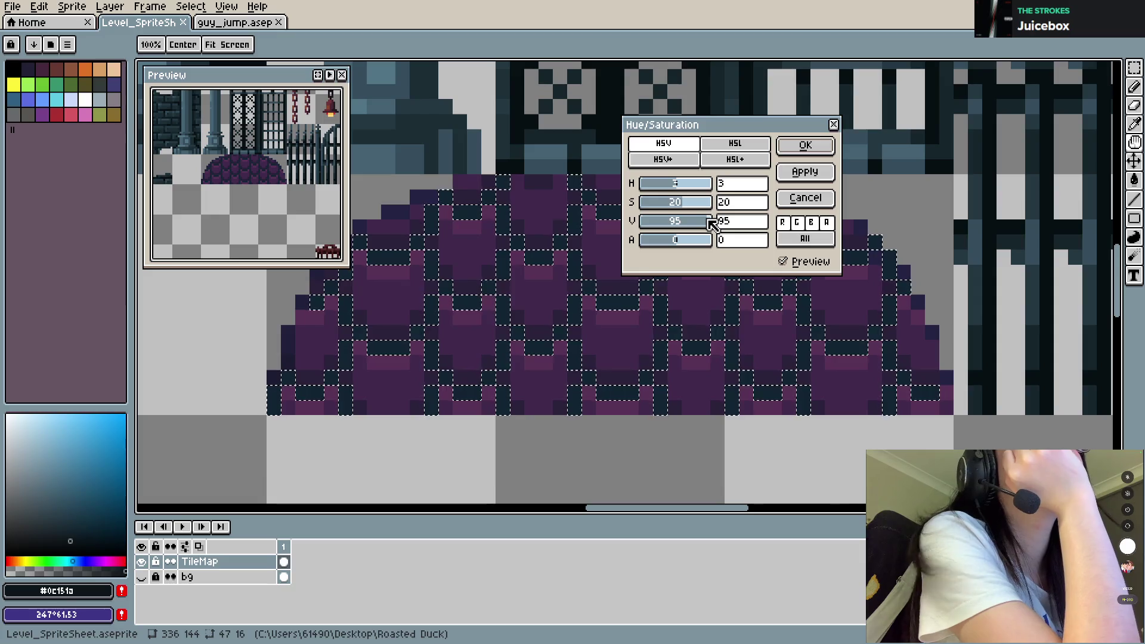
left_click(804, 145)
key("ctrl+d")
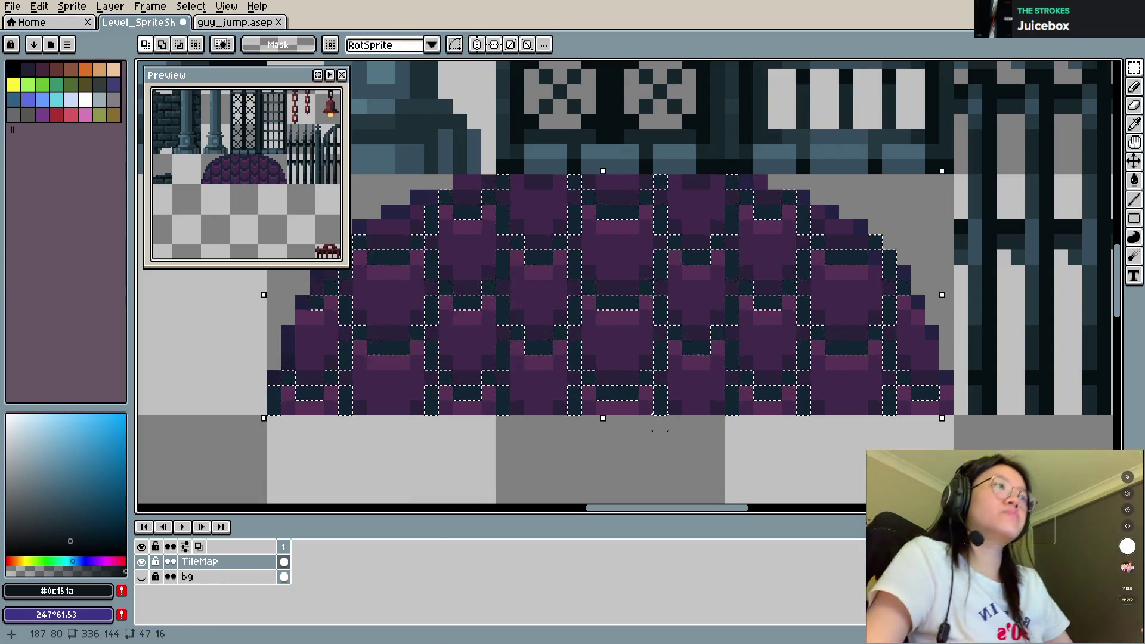
Step: Export the sprite sheet, reselect the navy outline pixels and darken them to value -20
key("ctrl+alt+shift+s")
left_click(420, 234)
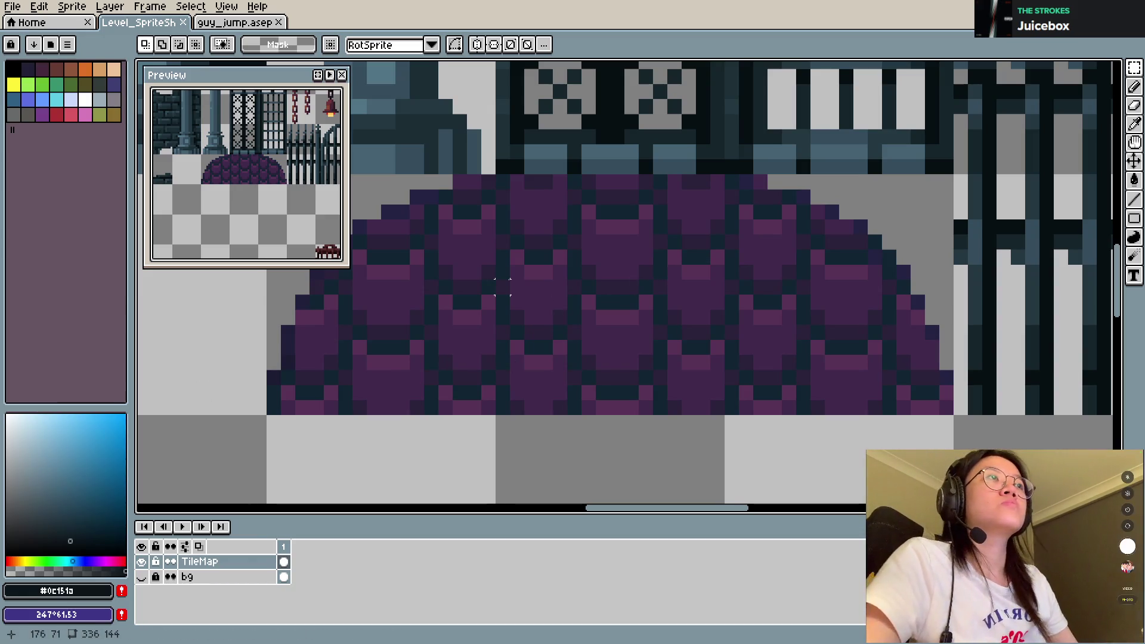
left_click(603, 286)
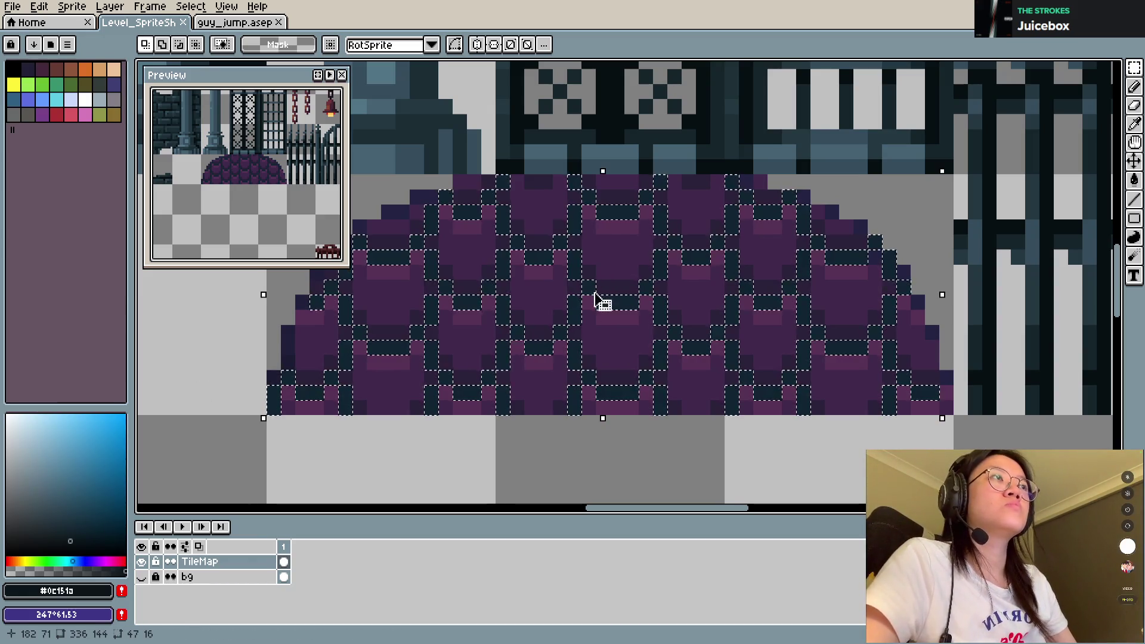
key("ctrl+u")
left_click(670, 222)
left_click_drag(674, 222, 673, 222)
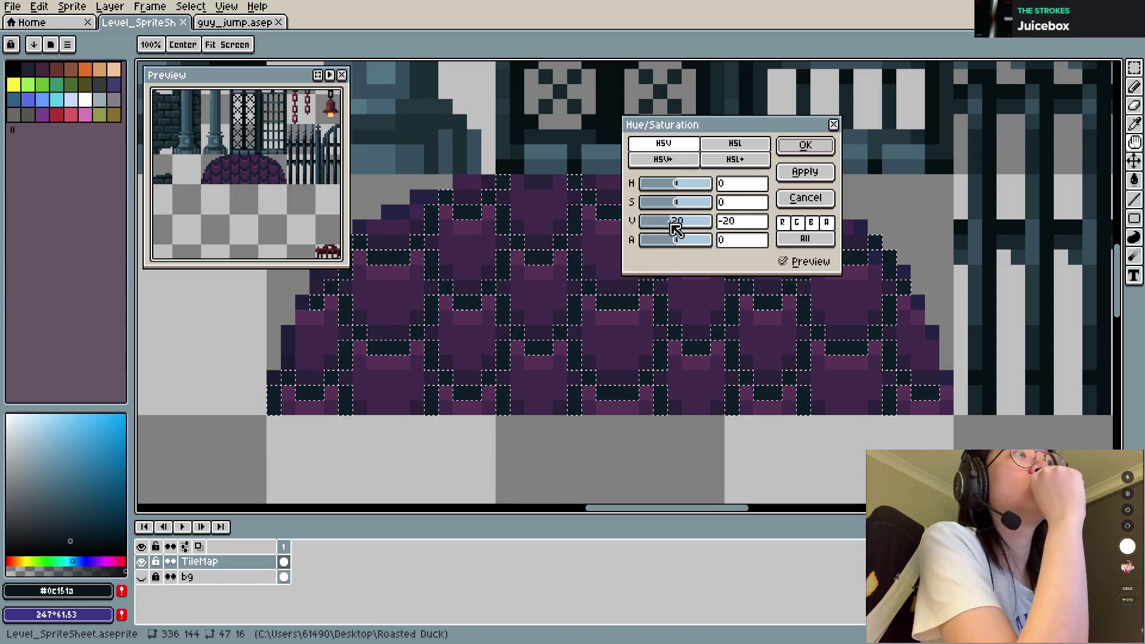
left_click(805, 146)
Step: Export the darkened sprite sheet again, clear the selection and save it
key("ctrl+alt+shift+s")
left_click(459, 243)
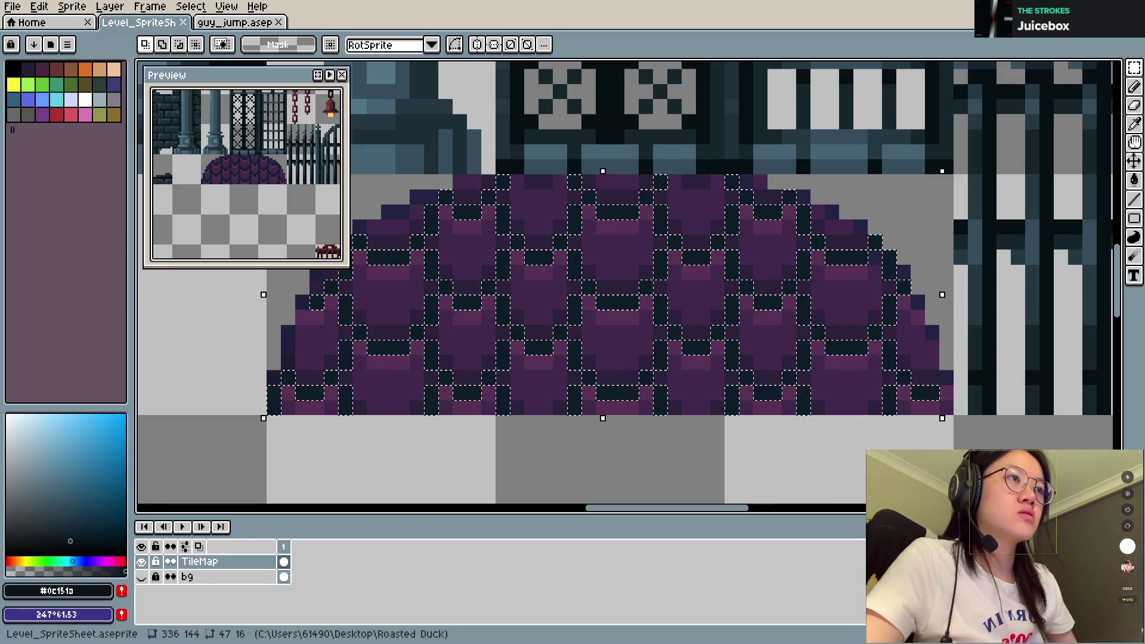
left_click(502, 452)
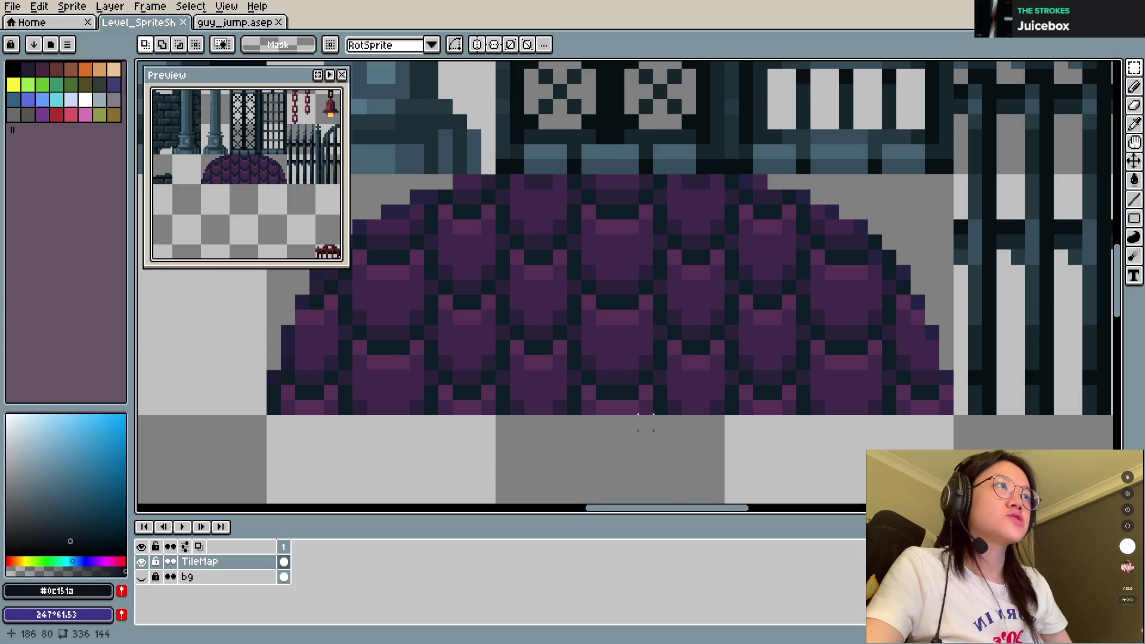
scroll(645, 423, "down", 5)
key("ctrl+s")
Step: Bring the GDevelop level into view at the domed tower and select the Platform instance
key("alt+Tab")
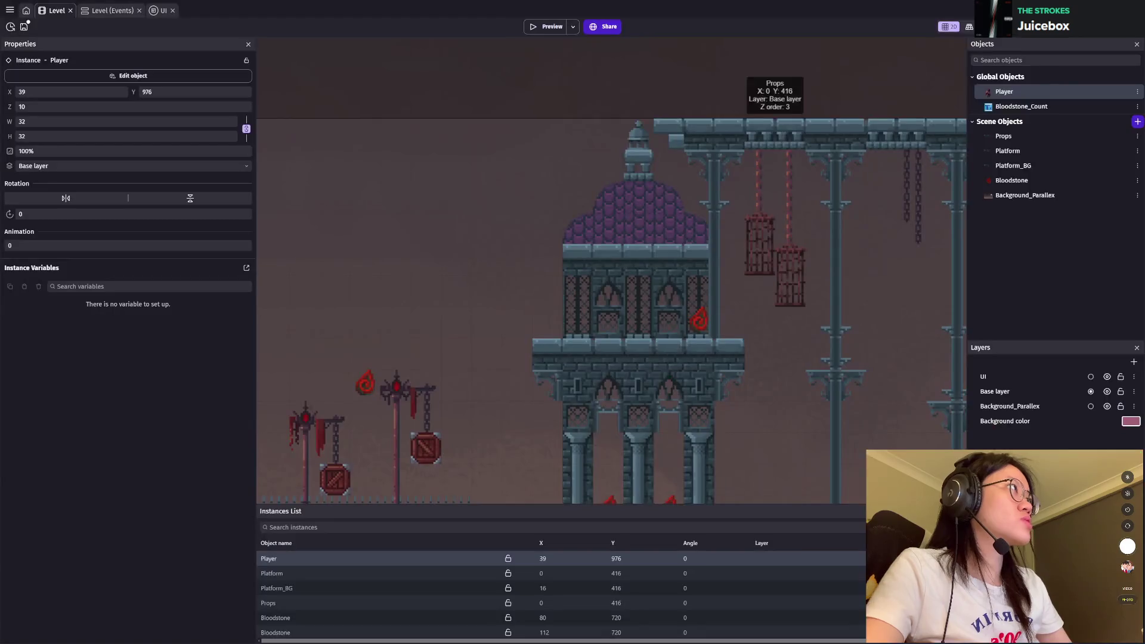
scroll(835, 330, "down", 1)
scroll(620, 290, "down", 5)
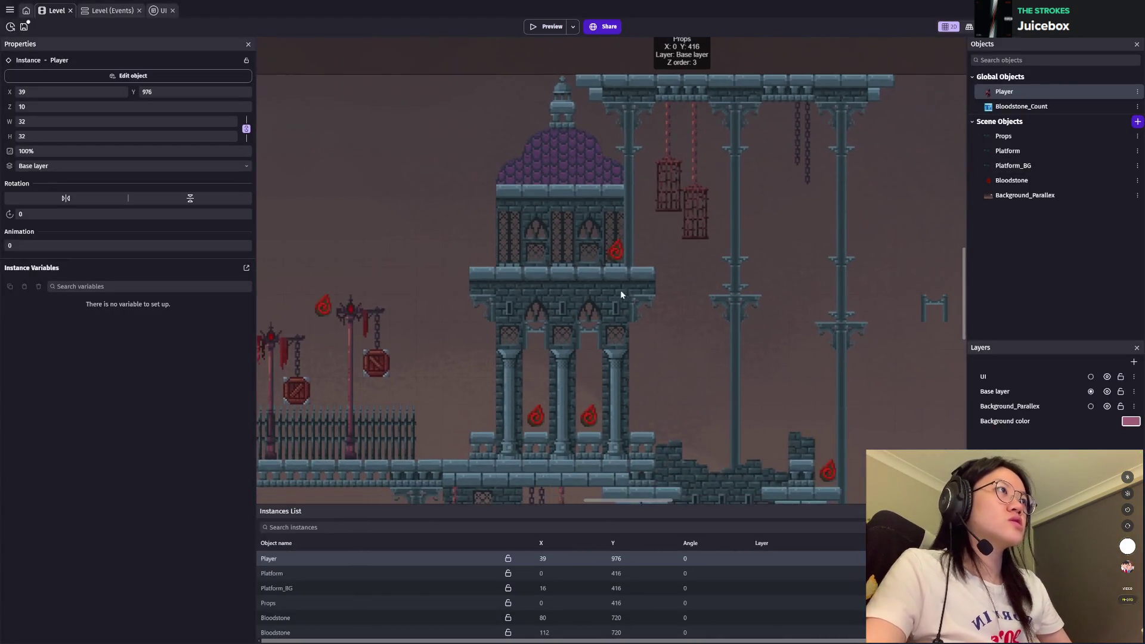
left_click_drag(645, 351, 645, 383)
scroll(645, 383, "up", 2)
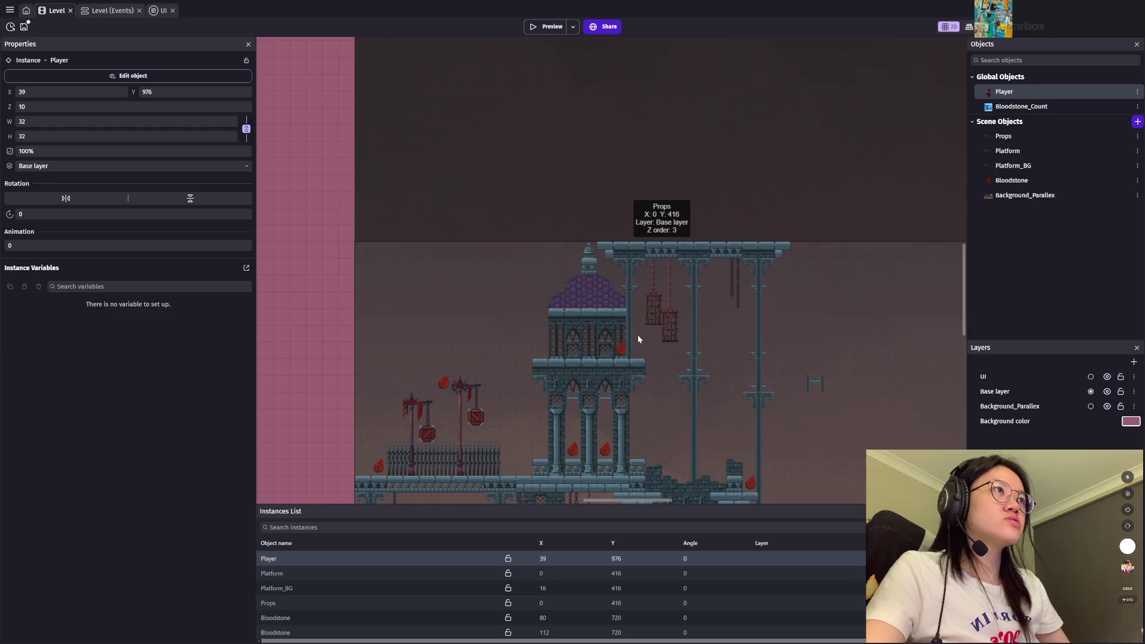
scroll(632, 395, "up", 3)
scroll(594, 409, "up", 1)
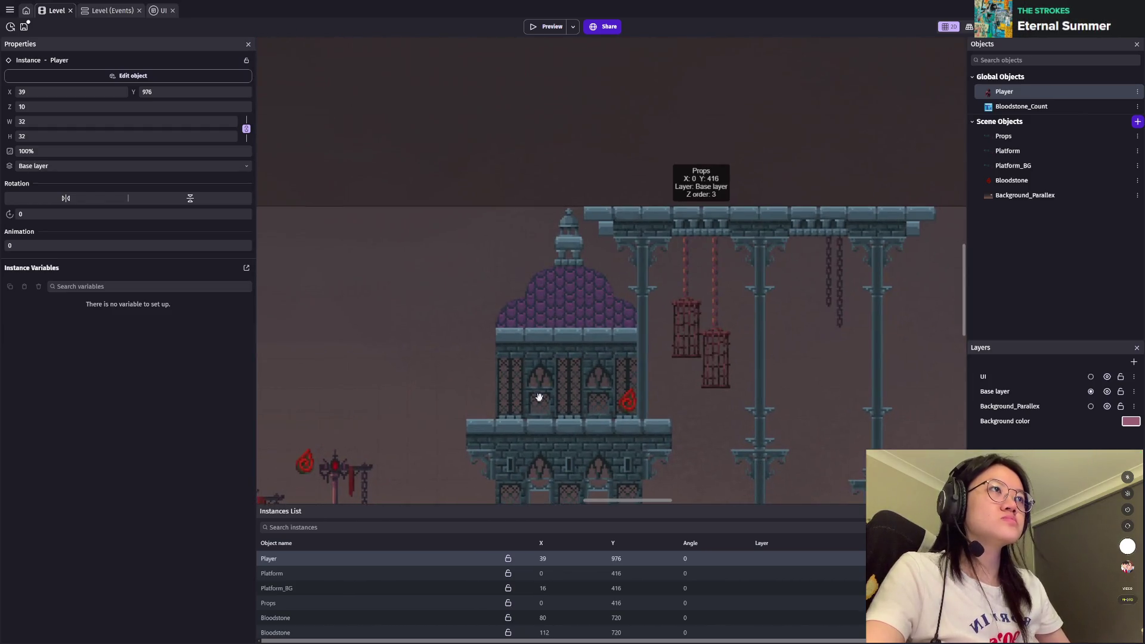
scroll(564, 337, "up", 2)
scroll(564, 341, "up", 2)
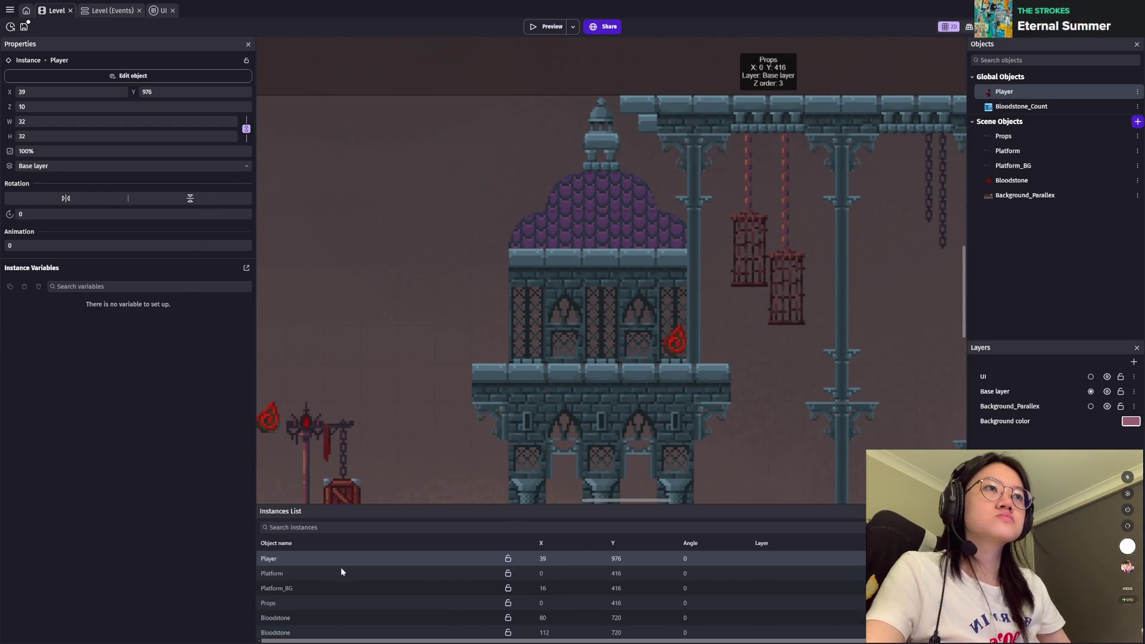
left_click(277, 574)
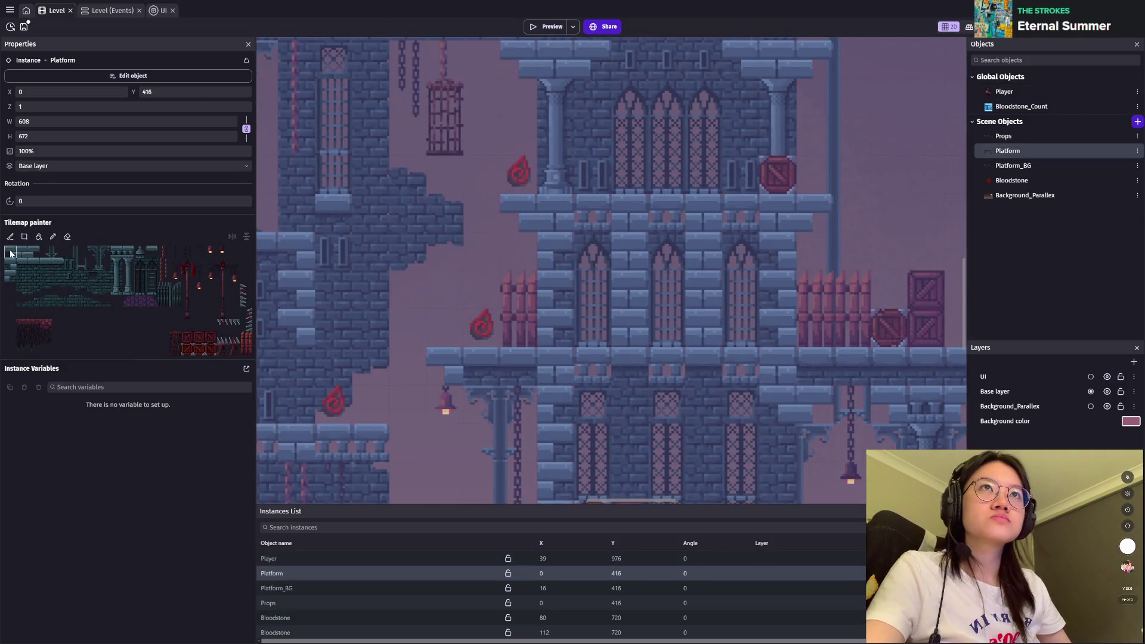
Step: Pick two adjacent tiles from the tileset in the Tilemap painter
left_click(12, 274)
scroll(568, 222, "down", 2)
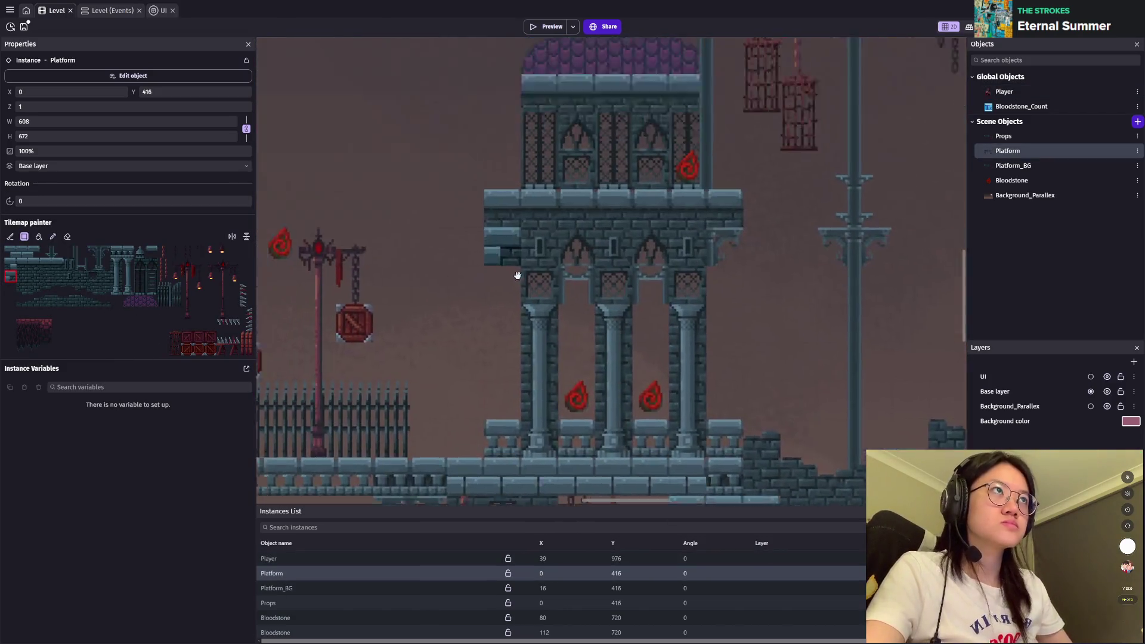
scroll(568, 223, "up", 1)
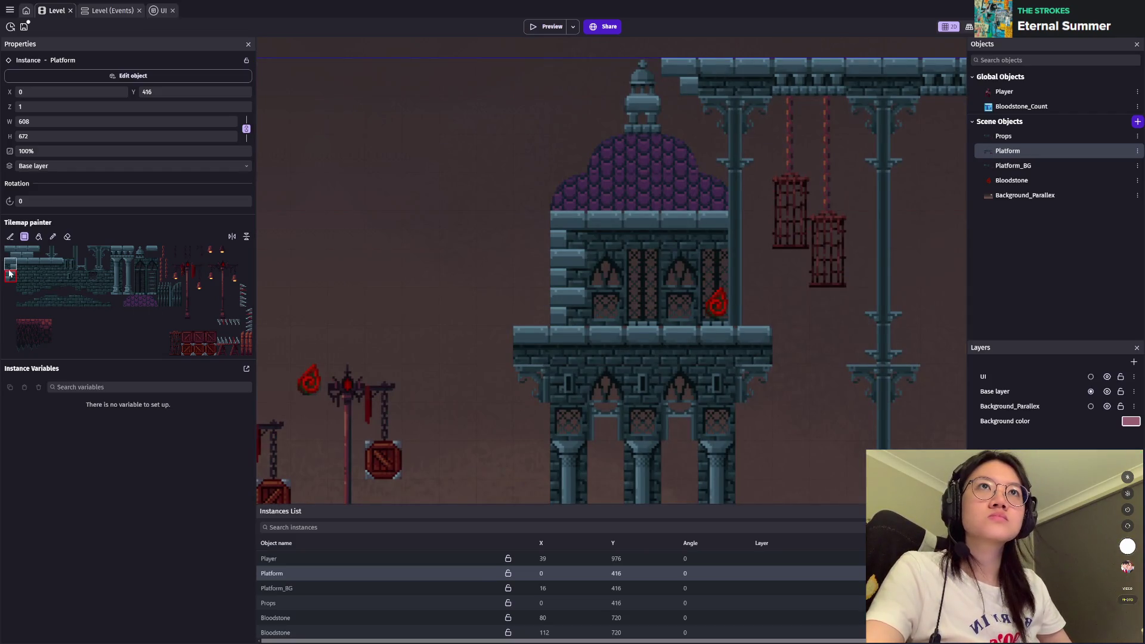
left_click(10, 264)
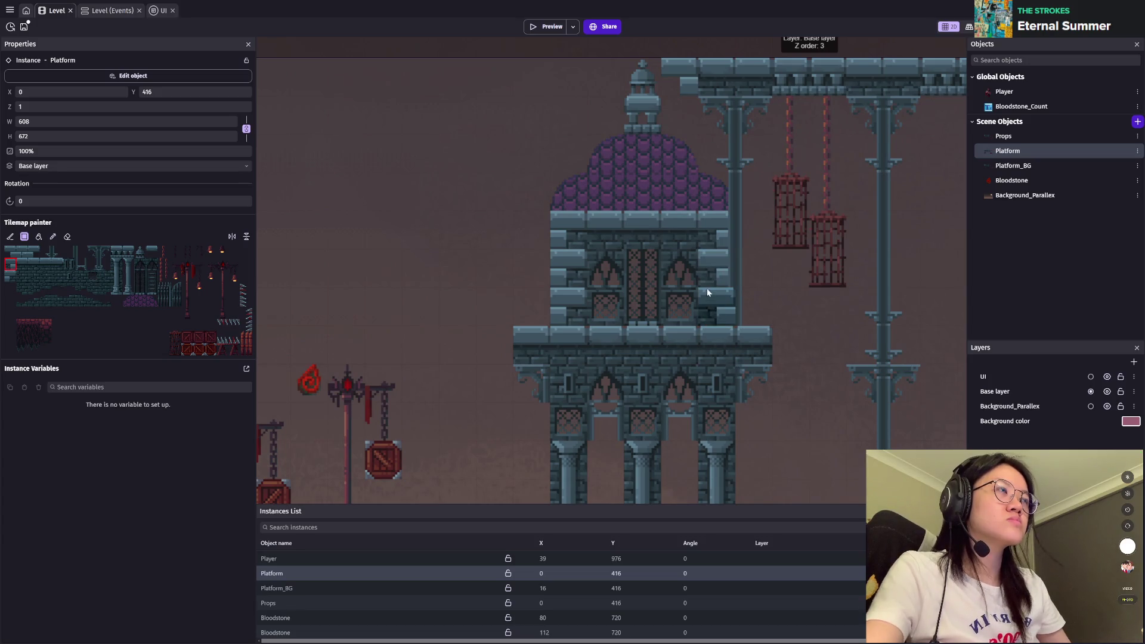
Step: Move the Bloodstone off the tower wall to X 272 beside it and start a test play
mouse_move(1009, 180)
left_mouse_down()
mouse_move(729, 302)
mouse_move(682, 189)
mouse_move(647, 190)
mouse_move(755, 304)
left_mouse_up()
left_click(923, 311)
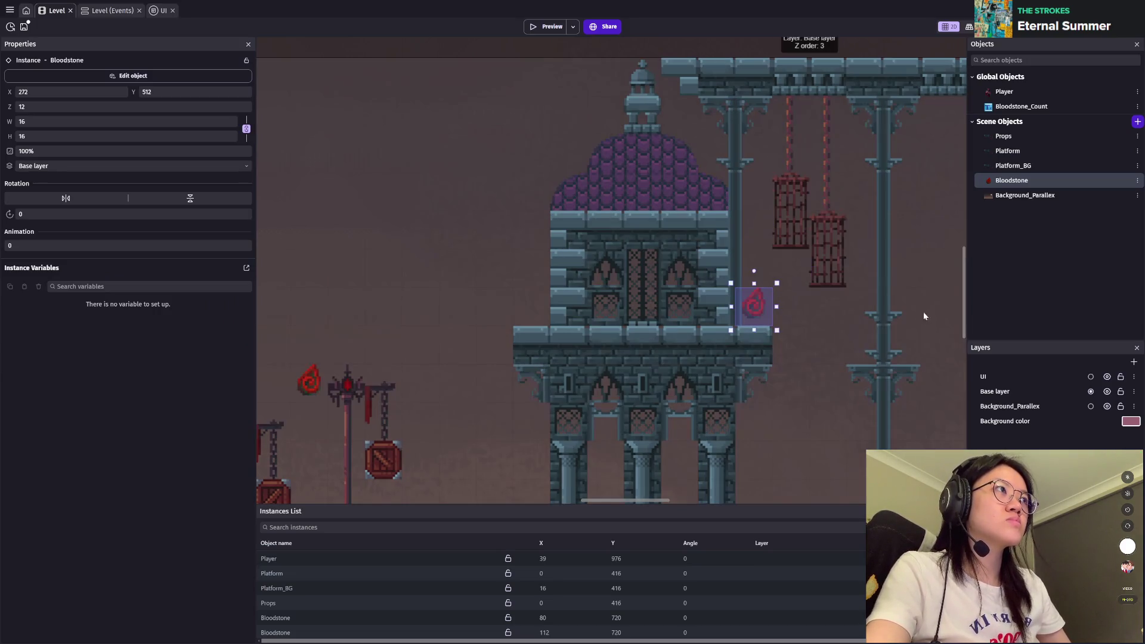
left_click(551, 26)
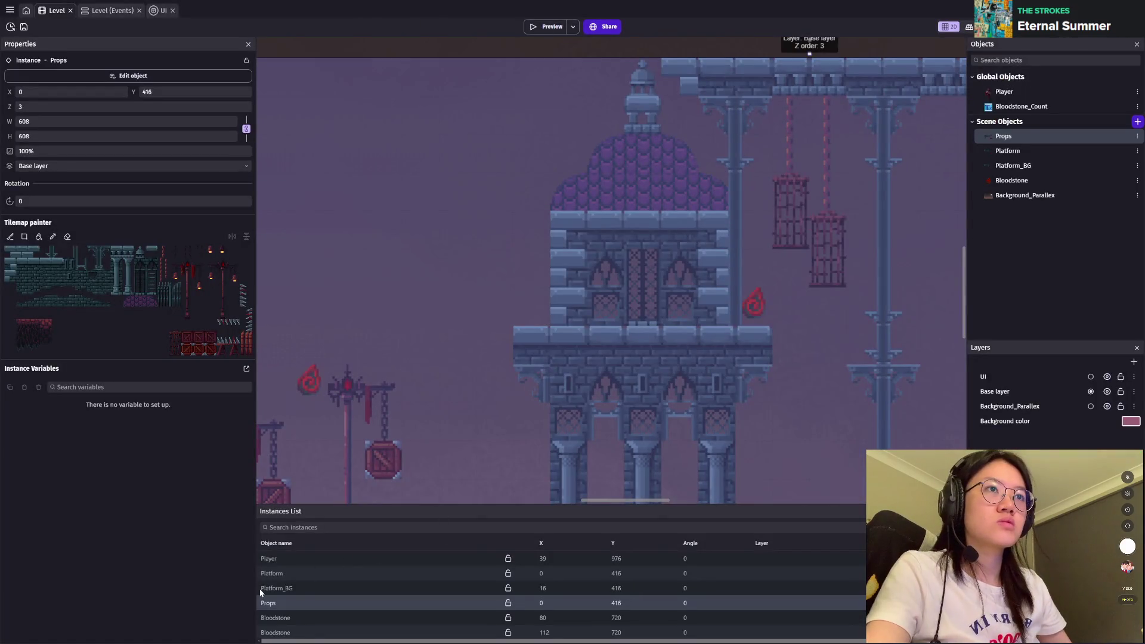
Step: Move the Player start up near the domed tower to X 96, Y 544 and launch a preview
left_click(274, 562)
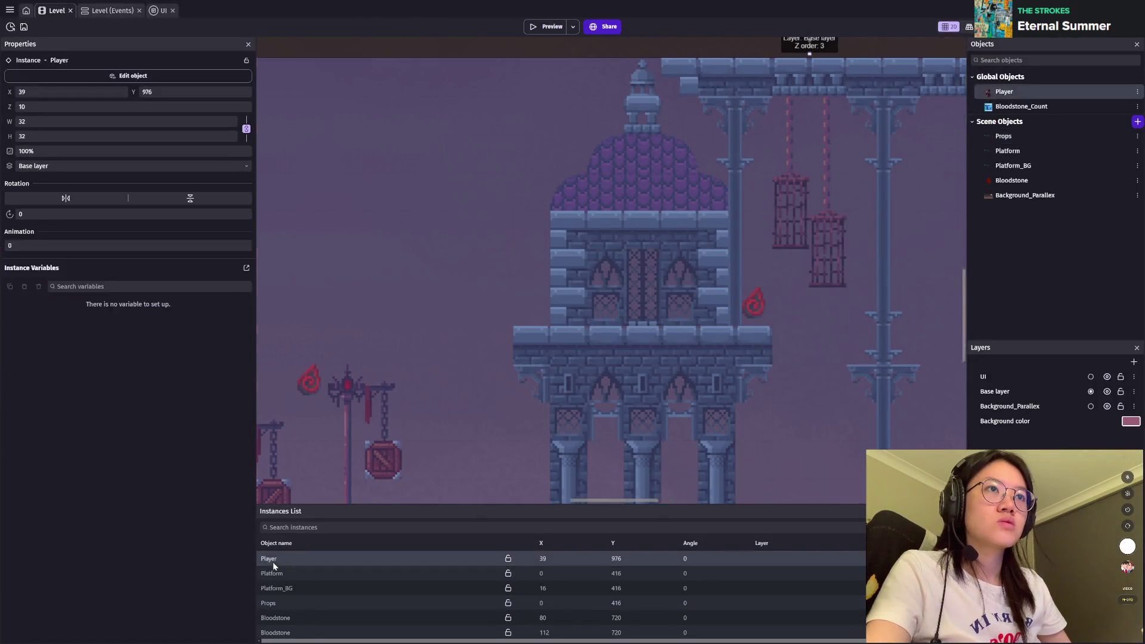
mouse_move(568, 462)
left_mouse_down()
mouse_move(576, 225)
mouse_move(553, 226)
left_mouse_up()
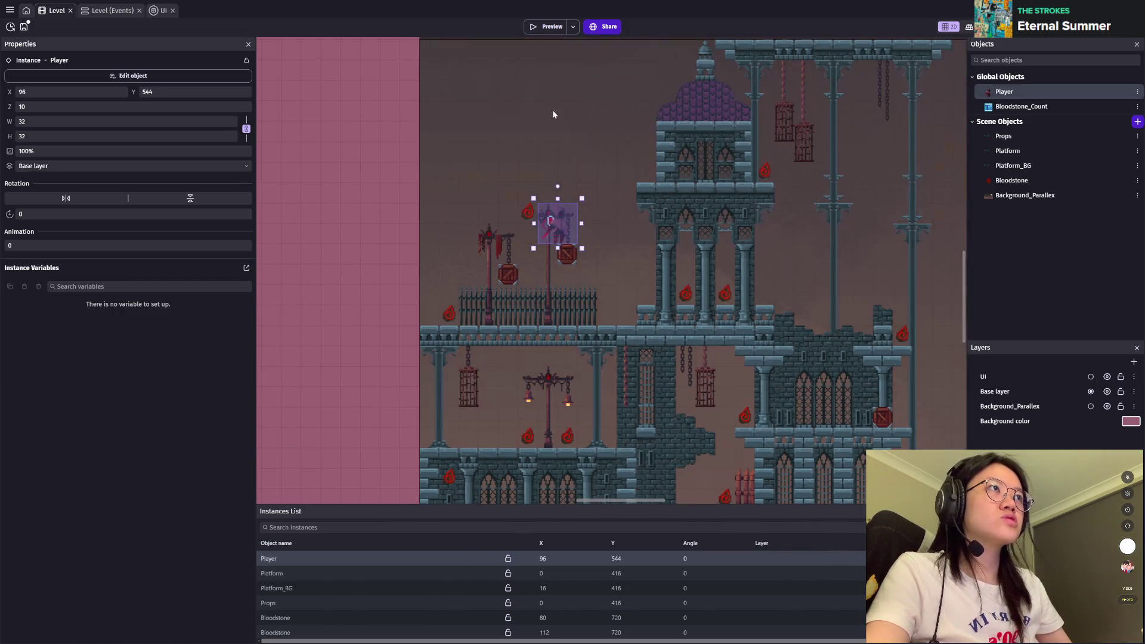
left_click(540, 26)
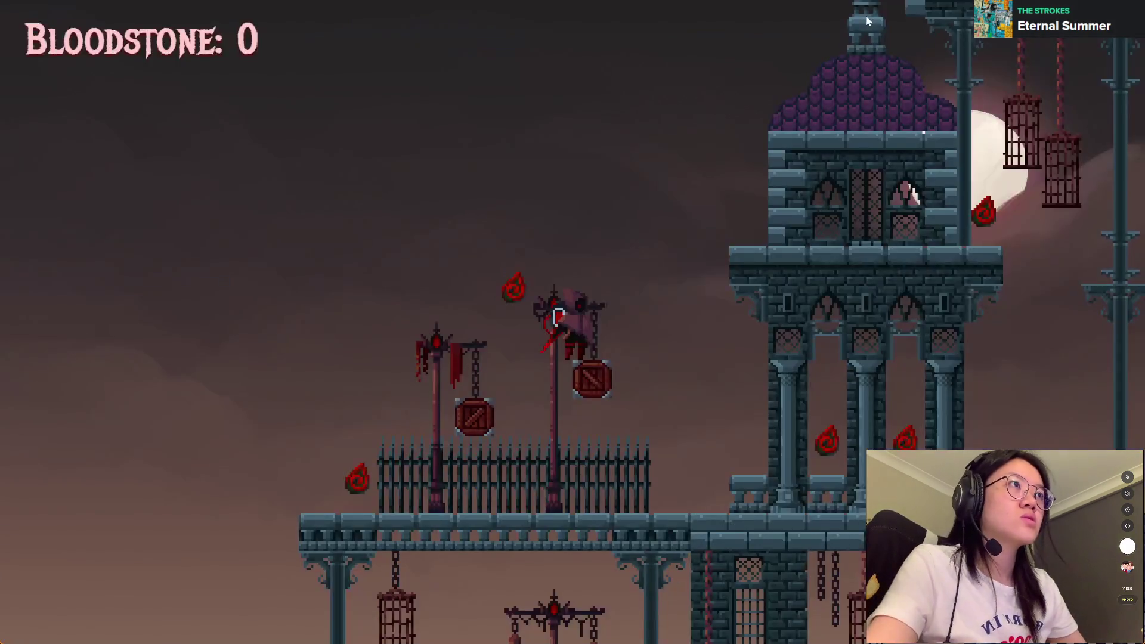
Step: Play-test by running onto the dome, collecting a bloodstone, crossing the bridge, then closing the preview
key("Right")
key("Up")
key("Right")
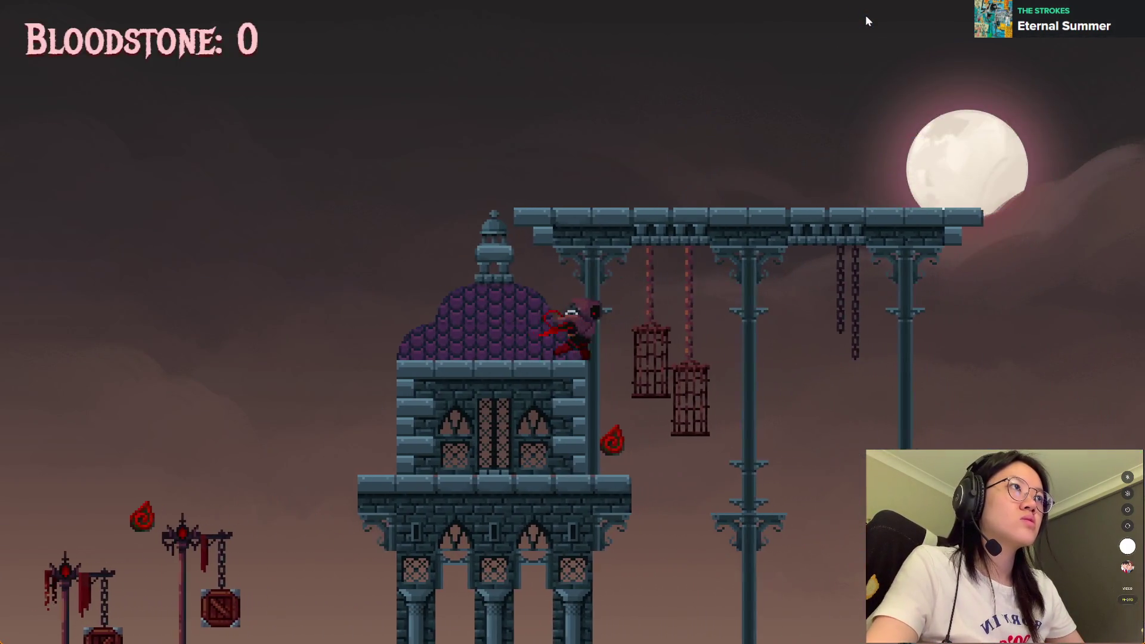
key("Up")
key("Right")
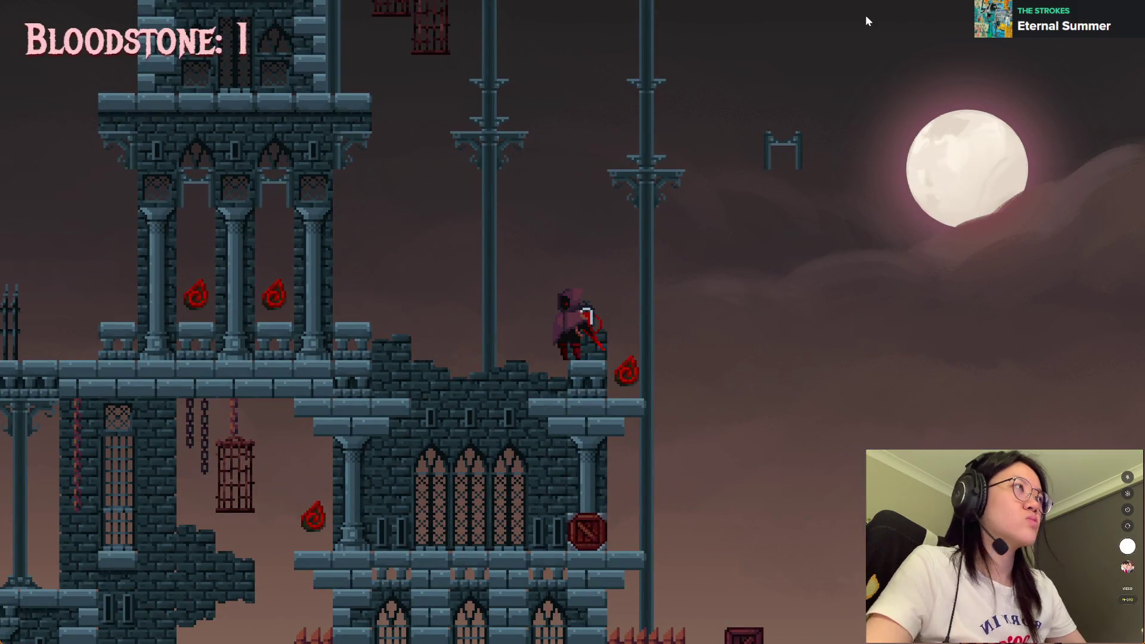
key("Escape")
scroll(787, 177, "up", 5)
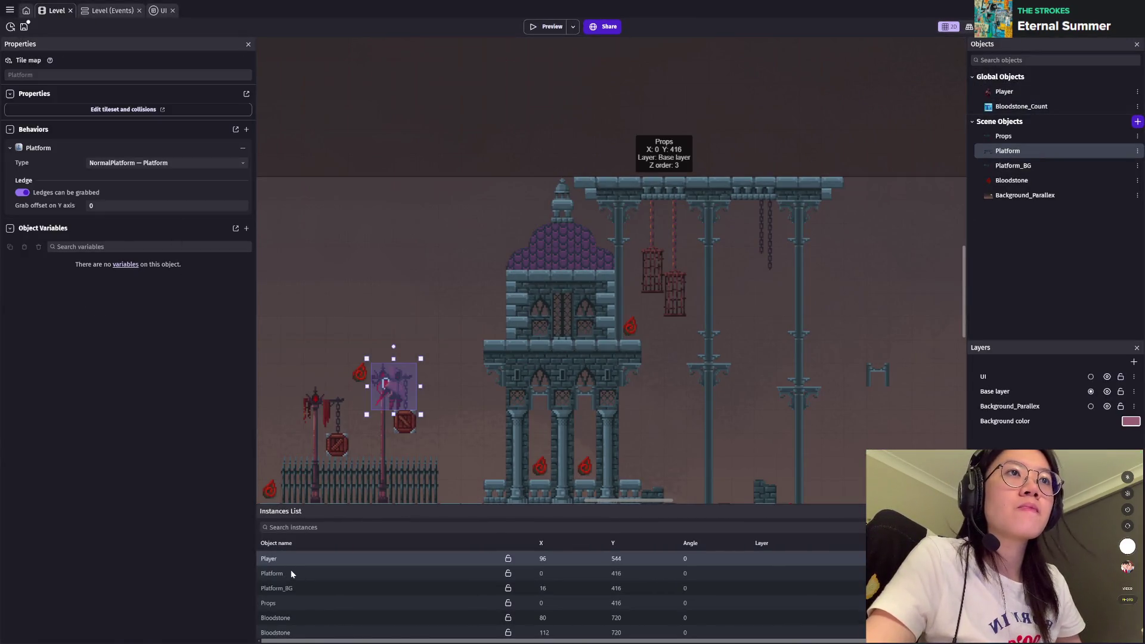
Step: Play-test the level from the lamps over the dome down to the lower castle level
left_click(293, 574)
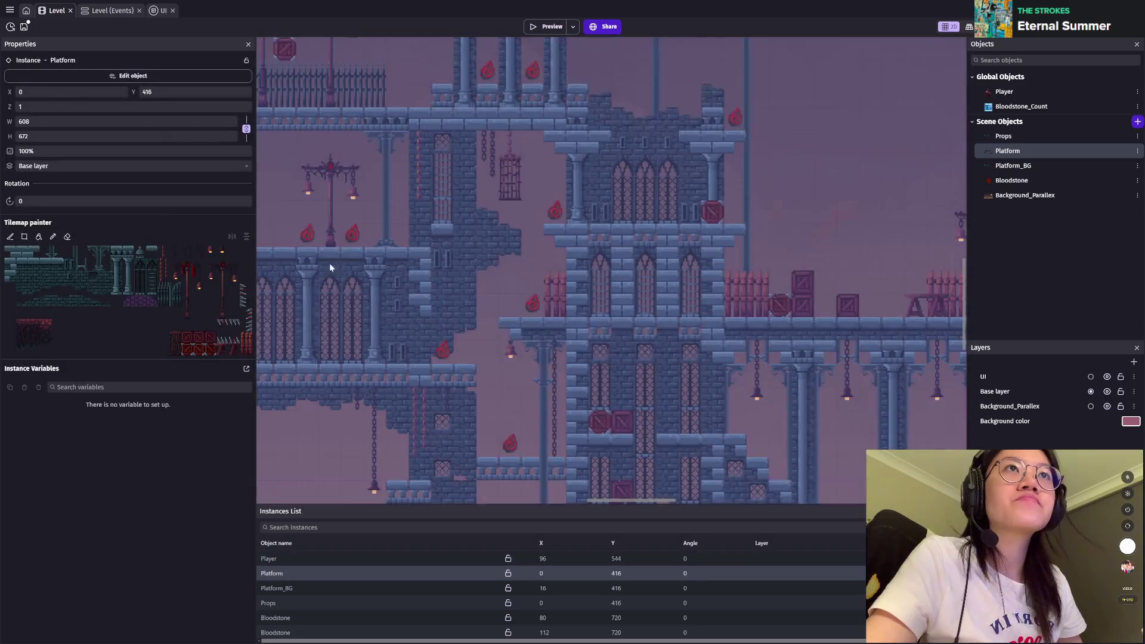
scroll(599, 182, "up", 5)
scroll(498, 250, "up", 5)
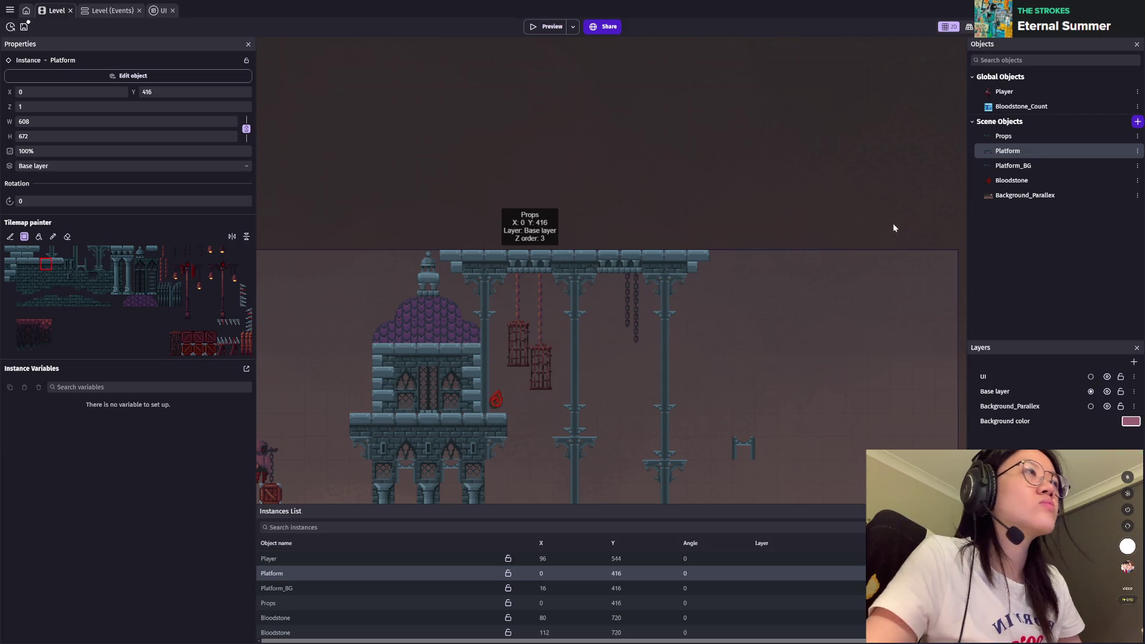
left_click(546, 28)
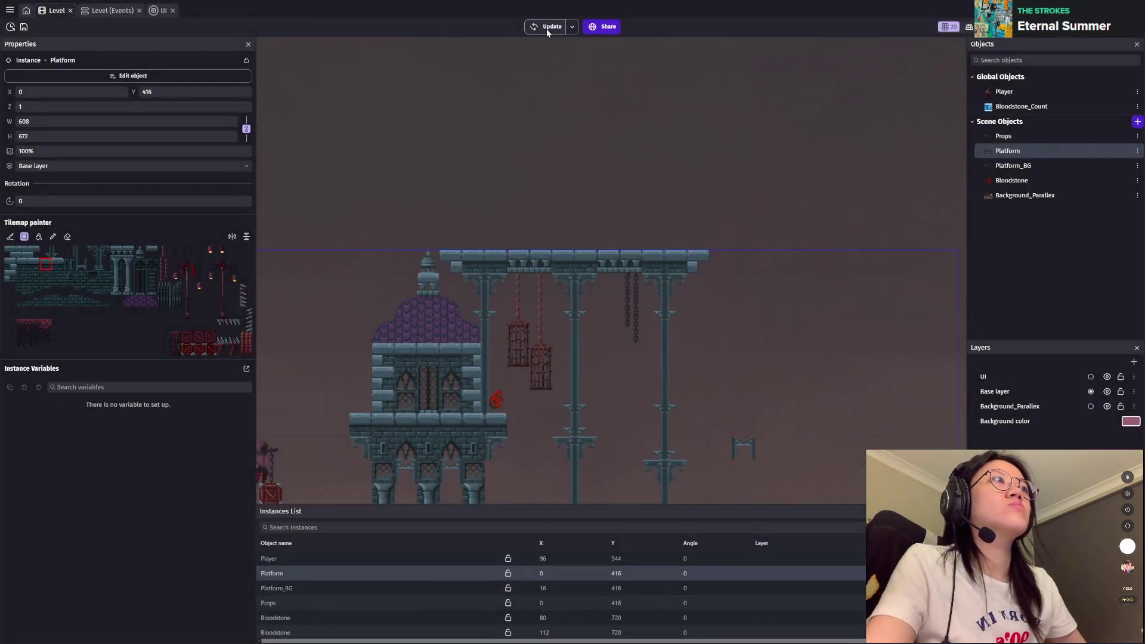
key("Right")
key("space")
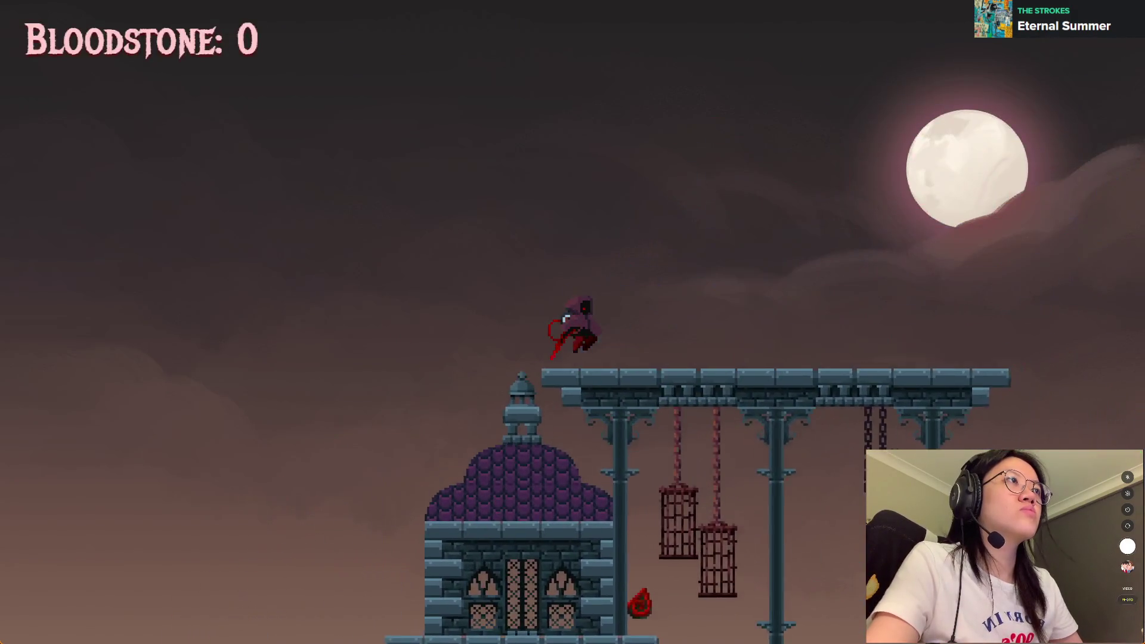
key("Right")
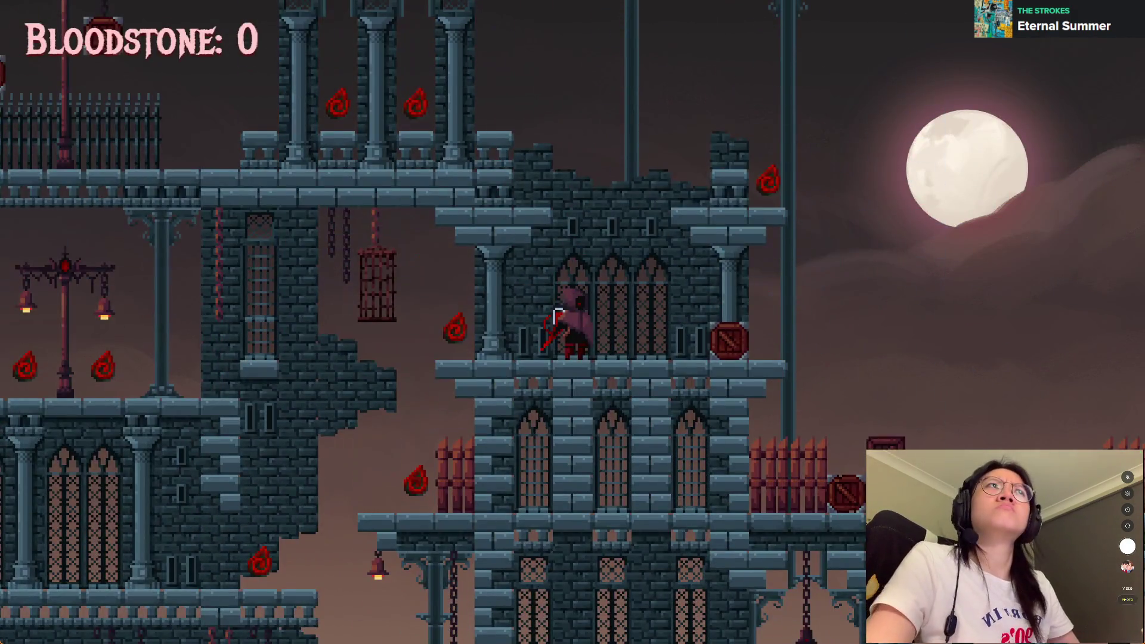
key("alt+F4")
Step: Erase the Platform_BG background tiles along the top walkway
left_click(992, 168)
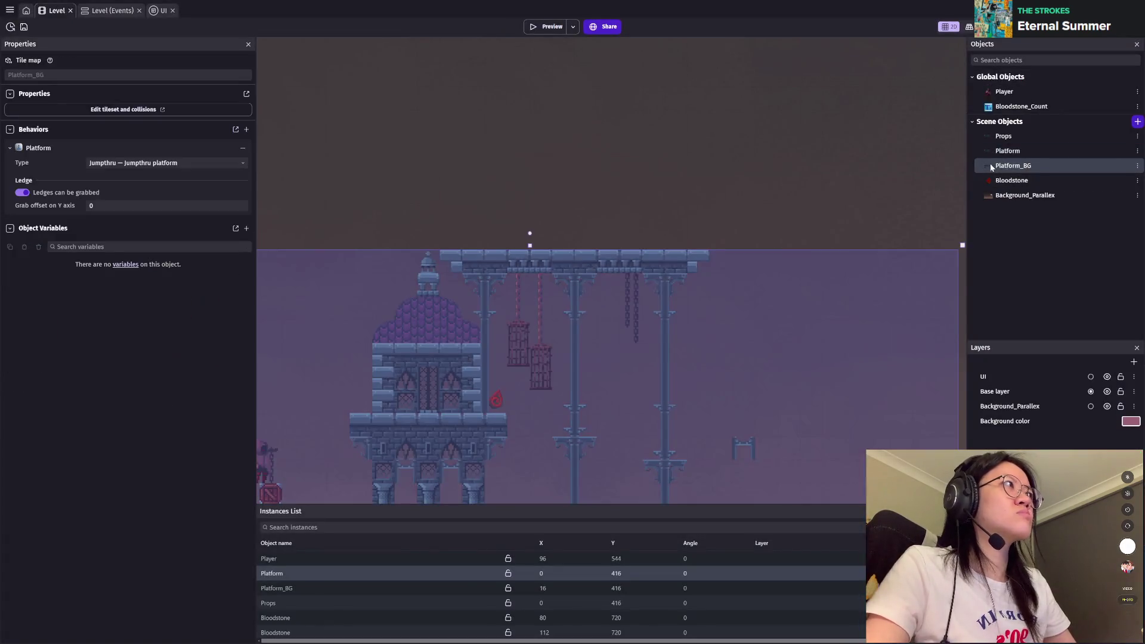
scroll(531, 238, "up", 2)
left_click(283, 588)
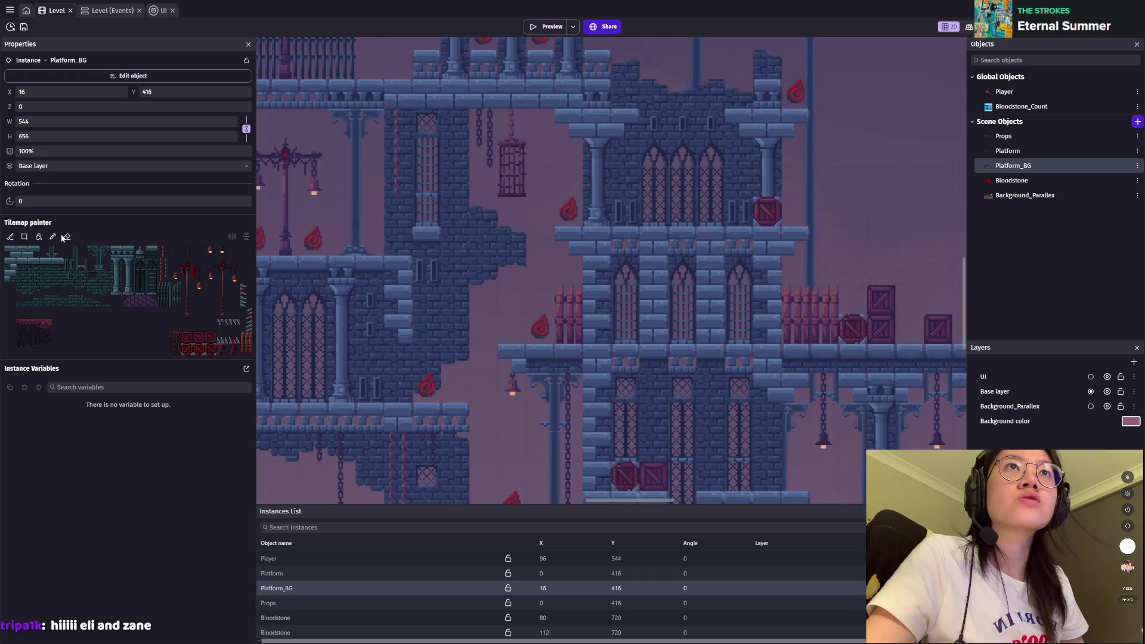
left_click(68, 237)
scroll(577, 421, "up", 3)
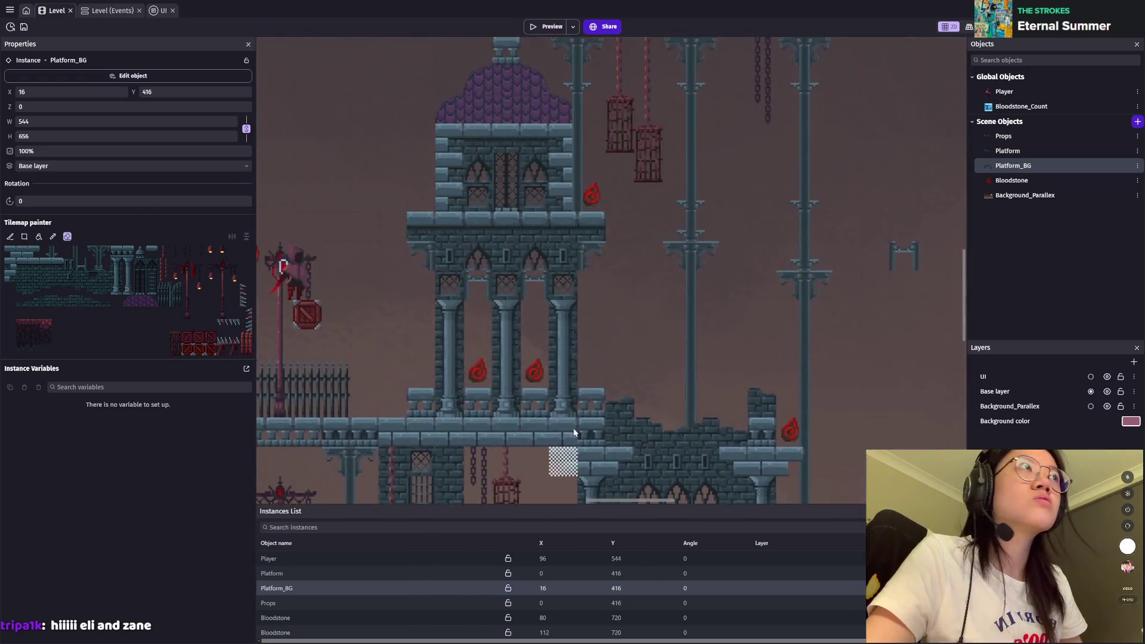
scroll(578, 421, "up", 3)
left_click_drag(401, 320, 754, 322)
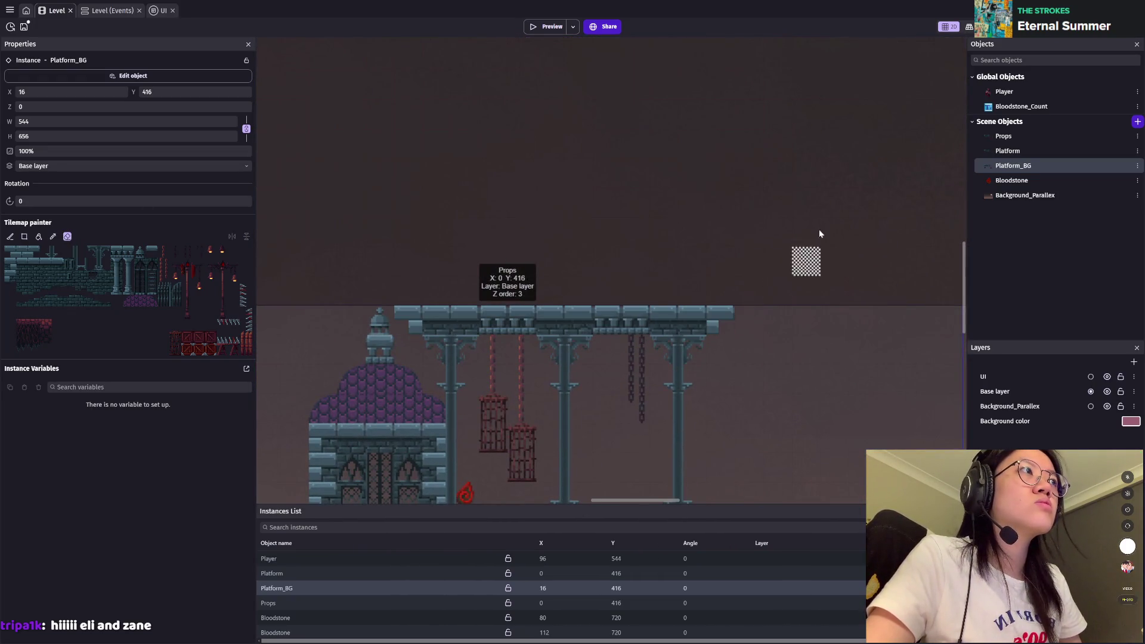
Step: Erase the Props tiles along the top walkway and save the project
left_click(1004, 136)
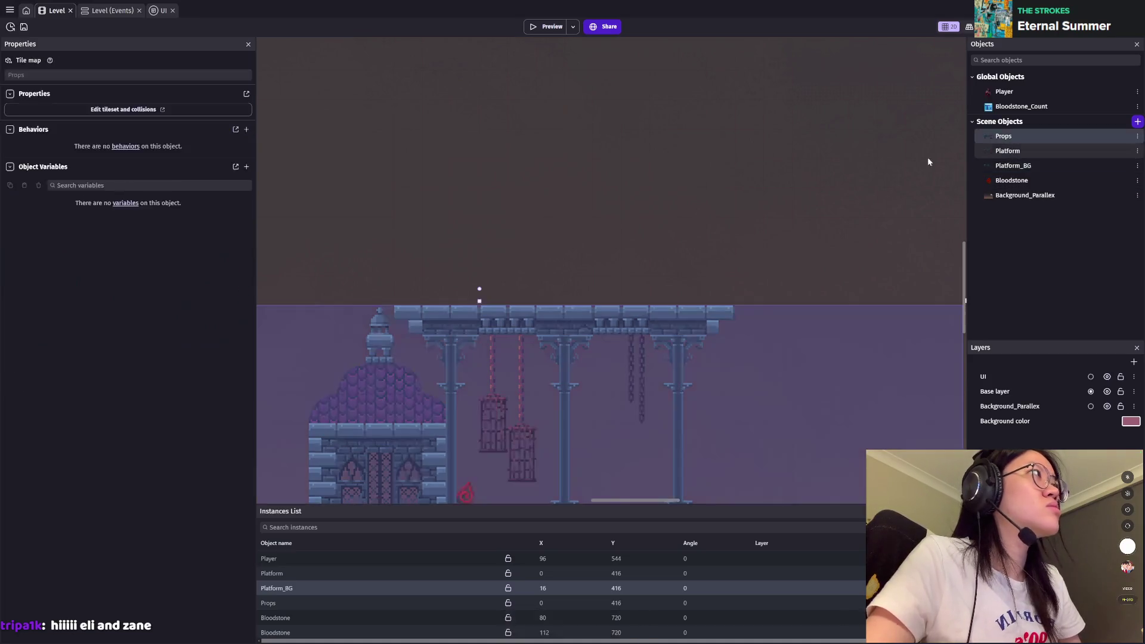
left_click(274, 603)
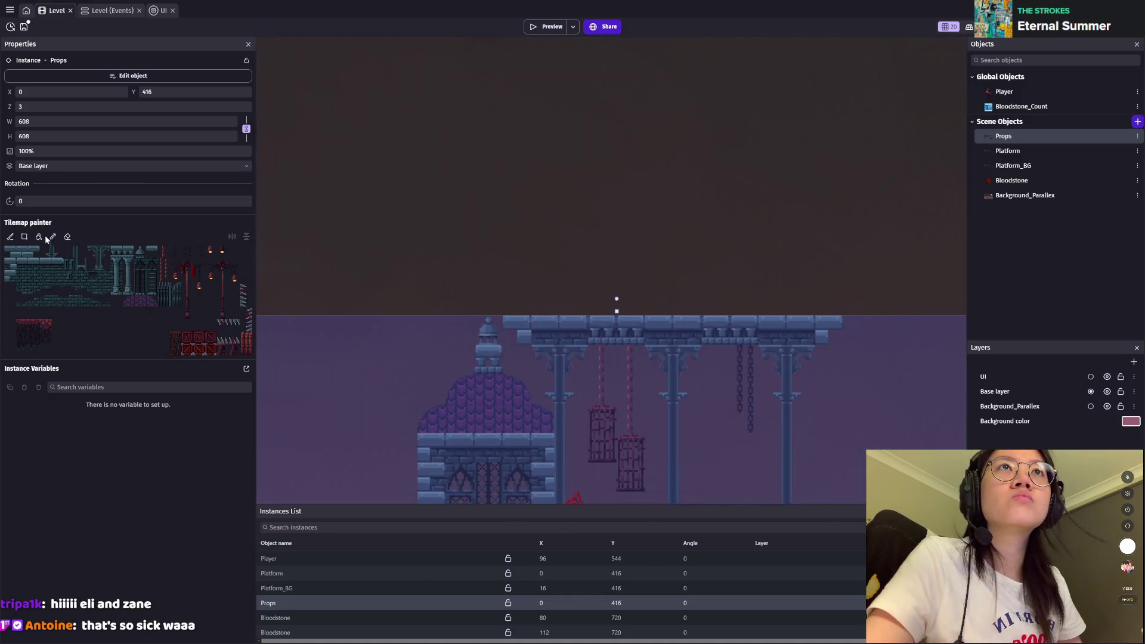
left_click(68, 237)
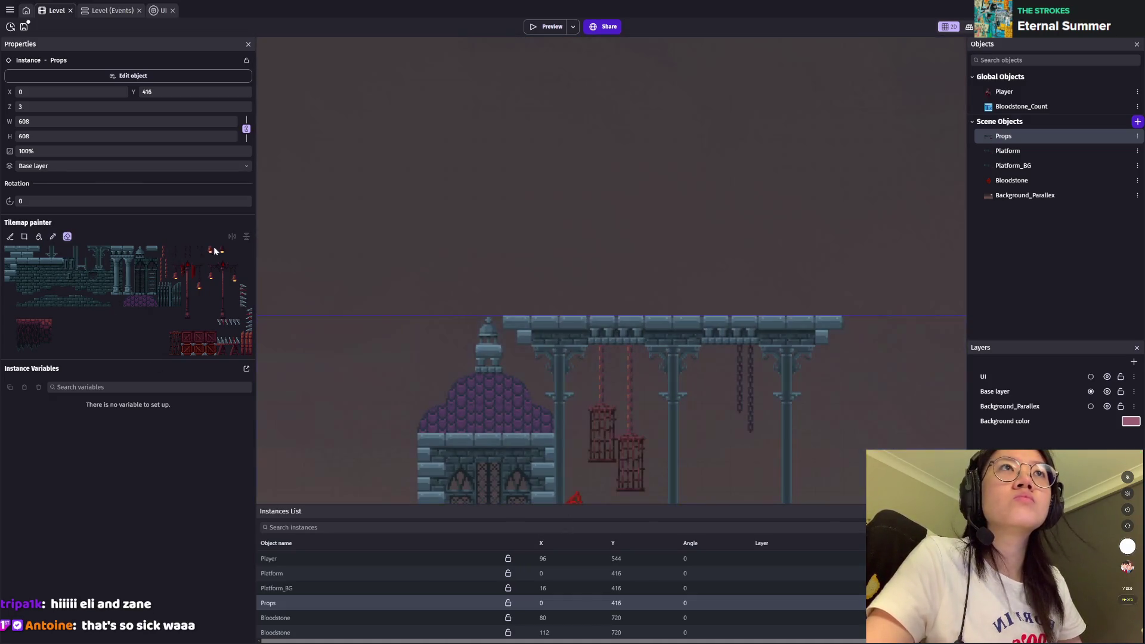
left_click_drag(520, 333, 835, 330)
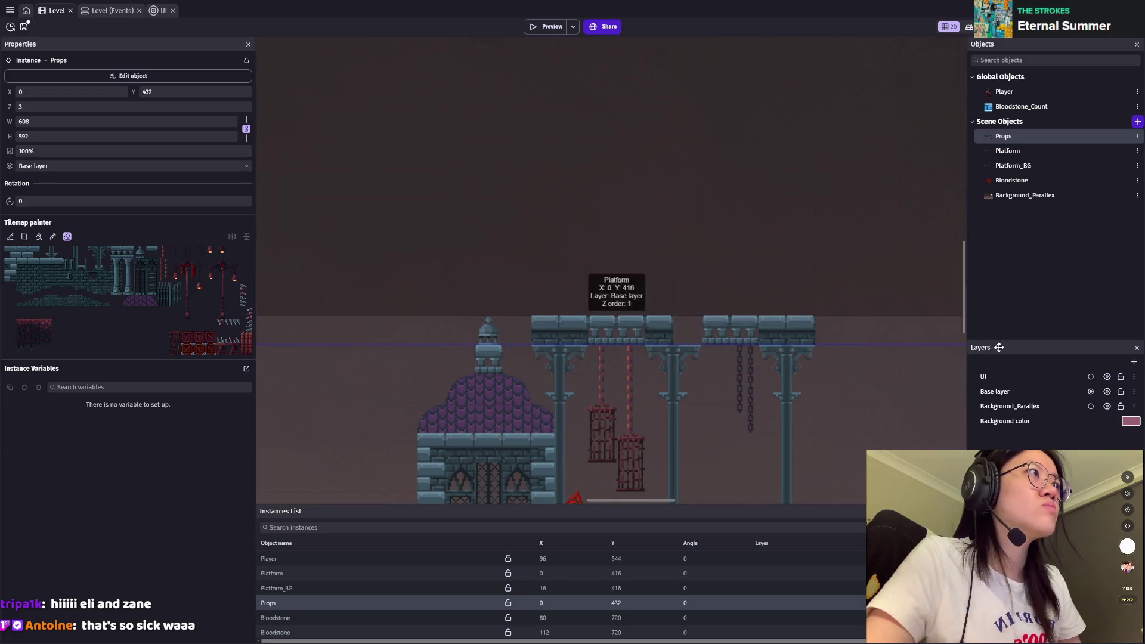
key("ctrl+s")
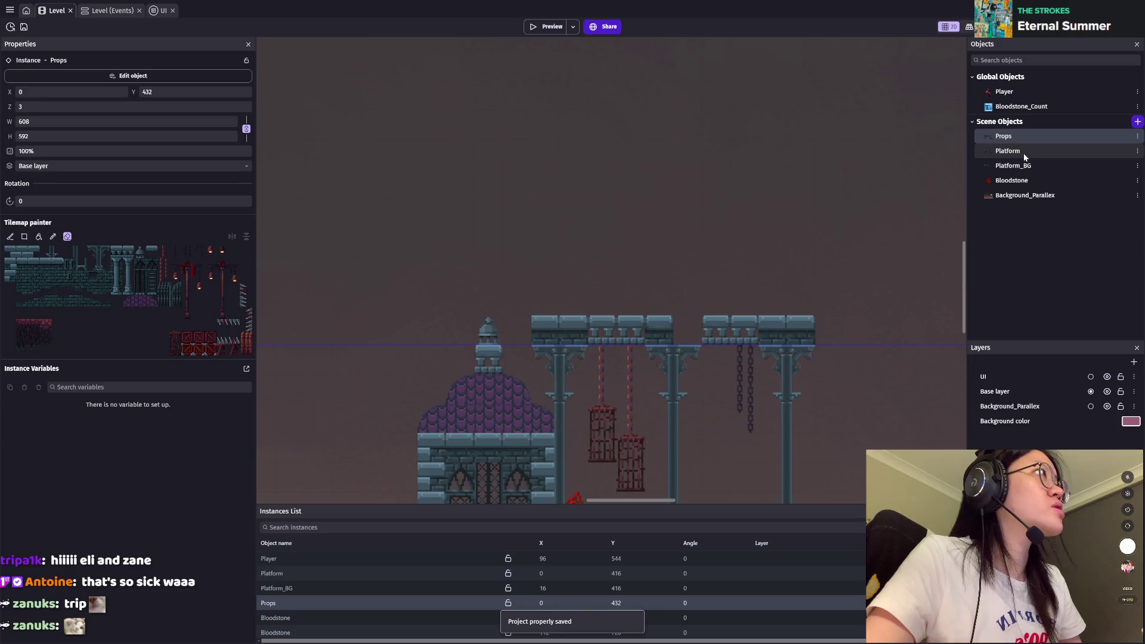
Step: Extend the Platform top walkway by one tile at the right and save
left_click(1008, 151)
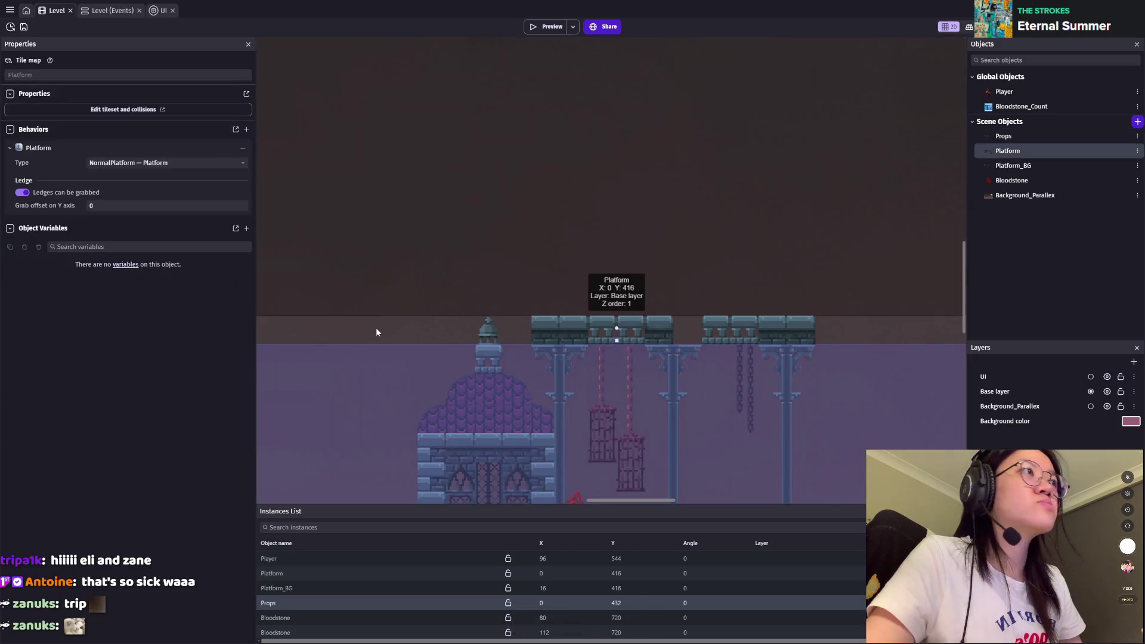
left_click(289, 573)
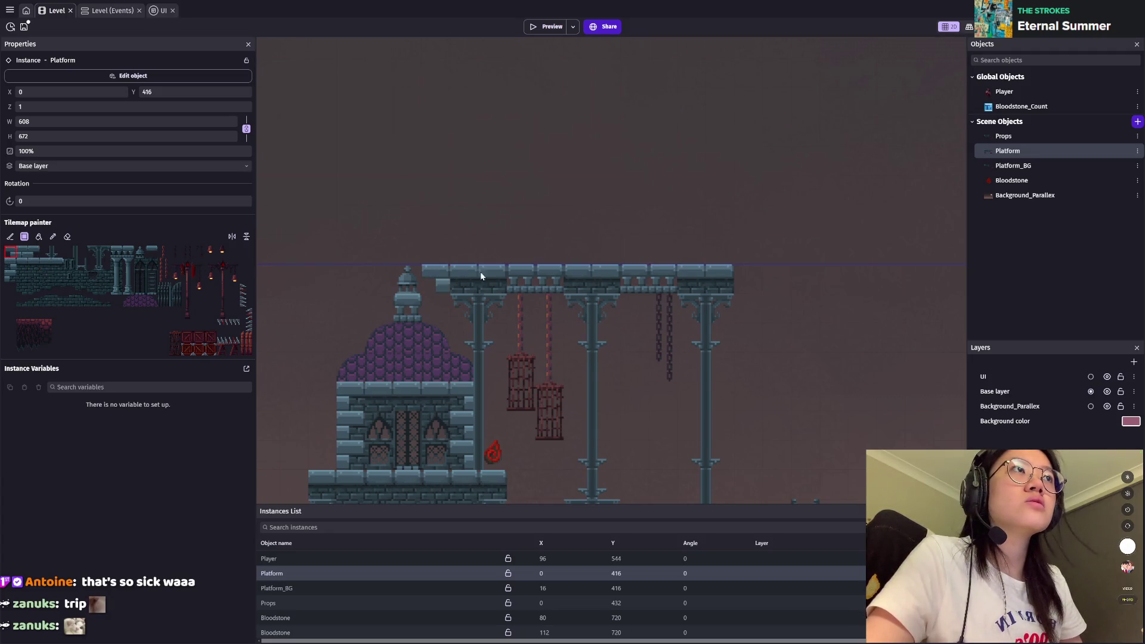
left_click(742, 282)
key("ctrl+s")
Step: Play-test running onto the purple dome roof and up to the high walkway, then save
left_click(548, 28)
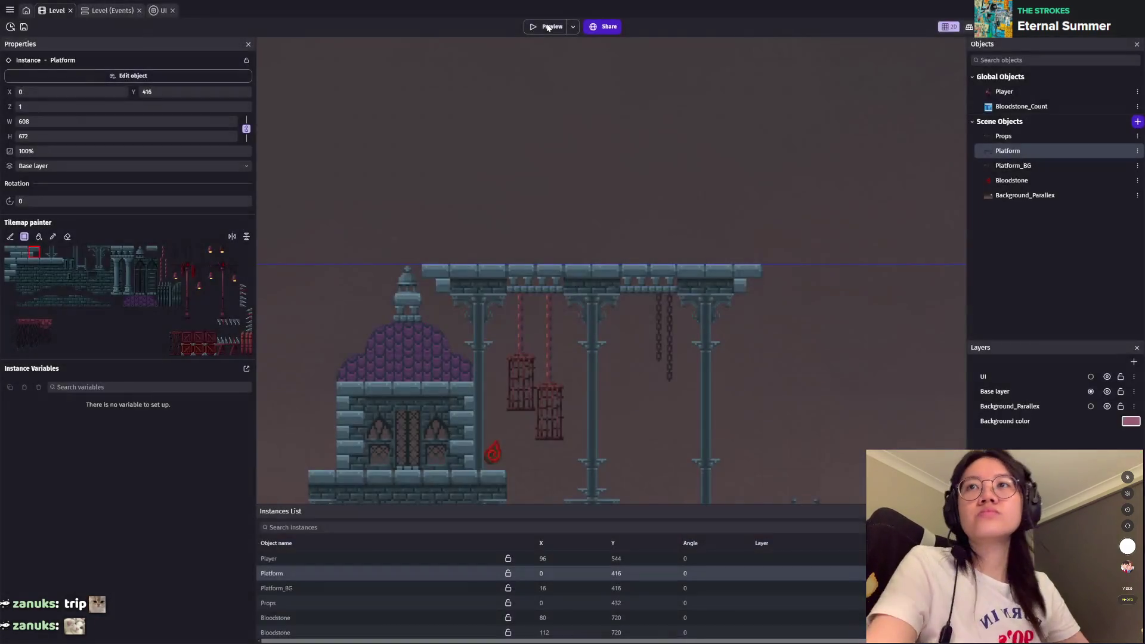
key("Right")
key("space")
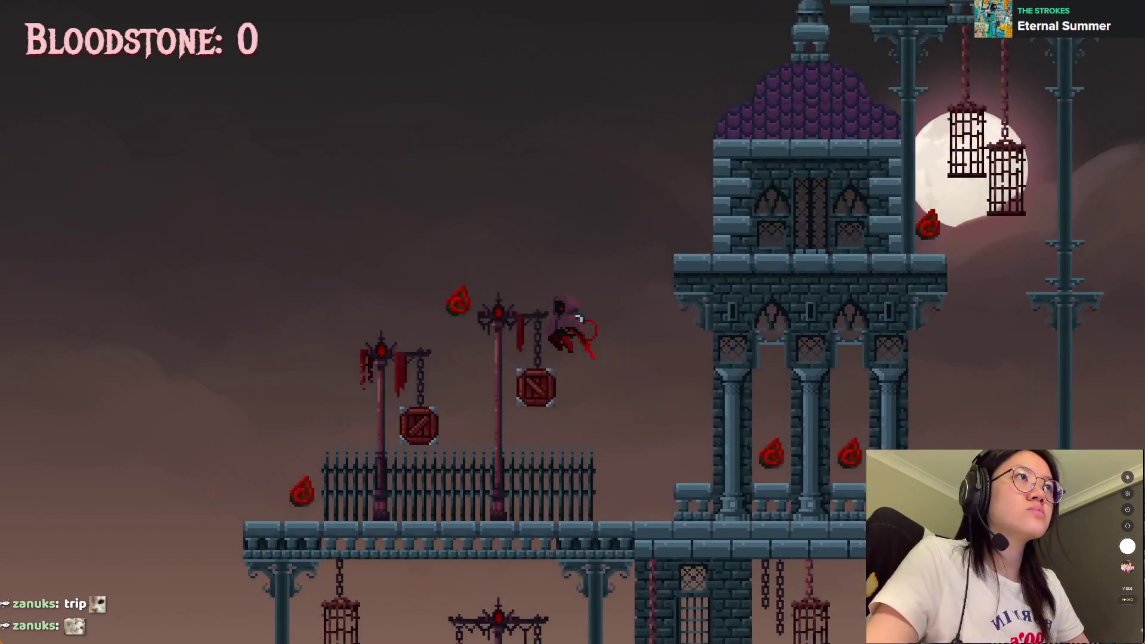
key("space")
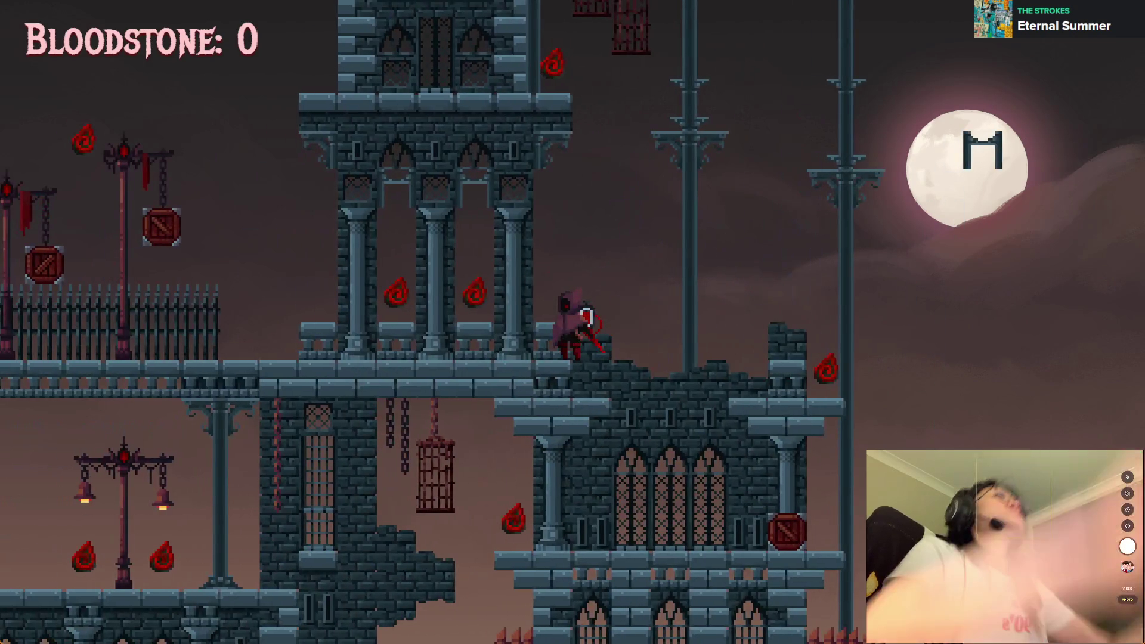
key("alt+F4")
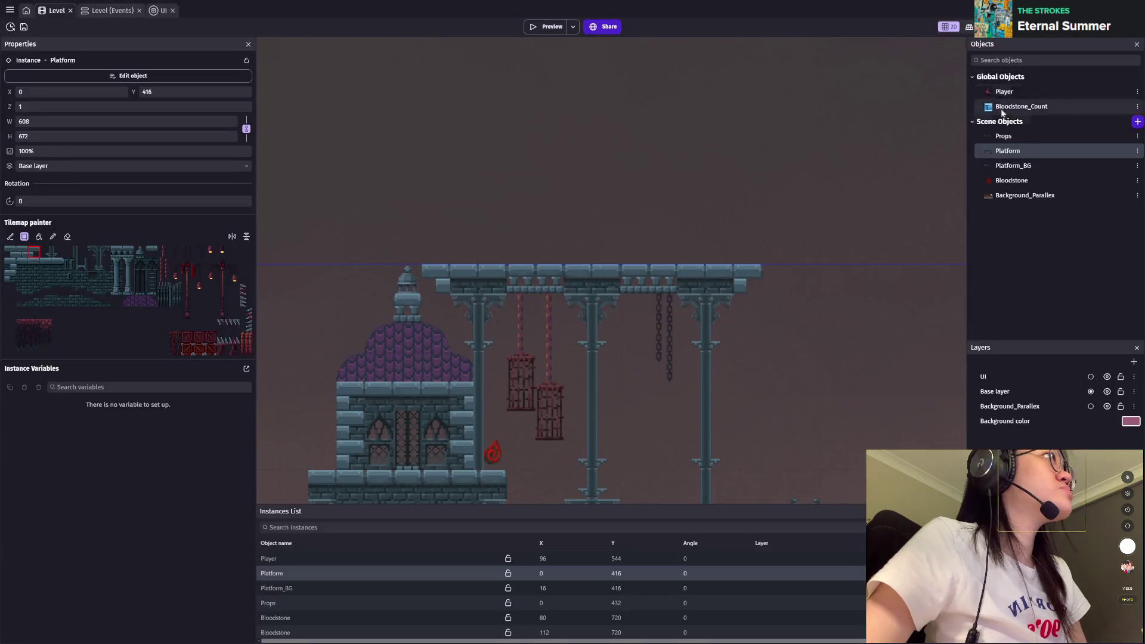
key("ctrl+s")
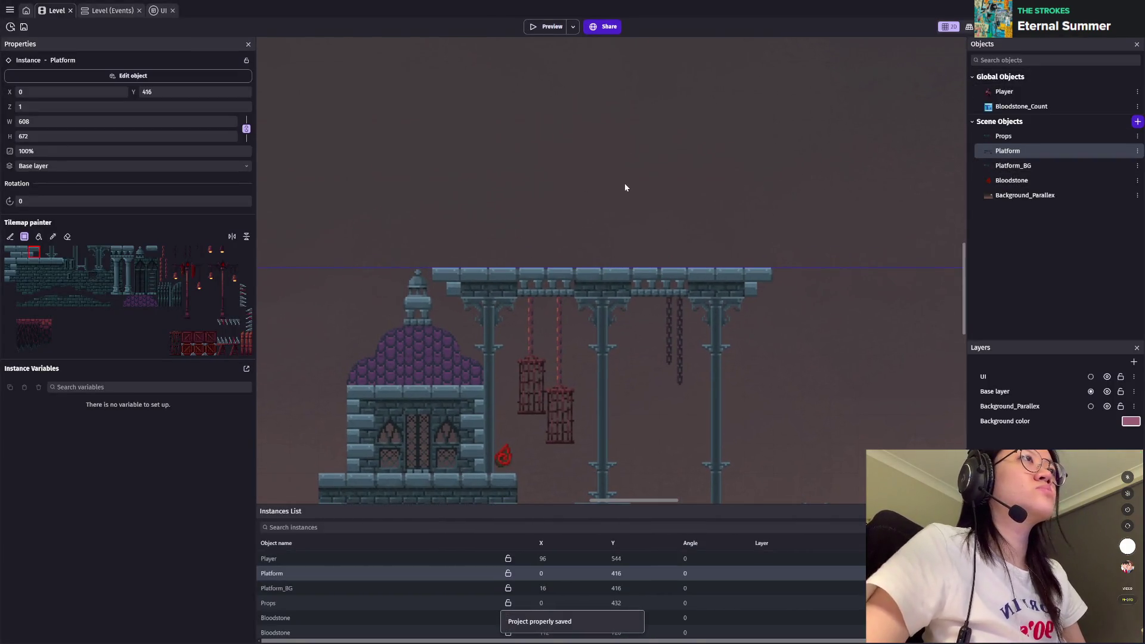
left_click(1014, 166)
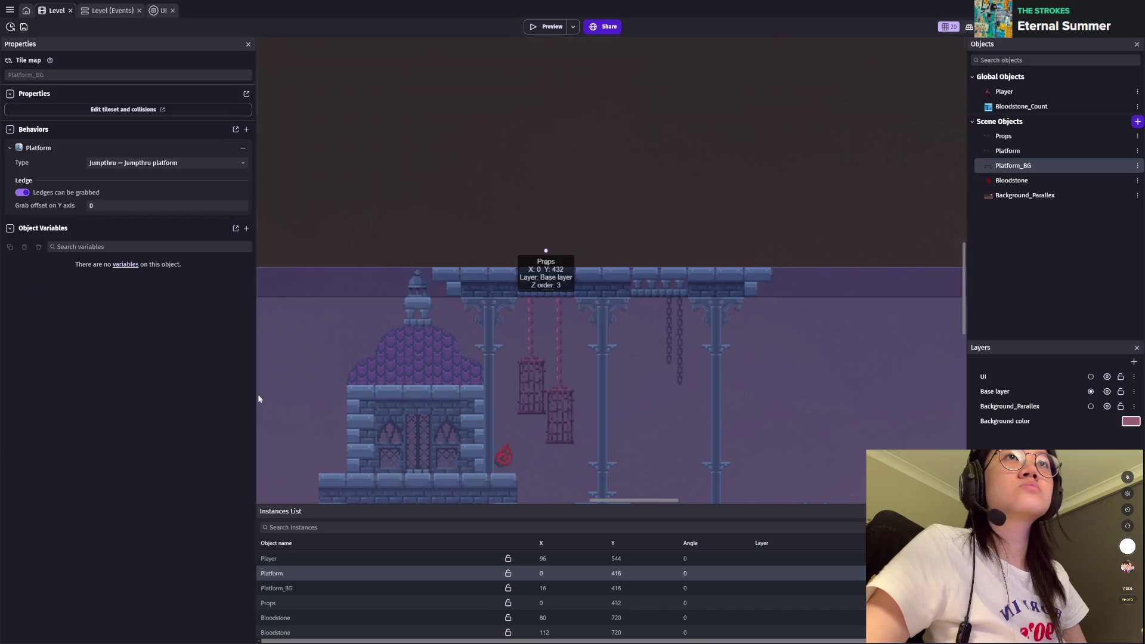
Step: Save, then erase the stray top row of tiles from the Platform_BG tile map
key("ctrl+s")
left_click(275, 589)
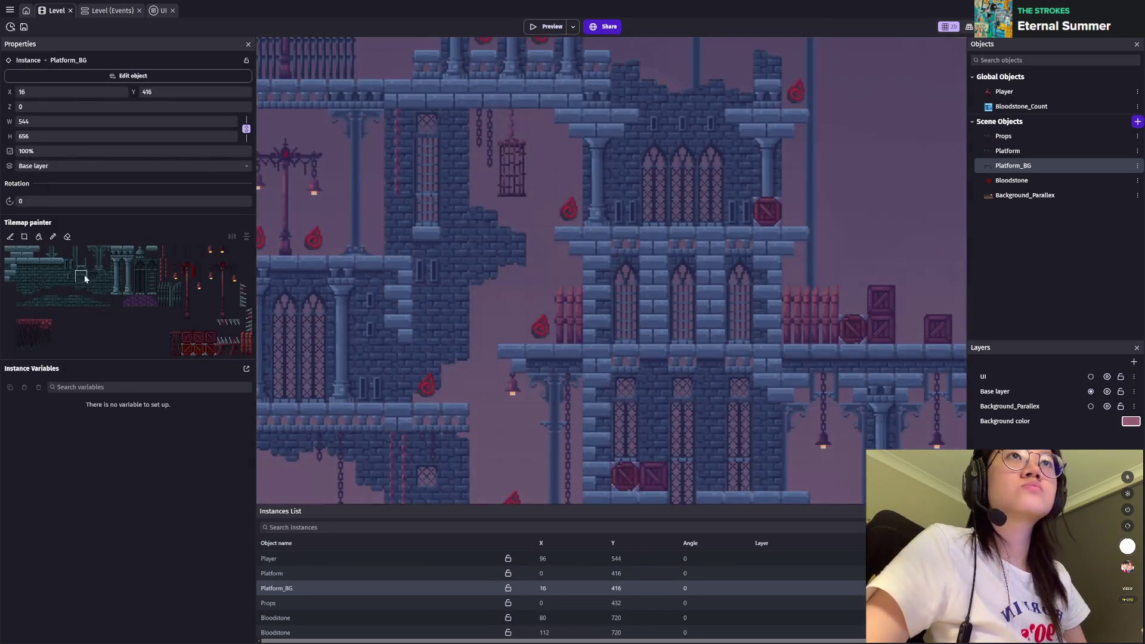
left_click(67, 237)
scroll(601, 380, "up", 10)
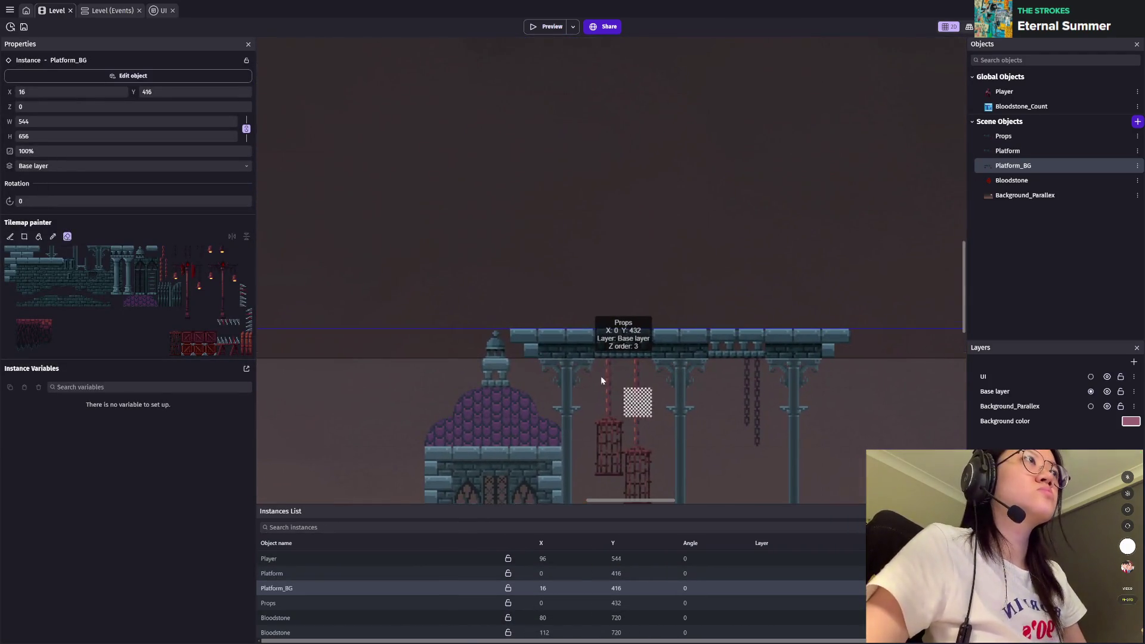
left_click_drag(504, 340, 931, 343)
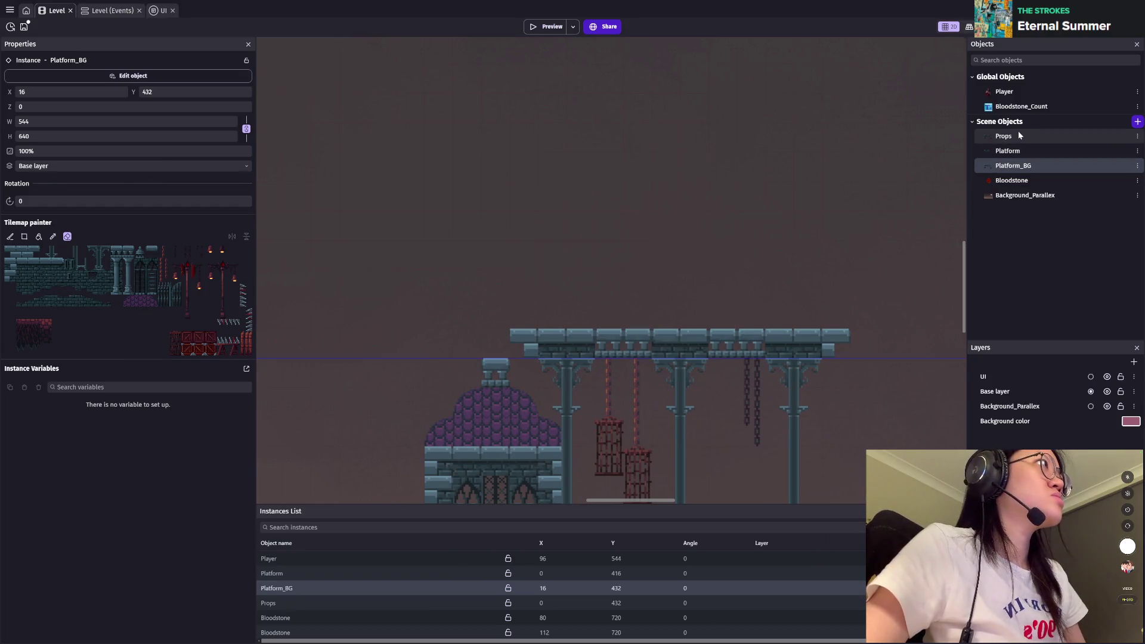
Step: Check the Props tile map with the eraser and save the project
left_click(1004, 137)
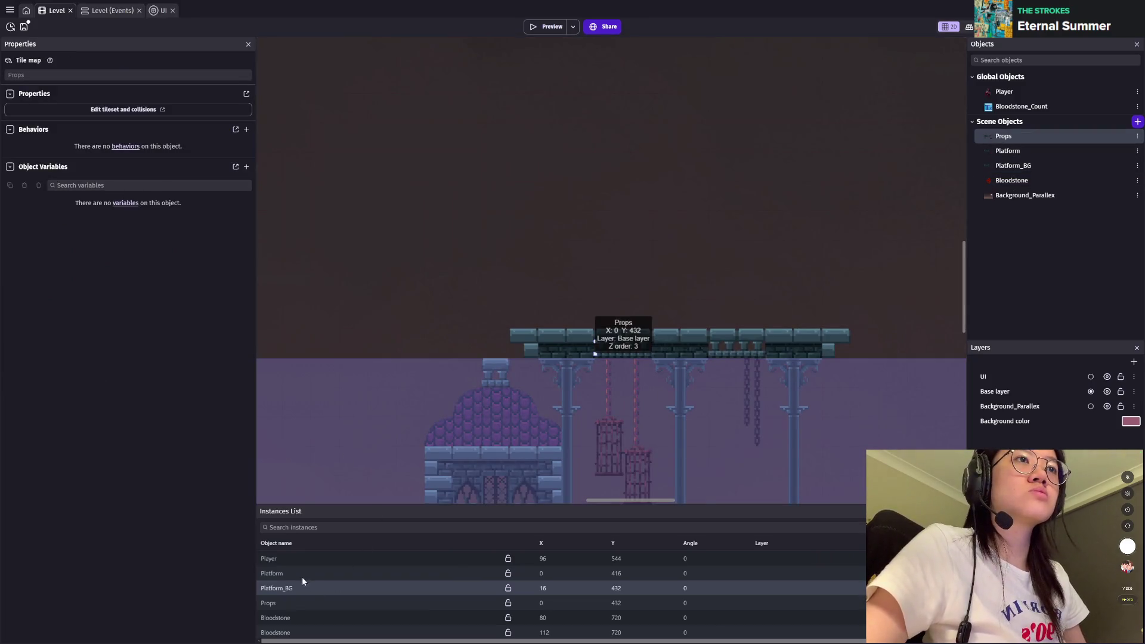
left_click(268, 603)
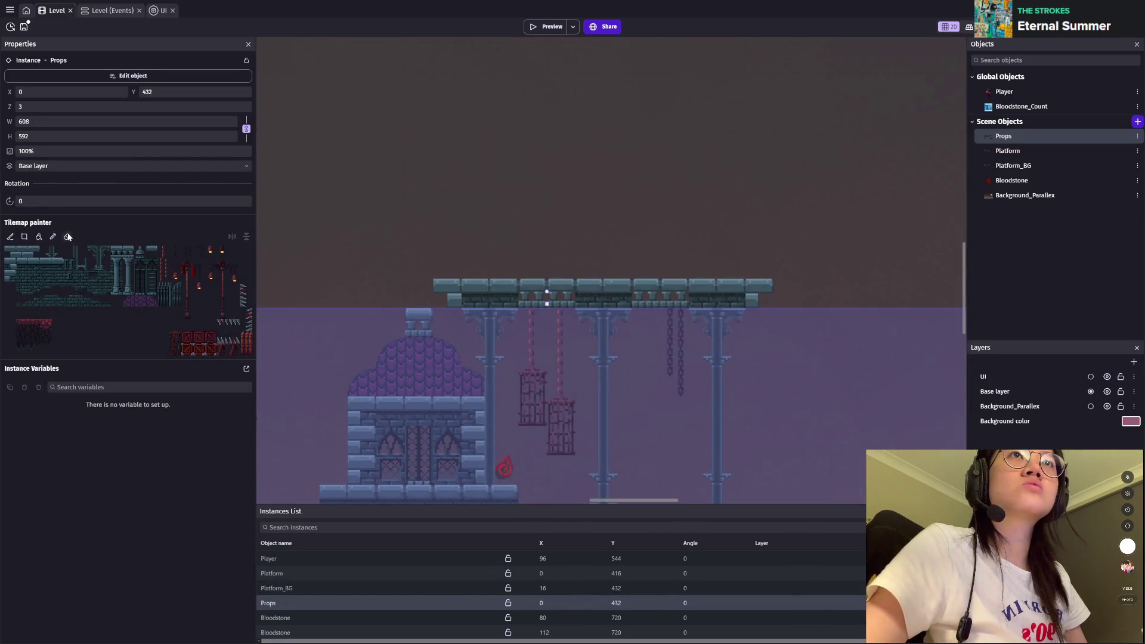
left_click(67, 236)
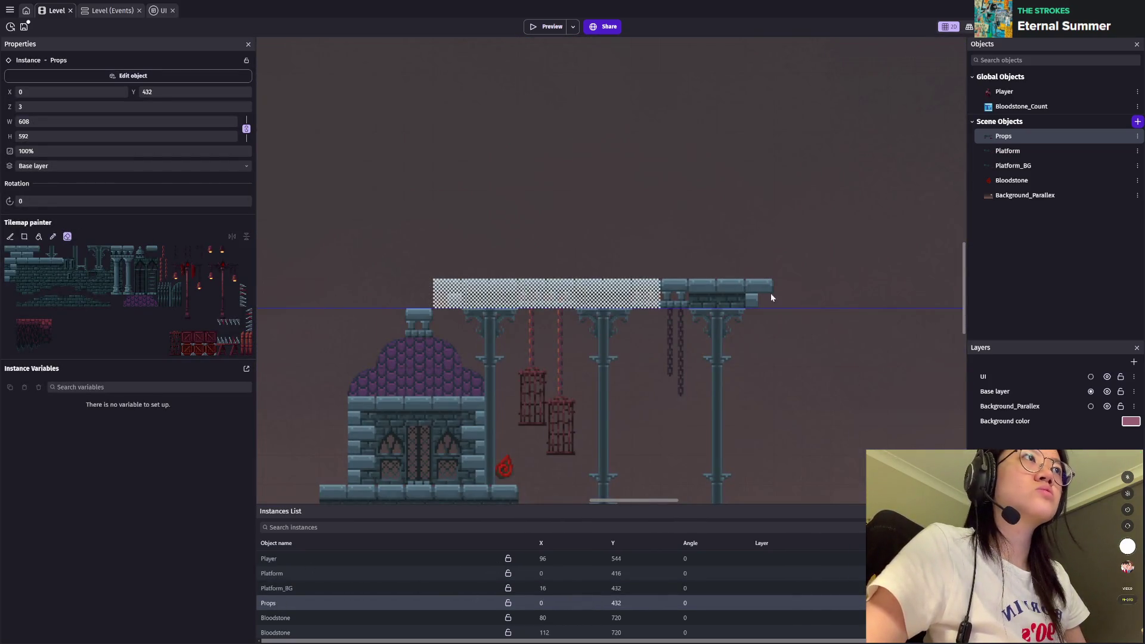
scroll(835, 394, "down", 1)
key("ctrl+s")
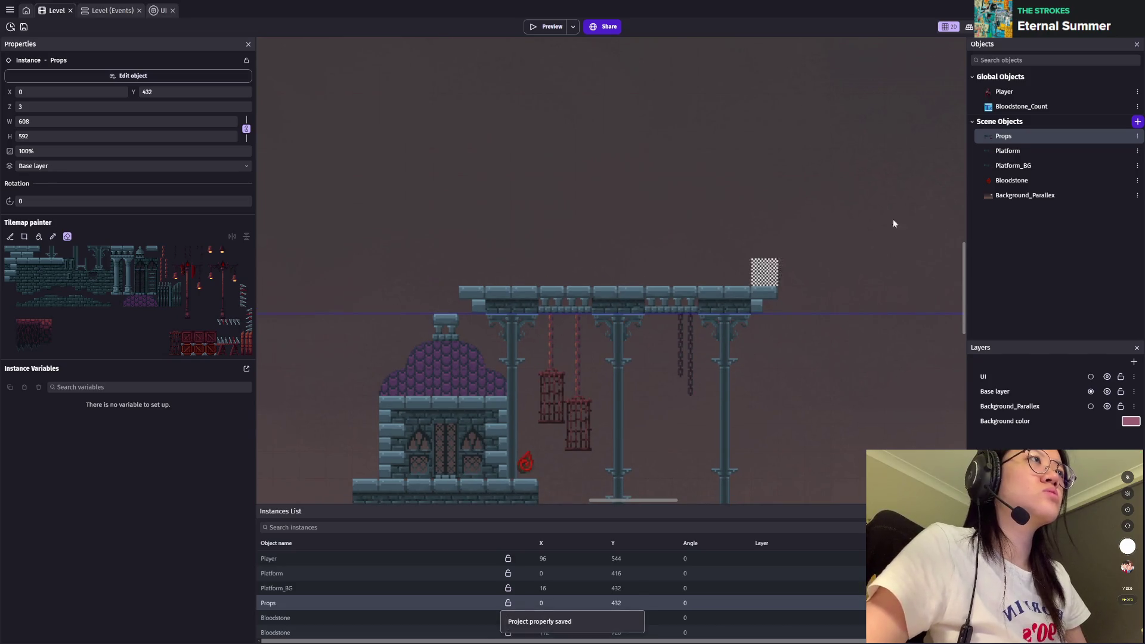
Step: Paint a tile on the Platform tile map and launch a level preview
left_click(1014, 151)
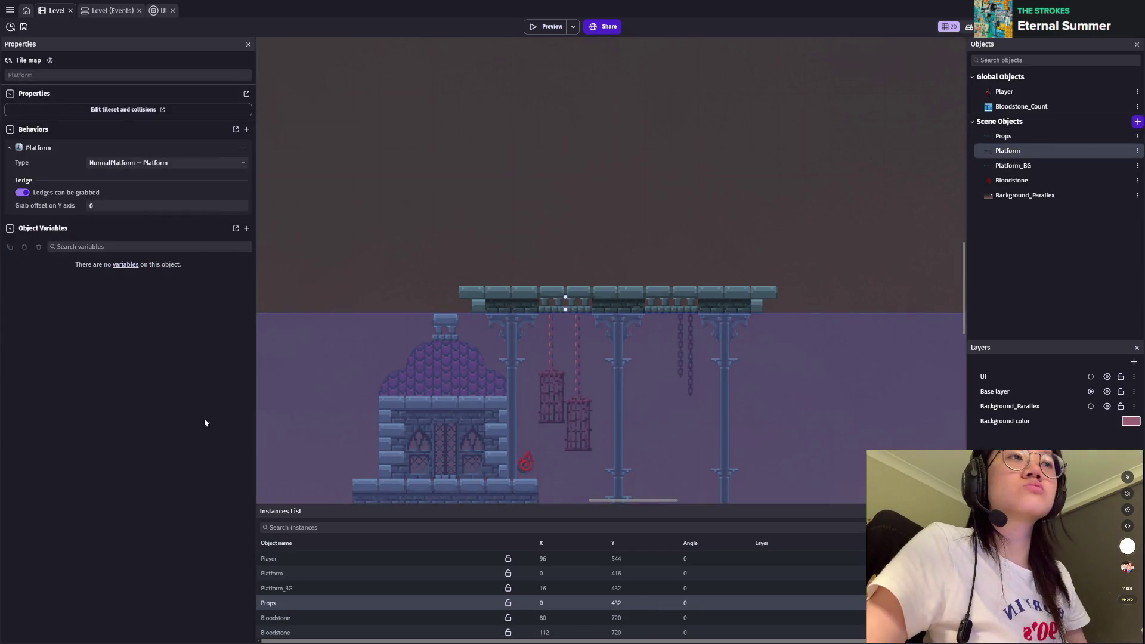
left_click(285, 576)
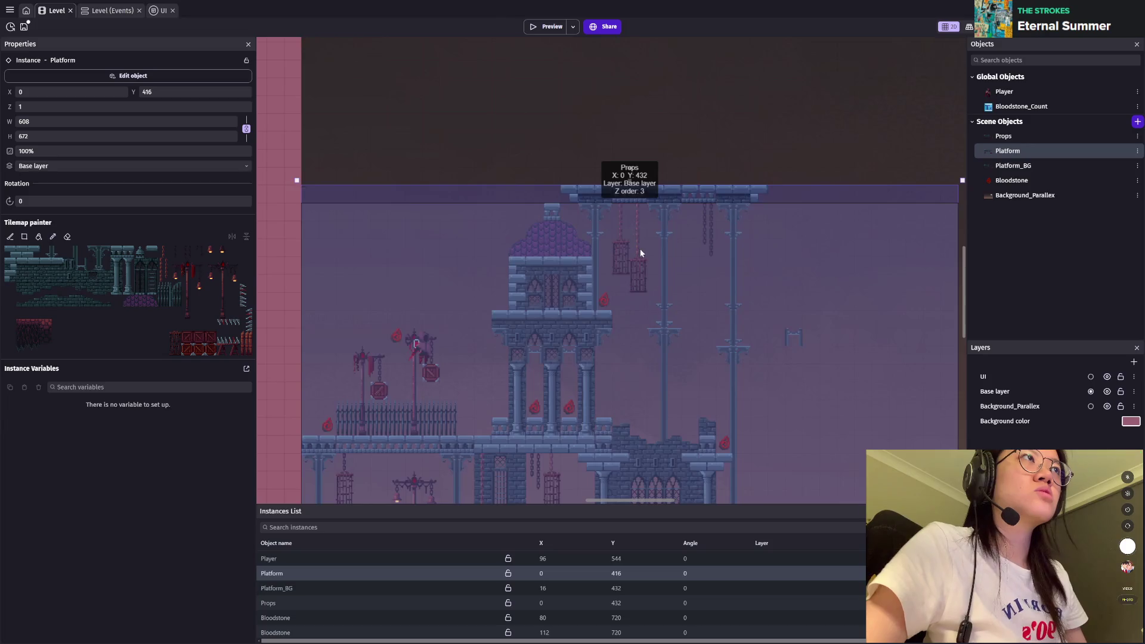
double_click(641, 254)
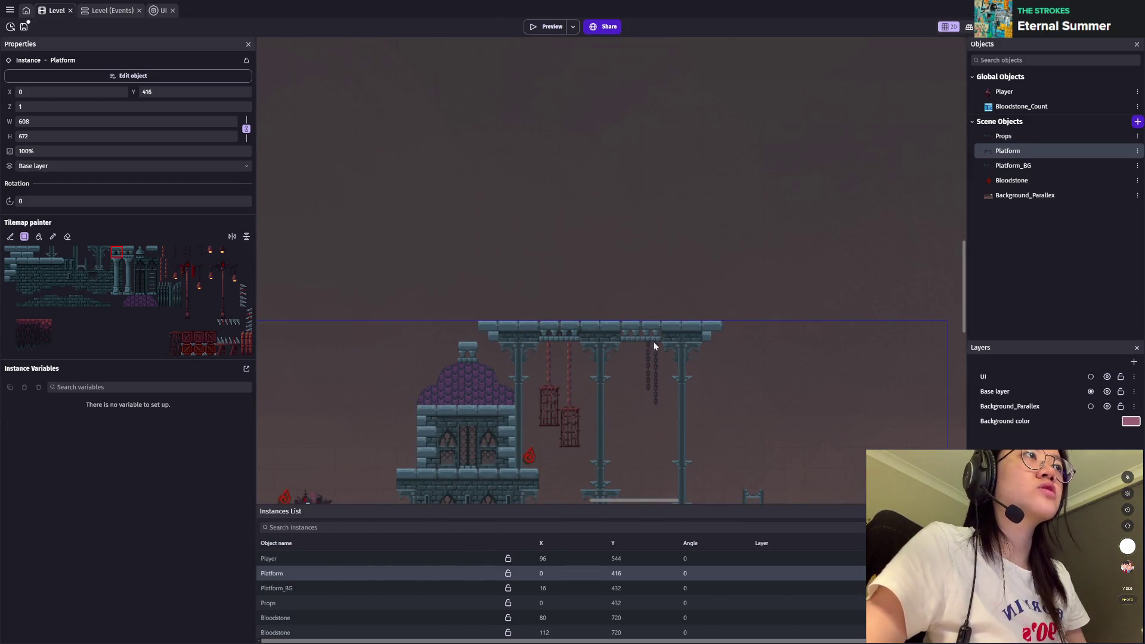
left_click(548, 26)
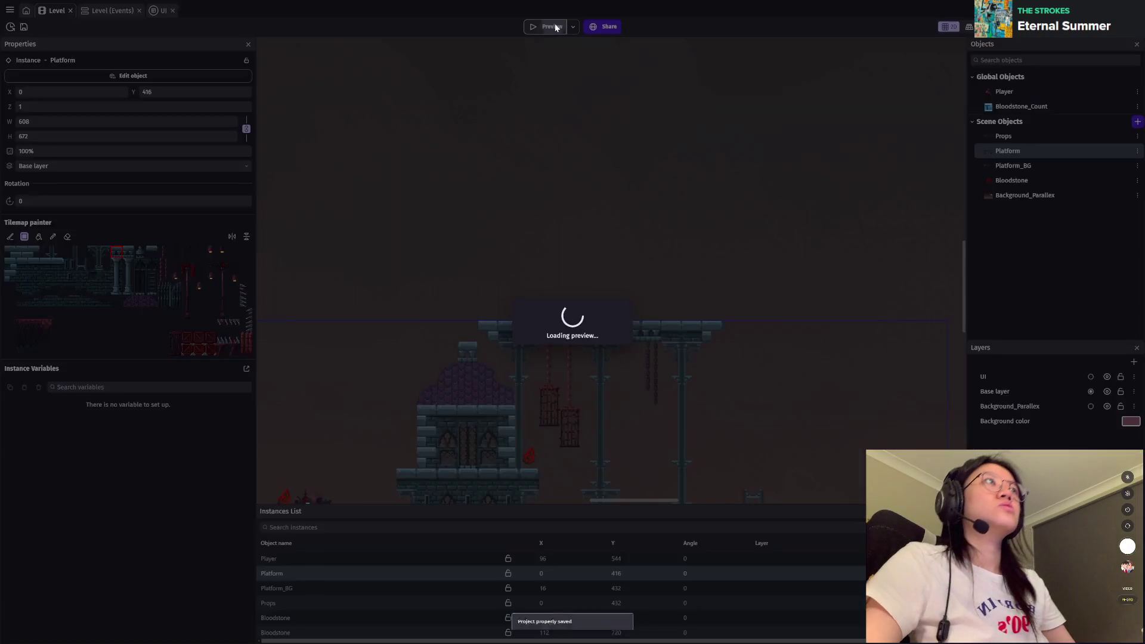
Step: Play-test by running right and jumping onto the tower ledge, then close the preview
key("Right")
key("space")
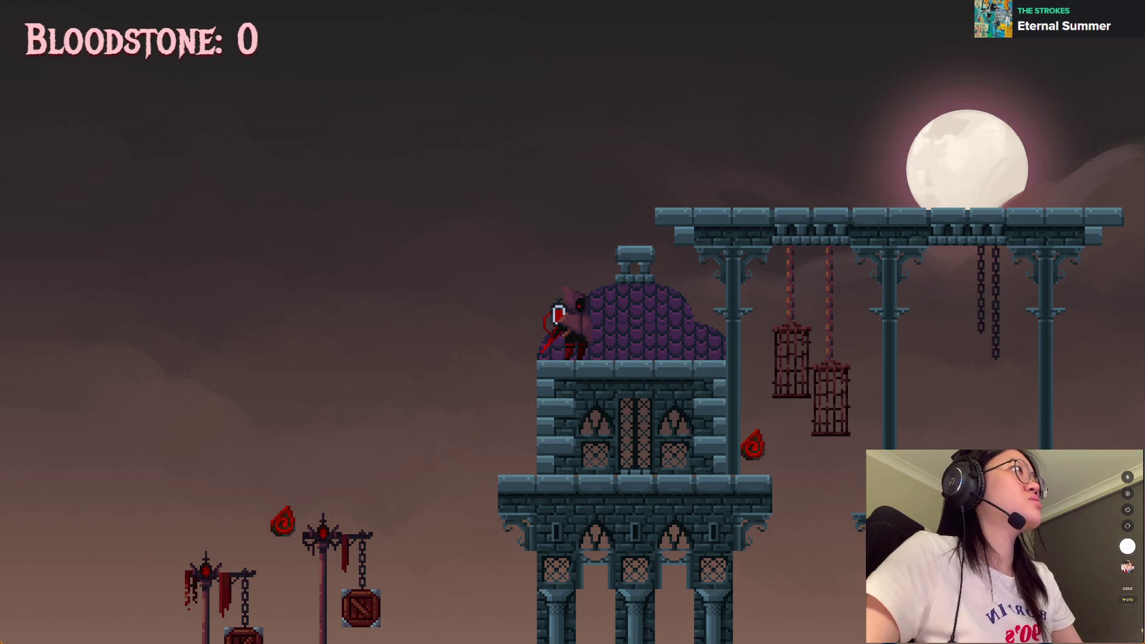
key("Escape")
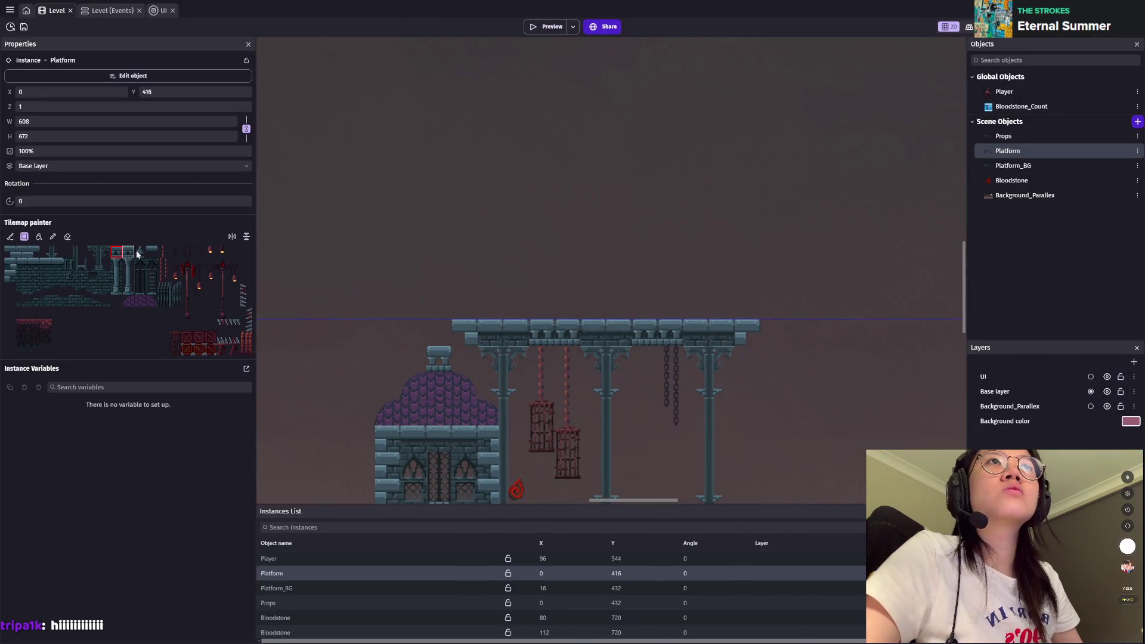
Step: Move the bell ornament onto the dome's top, test-play across the long platform, and save
left_click_drag(404, 341, 439, 335)
left_click(552, 26)
key("Right")
key("space")
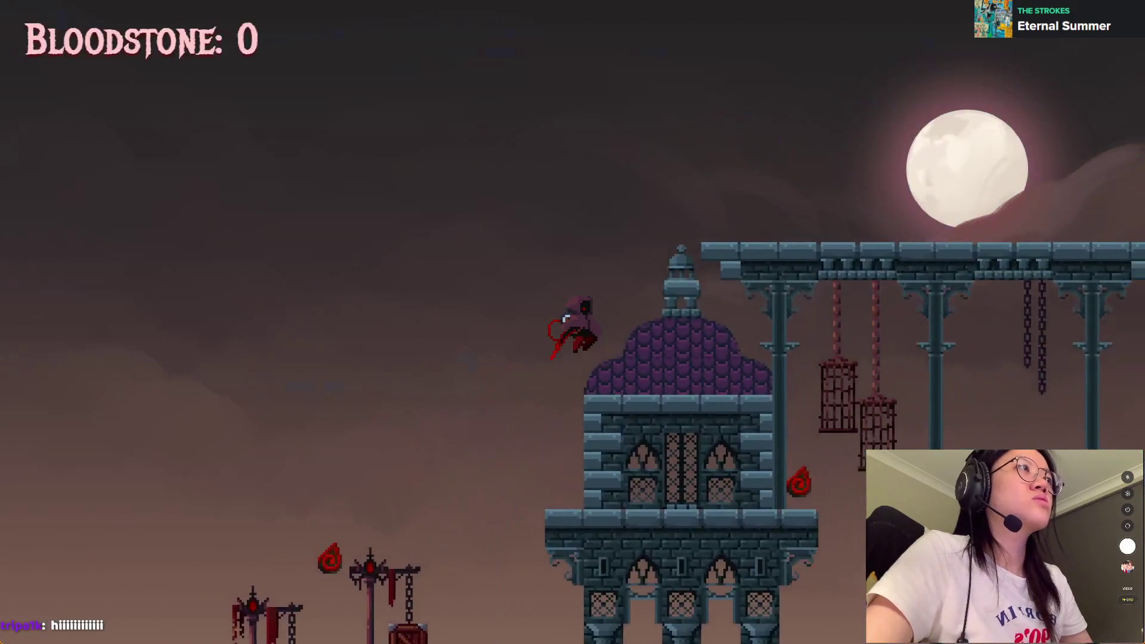
key("space")
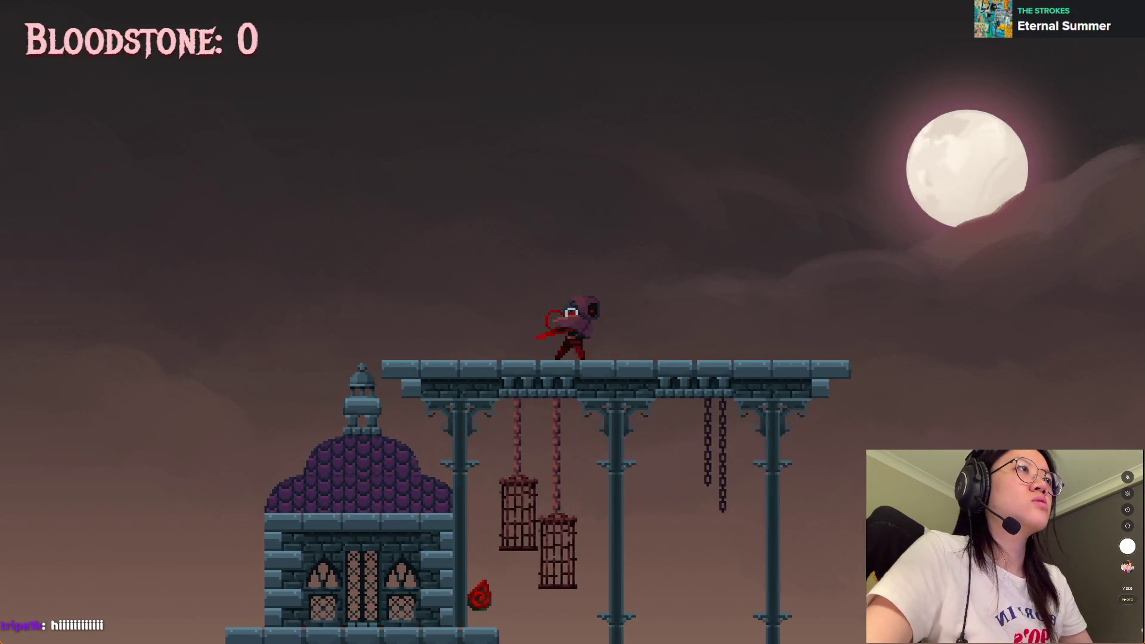
key("Left")
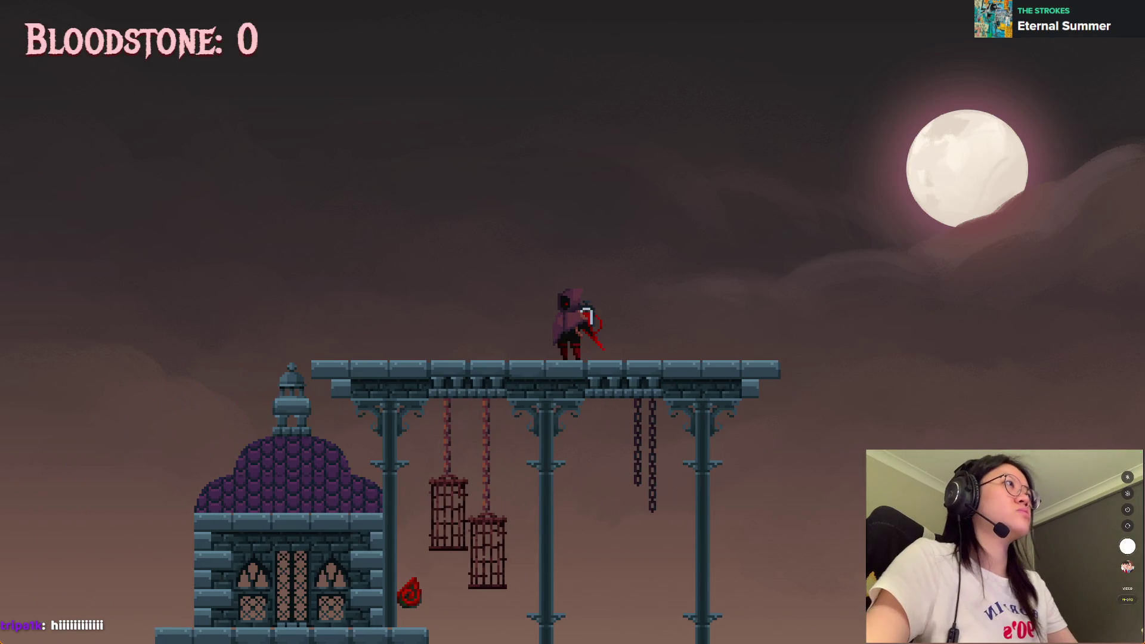
key("alt+F4")
key("ctrl+s")
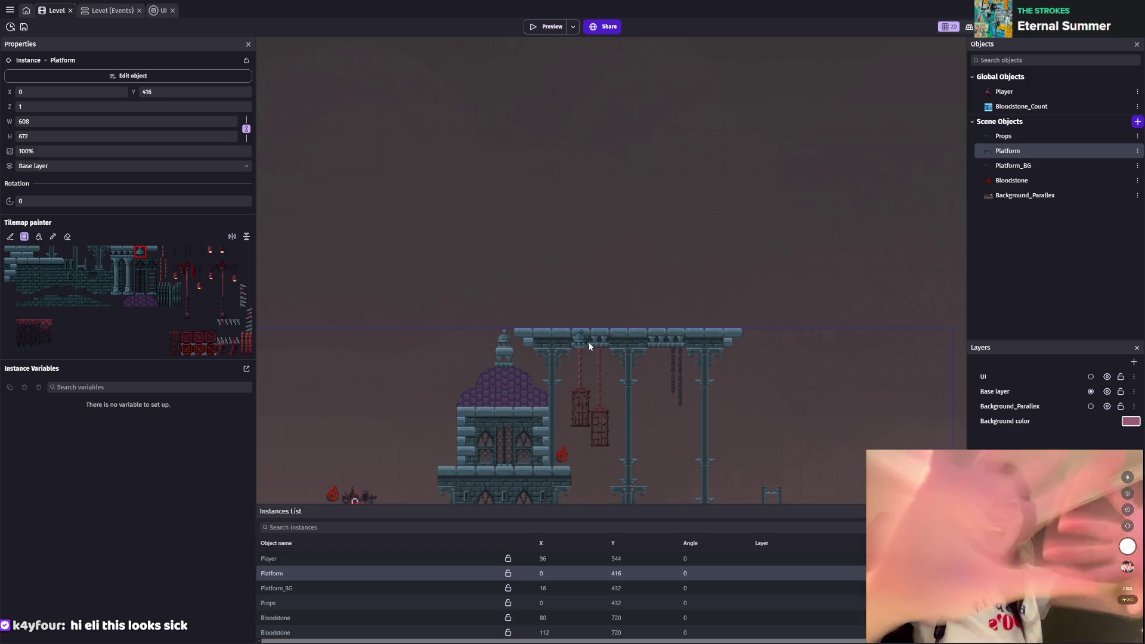
Step: Place the Player start inside the lower-left tower at X 39, Y 976, save, and preview
scroll(596, 309, "down", 1)
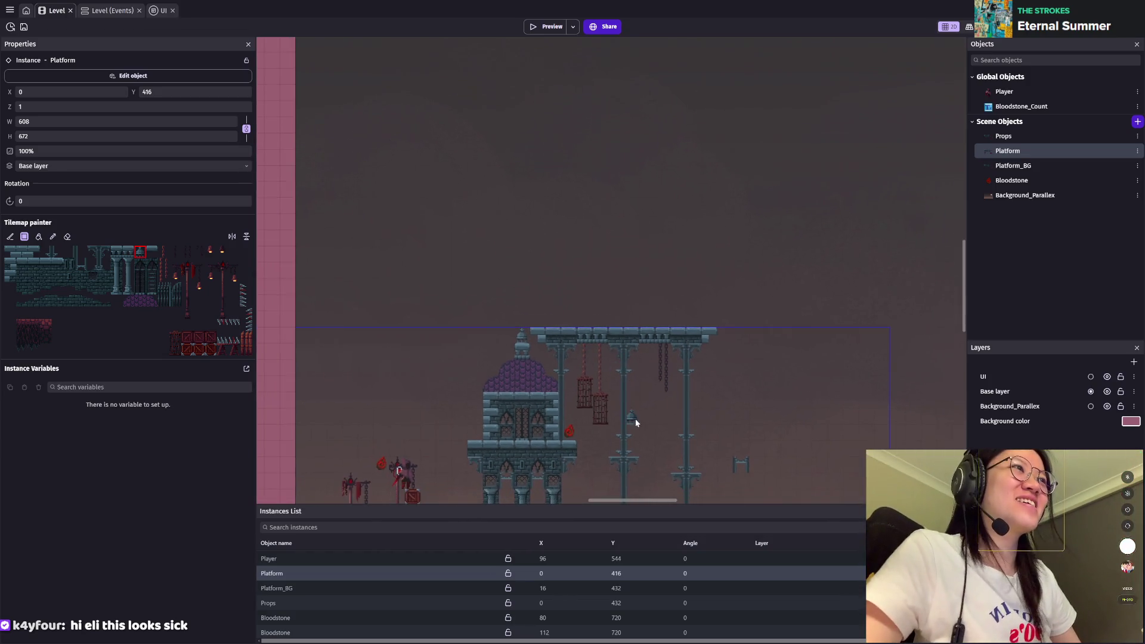
scroll(636, 419, "down", 1)
left_click_drag(634, 277, 905, 175)
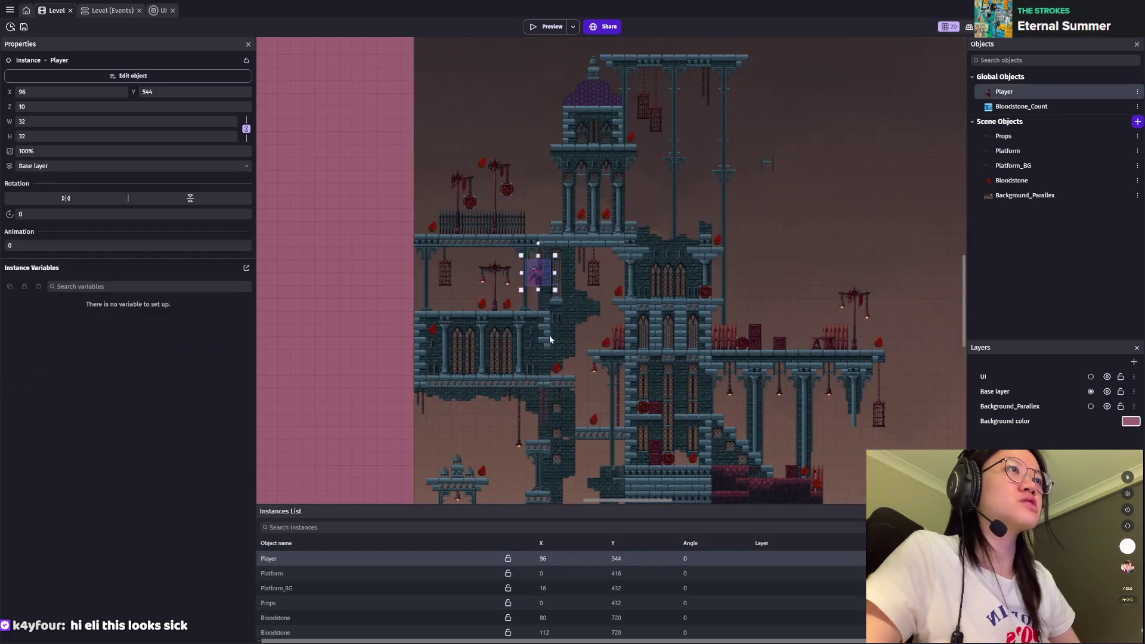
left_click_drag(500, 171, 504, 378)
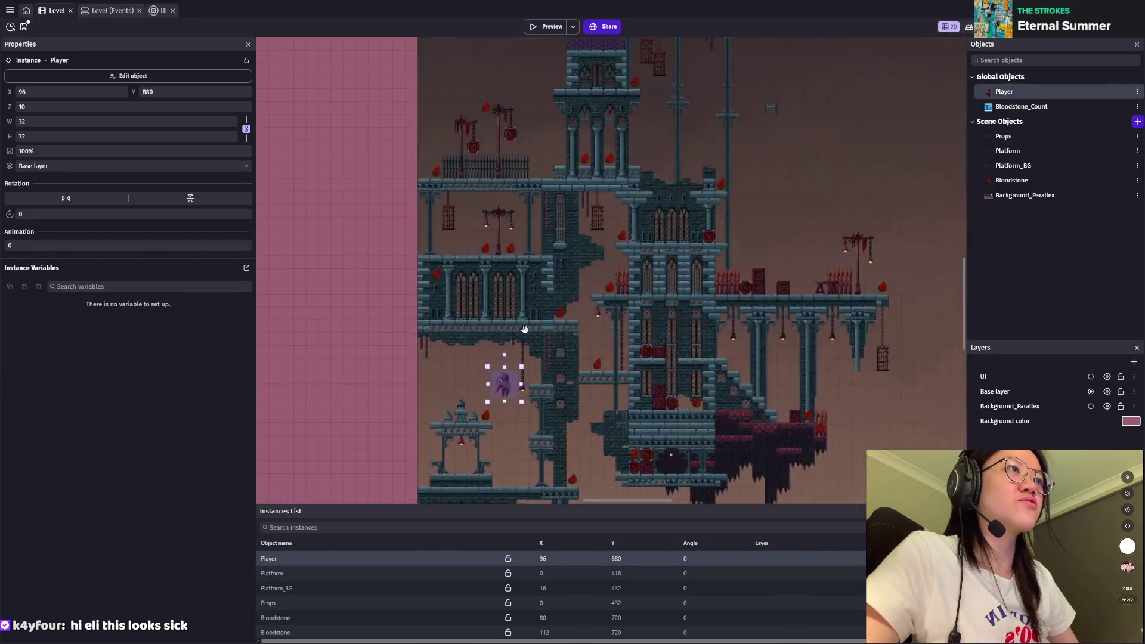
scroll(554, 216, "down", 3)
left_click_drag(554, 216, 498, 318)
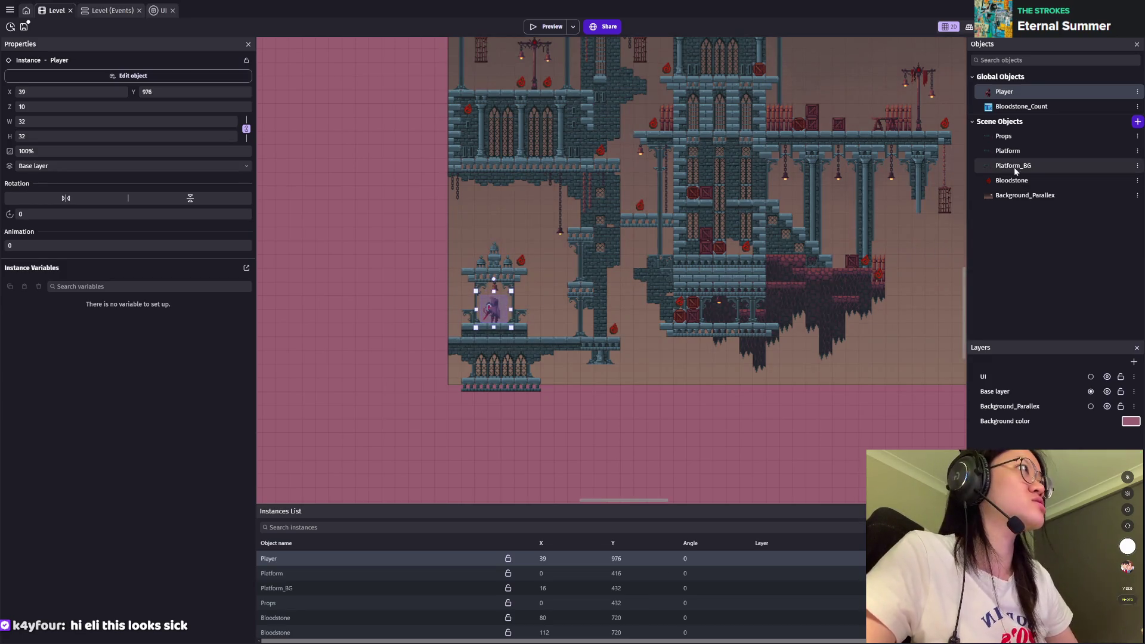
key("ctrl+s")
left_click(555, 27)
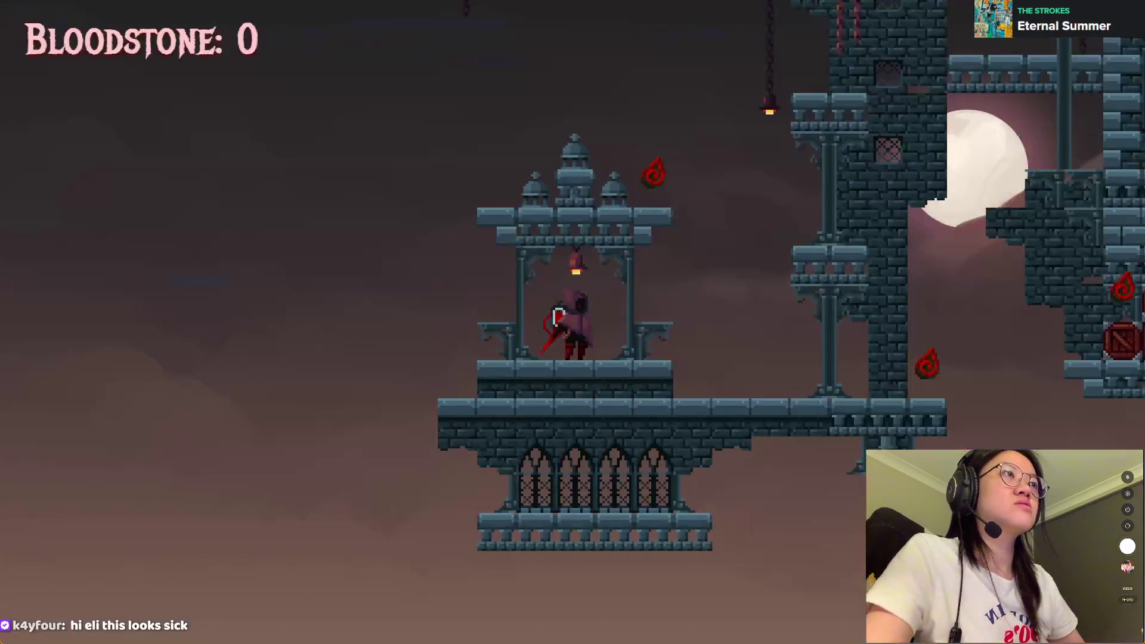